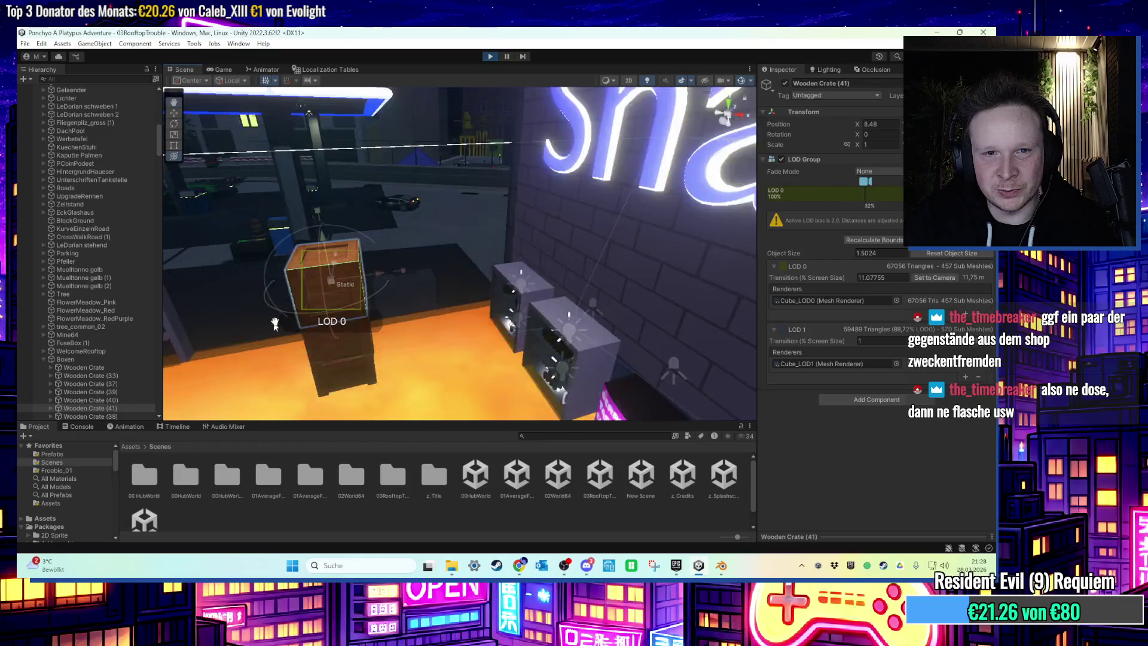
Tag the Verkaufsstaender2 (9) shelf as SlopeCheck during Play.
scroll(315, 313, down, 5)
scroll(516, 290, up, 3)
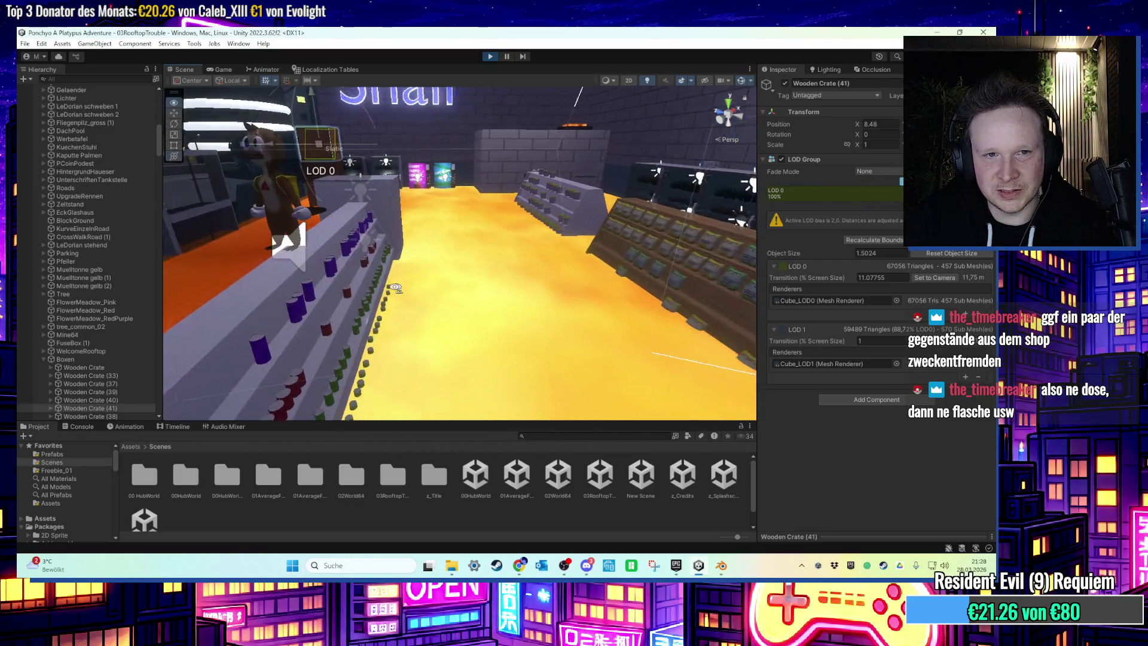
click(382, 286)
click(269, 336)
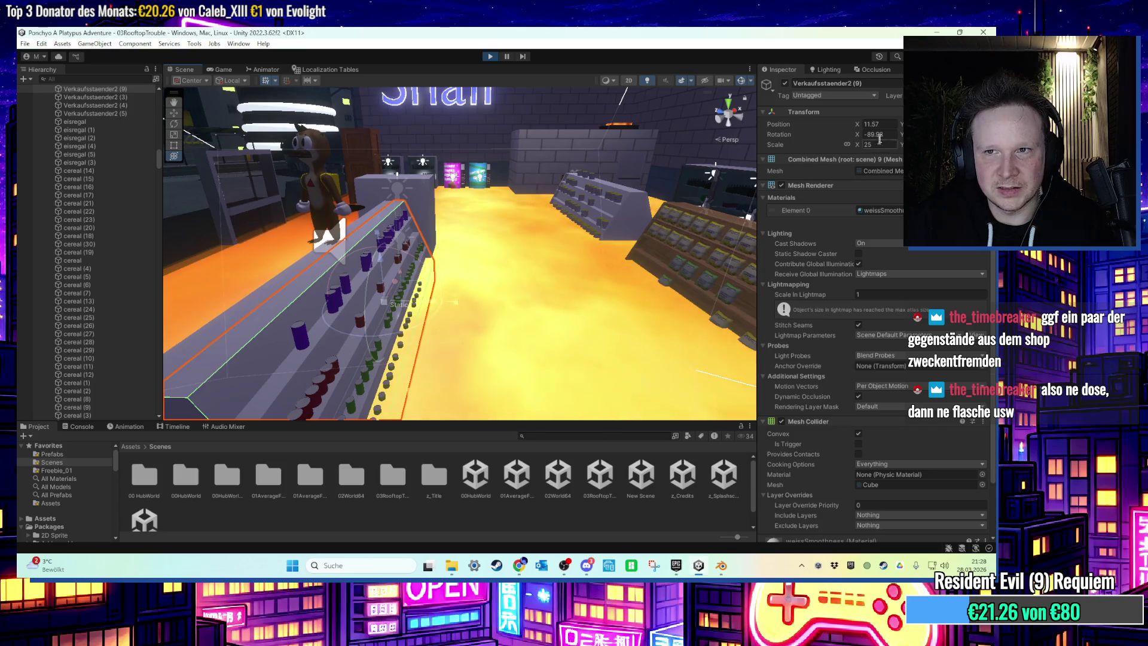
click(835, 95)
click(826, 230)
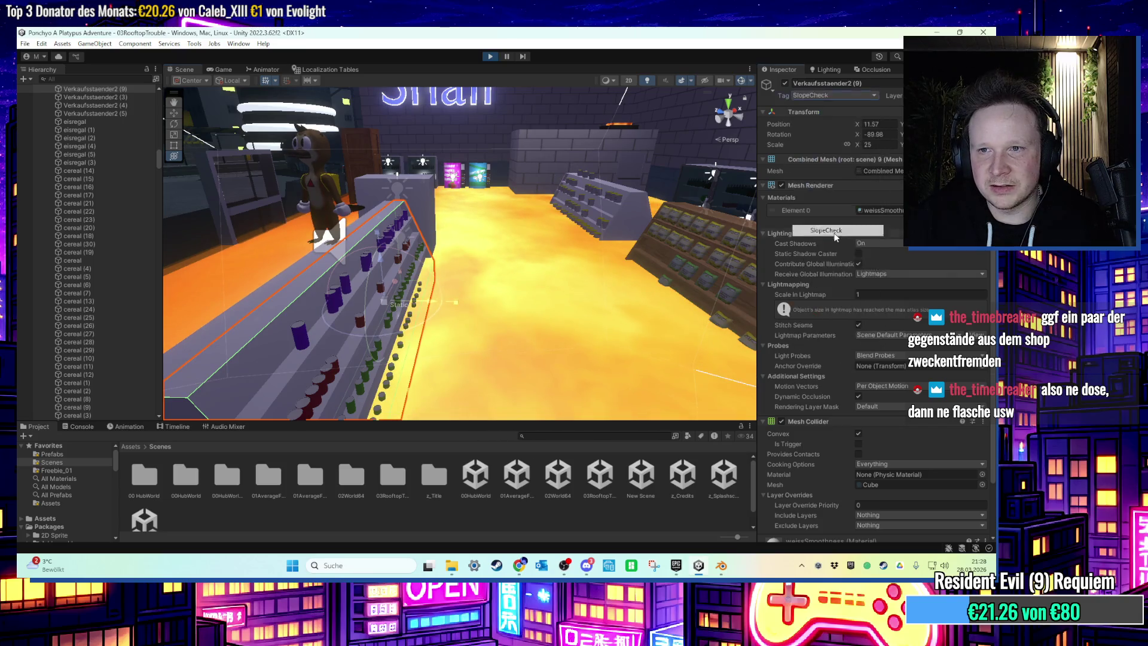
Check the running Game view, then stop the play test.
click(210, 69)
right_click(212, 73)
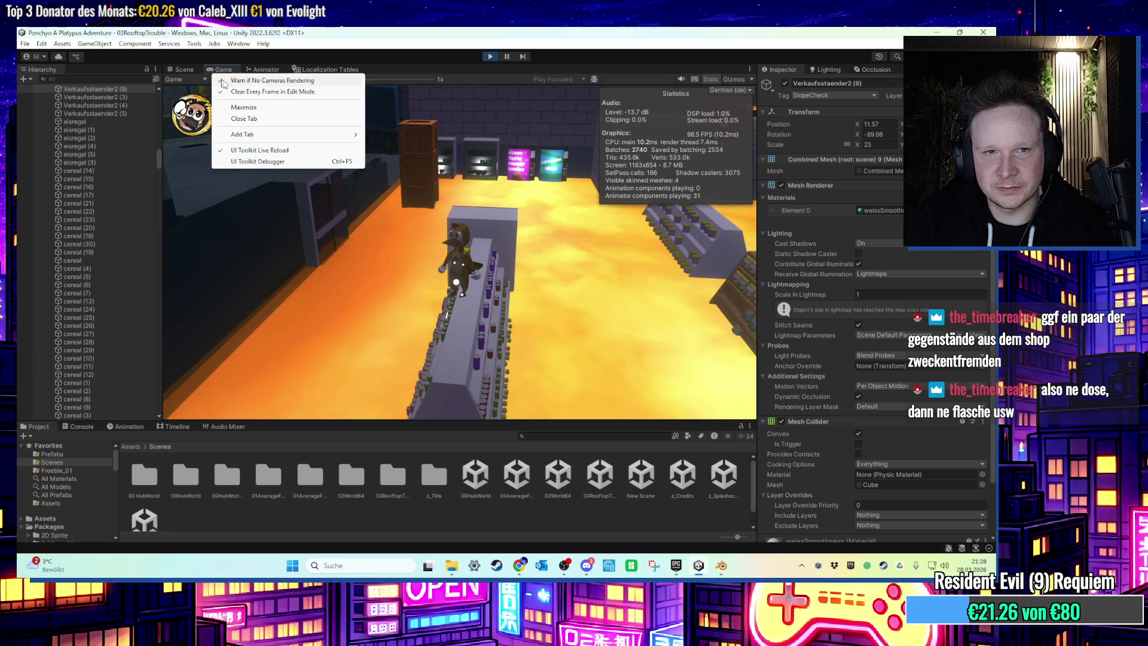
key(Escape)
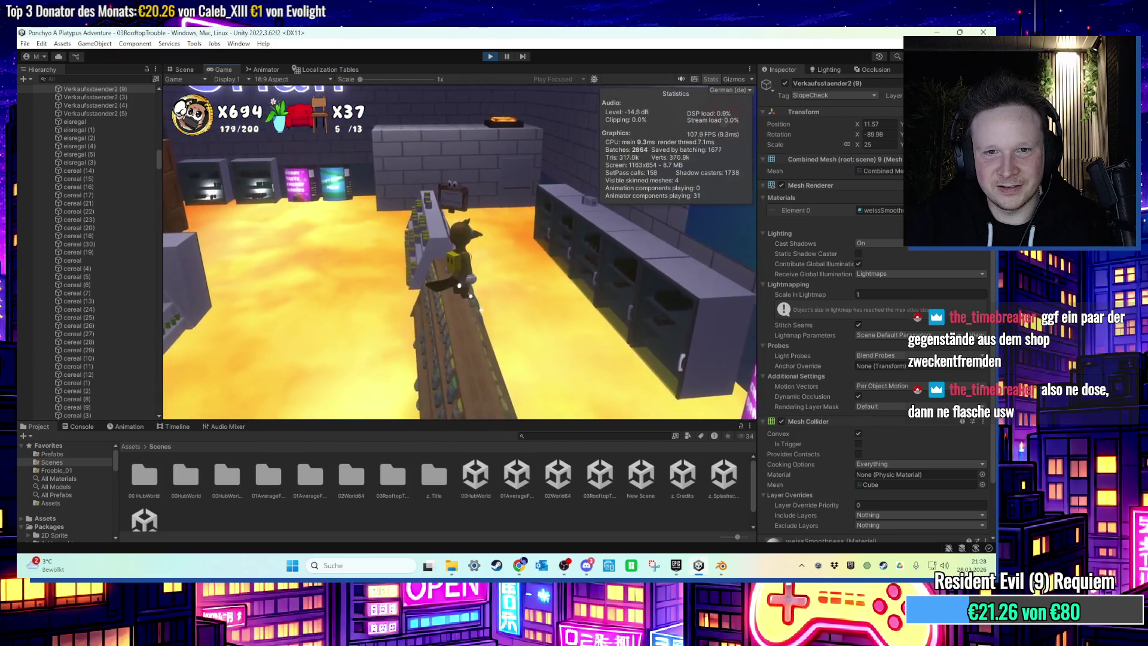
key(super)
click(465, 122)
key(ctrl+p)
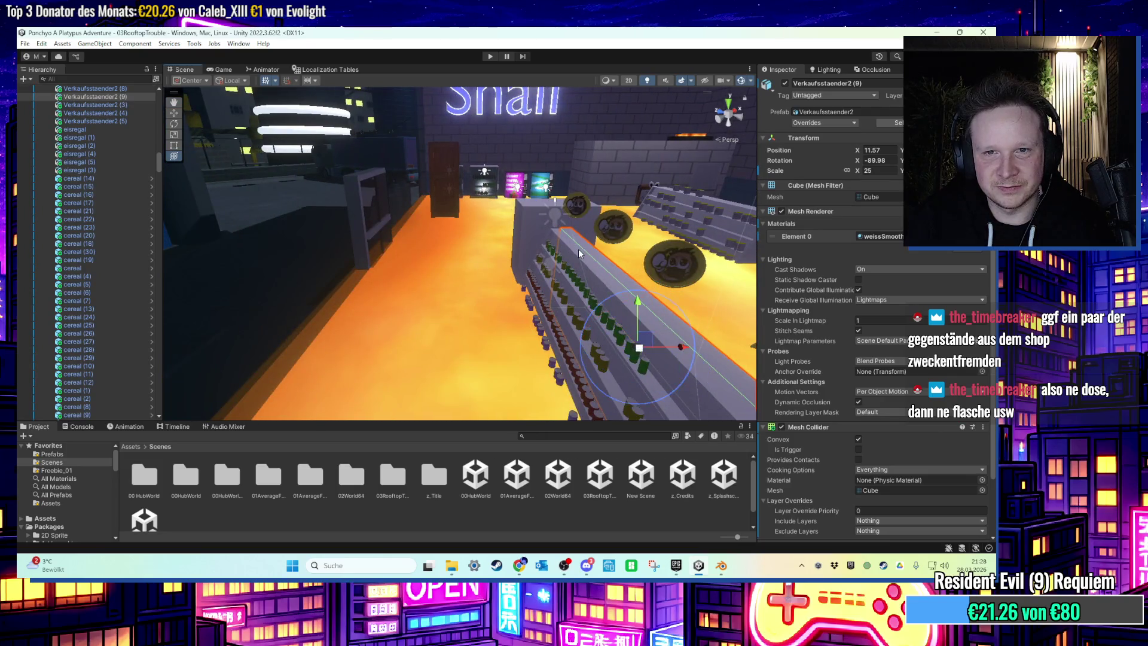
Add Verkaufsstaender2 (8) and another shelf to the selection and tag them SlopeCheck.
shift+click(579, 249)
mouse_move(578, 248)
mouse_down()
mouse_move(555, 250)
mouse_move(572, 217)
mouse_move(647, 257)
mouse_move(498, 280)
mouse_move(723, 253)
mouse_move(495, 230)
mouse_up()
shift+click(524, 262)
mouse_move(415, 250)
mouse_down()
mouse_move(389, 251)
mouse_move(394, 228)
mouse_move(576, 238)
mouse_up()
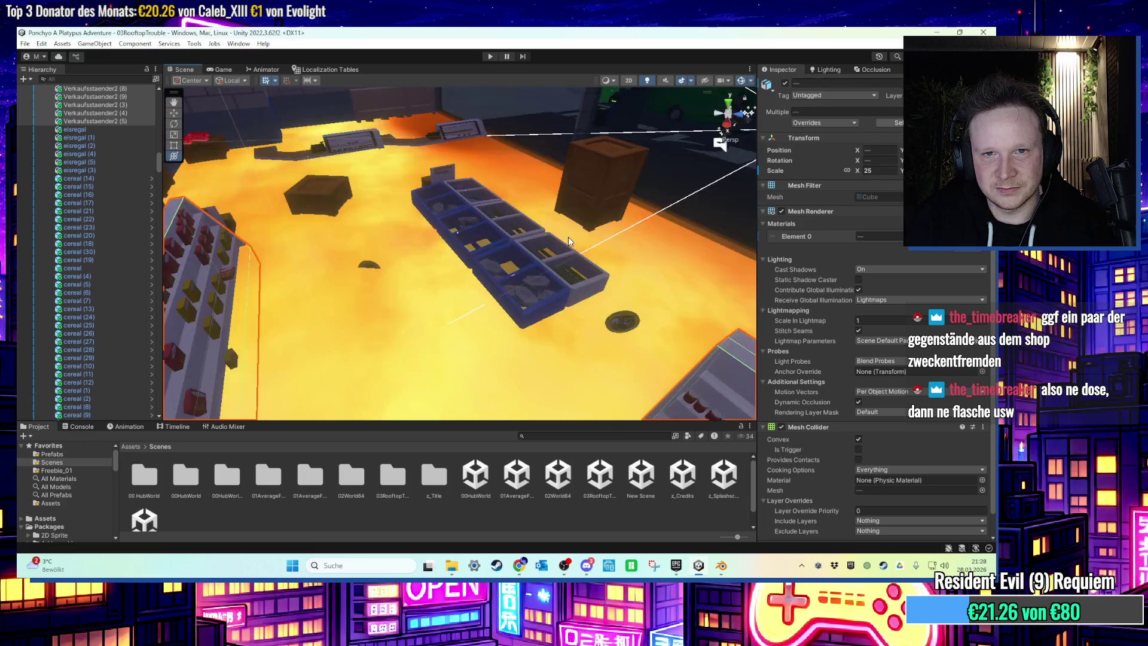
click(858, 96)
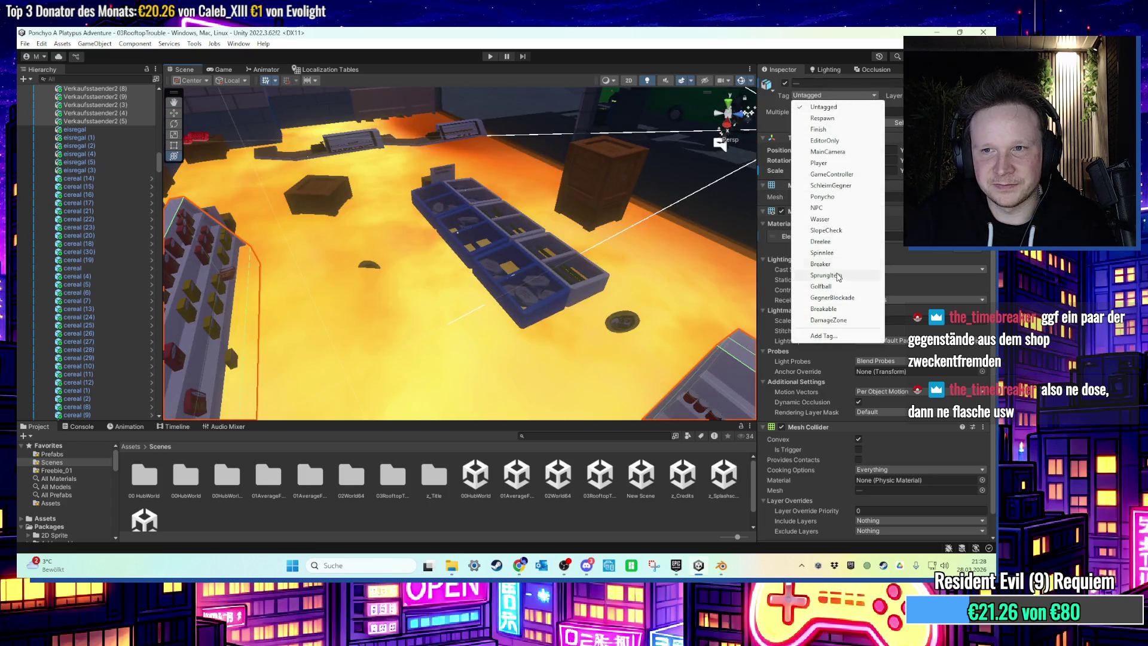
click(825, 231)
Clear the selection and start a new play test in the Game view.
mouse_move(467, 186)
mouse_down()
mouse_move(440, 147)
mouse_move(464, 189)
mouse_move(529, 177)
mouse_move(524, 203)
mouse_move(459, 153)
mouse_move(479, 101)
mouse_up()
click(497, 180)
click(490, 56)
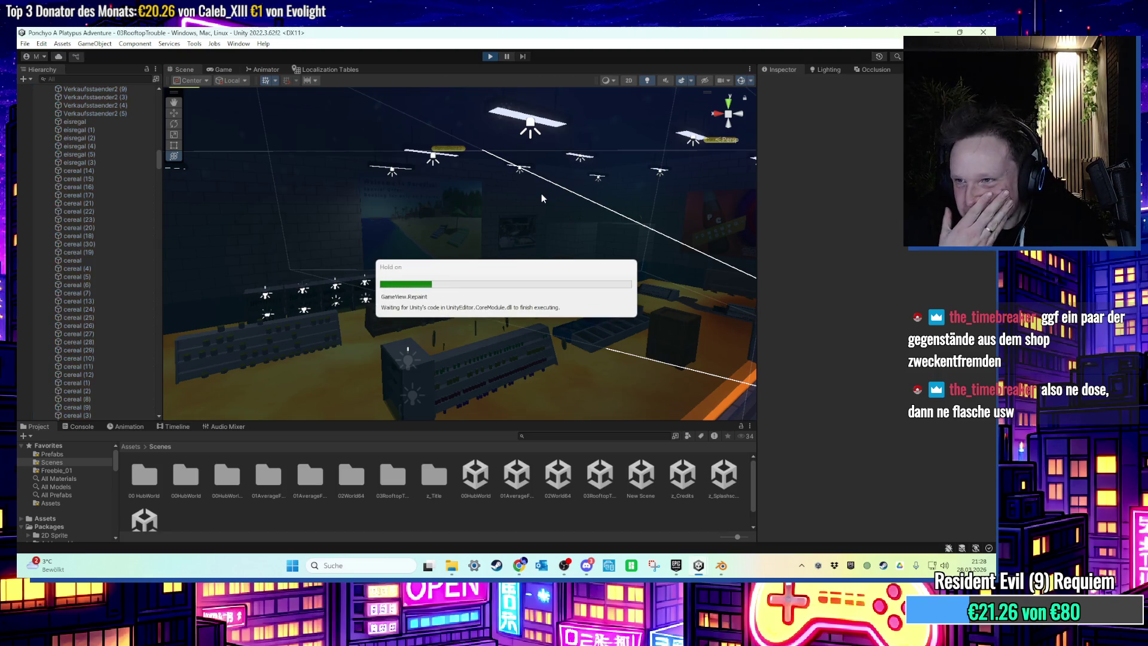
click(540, 192)
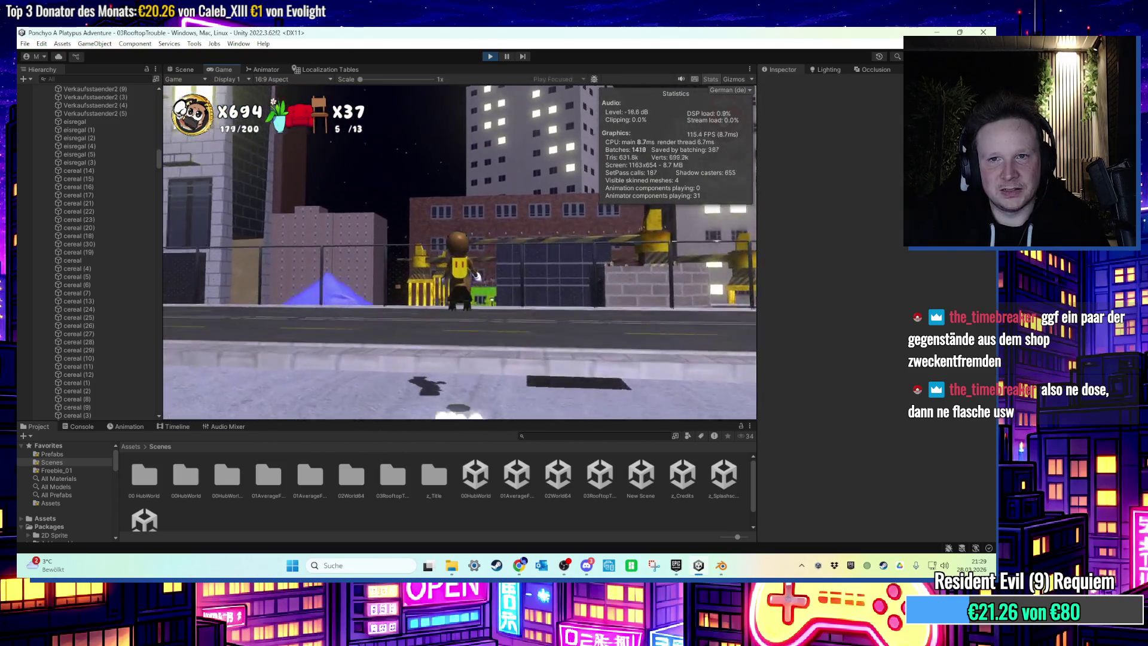
Stop the play test, fly the Scene view down to street level, and open the Lighting settings.
key(super)
key(super)
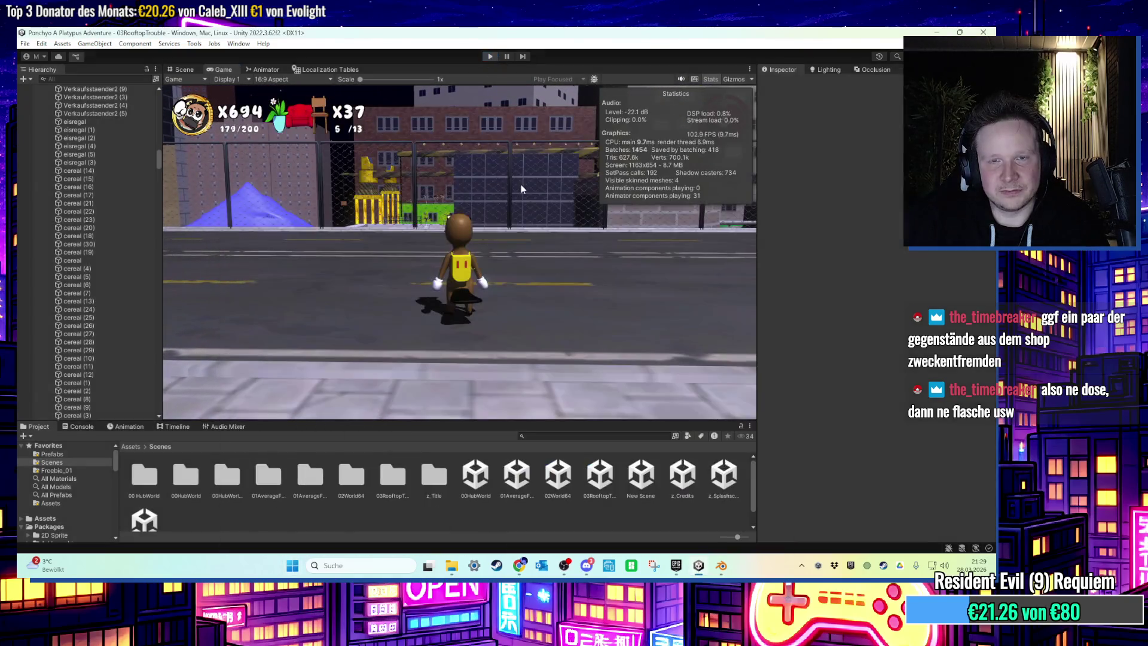
key(ctrl+p)
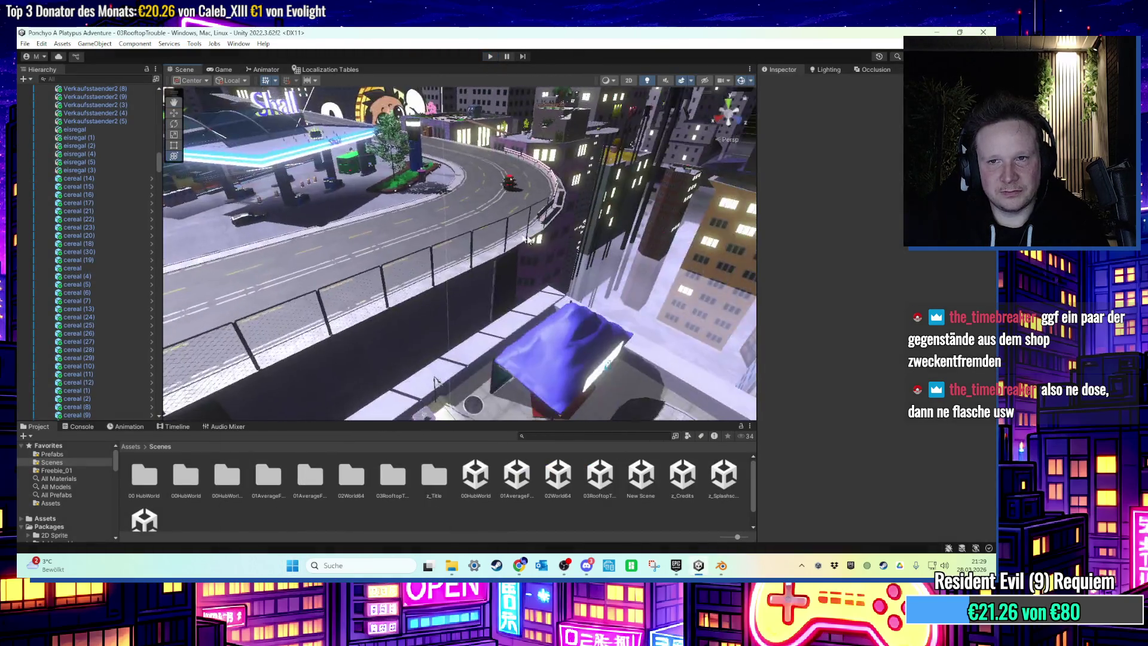
mouse_move(568, 281)
mouse_down()
mouse_move(505, 187)
mouse_move(577, 202)
mouse_move(544, 164)
mouse_move(468, 148)
mouse_up()
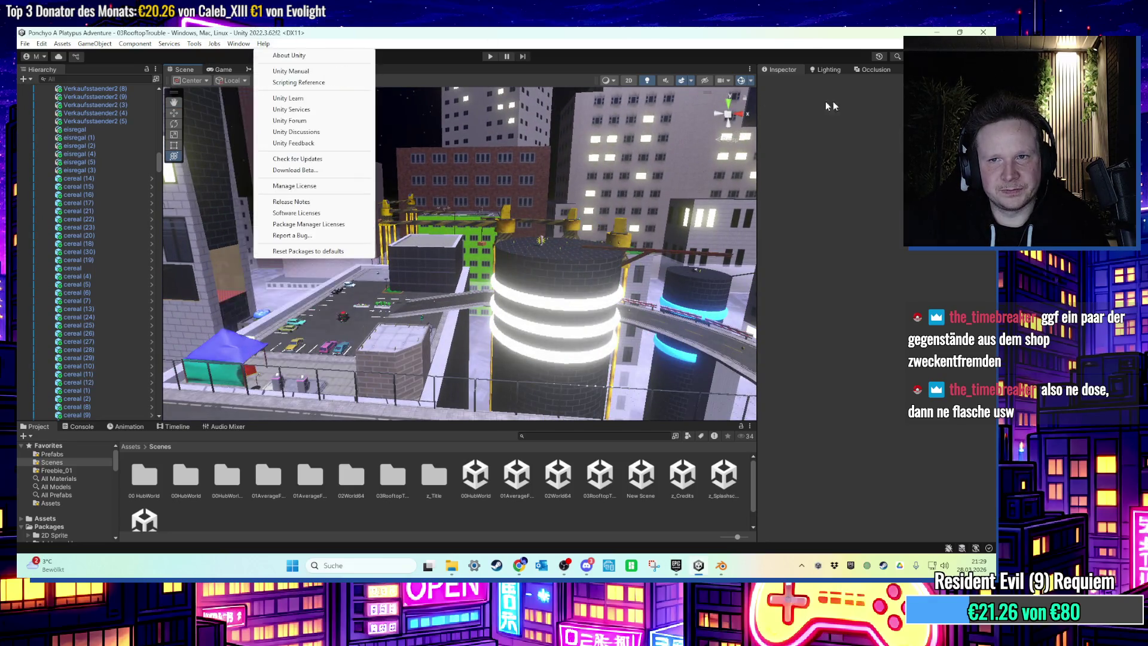
click(835, 70)
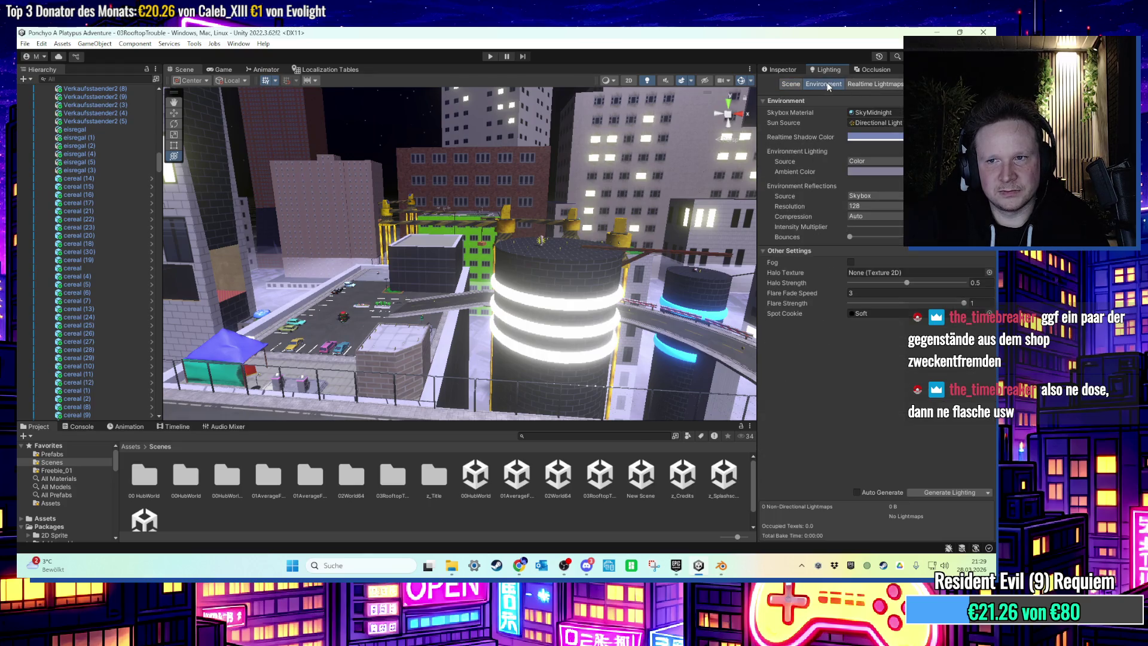
Enable Fog and play-test the level running forward, then stop.
click(850, 263)
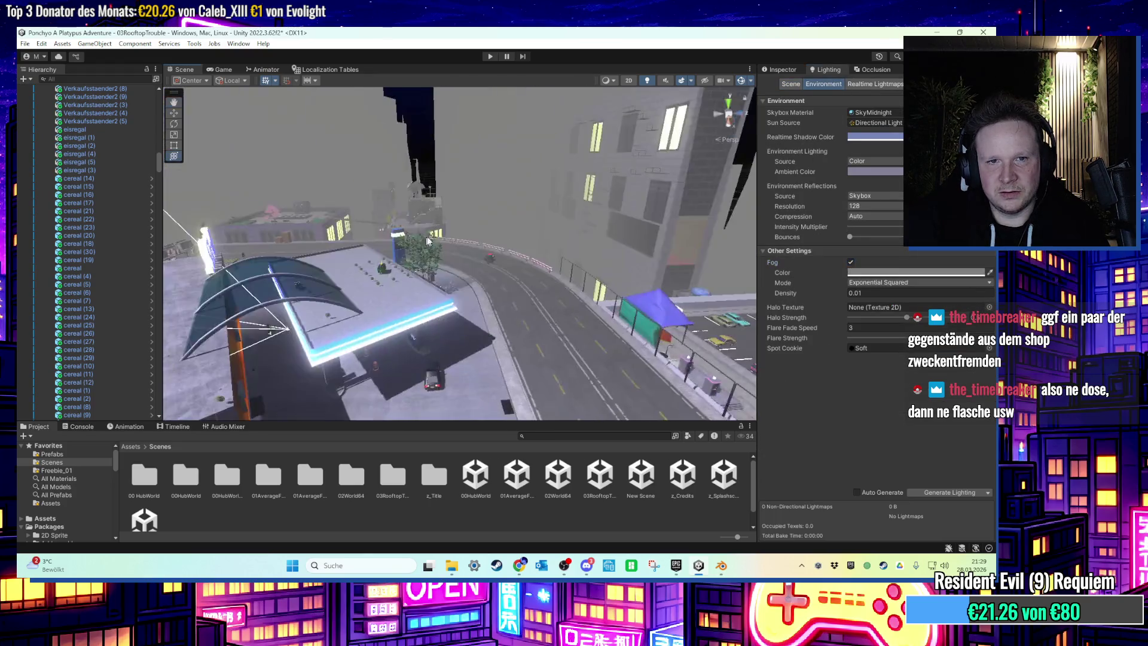
click(490, 56)
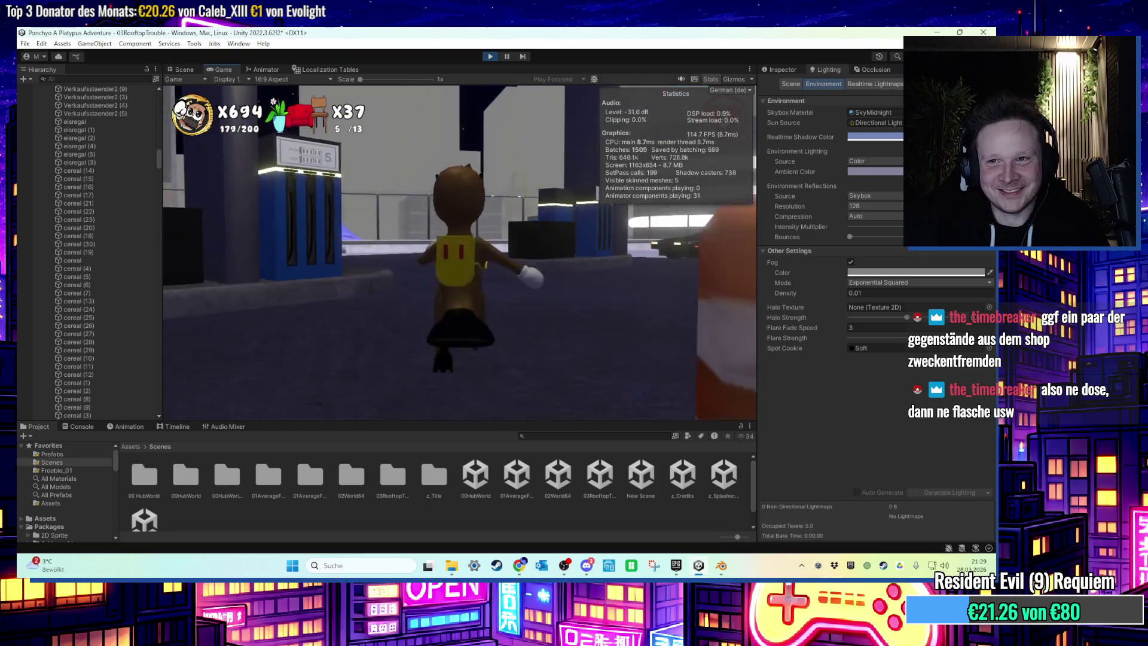
key(w)
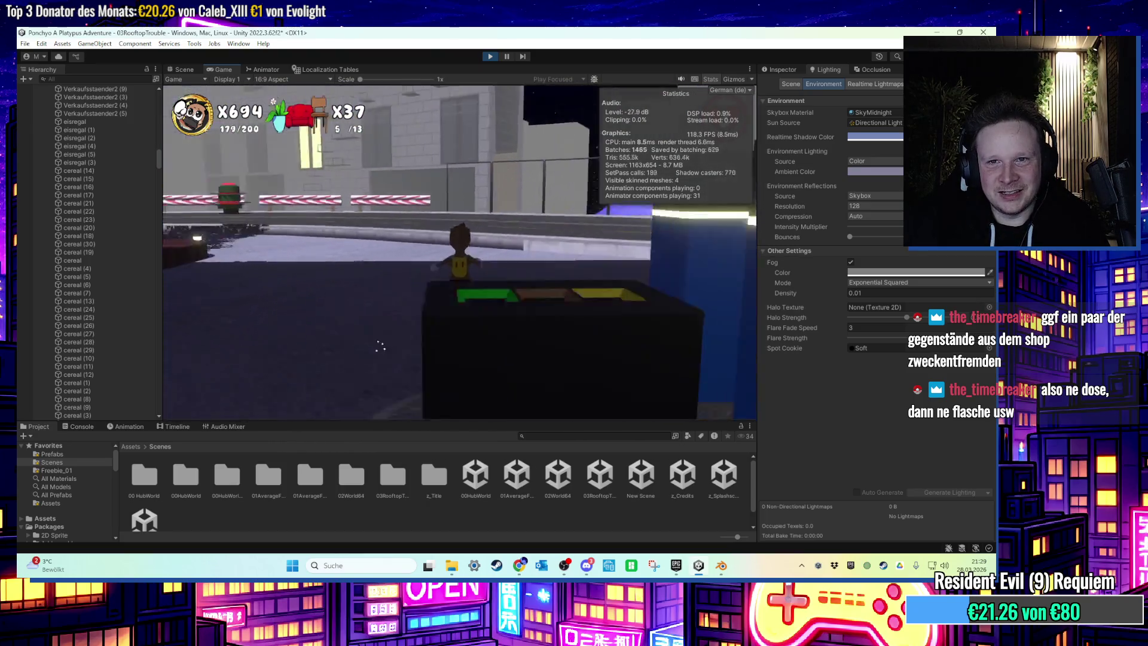
key(w)
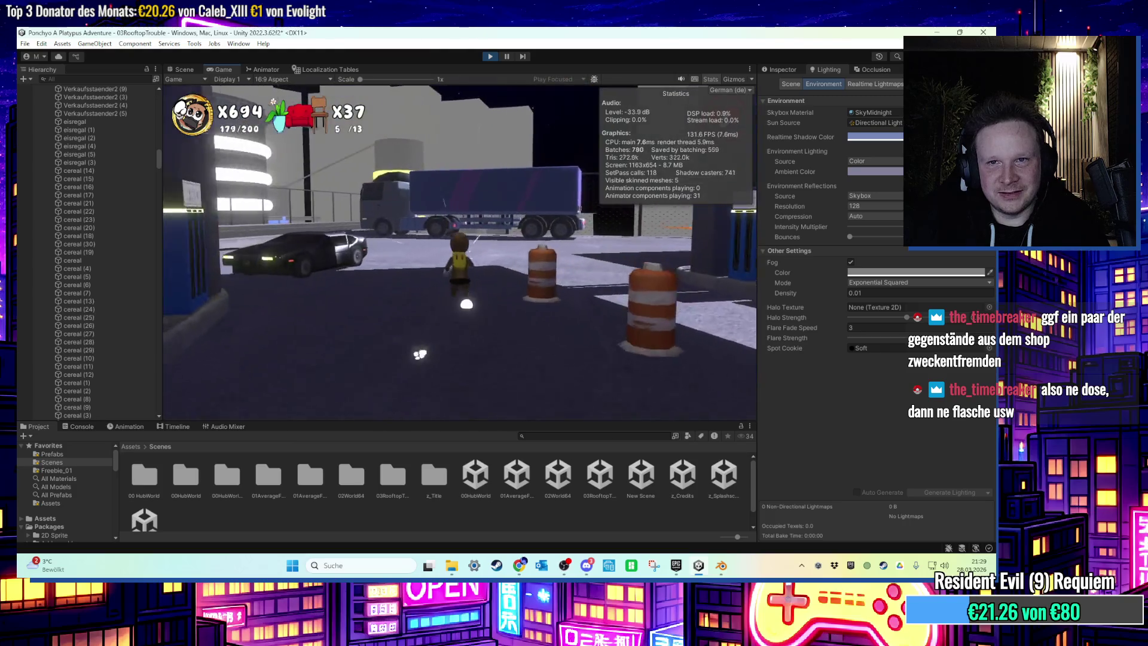
key(super)
click(629, 207)
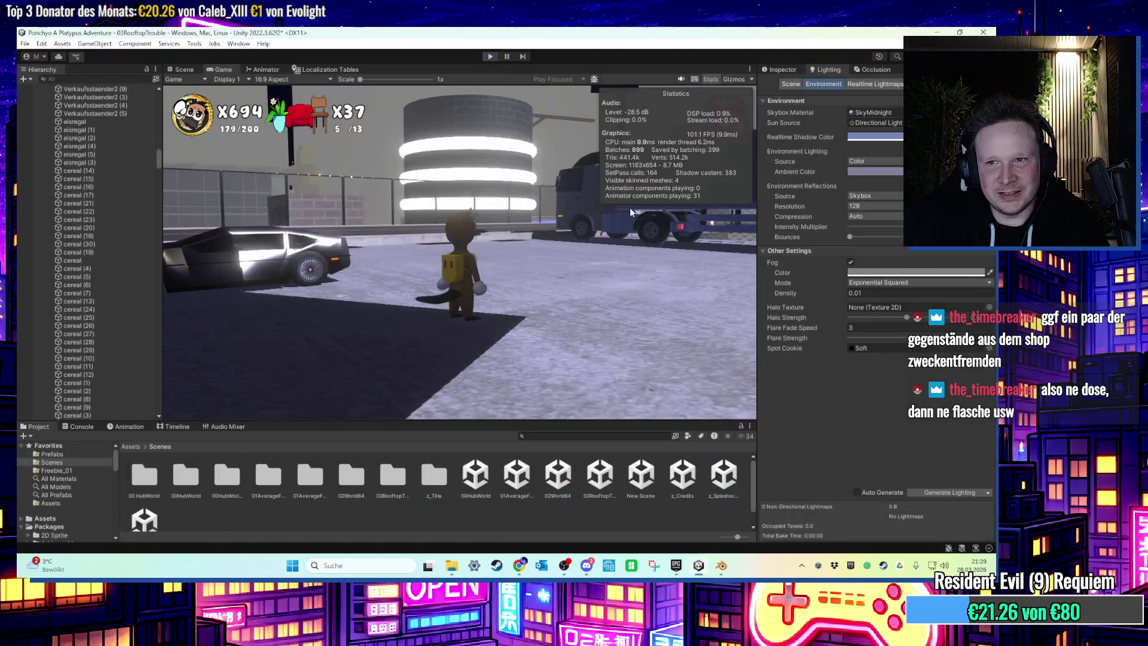
key(ctrl+p)
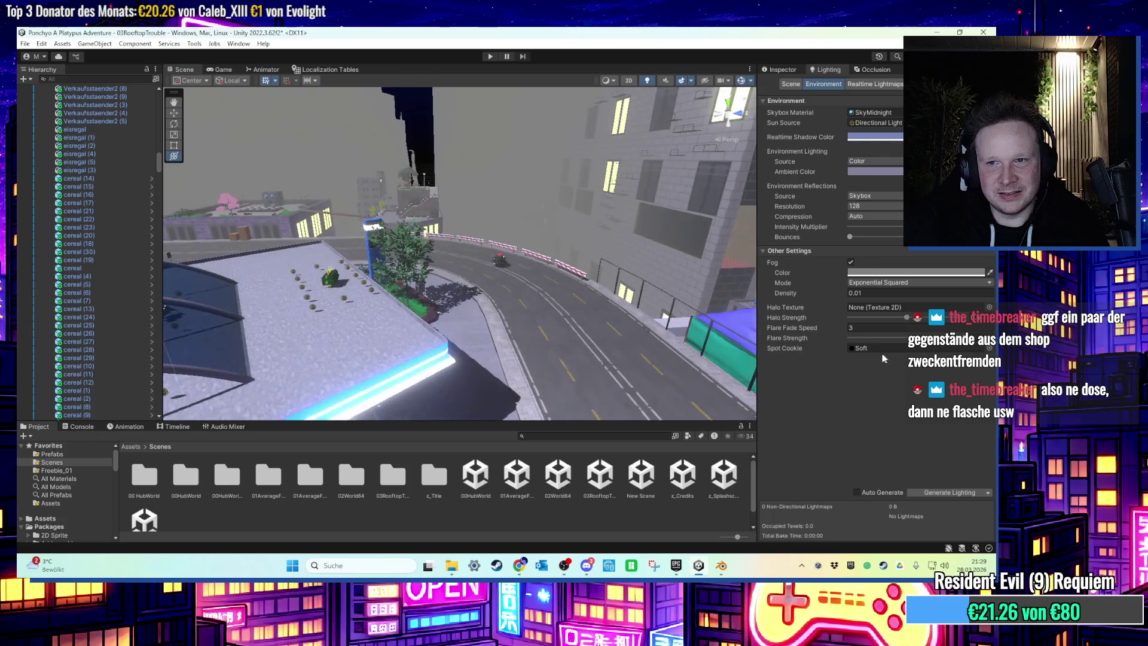
Set the Fog Density to 0.001.
mouse_move(801, 329)
mouse_down()
mouse_move(1136, 335)
mouse_move(308, 358)
mouse_up()
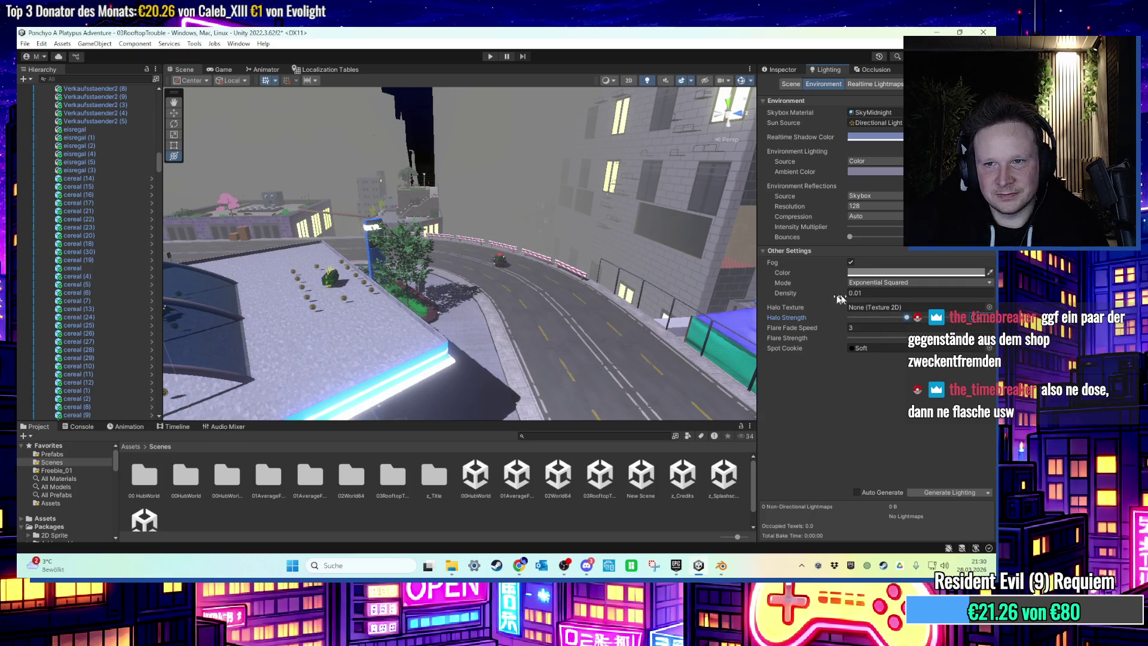
drag(839, 299, 794, 293)
key(BackSpace)
text(0.01)
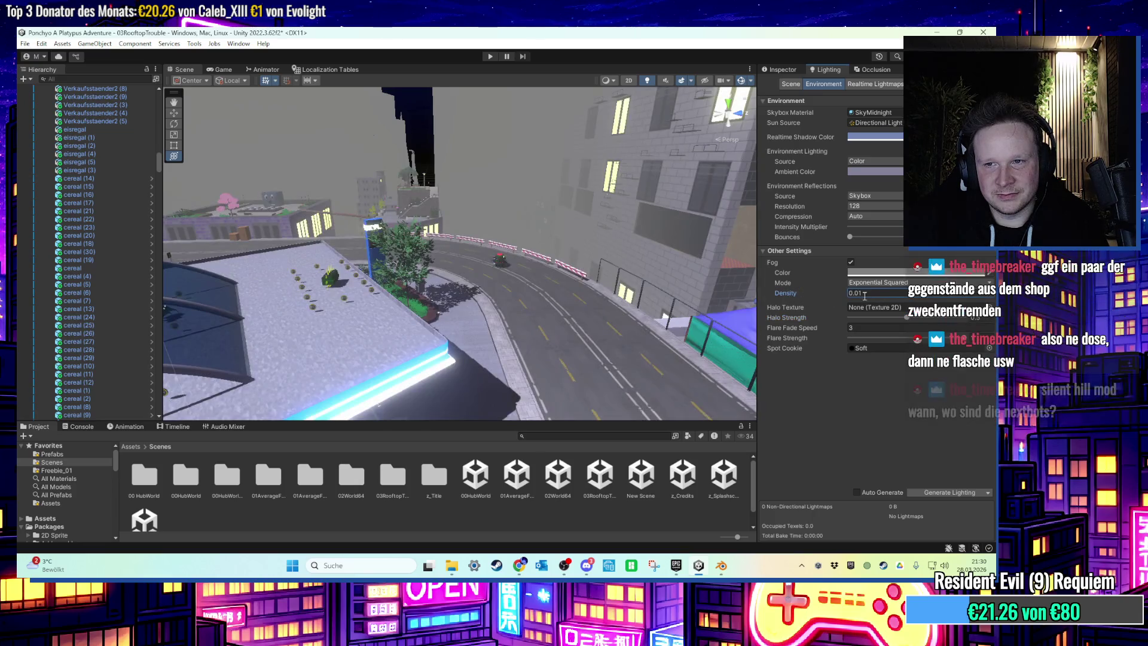
key(BackSpace)
text(01)
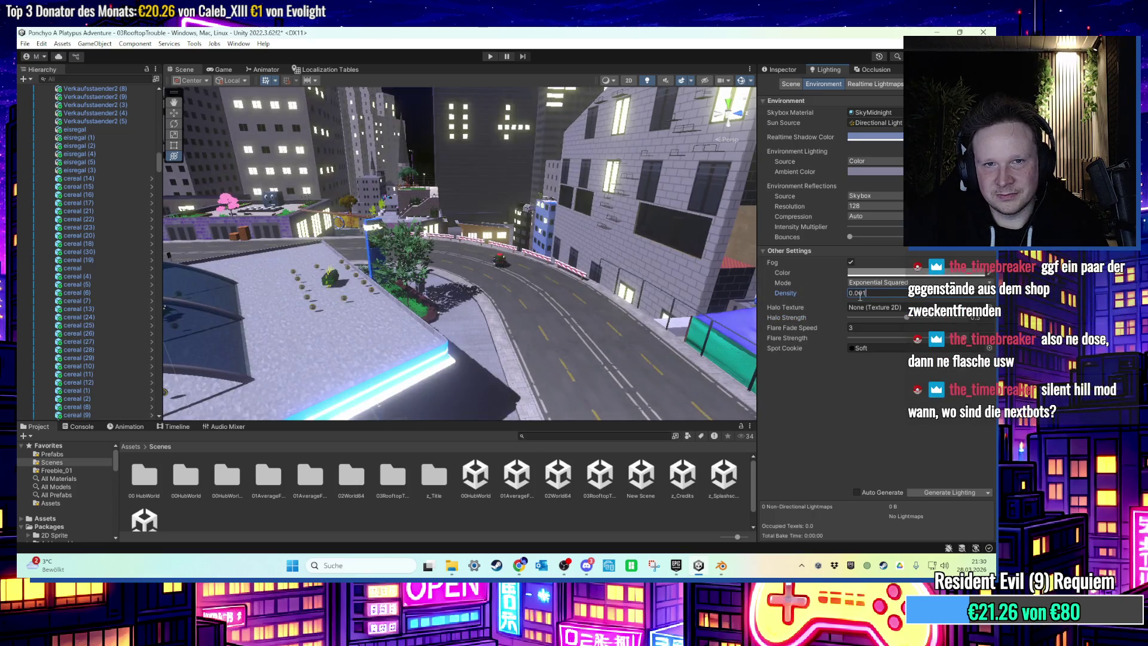
scroll(609, 202, down, 2)
mouse_move(609, 202)
mouse_down()
mouse_move(571, 266)
mouse_move(528, 281)
mouse_move(544, 276)
mouse_move(526, 263)
mouse_move(765, 265)
mouse_up()
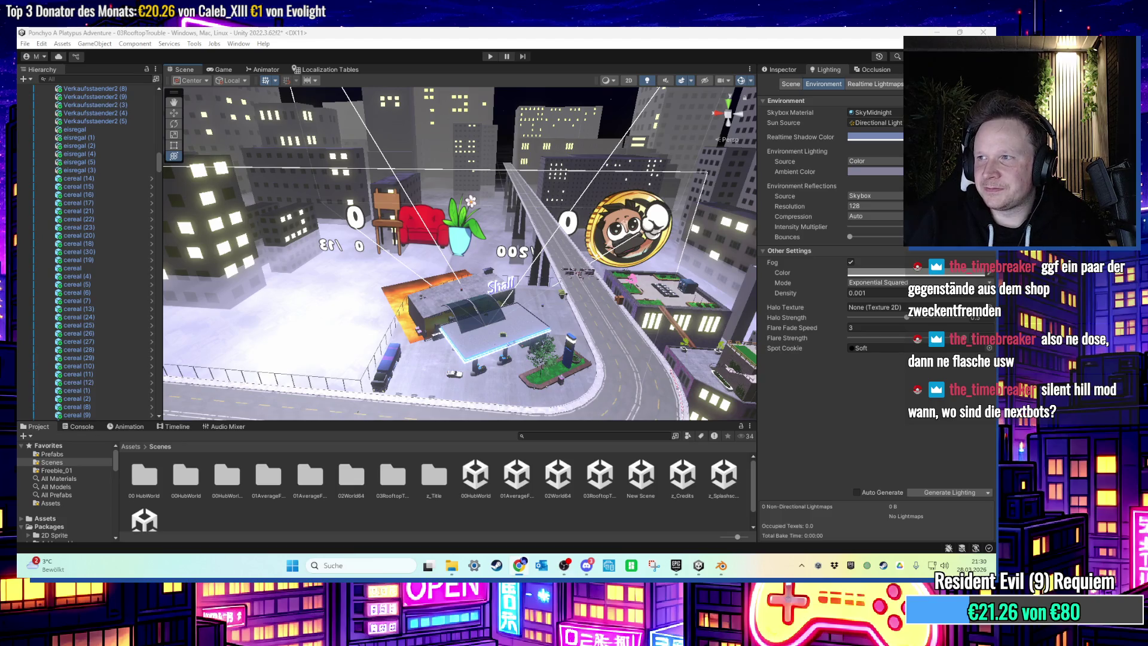
Turn Fog off again and view the gas station roof.
click(850, 264)
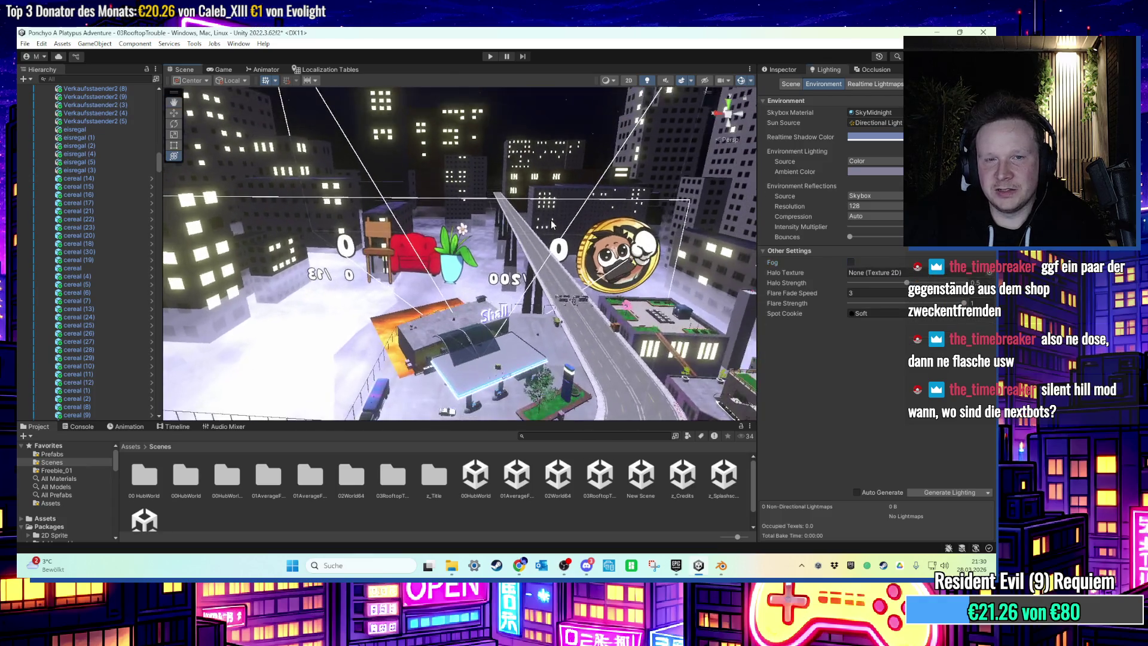
drag(587, 354, 572, 289)
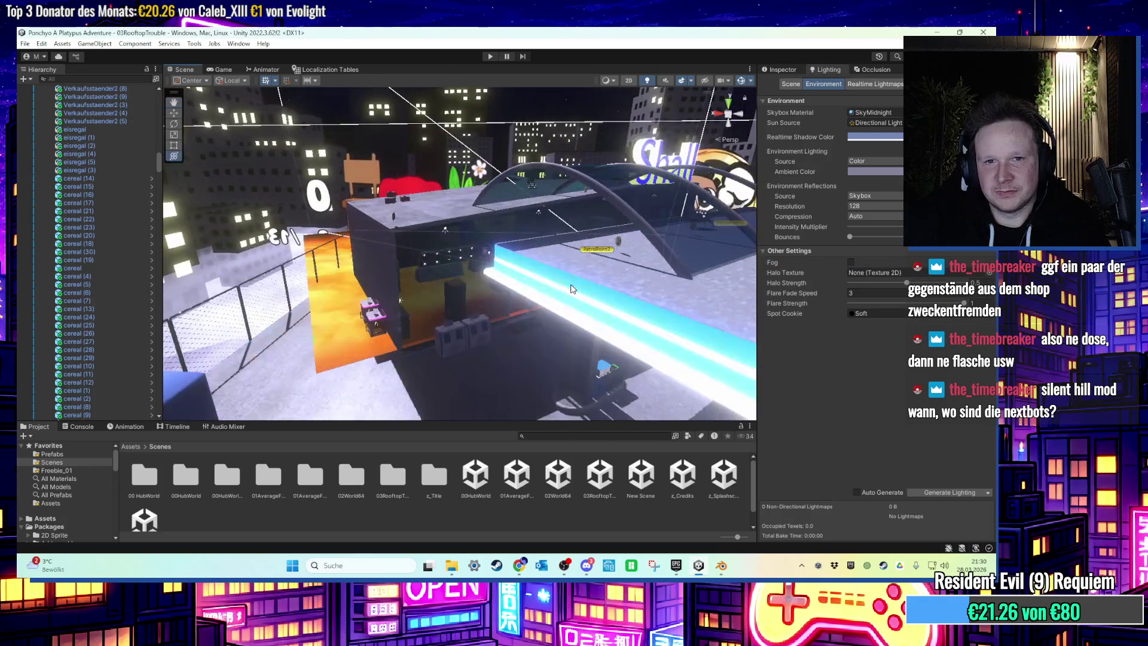
scroll(555, 280, down, 3)
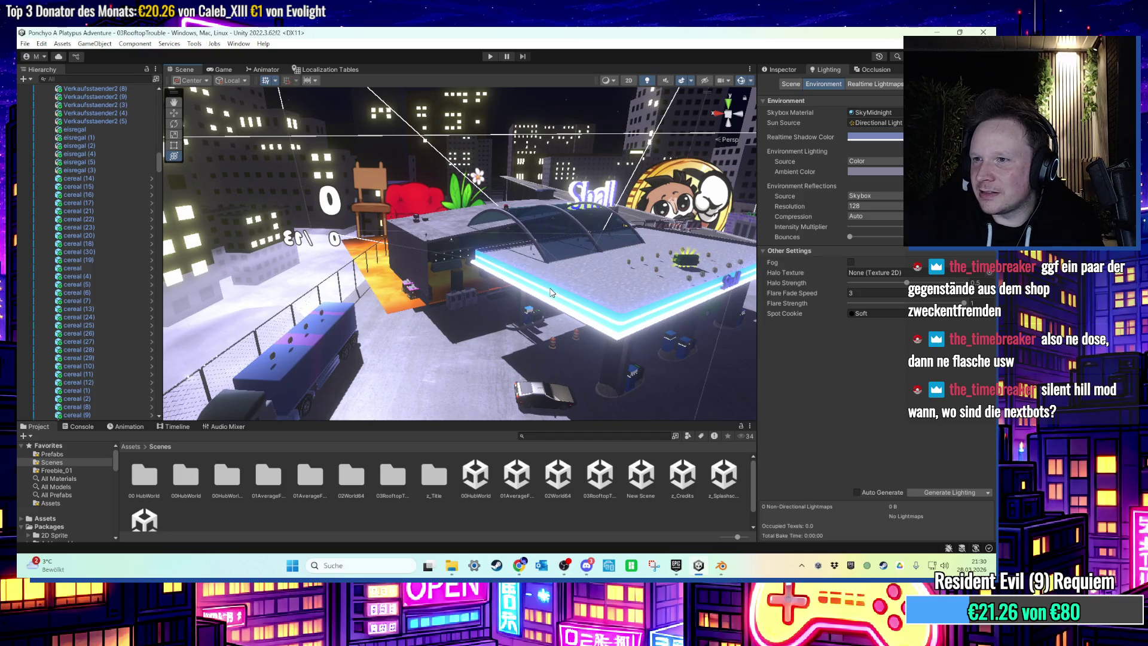
scroll(551, 293, up, 5)
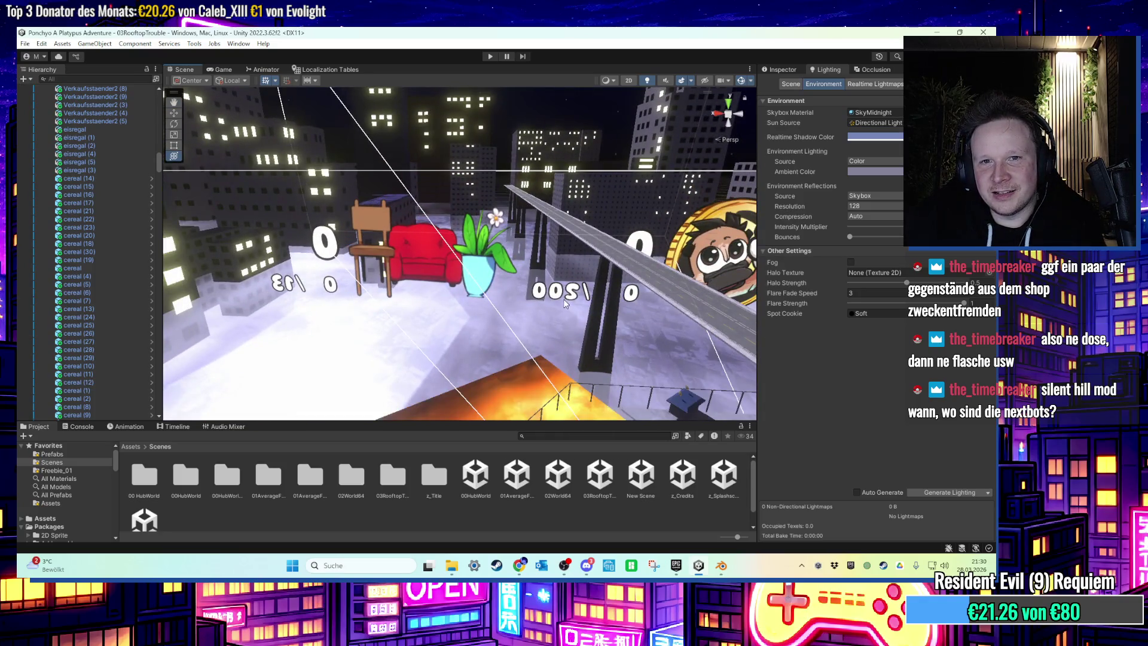
Play-test: jump onto and off the truck, then run along the rooftops.
click(490, 56)
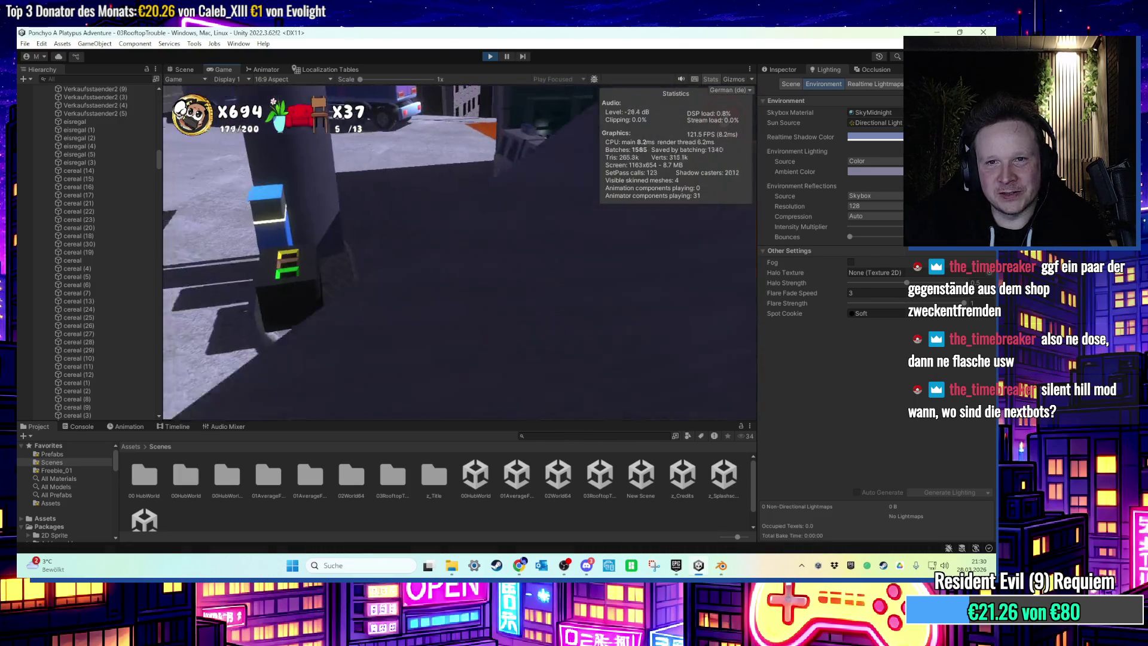
key(space)
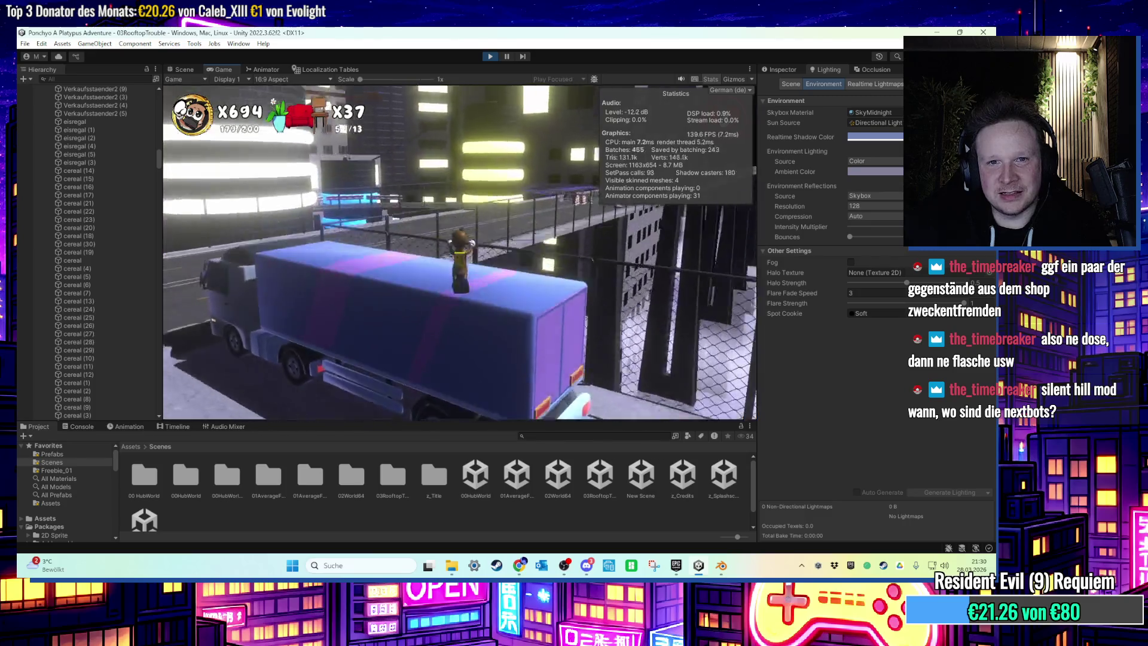
key(space)
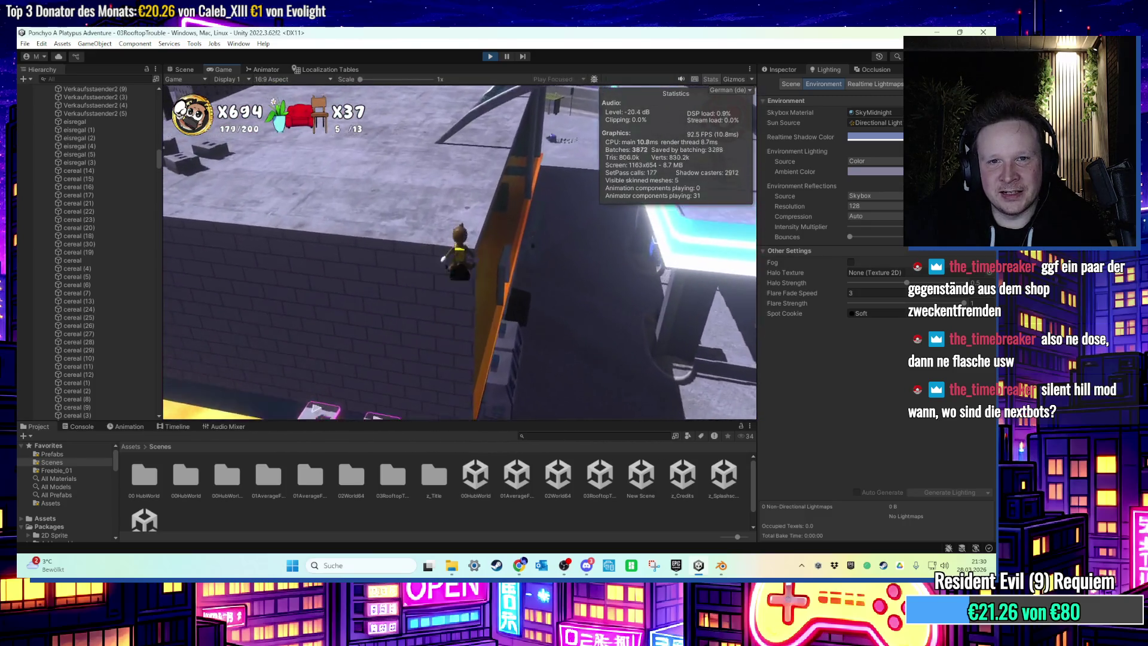
key(w)
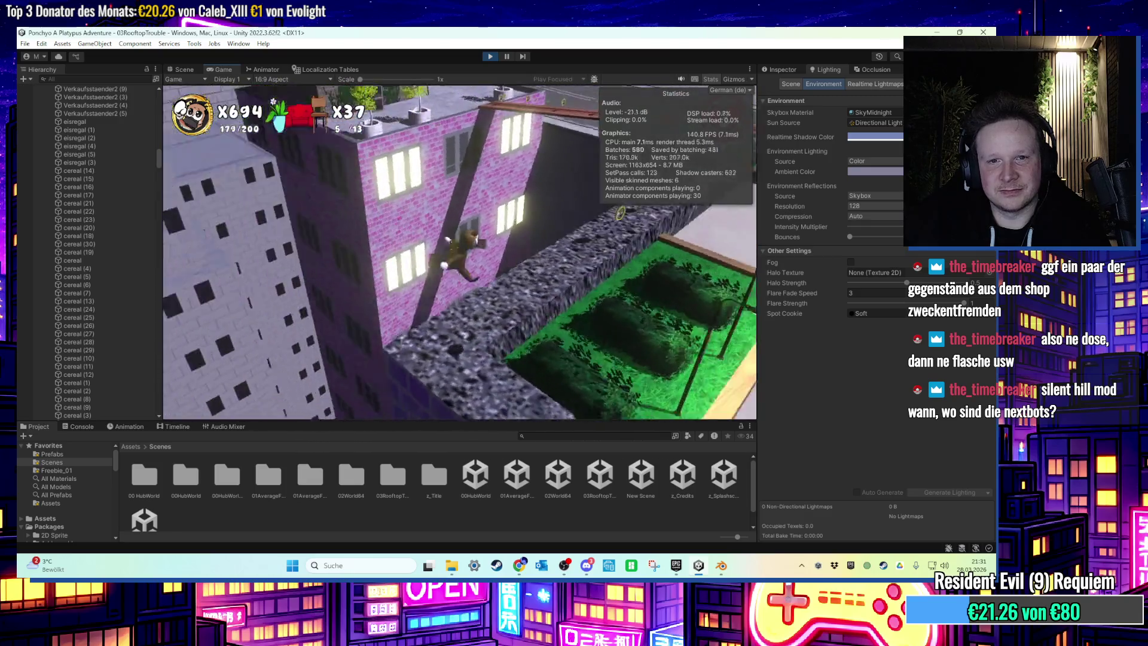
key(super)
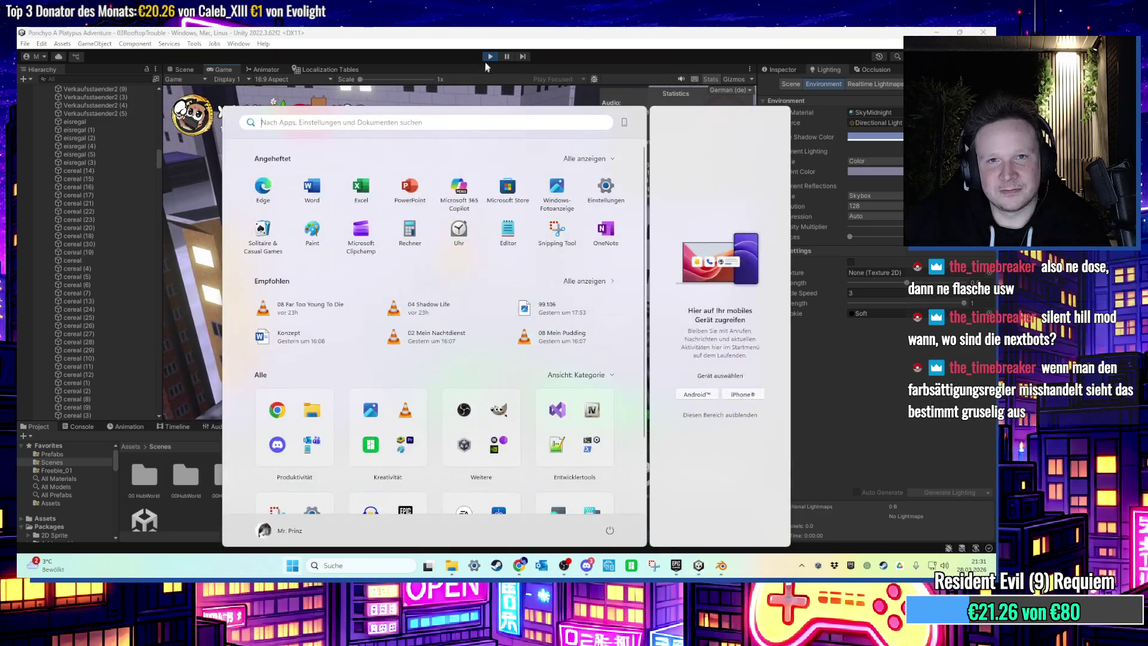
Stop the play test and select and frame the fence Maschendrahtzaun (32).
key(super)
key(ctrl+p)
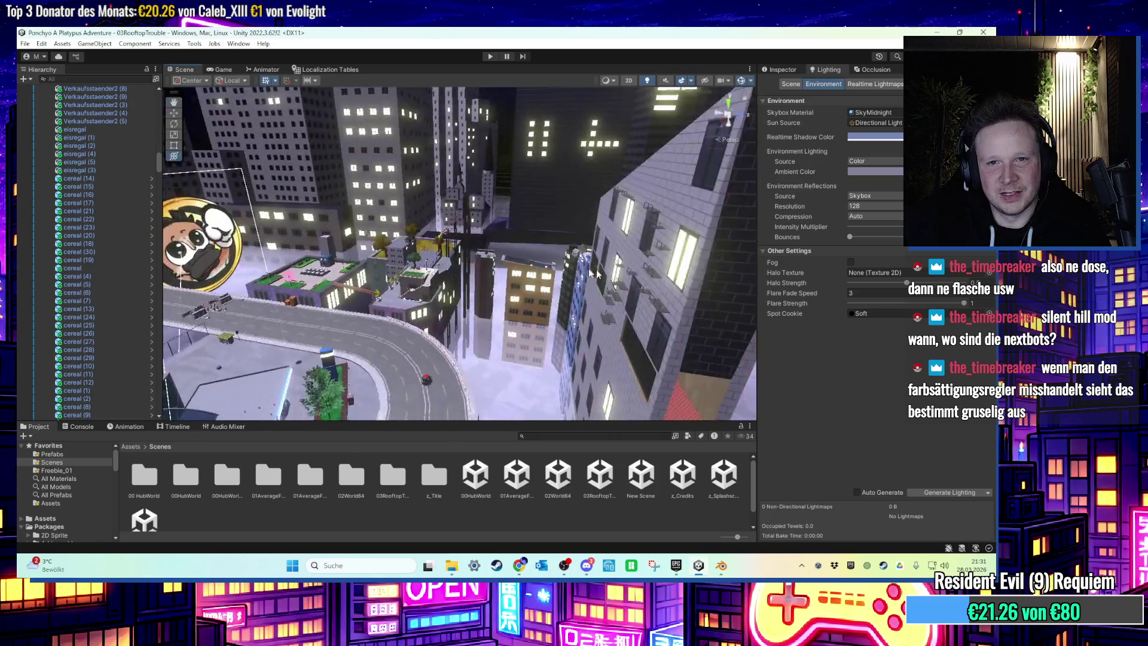
mouse_move(409, 275)
mouse_down()
mouse_move(469, 260)
mouse_move(561, 268)
mouse_move(513, 283)
mouse_move(537, 245)
mouse_up()
click(543, 235)
key(f)
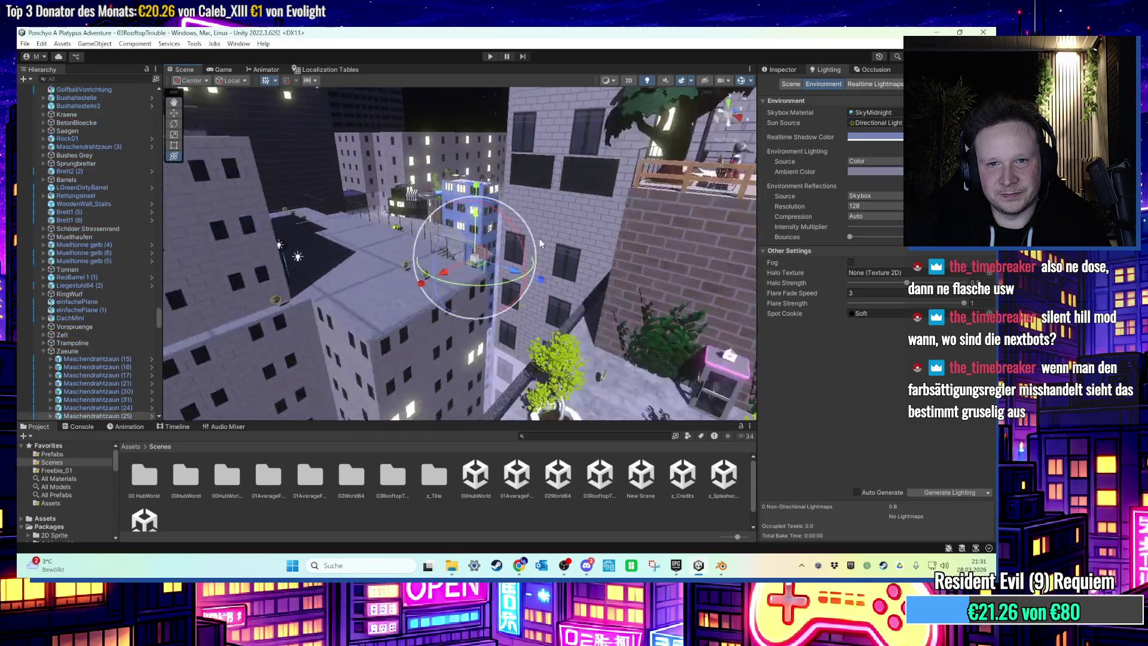
key(f)
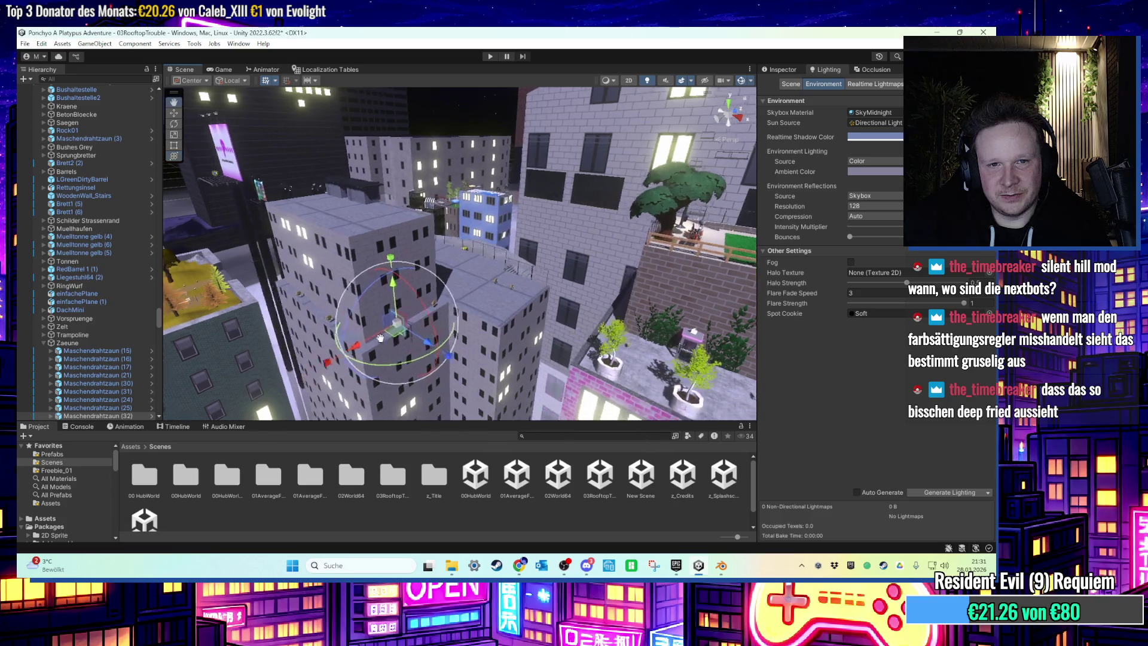
scroll(459, 336, down, 2)
mouse_move(471, 285)
mouse_down()
mouse_move(461, 236)
mouse_move(521, 328)
mouse_move(489, 283)
mouse_up()
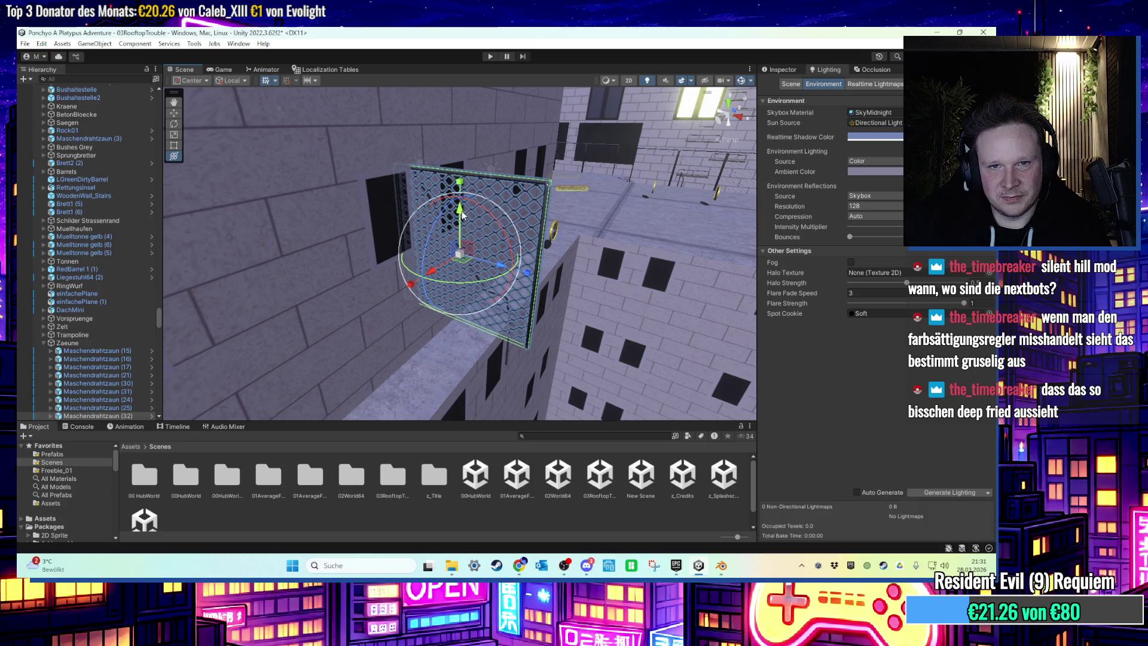
drag(462, 215, 460, 261)
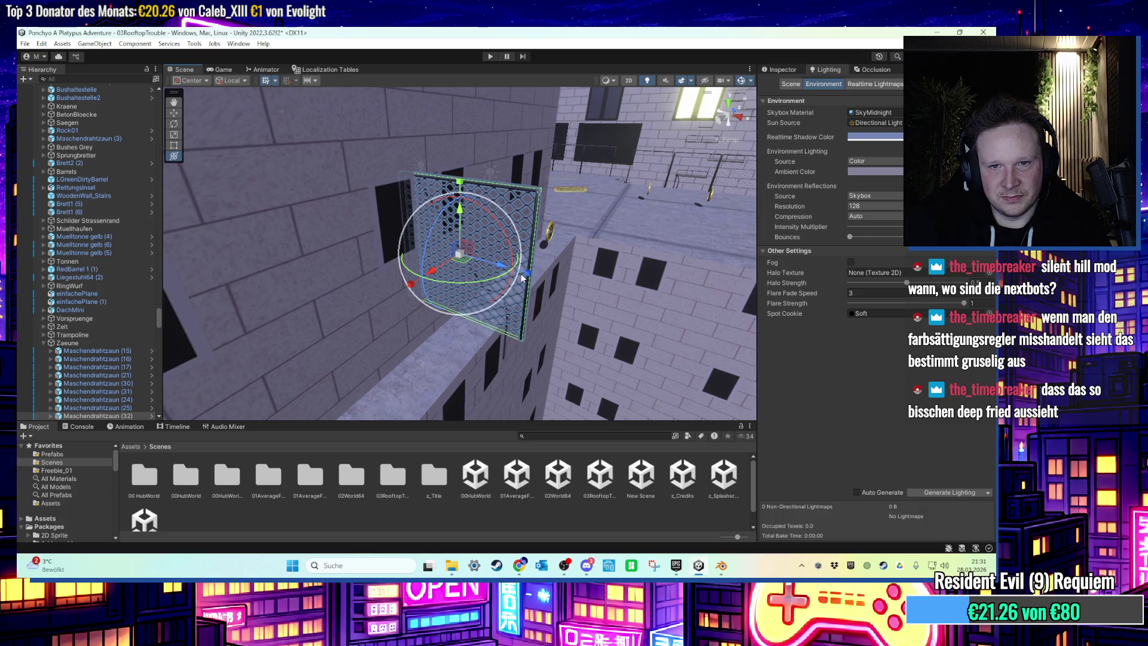
Move the fence along its depth axis and rotate it to face the camera.
mouse_move(526, 275)
mouse_down()
mouse_move(505, 268)
mouse_move(479, 291)
mouse_move(395, 247)
mouse_up()
key(e)
mouse_move(394, 335)
mouse_down()
mouse_move(500, 312)
mouse_move(412, 325)
mouse_move(449, 304)
mouse_move(433, 303)
mouse_move(540, 315)
mouse_up()
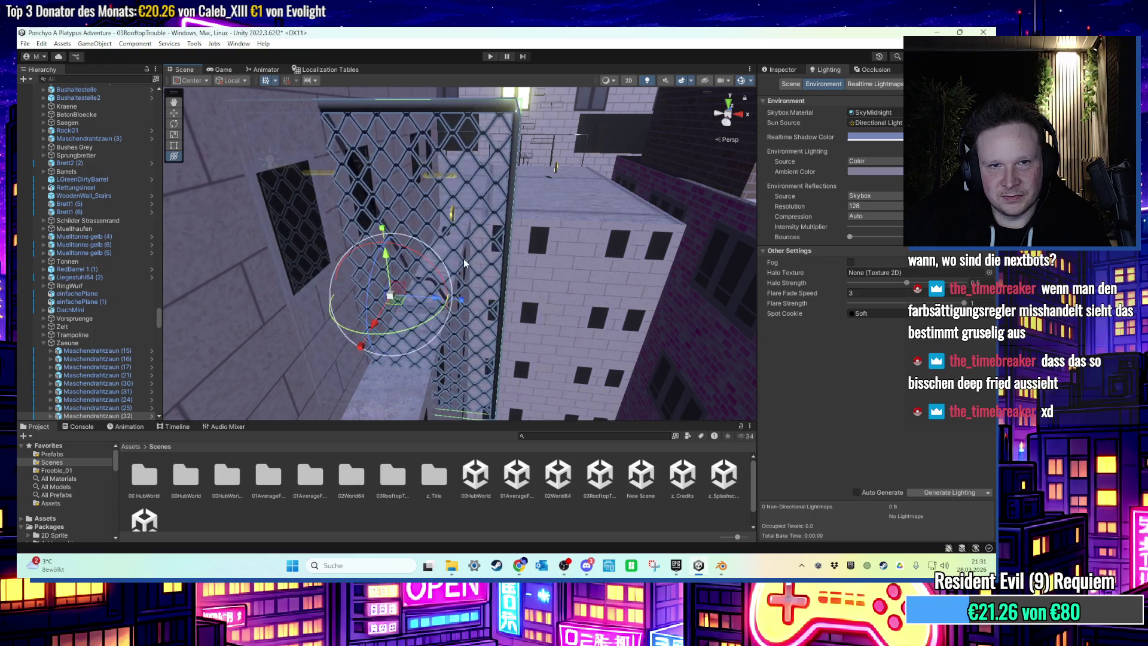
drag(464, 258, 479, 248)
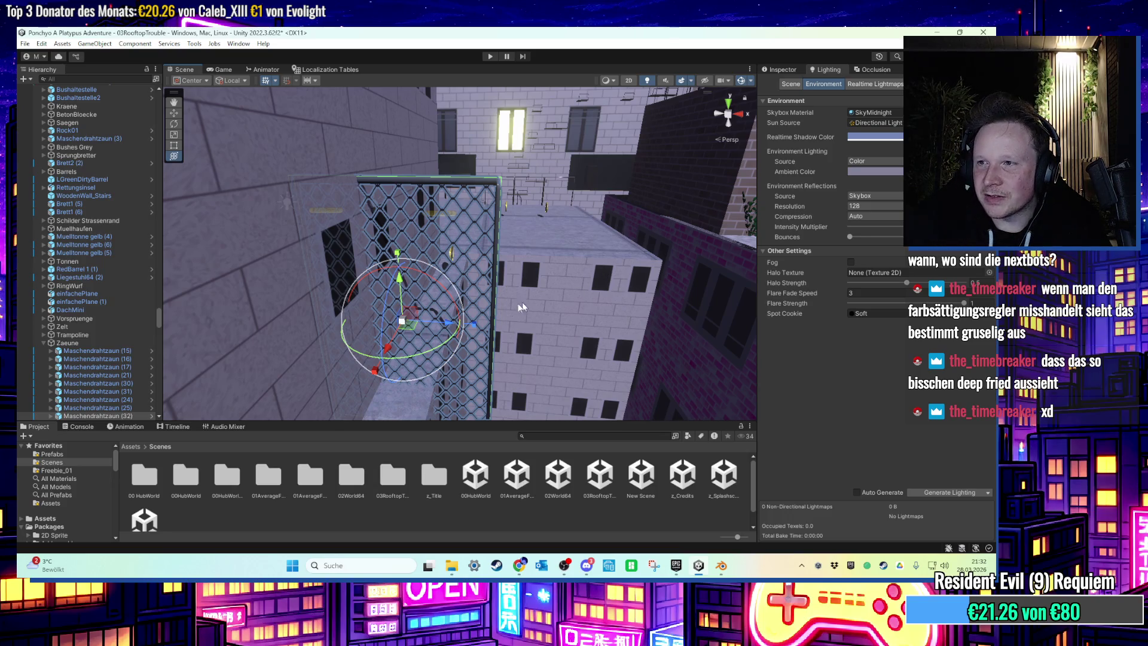
mouse_move(477, 258)
mouse_down()
mouse_move(472, 114)
mouse_move(472, 261)
mouse_move(428, 262)
mouse_move(427, 241)
mouse_move(461, 245)
mouse_move(486, 282)
mouse_move(485, 270)
mouse_up()
Move the fence to the building corner and set its Rotation X to 90.
click(429, 269)
mouse_move(464, 215)
mouse_down()
mouse_move(516, 253)
mouse_move(418, 237)
mouse_move(424, 206)
mouse_move(687, 310)
mouse_move(454, 257)
mouse_up()
click(273, 269)
drag(299, 315, 474, 281)
mouse_move(478, 347)
mouse_down()
mouse_move(390, 286)
mouse_move(488, 224)
mouse_move(446, 259)
mouse_move(760, 261)
mouse_up()
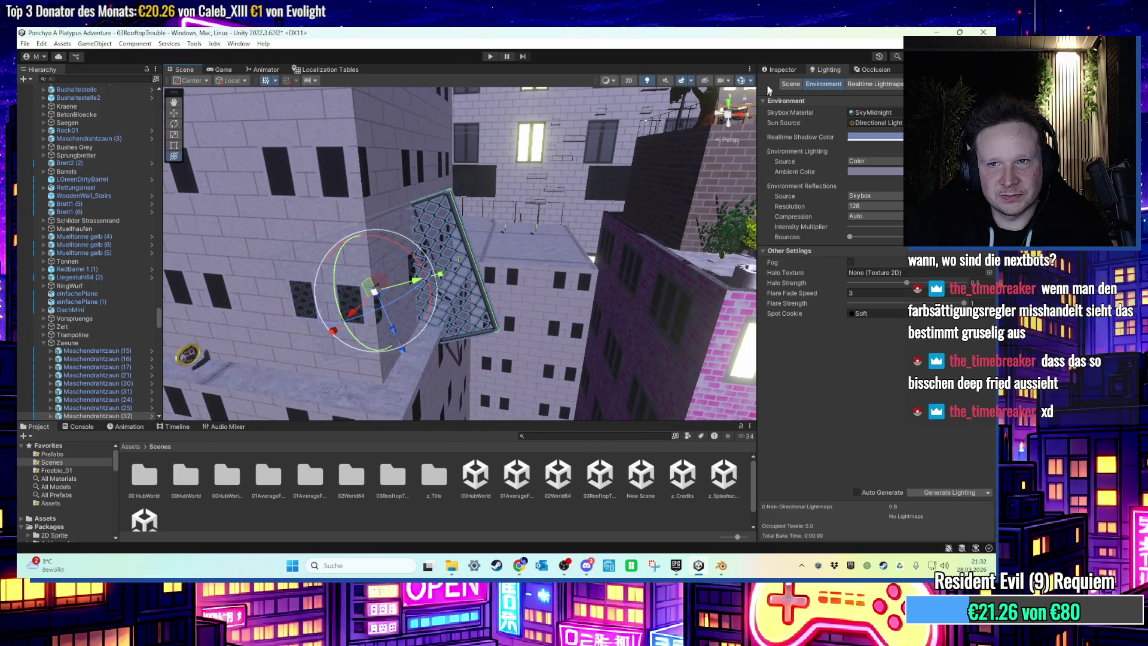
click(780, 70)
text(90)
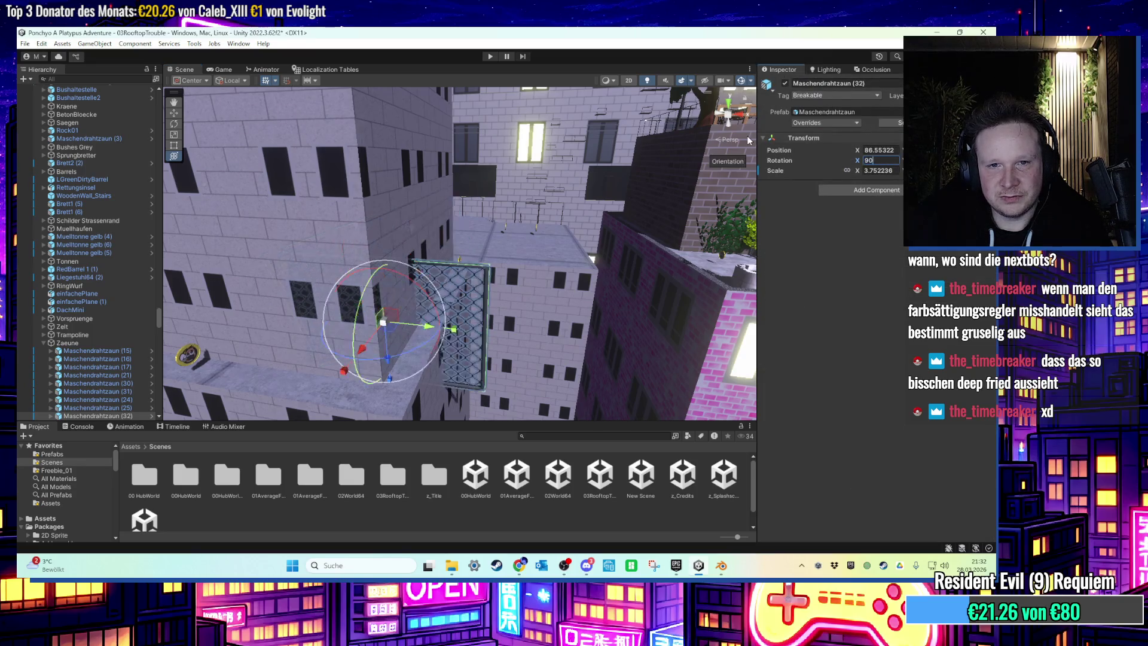
mouse_move(389, 324)
mouse_down()
mouse_move(385, 305)
mouse_move(428, 239)
mouse_move(449, 252)
mouse_move(443, 269)
mouse_move(509, 302)
mouse_move(428, 277)
mouse_move(375, 303)
mouse_move(426, 290)
mouse_up()
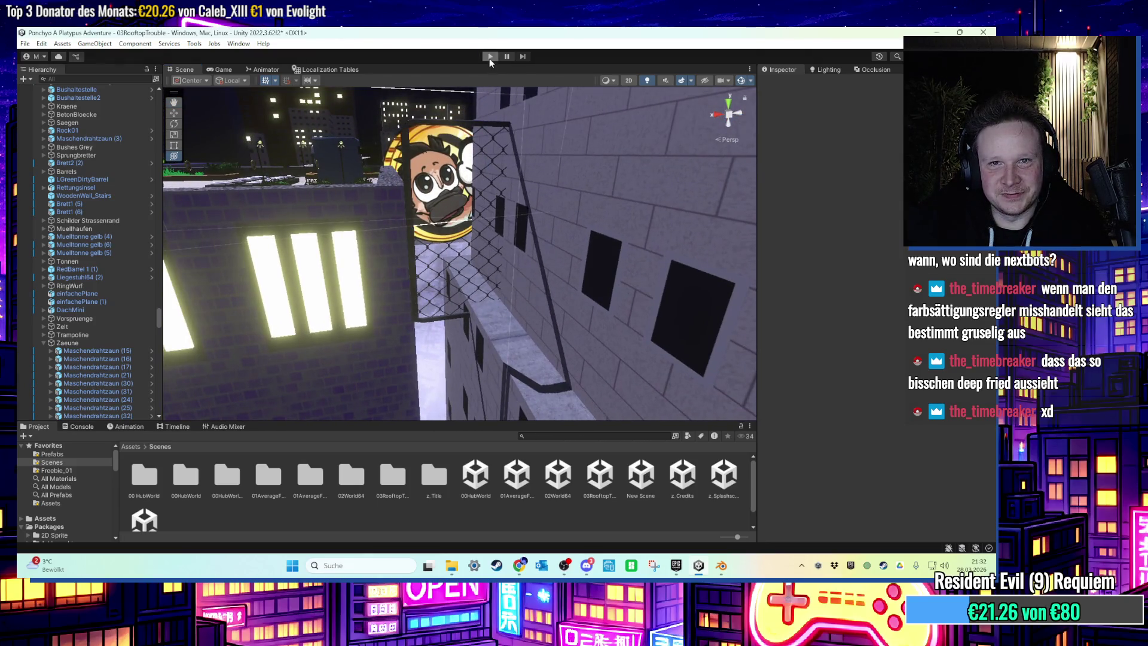
Play-test the level with the rotated fence, then stop.
click(490, 57)
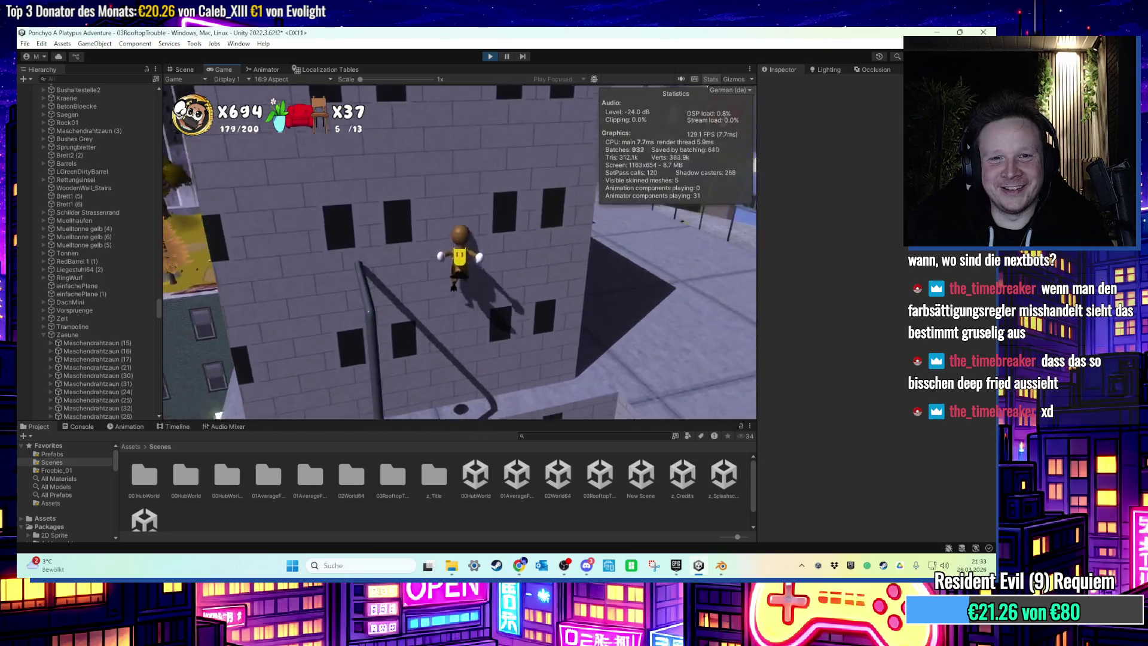
key(super)
click(490, 57)
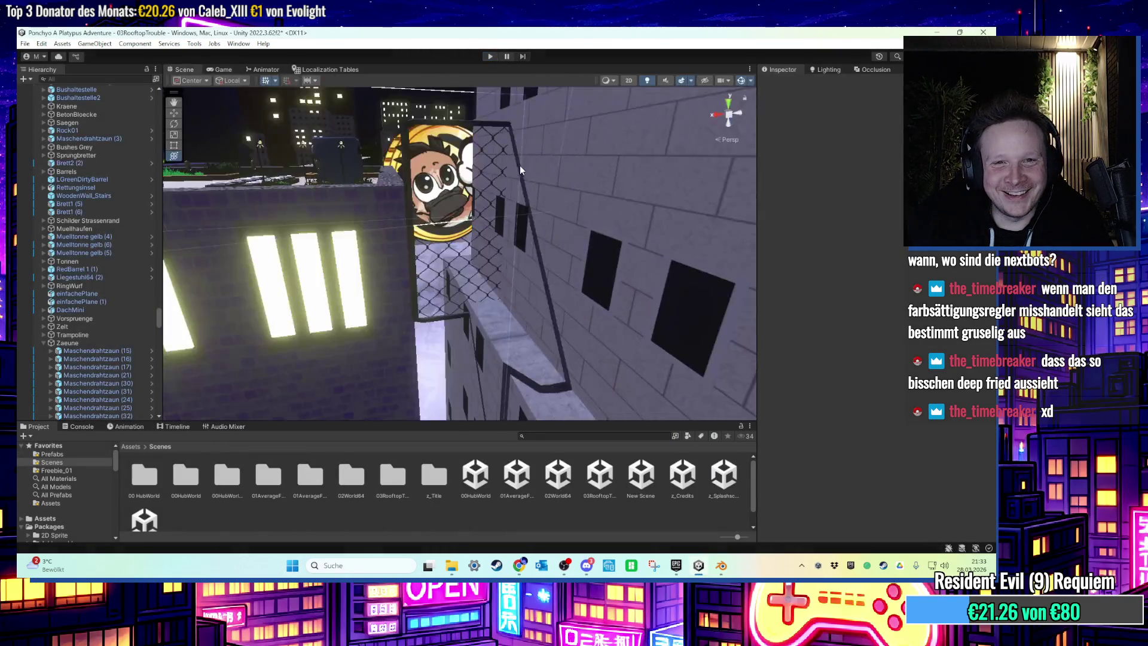
Rotate Maschendrahtzaun (32) so it stands taller and more upright.
mouse_move(545, 297)
mouse_down()
mouse_move(454, 246)
mouse_move(518, 264)
mouse_up()
click(455, 250)
mouse_move(526, 337)
mouse_down()
mouse_move(543, 276)
mouse_move(569, 279)
mouse_move(478, 141)
mouse_up()
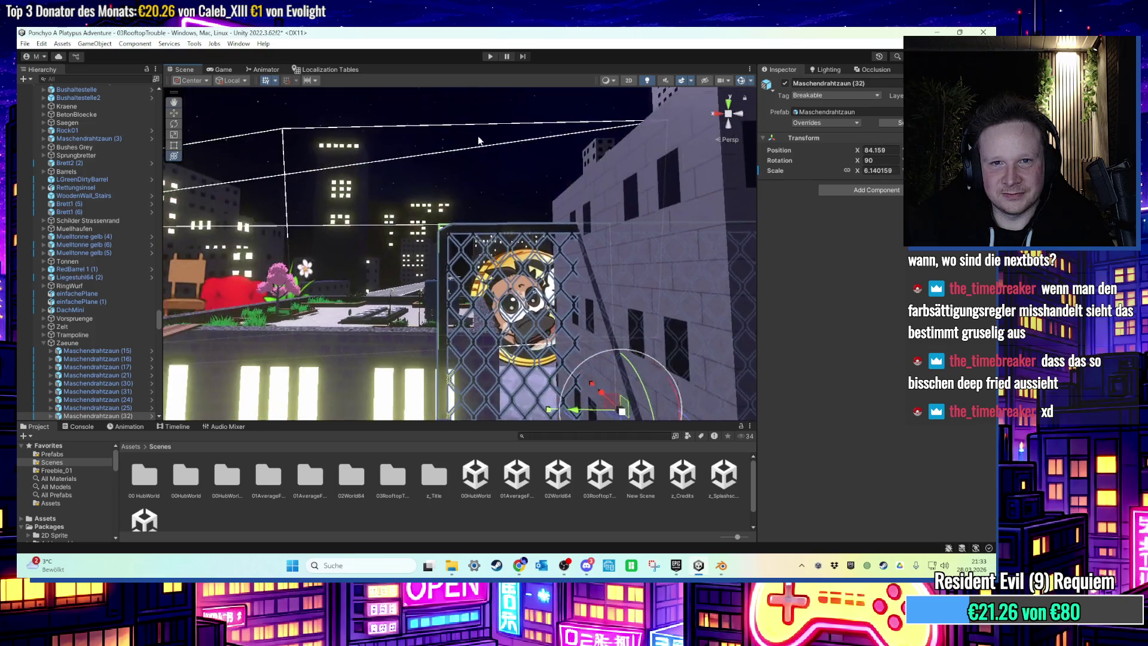
click(478, 141)
mouse_move(500, 206)
mouse_down()
mouse_move(579, 306)
mouse_move(543, 307)
mouse_up()
click(523, 252)
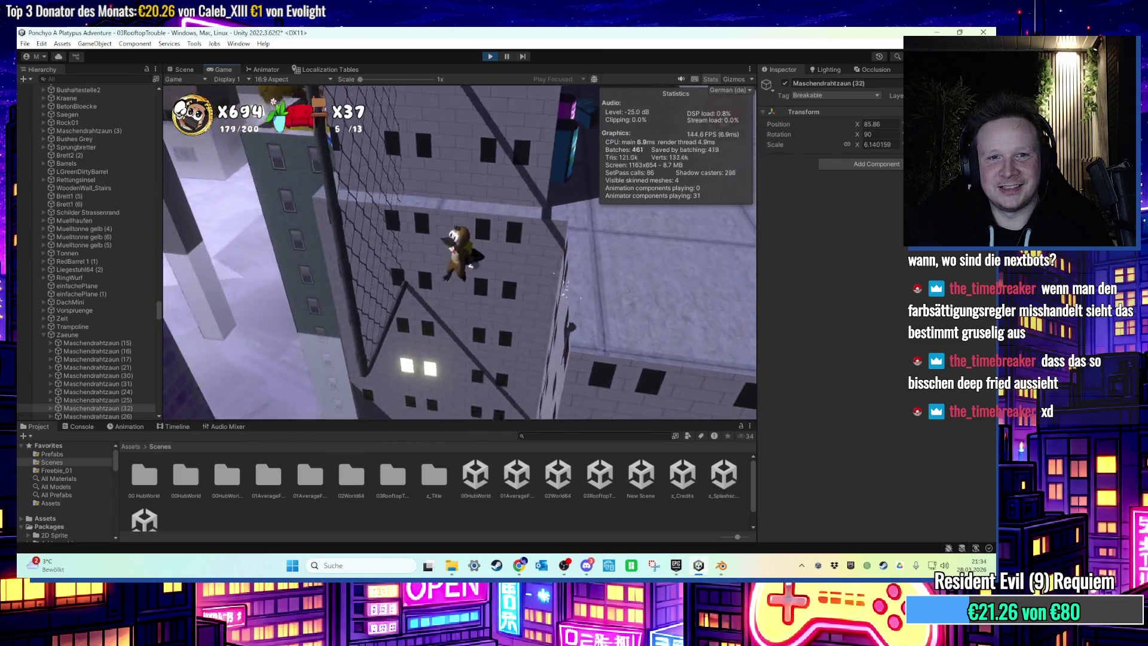
Stop the play test after trying the fence climb.
key(super)
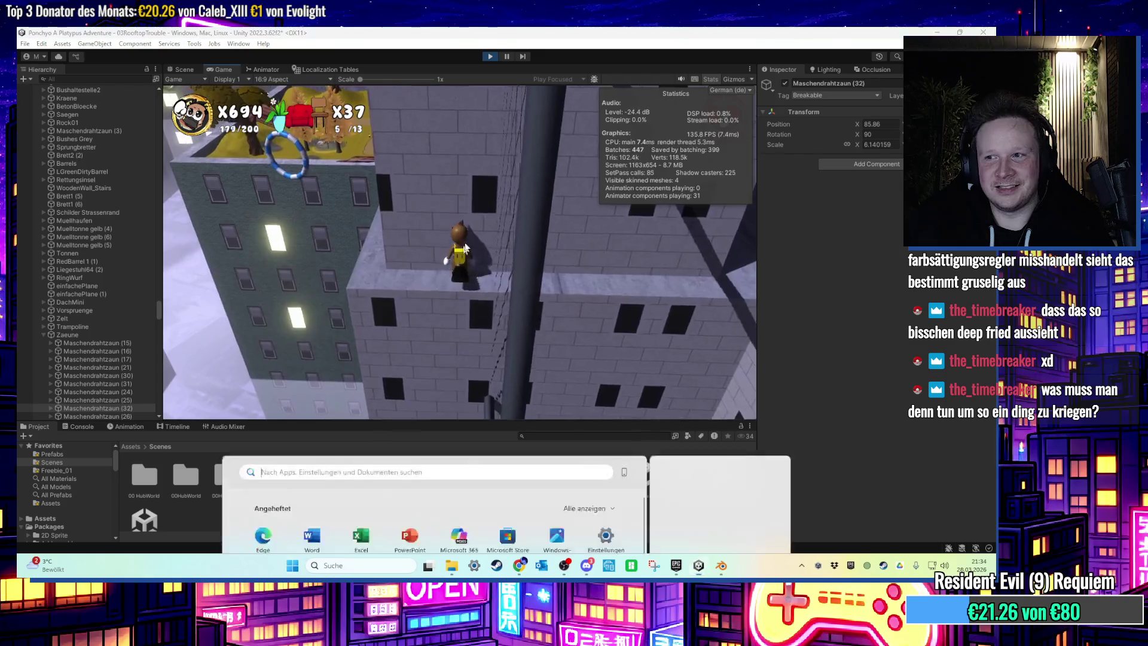
click(483, 56)
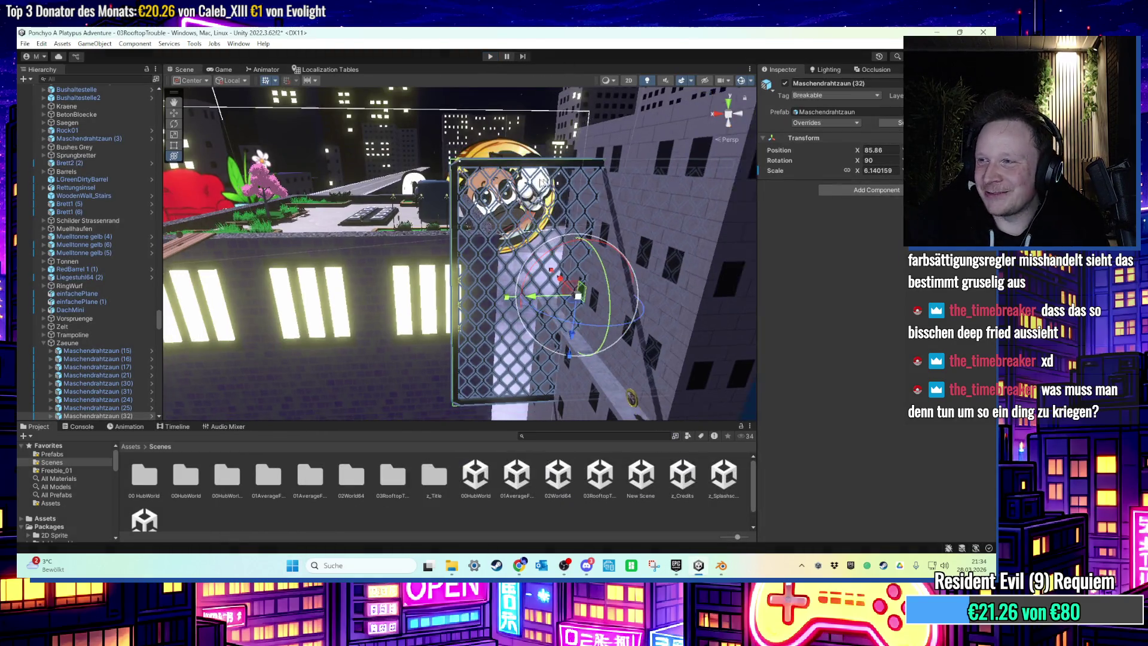
Fly the Scene view from the rooftops over to the lava section.
drag(468, 144, 495, 281)
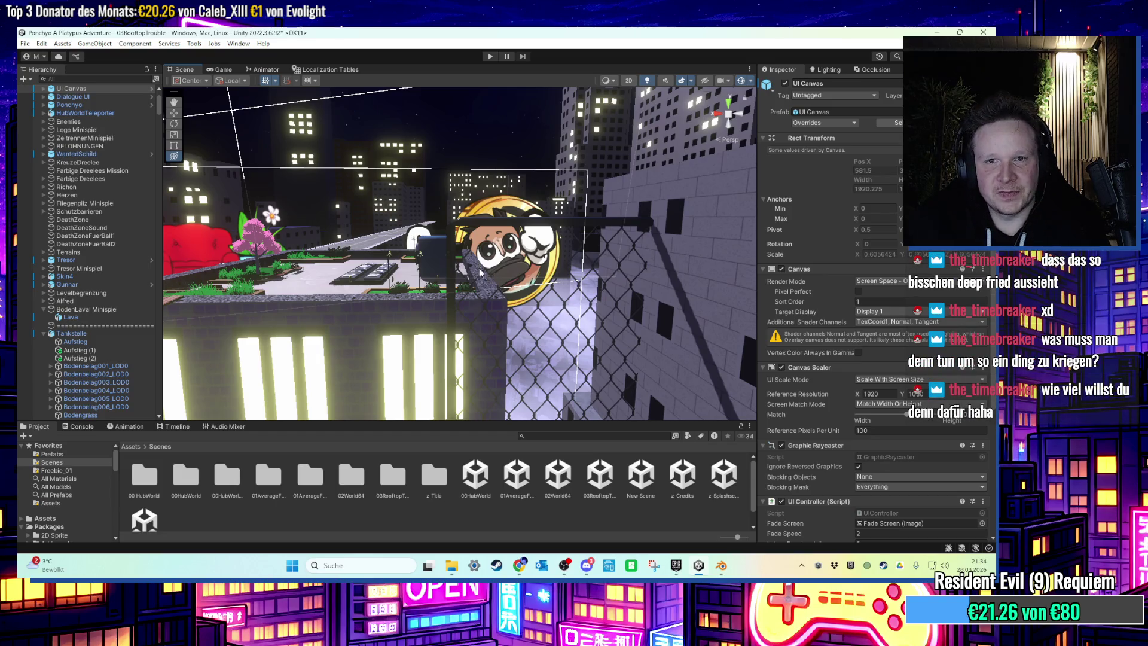
key(s)
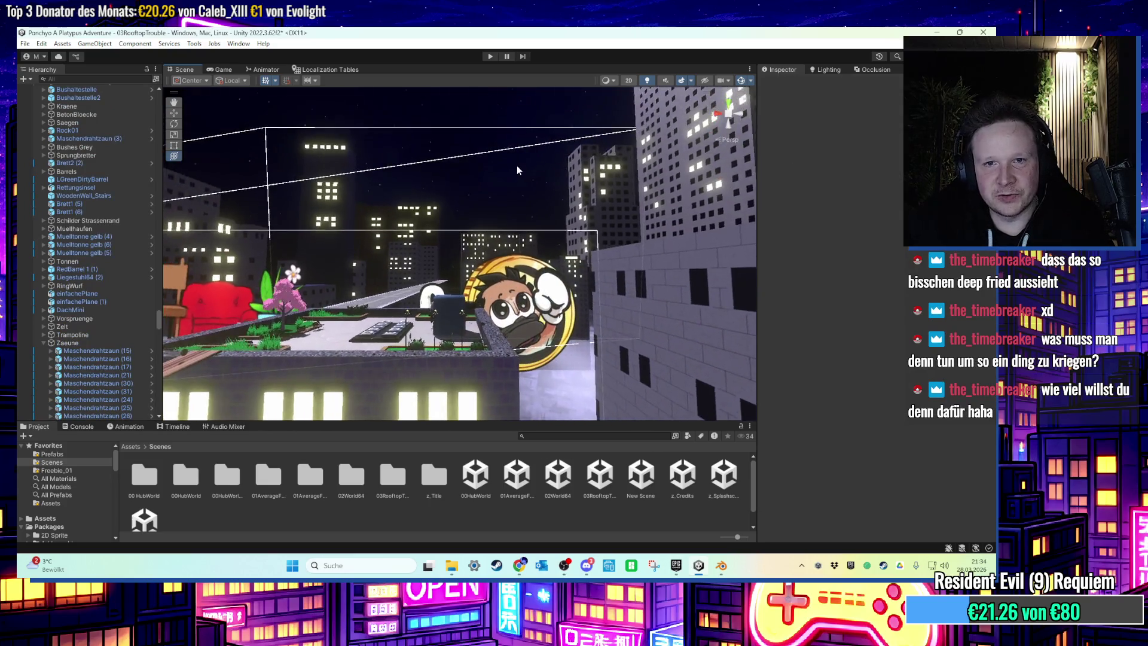
key(e)
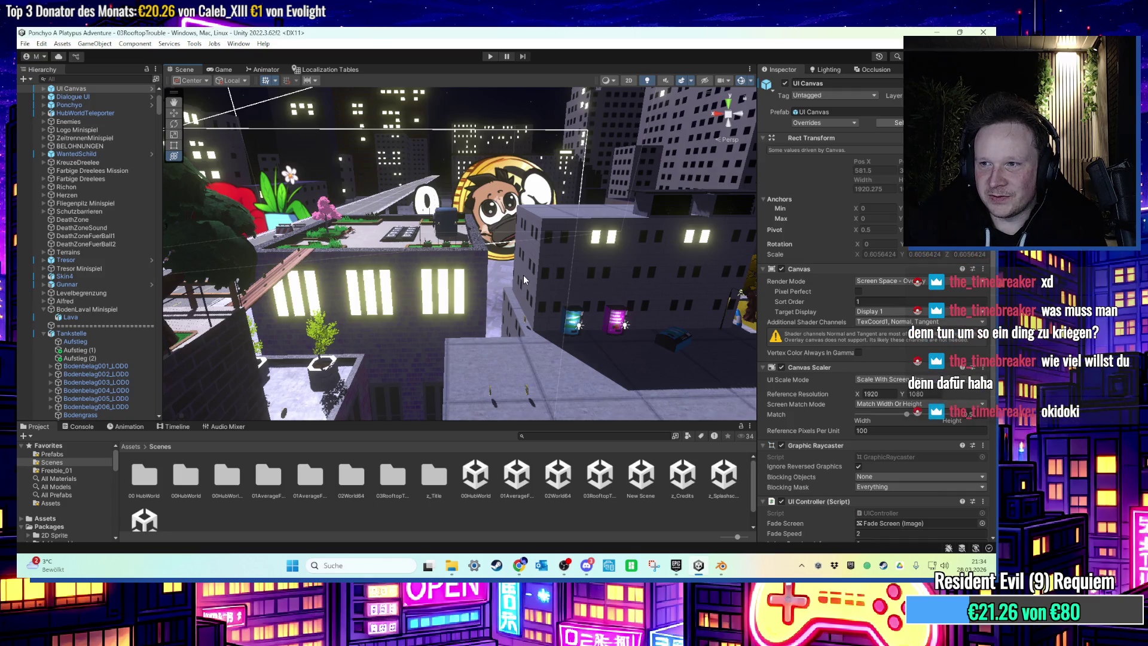
key(q)
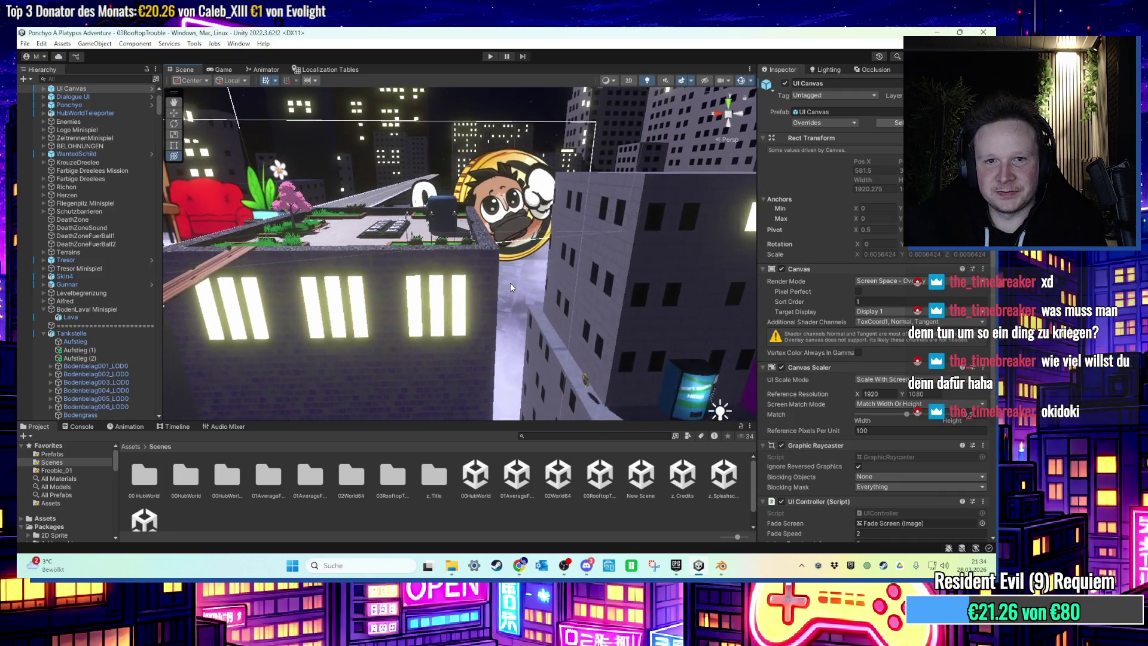
click(509, 138)
mouse_move(529, 258)
mouse_down()
mouse_move(485, 134)
mouse_move(489, 285)
mouse_up()
click(485, 130)
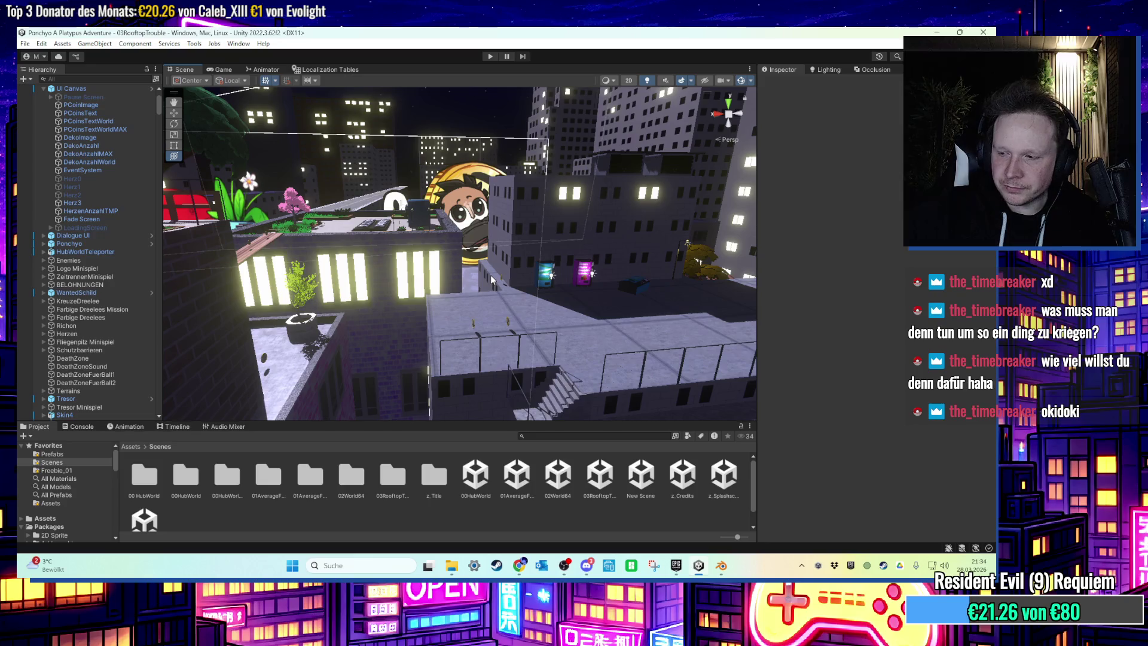
drag(490, 274, 473, 154)
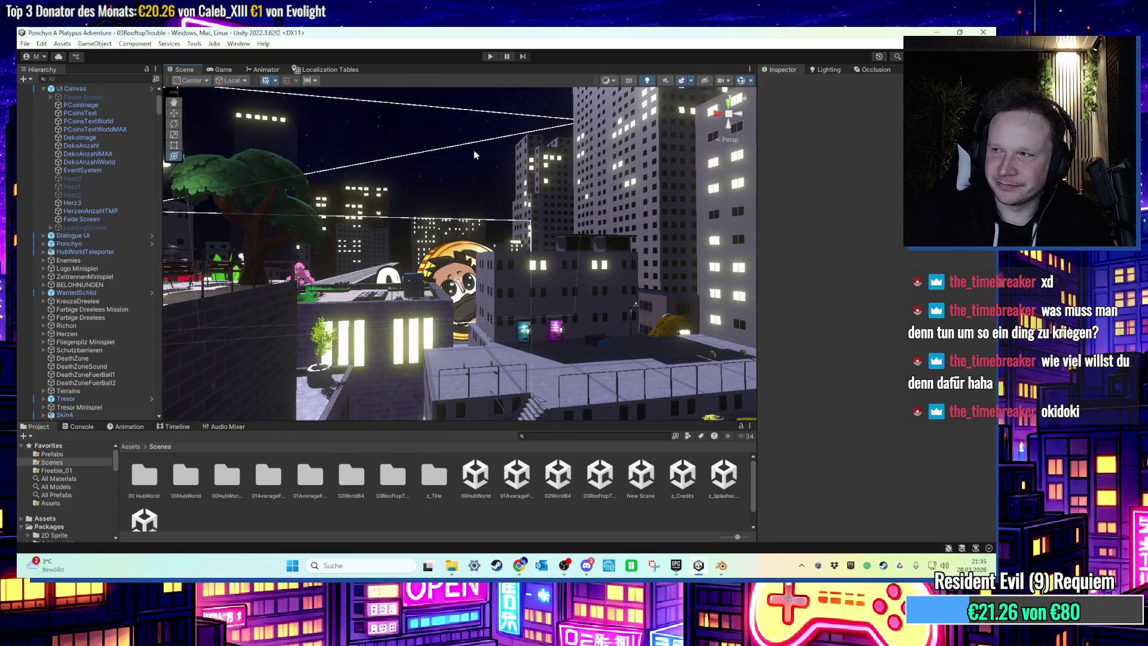
mouse_move(473, 155)
mouse_down()
mouse_move(502, 283)
mouse_move(464, 250)
mouse_move(436, 246)
mouse_move(468, 213)
mouse_move(447, 212)
mouse_move(436, 181)
mouse_move(446, 189)
mouse_move(365, 222)
mouse_move(487, 230)
mouse_move(562, 215)
mouse_move(515, 148)
mouse_move(397, 149)
mouse_move(439, 139)
mouse_move(511, 153)
mouse_up()
Duplicate coin PCoin (386) and place the copy on the crate above the lava.
mouse_move(270, 232)
mouse_down()
mouse_move(503, 317)
mouse_move(548, 308)
mouse_up()
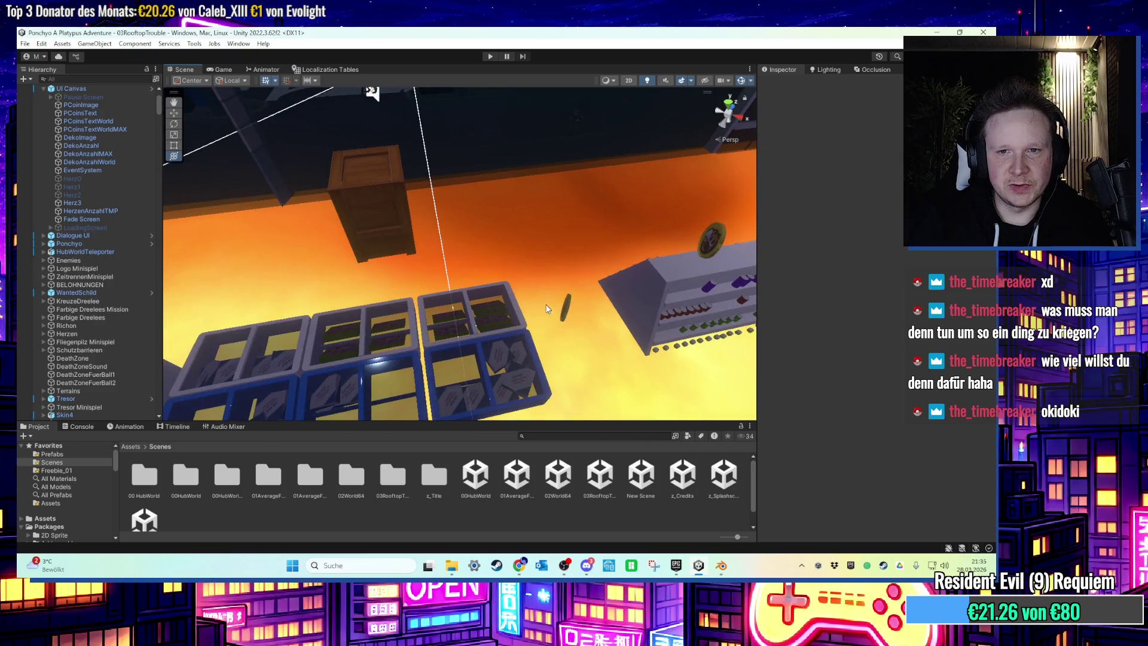
click(705, 247)
double_click(111, 296)
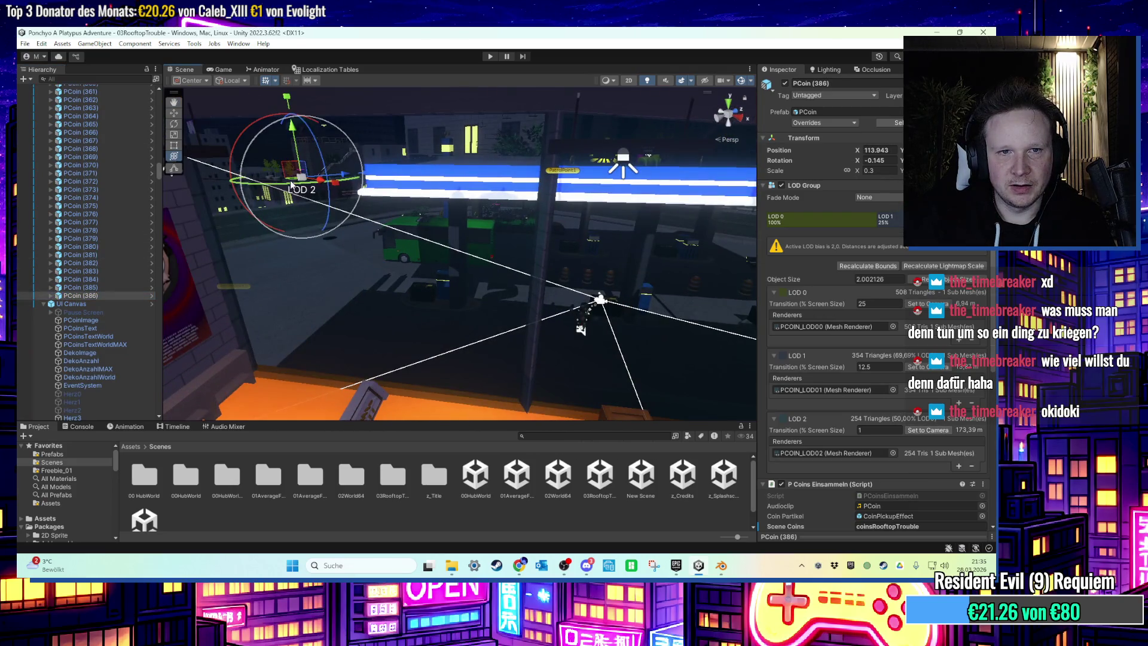
key(ctrl+d)
mouse_move(302, 178)
mouse_down()
mouse_move(475, 333)
mouse_move(411, 258)
mouse_move(479, 329)
mouse_move(511, 316)
mouse_move(497, 294)
mouse_move(492, 172)
mouse_move(472, 323)
mouse_move(479, 383)
mouse_up()
key(f)
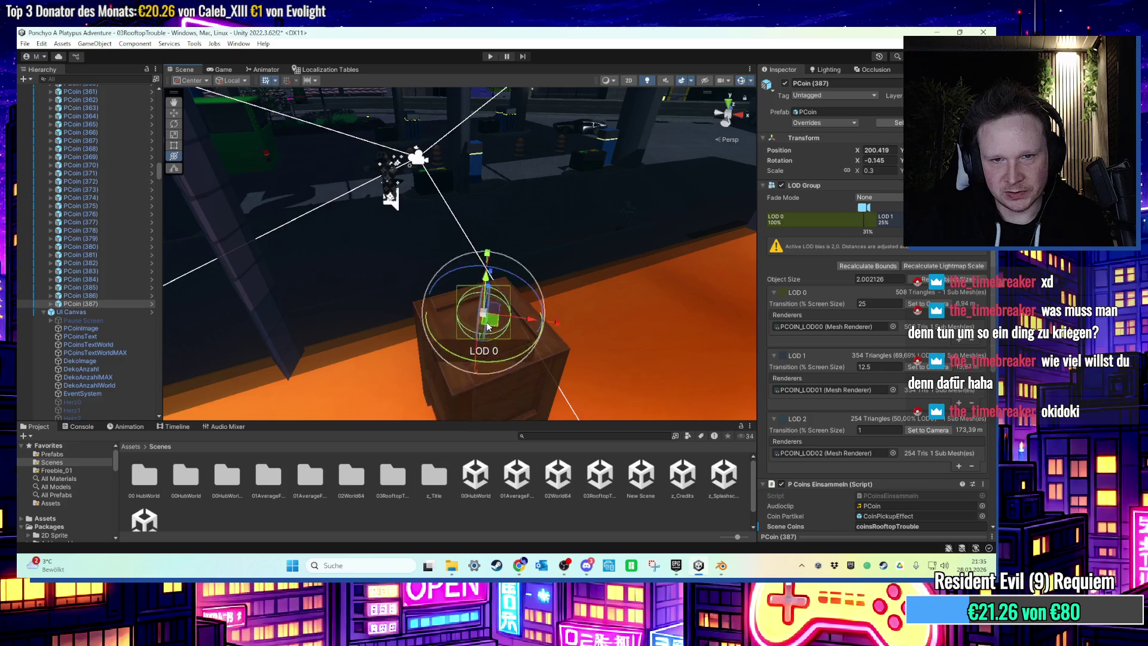
key(f)
mouse_move(504, 290)
mouse_down()
mouse_move(458, 281)
mouse_move(471, 197)
mouse_move(508, 333)
mouse_move(529, 141)
mouse_move(485, 263)
mouse_up()
Duplicate the coin again and place the new copy beside the door.
key(ctrl+d)
mouse_move(440, 352)
mouse_down()
mouse_move(514, 170)
mouse_move(420, 320)
mouse_move(485, 174)
mouse_up()
key(f)
scroll(494, 177, down, 5)
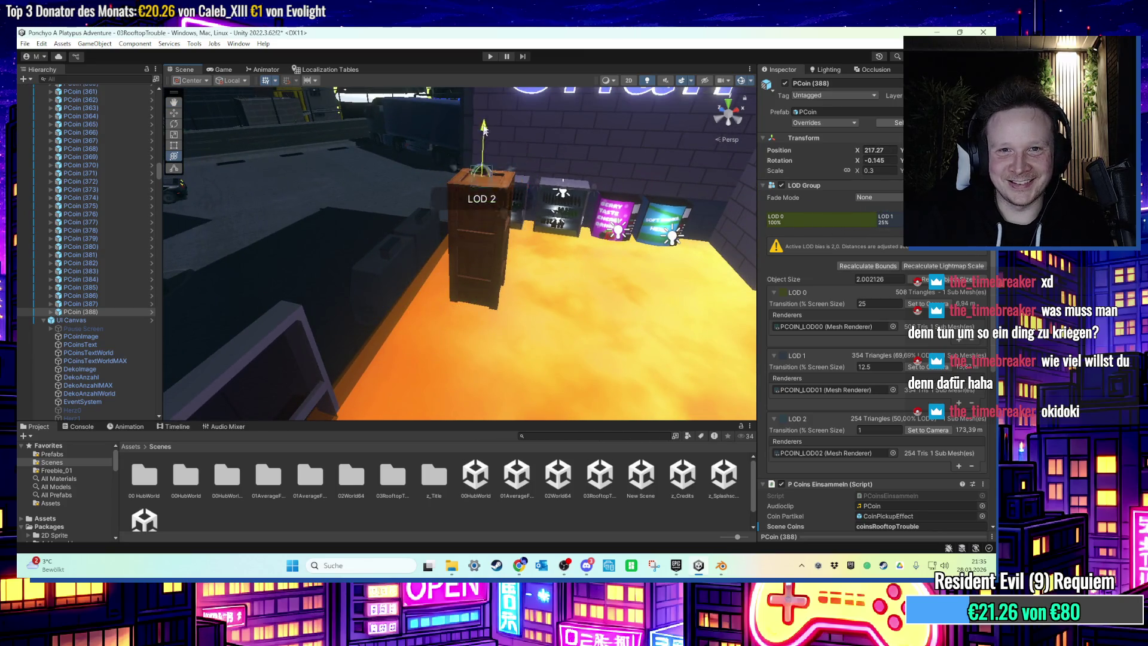
key(f)
mouse_move(469, 232)
mouse_down()
mouse_move(440, 132)
mouse_move(432, 175)
mouse_move(429, 138)
mouse_move(425, 224)
mouse_move(428, 272)
mouse_move(447, 274)
mouse_move(426, 272)
mouse_move(446, 127)
mouse_move(461, 220)
mouse_move(396, 264)
mouse_move(658, 173)
mouse_move(672, 199)
mouse_up()
Duplicate two more coins onto the brick block and crate, up to PCoin (391).
key(ctrl+d)
key(f)
scroll(598, 216, down, 5)
mouse_move(494, 232)
mouse_down()
mouse_move(463, 233)
mouse_move(461, 184)
mouse_move(411, 270)
mouse_move(530, 217)
mouse_move(516, 146)
mouse_move(475, 156)
mouse_move(292, 295)
mouse_move(375, 285)
mouse_move(360, 252)
mouse_up()
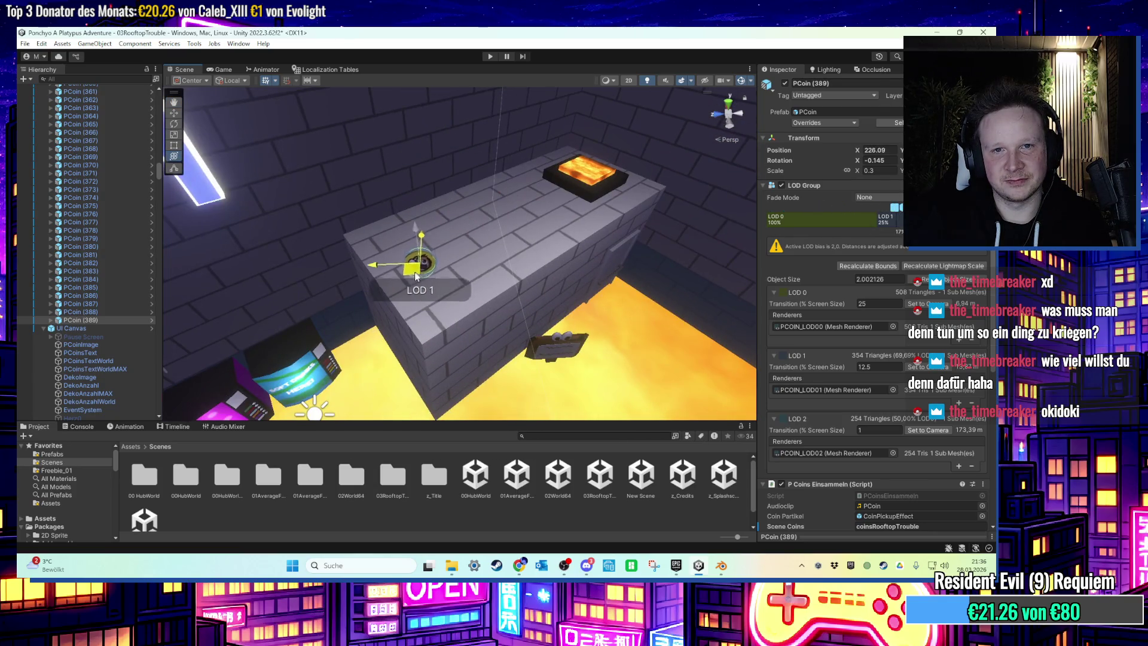
key(ctrl+d)
key(ctrl+d)
click(379, 249)
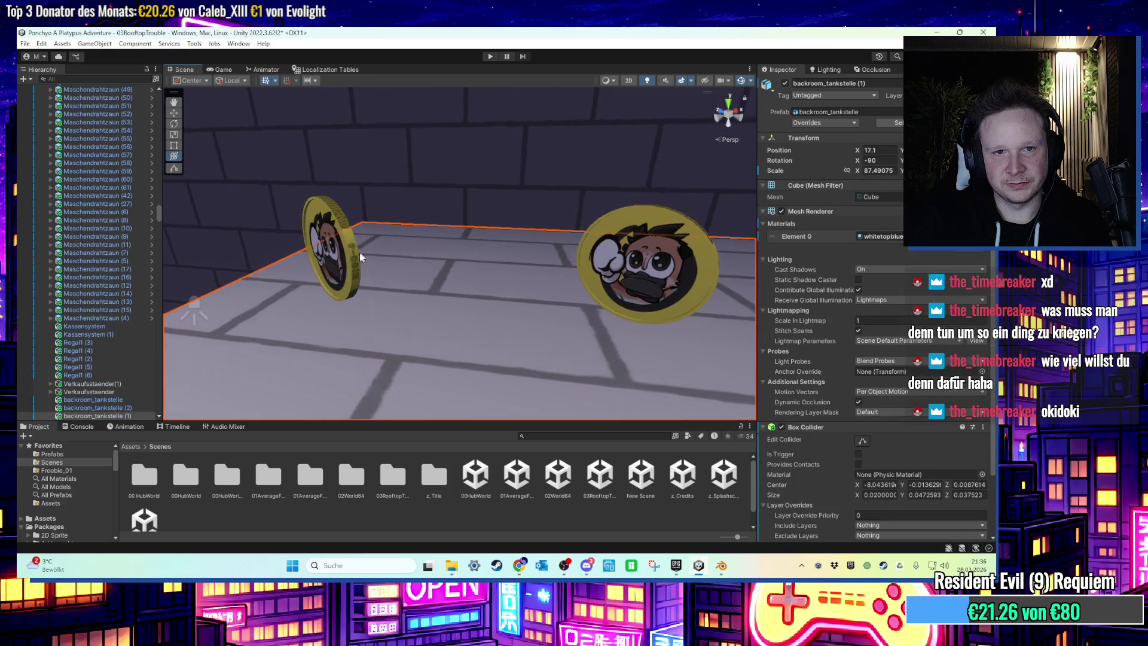
click(353, 253)
scroll(94, 159, up, 2)
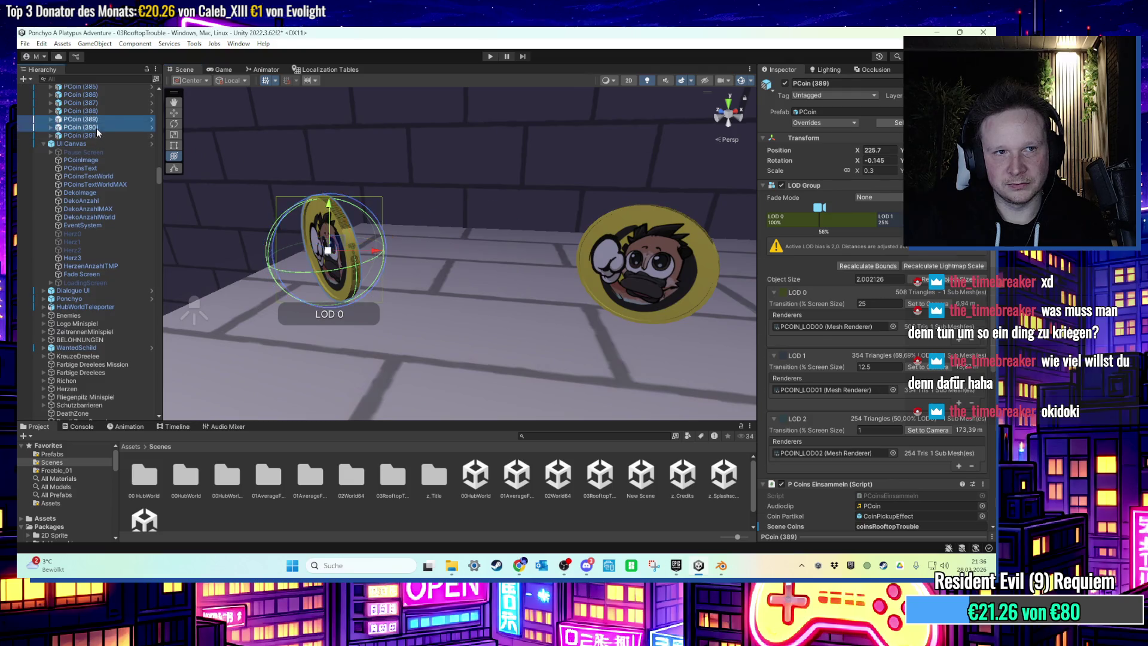
shift+click(96, 135)
key(f)
mouse_move(536, 198)
mouse_down()
mouse_move(573, 164)
mouse_move(468, 144)
mouse_move(548, 137)
mouse_move(475, 289)
mouse_up()
click(548, 137)
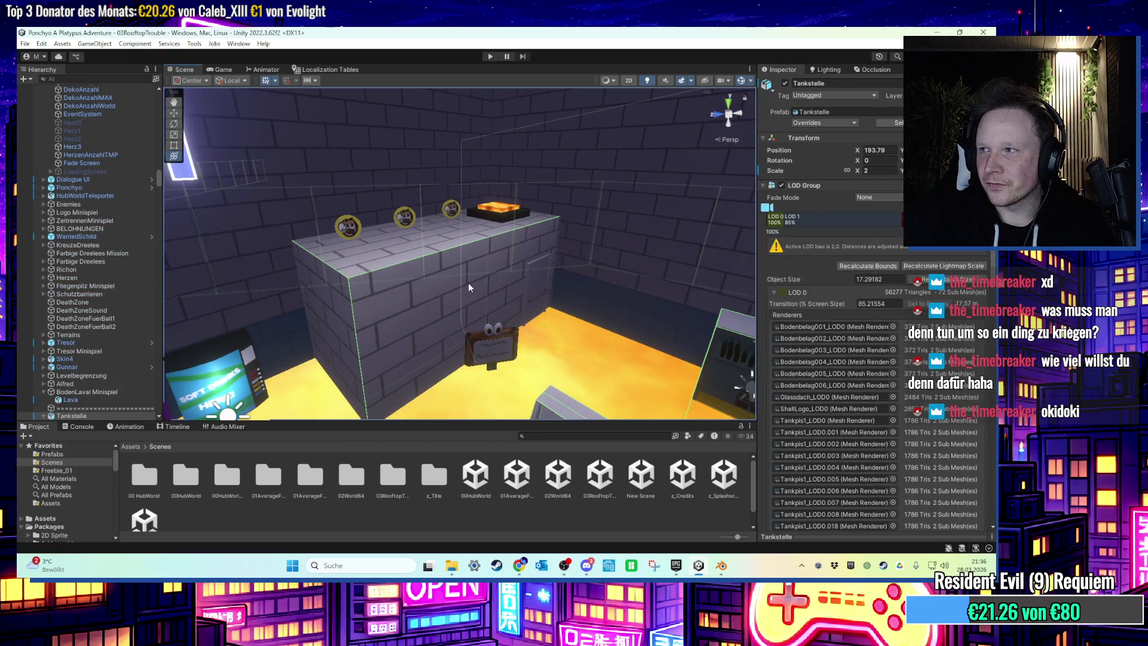
scroll(468, 287, down, 6)
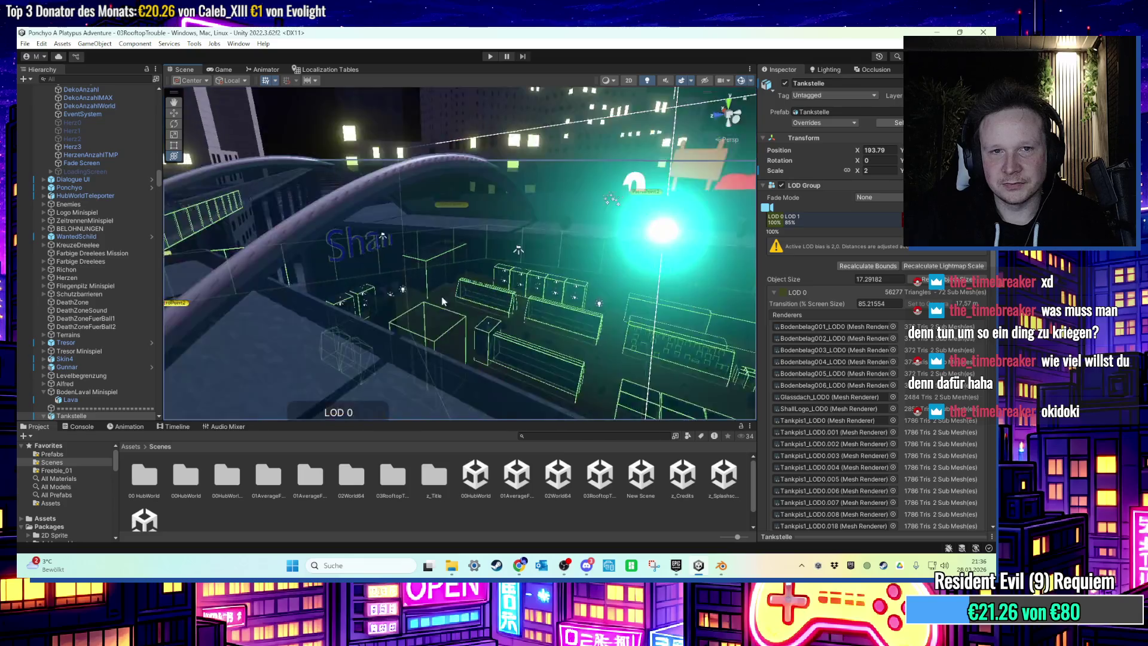
click(389, 161)
click(392, 124)
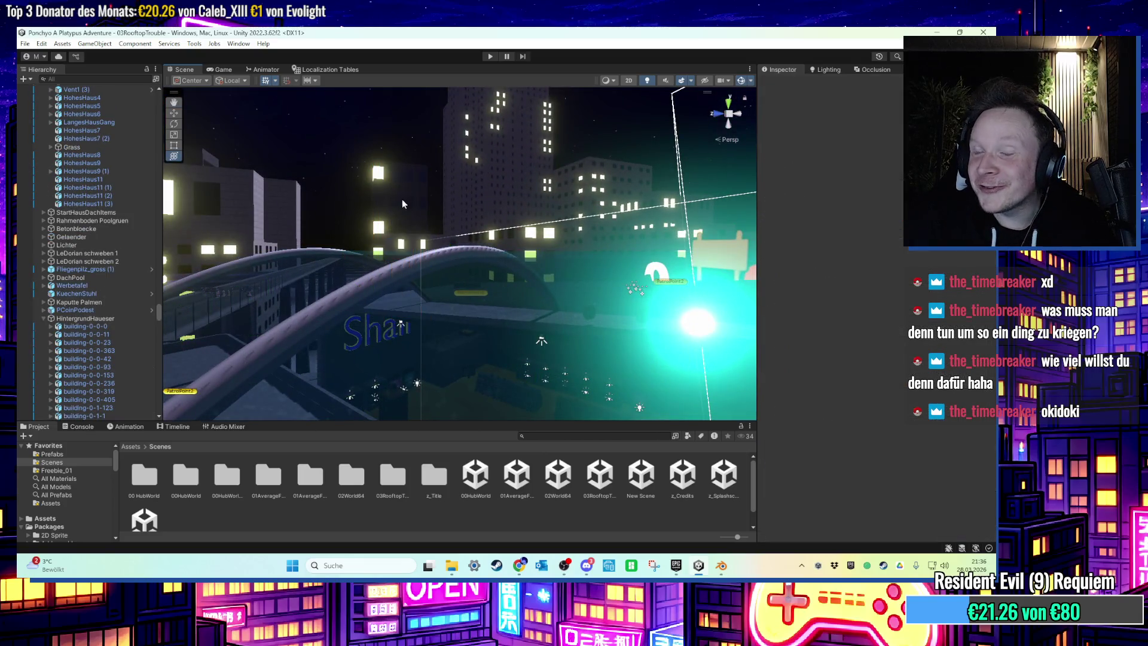
scroll(422, 254, up, 3)
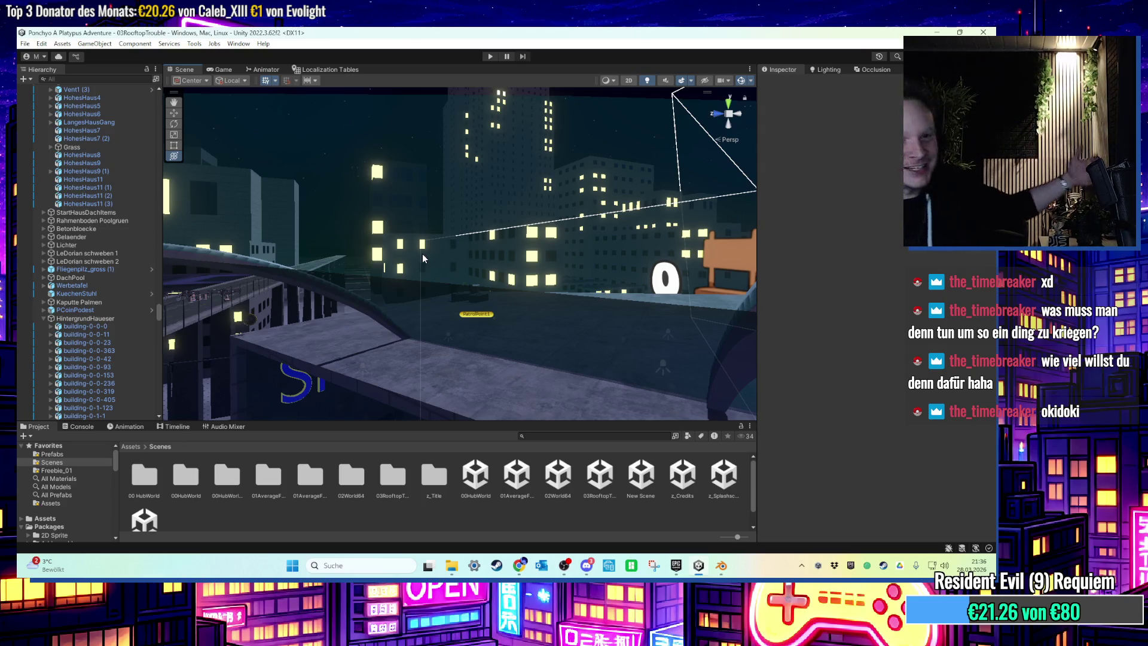
mouse_move(422, 254)
mouse_down()
mouse_move(472, 331)
mouse_move(457, 322)
mouse_up()
scroll(457, 325, up, 4)
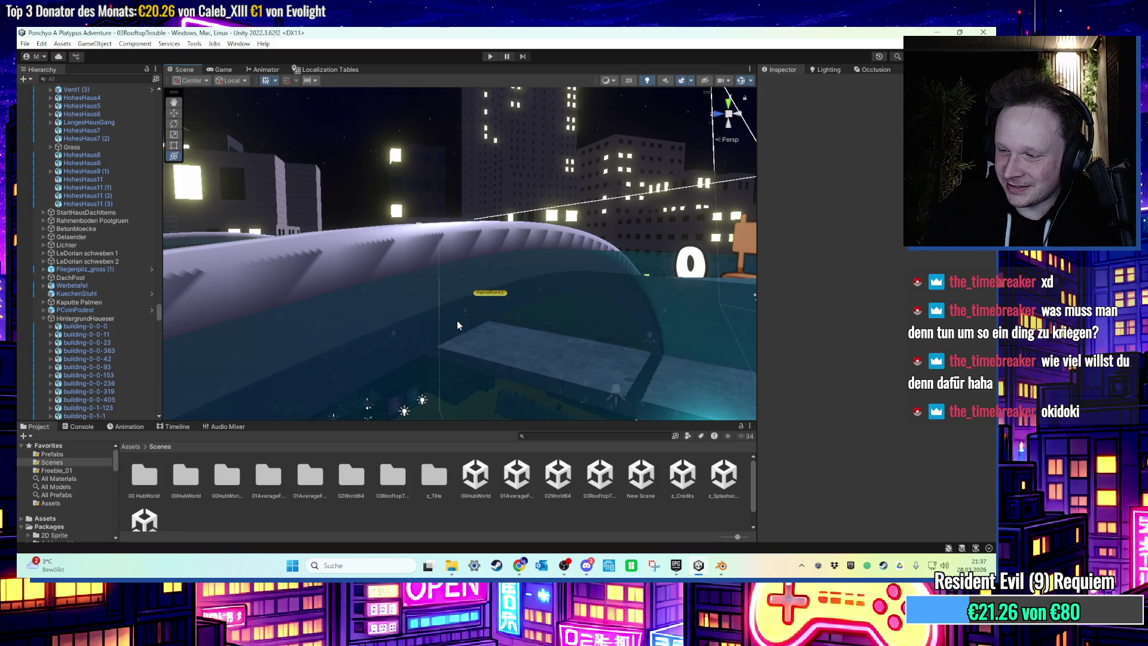
mouse_move(457, 320)
mouse_down()
mouse_move(471, 269)
mouse_move(515, 317)
mouse_up()
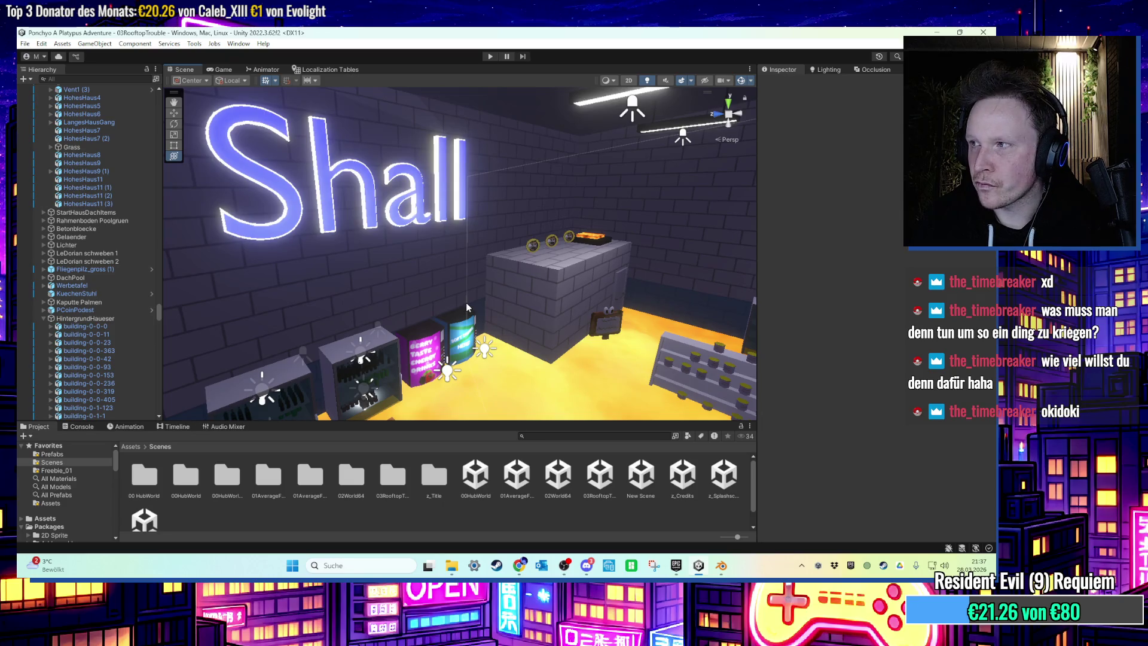
scroll(467, 306, down, 3)
scroll(467, 306, up, 3)
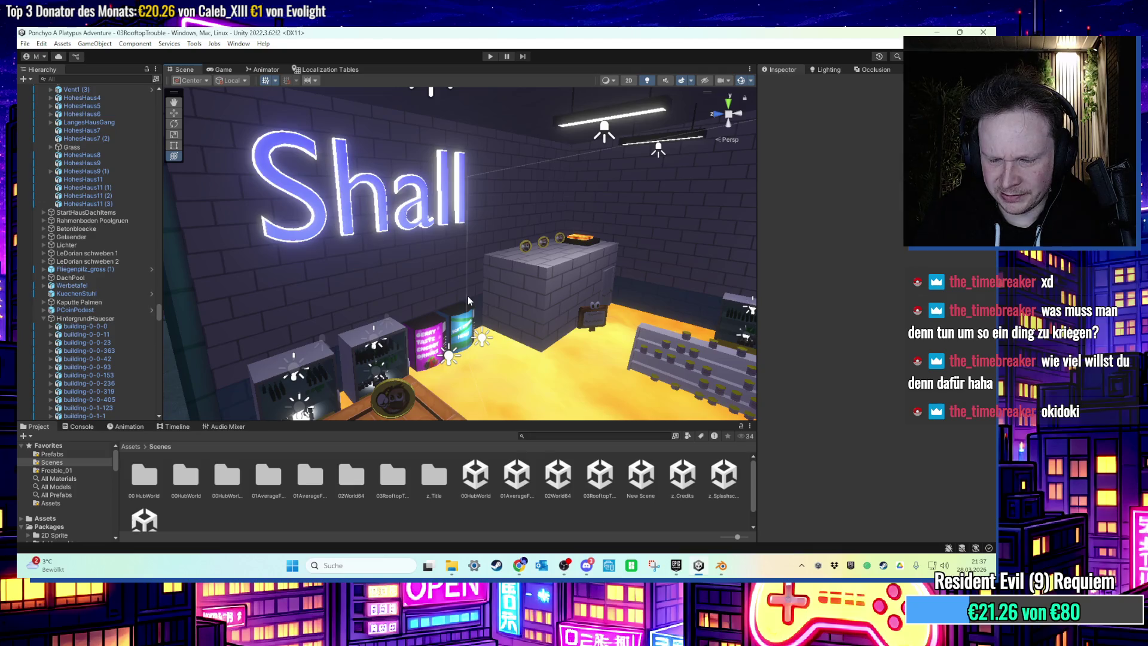
mouse_move(468, 296)
mouse_down()
mouse_move(560, 270)
mouse_move(373, 260)
mouse_move(385, 239)
mouse_move(286, 275)
mouse_up()
click(263, 271)
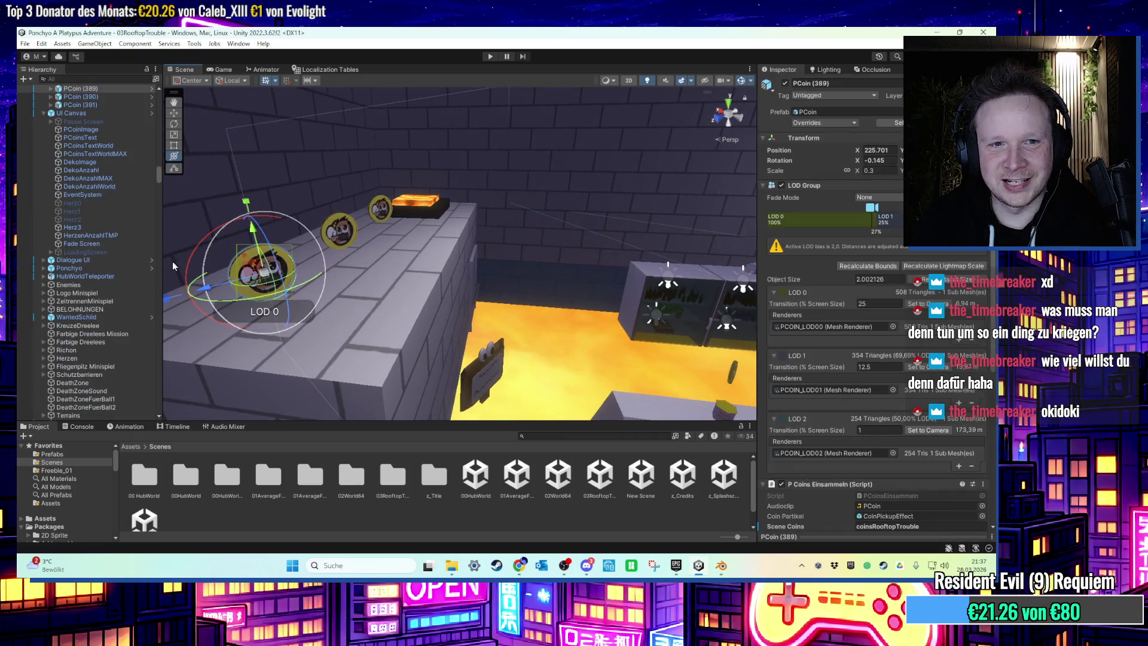
double_click(102, 104)
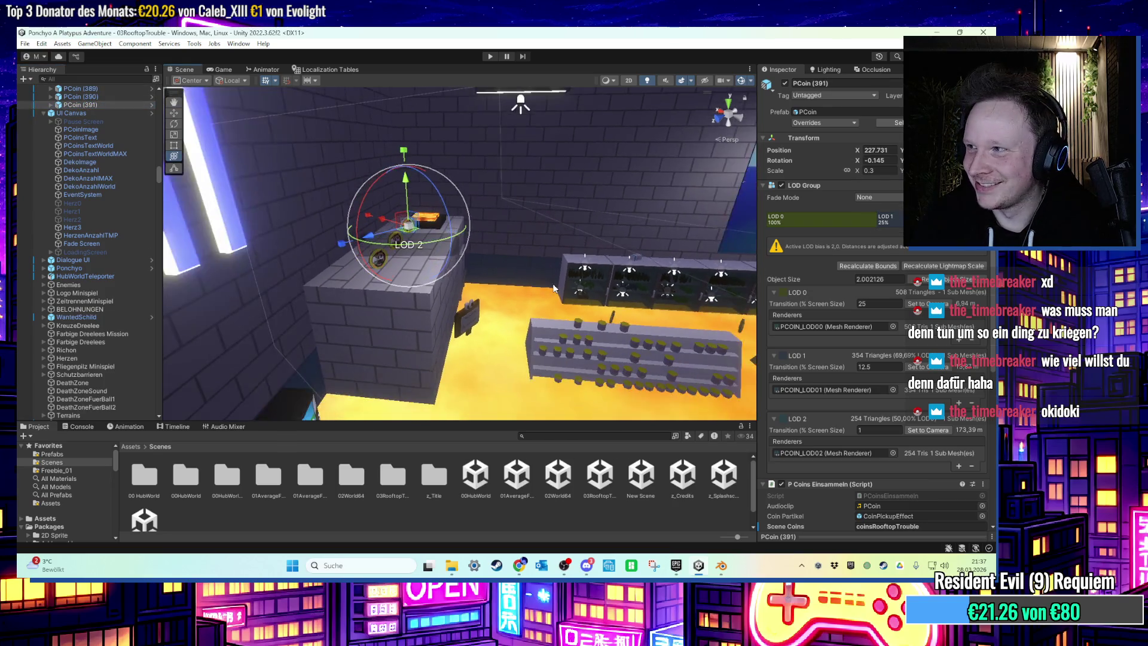
scroll(553, 289, down, 3)
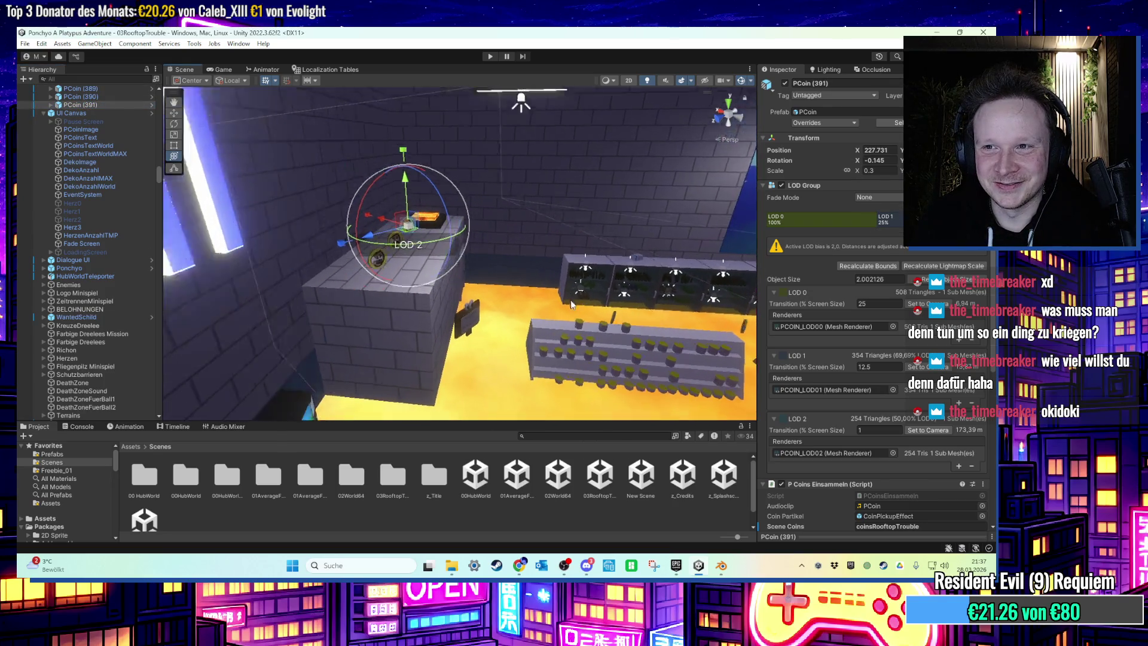
mouse_move(572, 303)
mouse_down()
mouse_move(594, 274)
mouse_move(583, 285)
mouse_move(609, 292)
mouse_move(366, 297)
mouse_move(636, 242)
mouse_move(480, 356)
mouse_up()
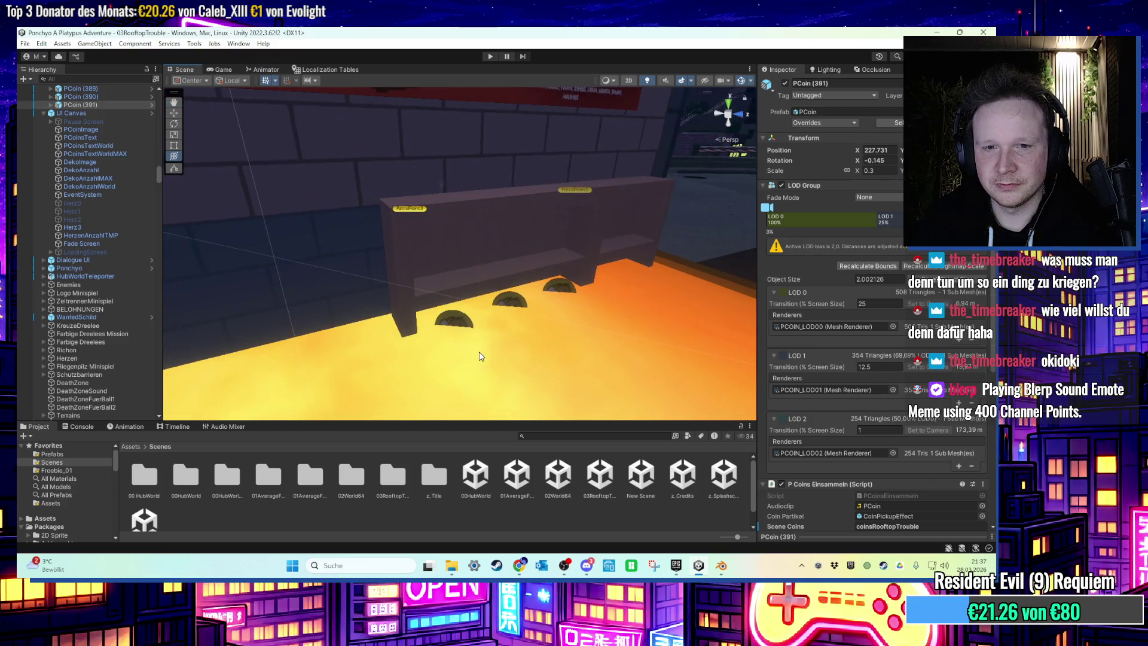
Browse Assets > Items > Prefabs in the Project window, then return to the Items folder.
click(127, 446)
double_click(705, 481)
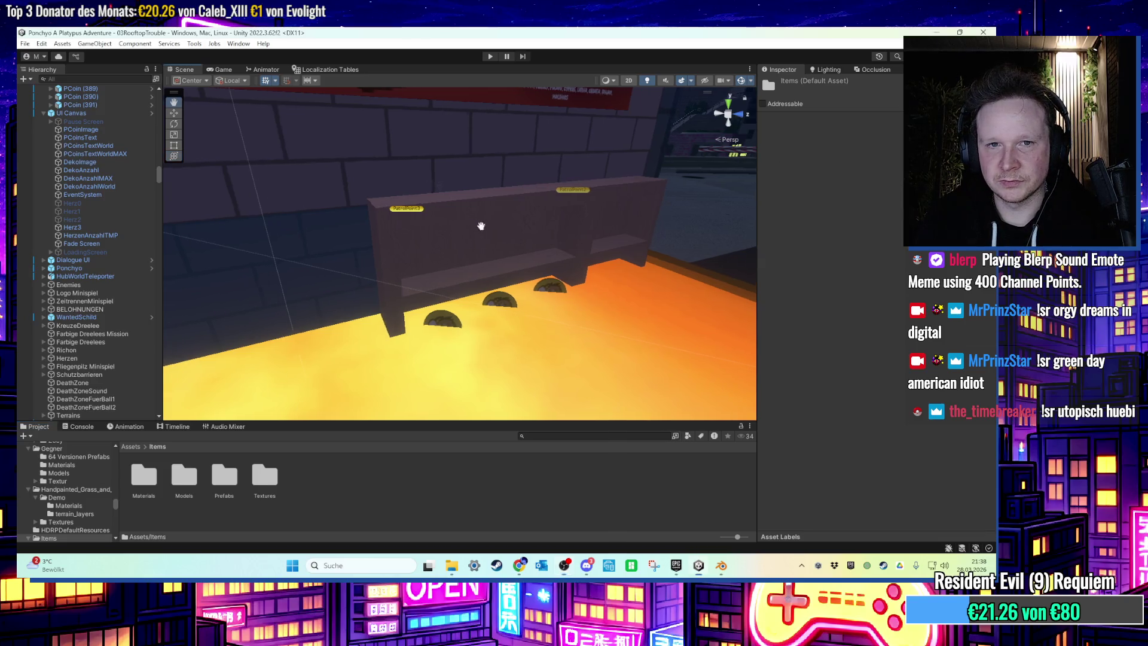
drag(480, 225, 426, 240)
double_click(227, 494)
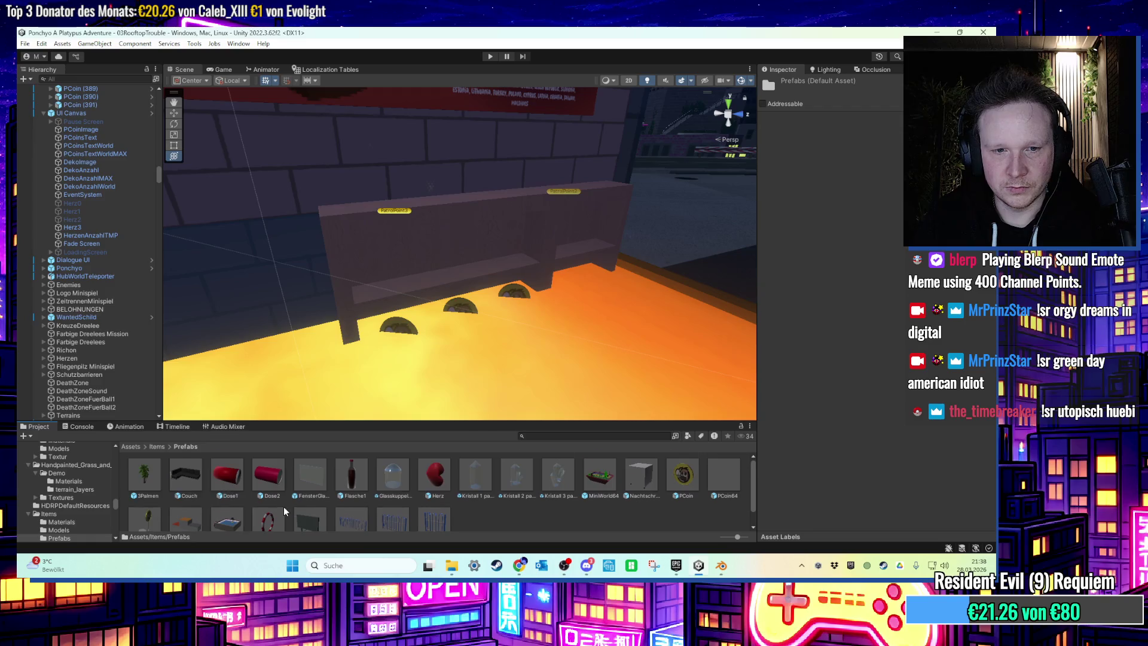
scroll(286, 511, down, 1)
scroll(286, 511, up, 1)
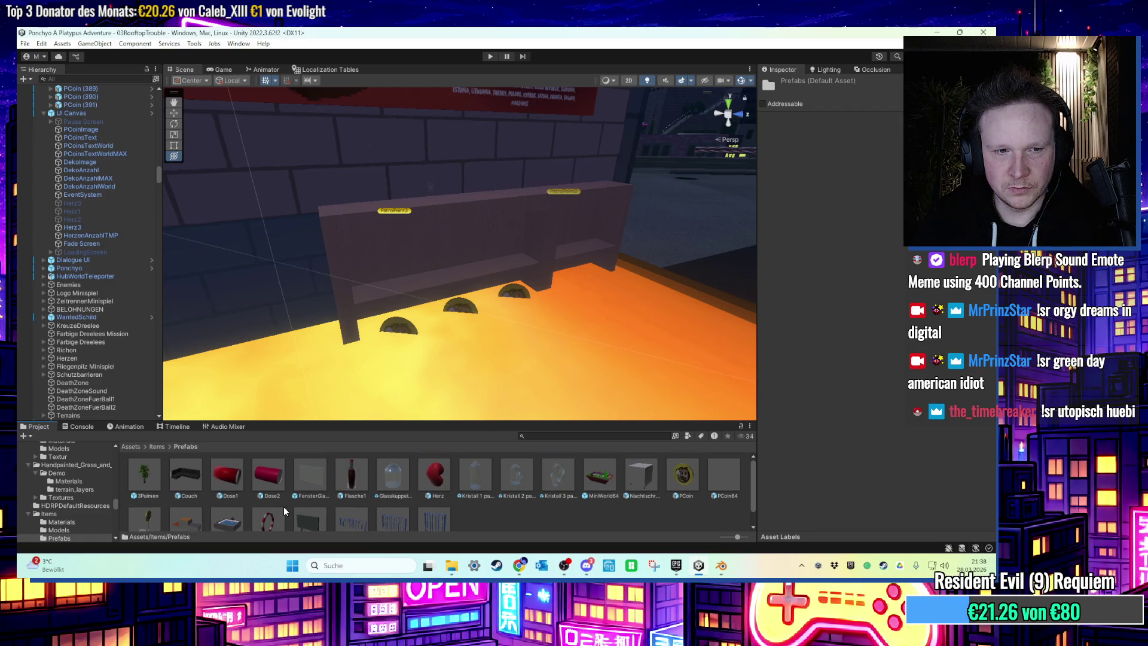
click(157, 446)
mouse_move(419, 299)
mouse_down()
mouse_move(628, 281)
mouse_move(494, 303)
mouse_move(423, 293)
mouse_move(423, 274)
mouse_move(413, 293)
mouse_move(436, 303)
mouse_move(408, 269)
mouse_move(490, 285)
mouse_move(441, 264)
mouse_move(487, 303)
mouse_move(483, 275)
mouse_move(521, 284)
mouse_move(513, 293)
mouse_move(500, 266)
mouse_move(506, 237)
mouse_move(508, 250)
mouse_up()
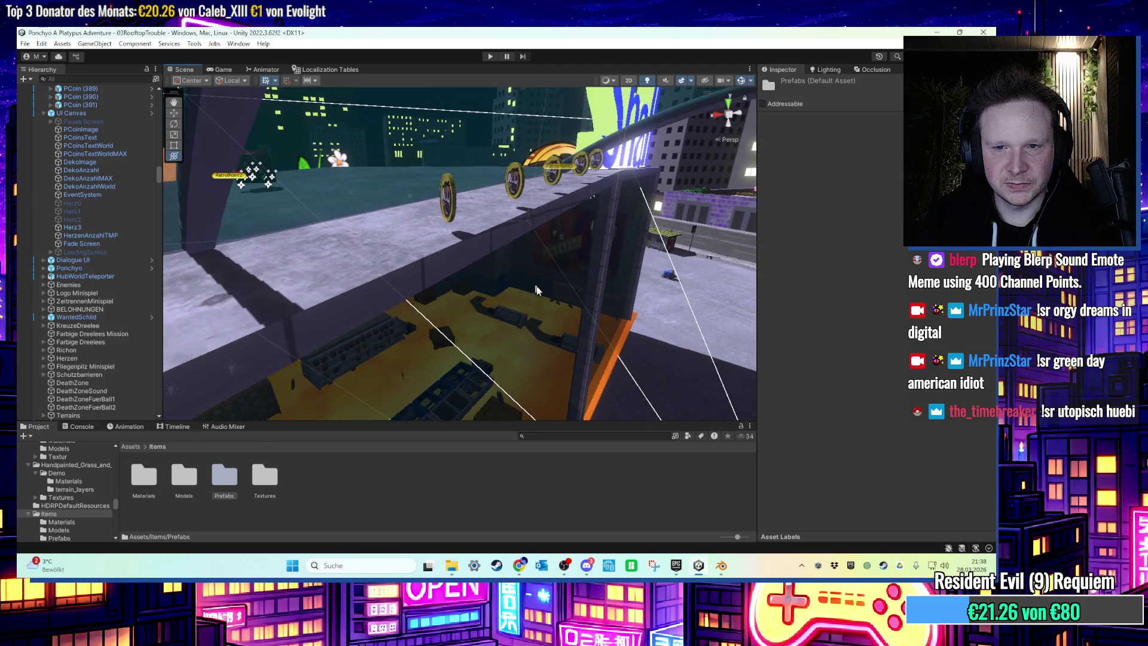
Bring Blender with the bottle model to the front.
click(722, 565)
scroll(491, 254, down, 3)
scroll(490, 253, up, 2)
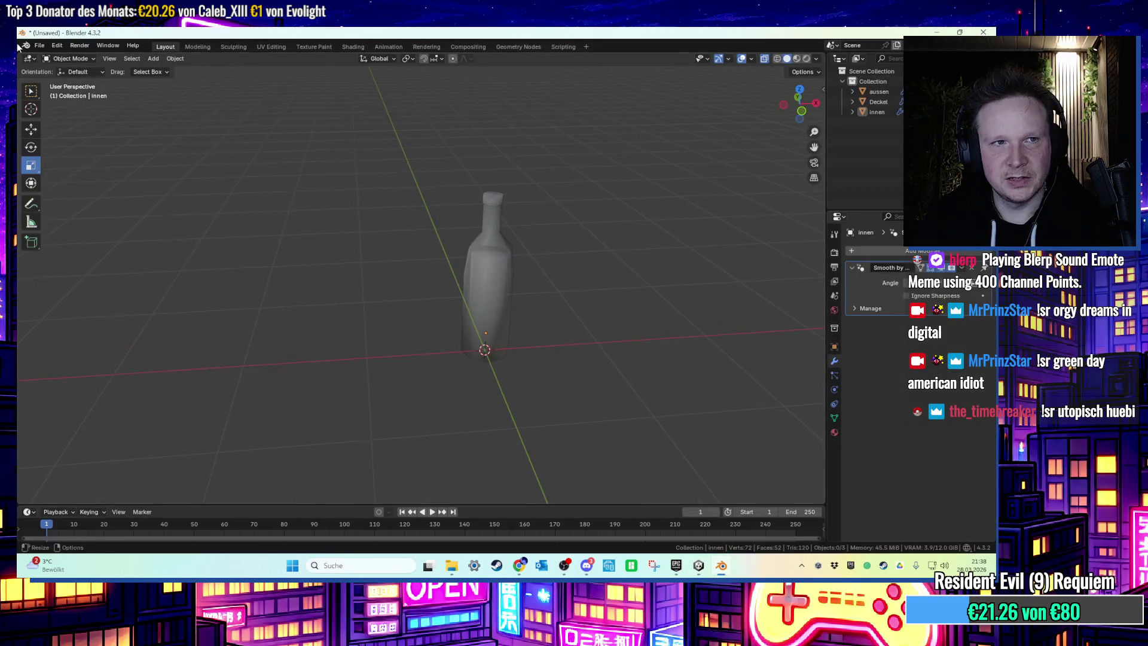
Start a new General scene, discarding the unsaved bottle scene.
click(39, 46)
click(39, 46)
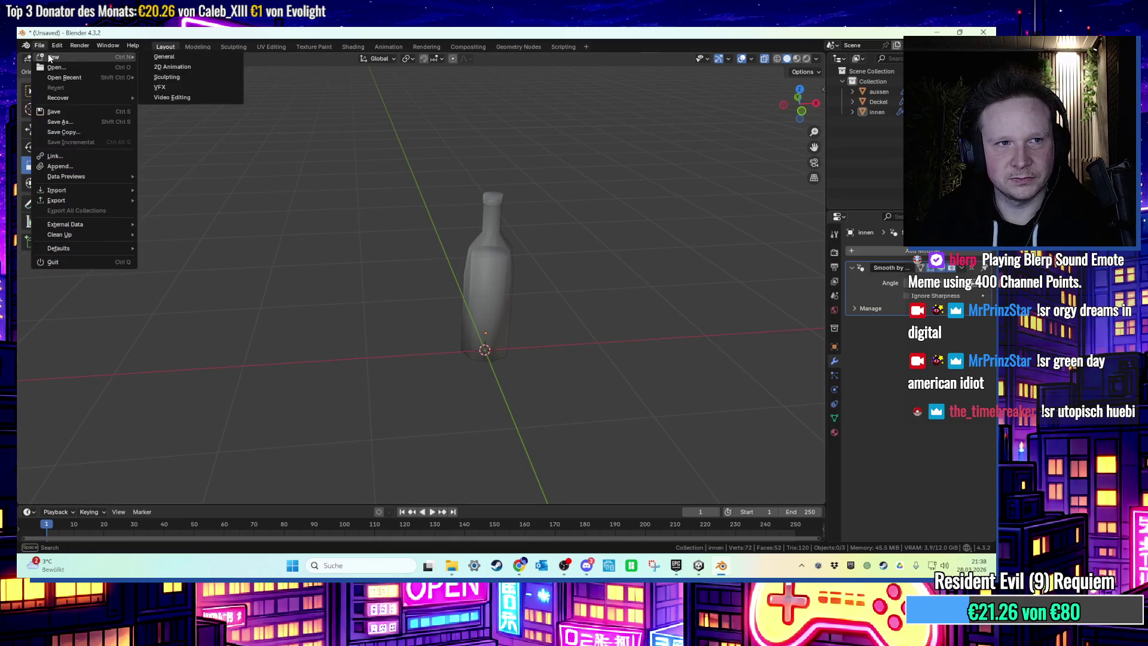
mouse_move(100, 60)
click(223, 86)
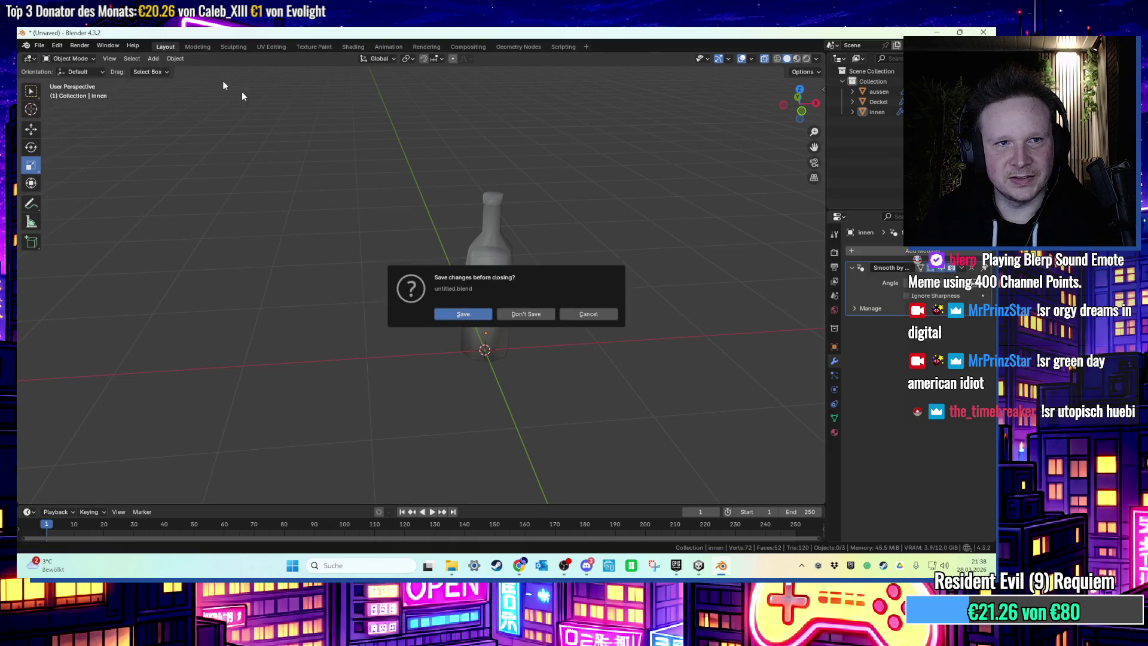
click(513, 316)
scroll(358, 269, up, 8)
scroll(367, 242, down, 2)
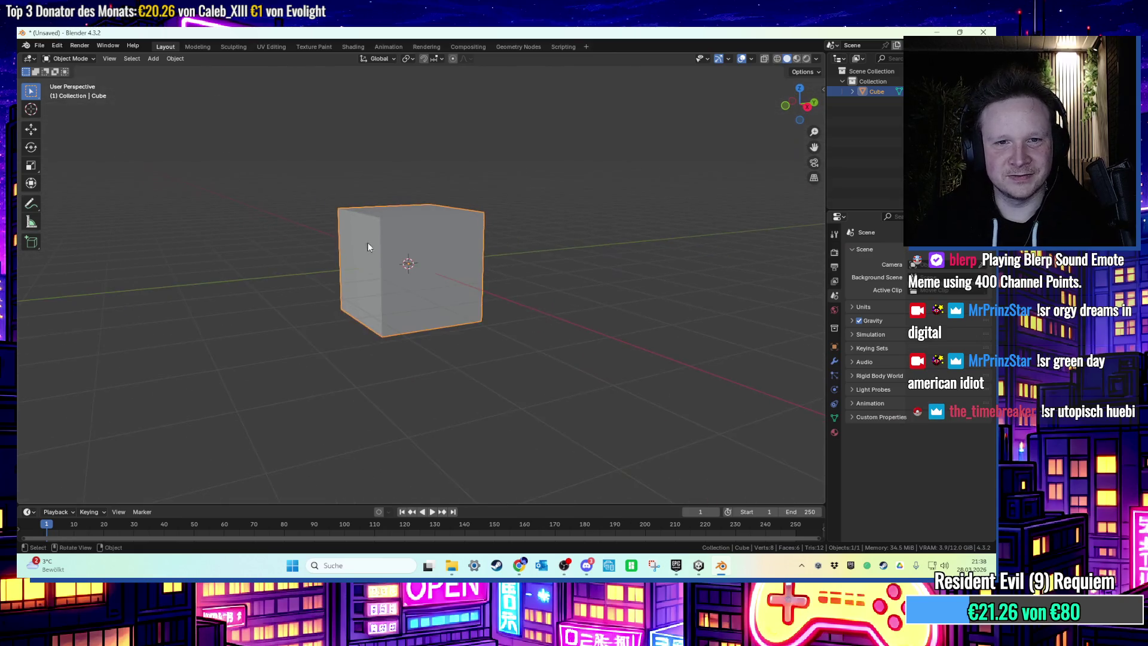
Scale the default cube flat and stretch it along X into a long box.
key(Tab)
key(Tab)
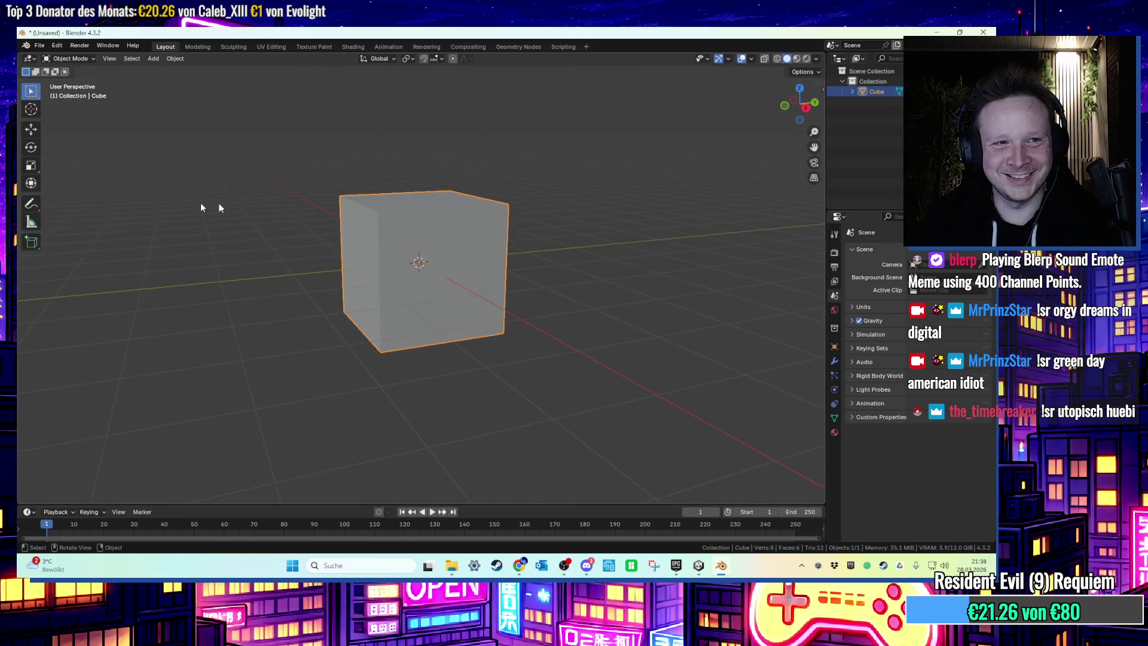
click(31, 165)
drag(429, 228, 429, 281)
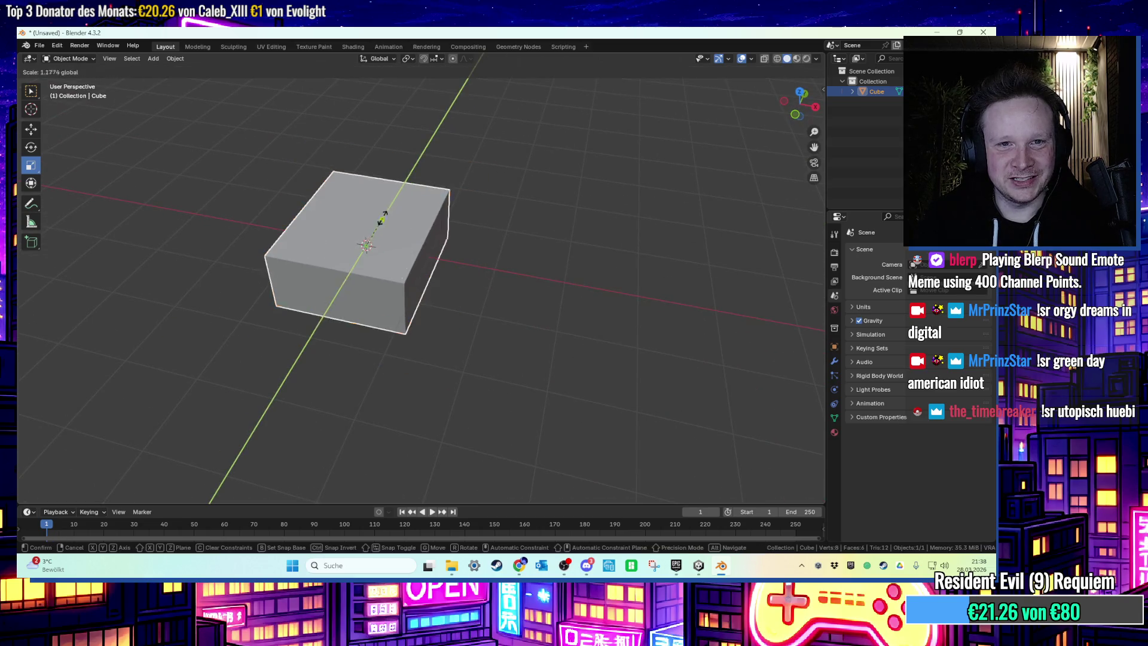
key(s)
key(x)
click(409, 172)
Bevel the box's edges with Ctrl+B, adjusting the bevel width and shape.
key(Tab)
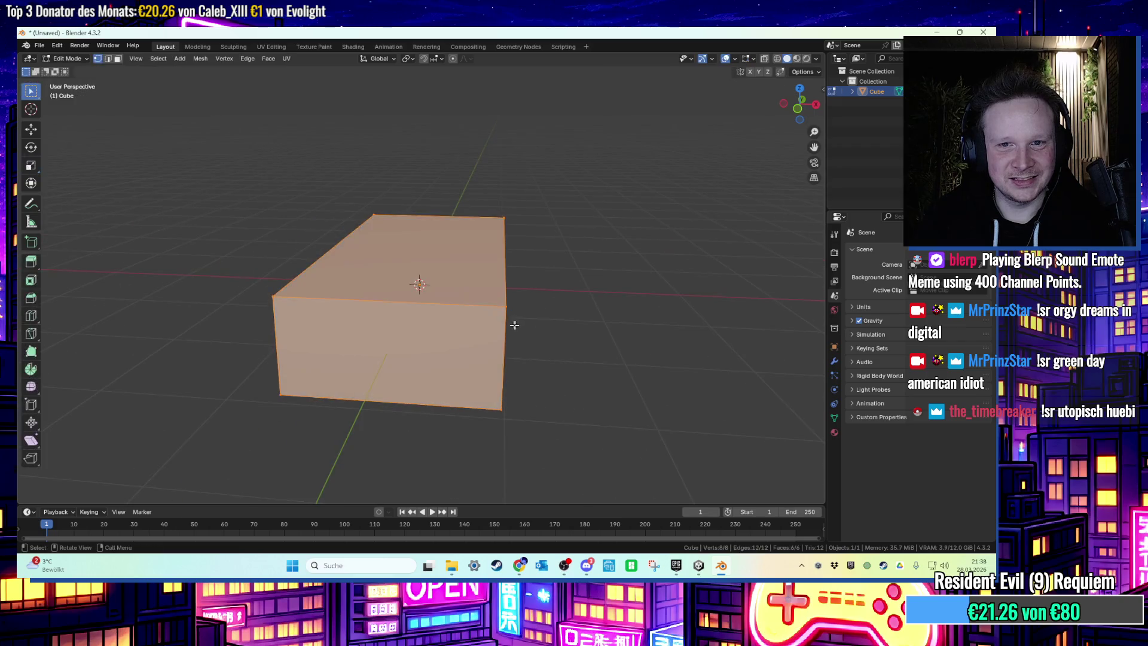
key(Tab)
key(Tab)
key(alt+a)
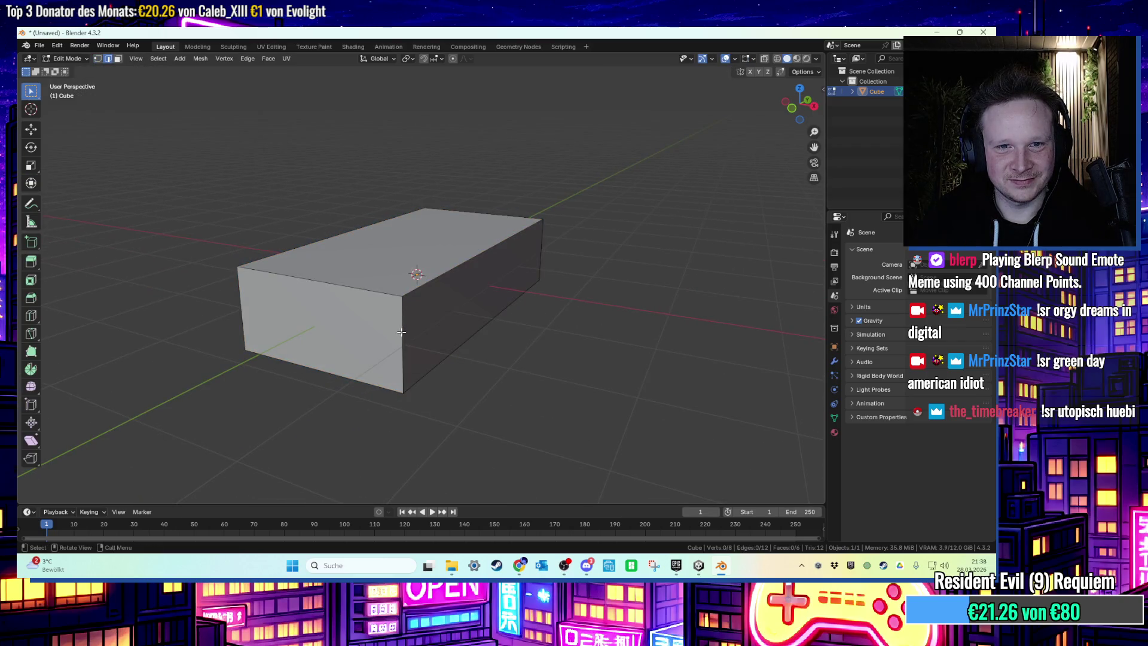
drag(392, 331, 434, 335)
mouse_move(208, 386)
mouse_down()
mouse_move(303, 358)
mouse_move(692, 333)
mouse_move(568, 311)
mouse_move(491, 328)
mouse_move(403, 325)
mouse_move(359, 359)
mouse_up()
key(ctrl+b)
click(146, 436)
click(106, 494)
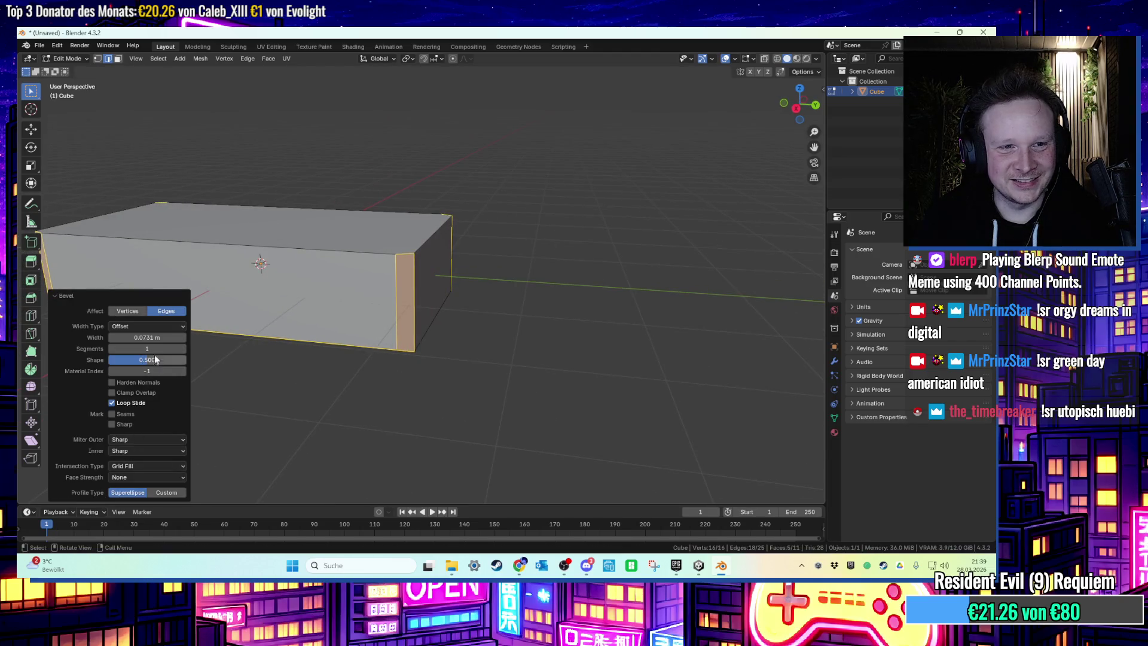
click(485, 171)
mouse_move(484, 171)
mouse_down()
mouse_move(450, 196)
mouse_move(464, 223)
mouse_move(447, 322)
mouse_move(478, 309)
mouse_move(446, 316)
mouse_up()
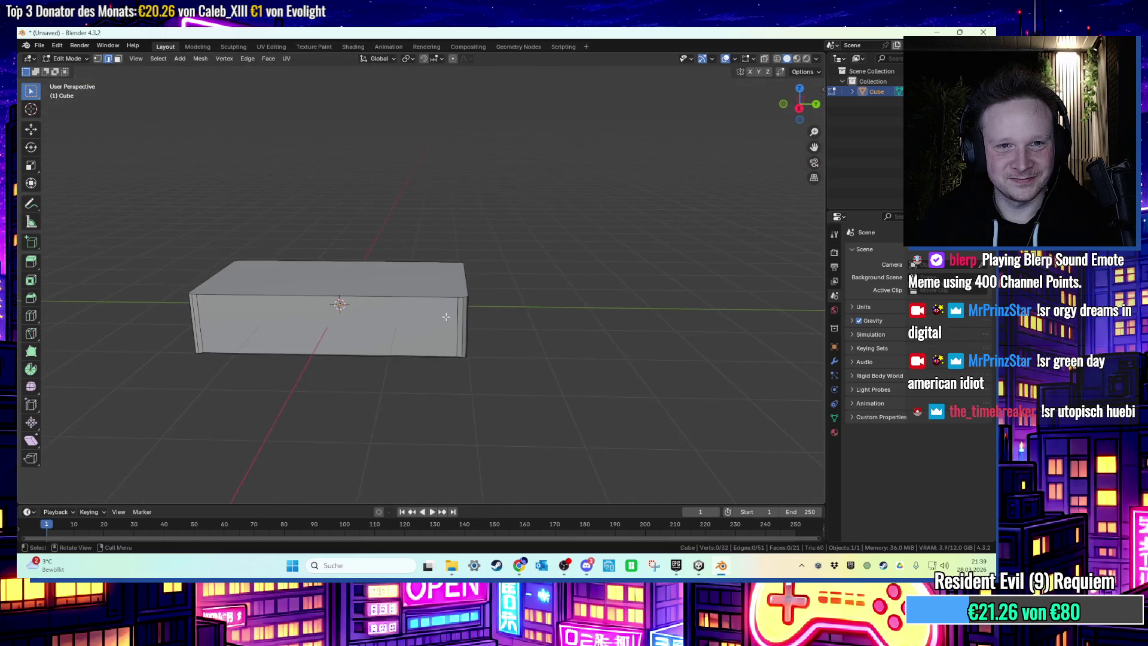
Rescale the bevelled box slightly and apply Shade Auto Smooth.
key(Tab)
click(31, 165)
mouse_move(534, 309)
mouse_down()
mouse_move(526, 303)
mouse_move(559, 337)
mouse_move(544, 331)
mouse_up()
right_click(543, 332)
click(541, 326)
Select the box's top face and extrude it upward 0.078 m.
mouse_move(526, 397)
mouse_down()
mouse_move(593, 374)
mouse_move(607, 323)
mouse_move(712, 319)
mouse_up()
key(Tab)
click(607, 323)
click(607, 321)
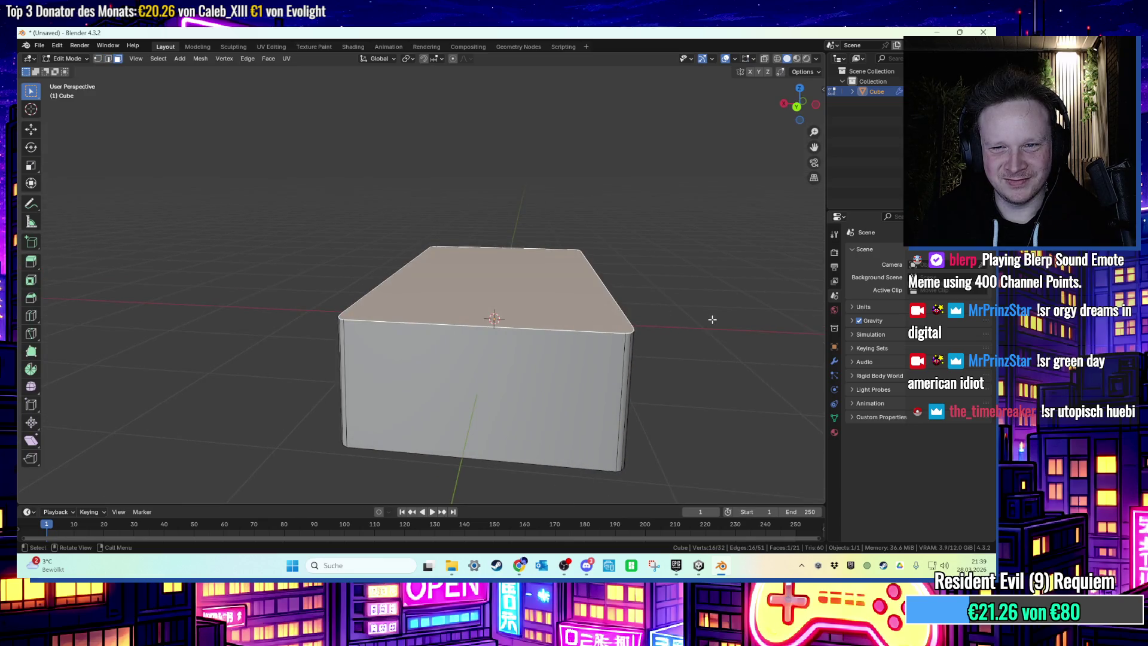
key(e)
right_click(703, 320)
Scale down the extruded top face to form a smaller raised step.
key(s)
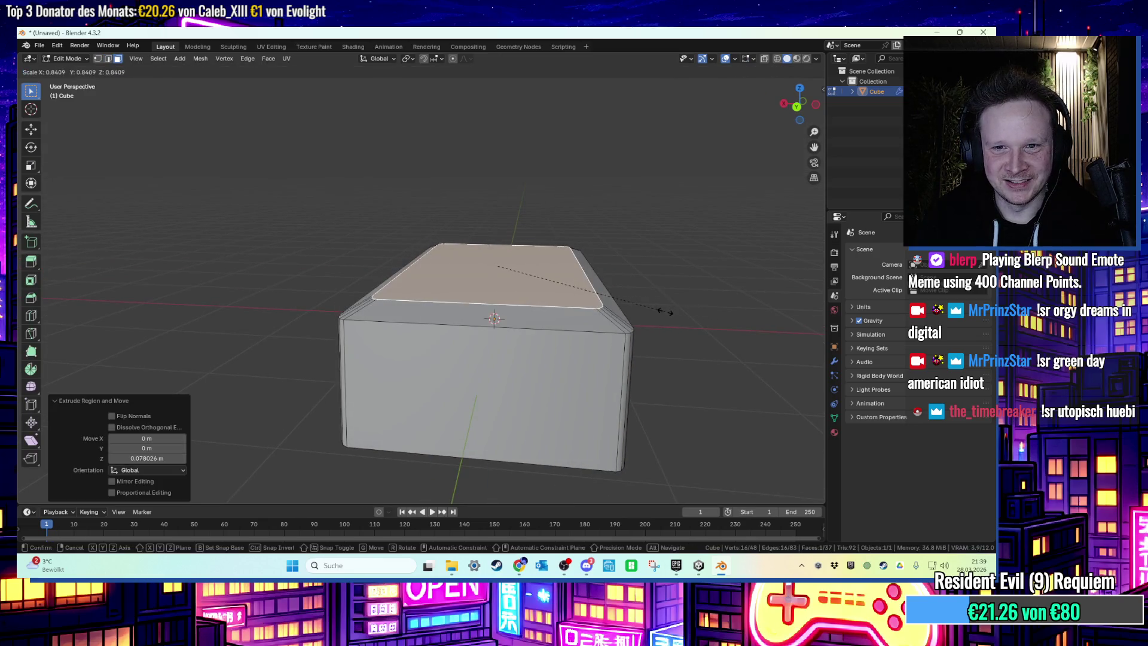
click(666, 312)
click(666, 312)
mouse_move(666, 311)
mouse_down()
mouse_move(648, 269)
mouse_move(630, 272)
mouse_move(653, 342)
mouse_move(583, 292)
mouse_move(634, 291)
mouse_up()
Inset the box's bottom face by 0.04028 m.
click(583, 292)
key(i)
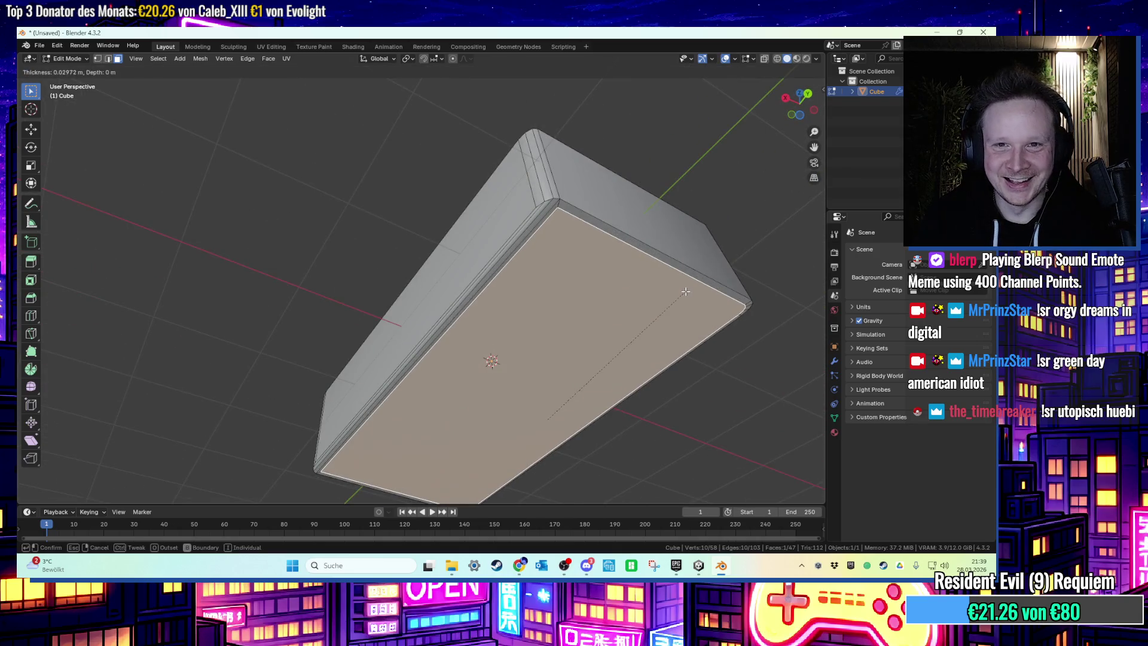
click(684, 292)
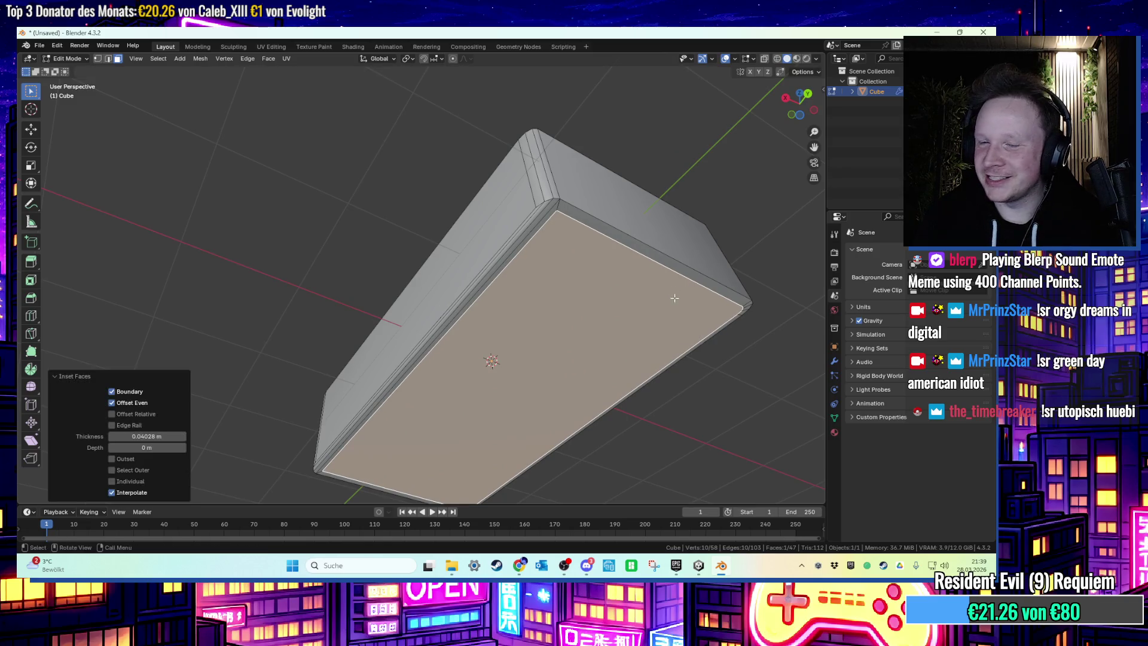
mouse_move(671, 302)
mouse_down()
mouse_move(671, 321)
mouse_move(634, 308)
mouse_up()
scroll(582, 291, up, 4)
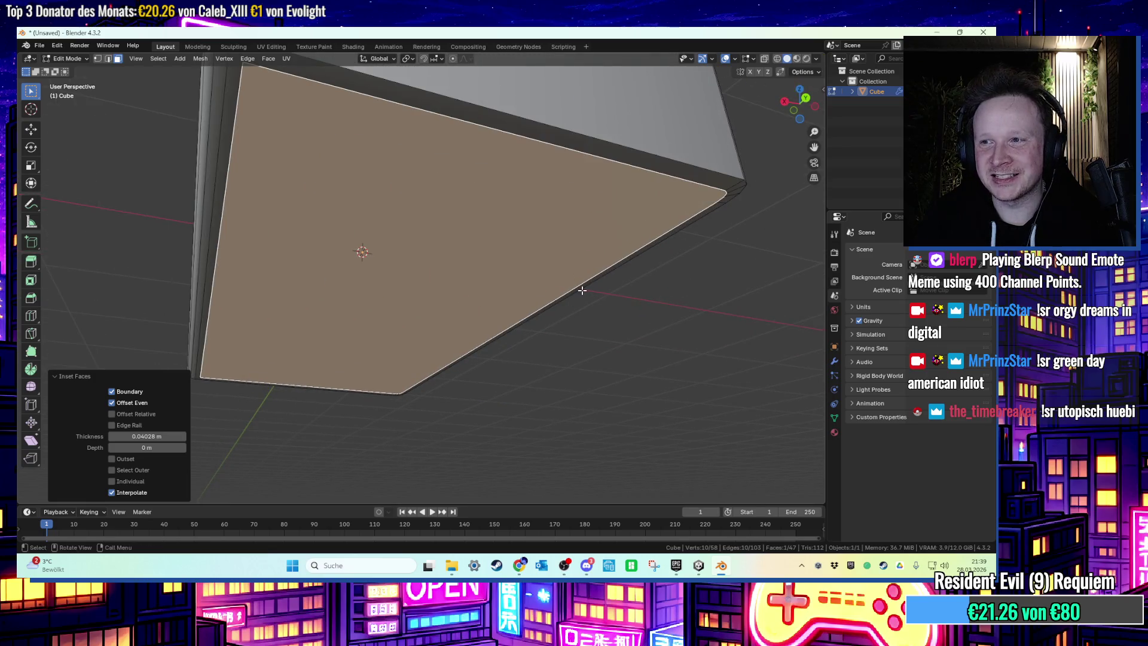
mouse_move(581, 286)
mouse_down()
mouse_move(551, 290)
mouse_move(568, 286)
mouse_up()
Move the inset bottom face about 0.1 m along Z to recess the underside.
key(g)
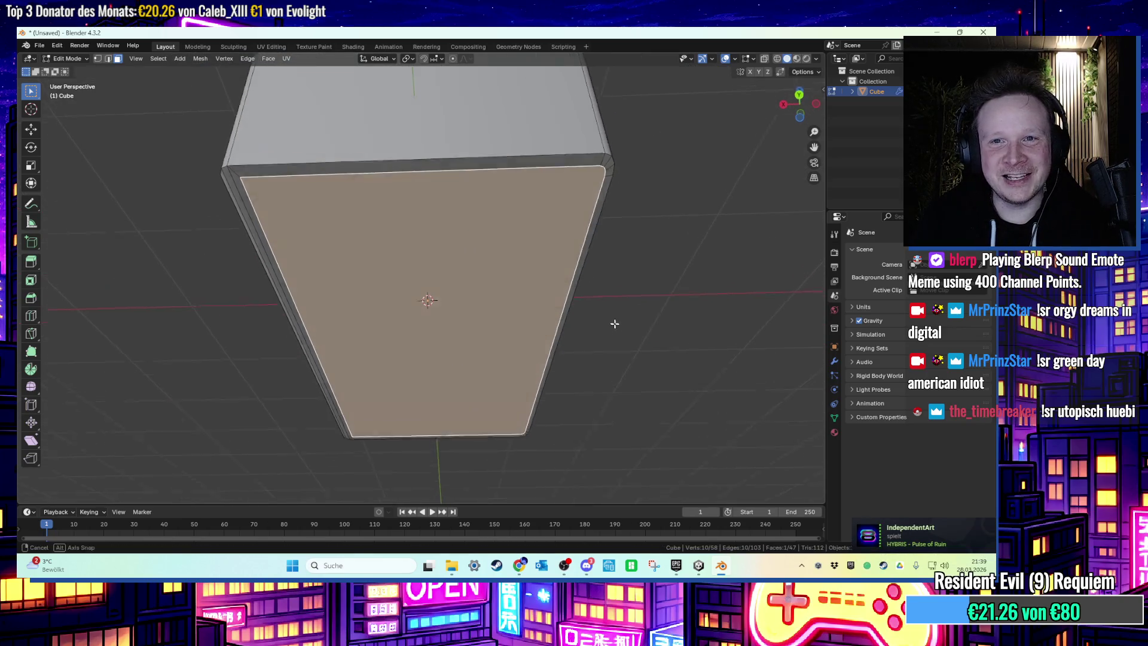
key(z)
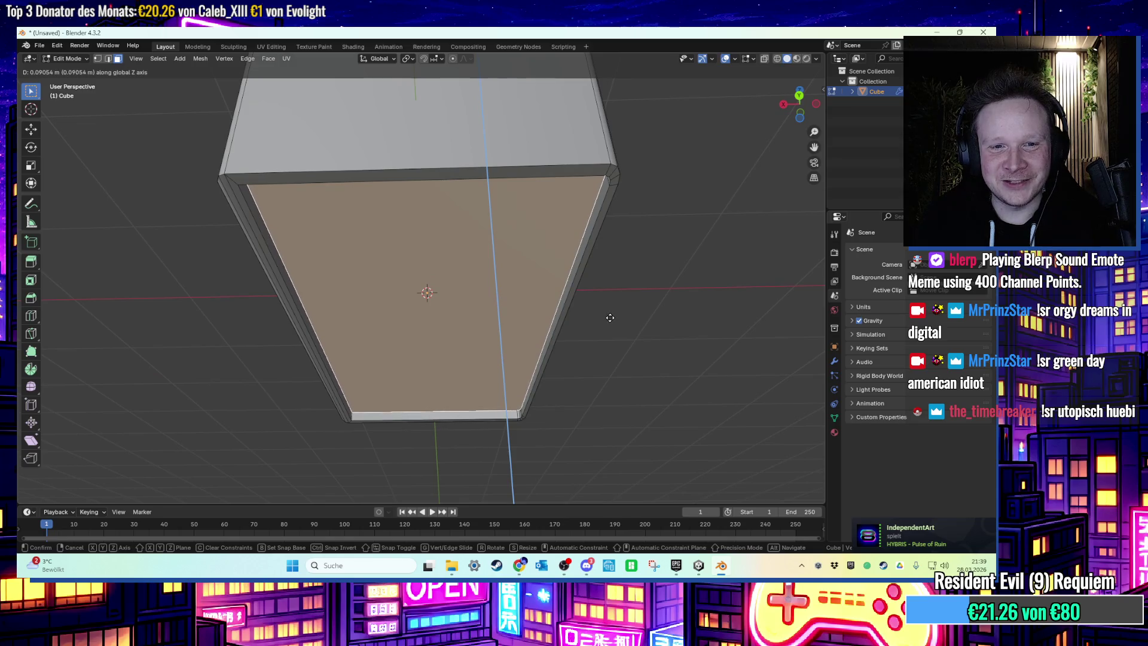
click(607, 300)
click(607, 300)
mouse_move(607, 300)
mouse_down()
mouse_move(633, 321)
mouse_move(549, 270)
mouse_move(561, 301)
mouse_up()
click(554, 281)
Subdivide the box's front face into four panels.
right_click(561, 301)
click(559, 303)
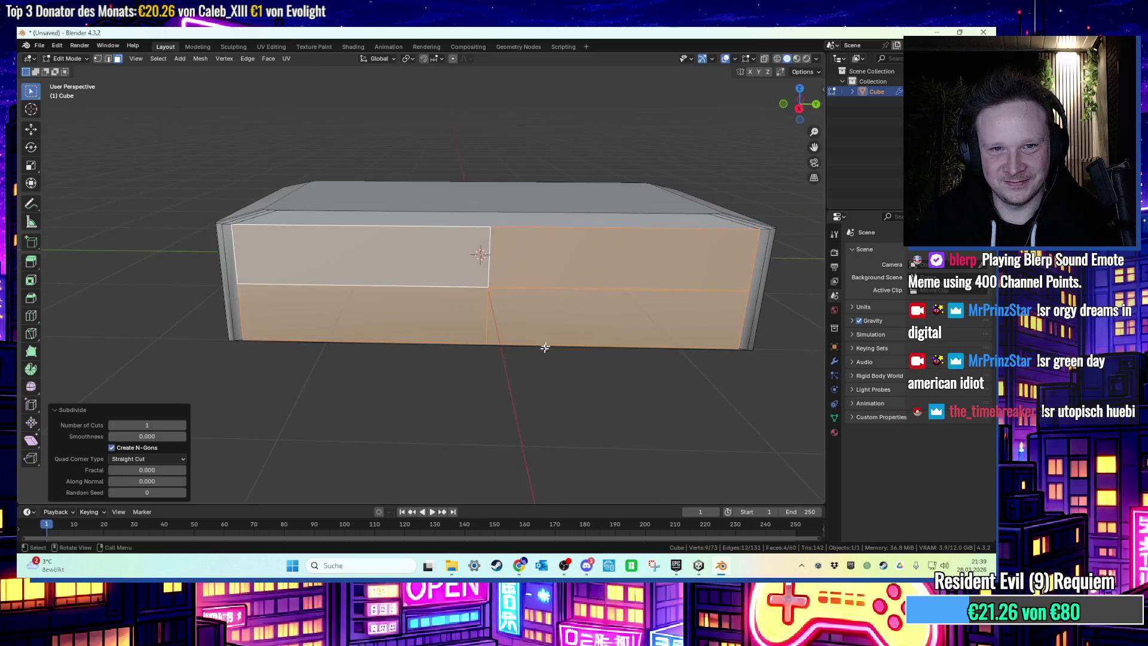
scroll(519, 360, up, 1)
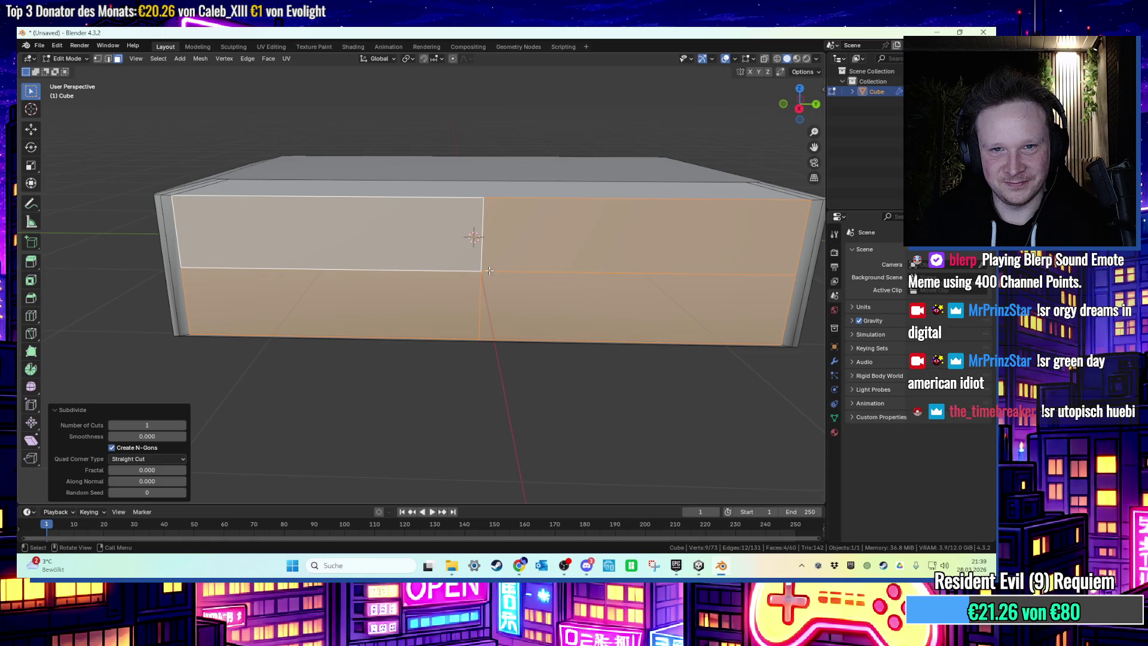
click(490, 270)
Bevel the front's vertical middle edge with a single segment.
key(2)
click(483, 266)
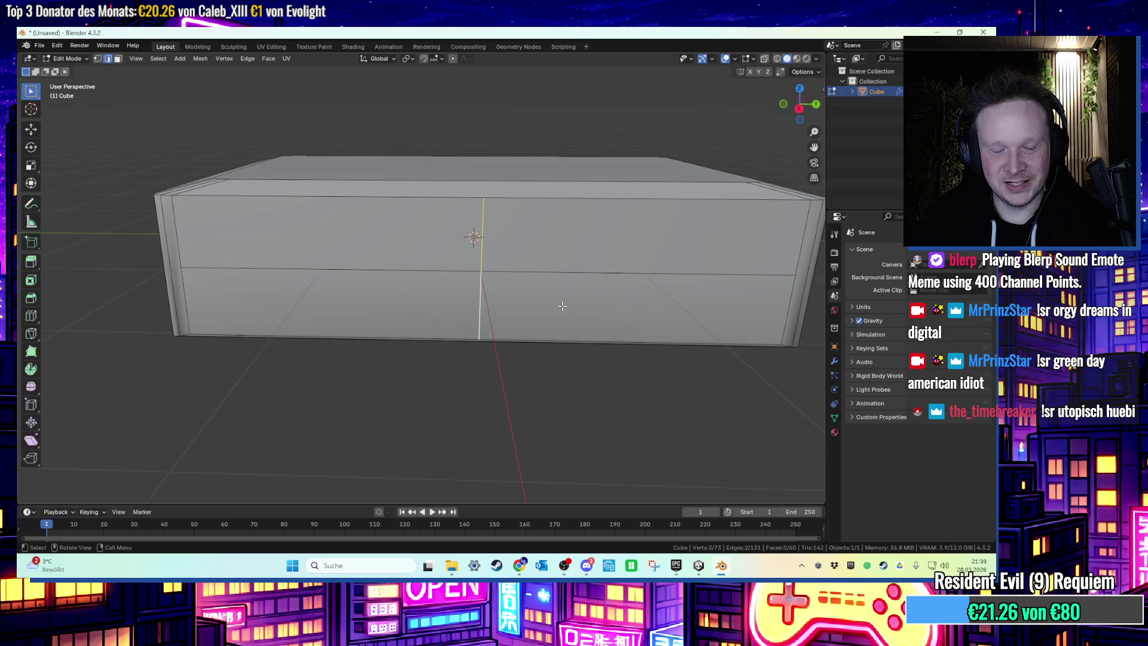
key(ctrl+b)
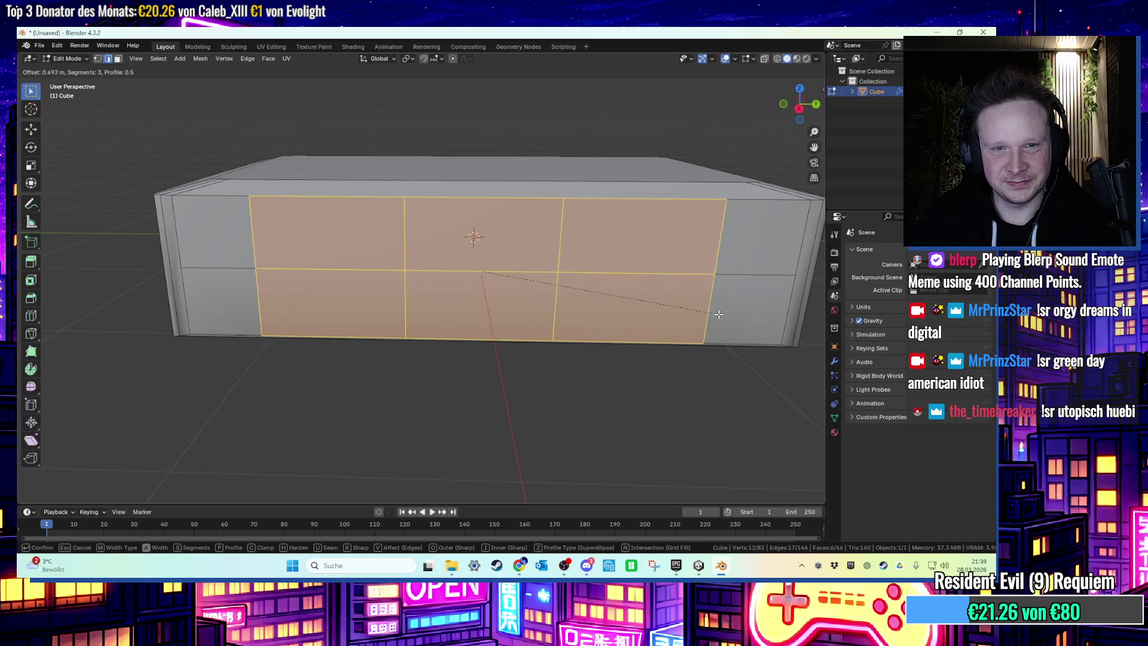
key(Escape)
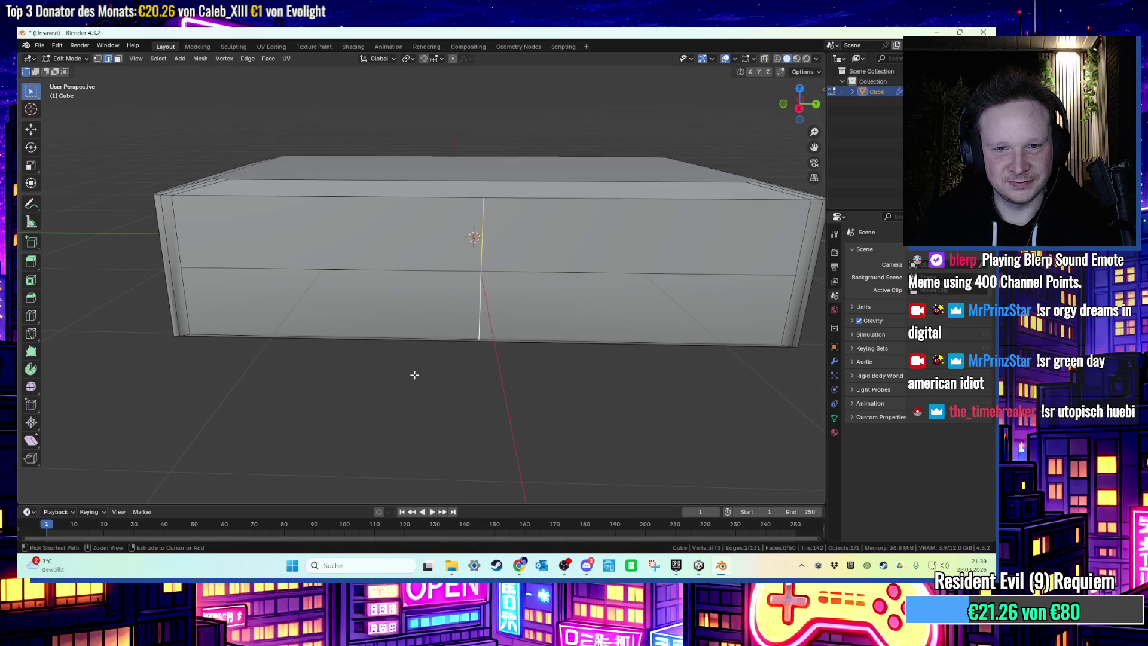
key(ctrl+b)
click(657, 419)
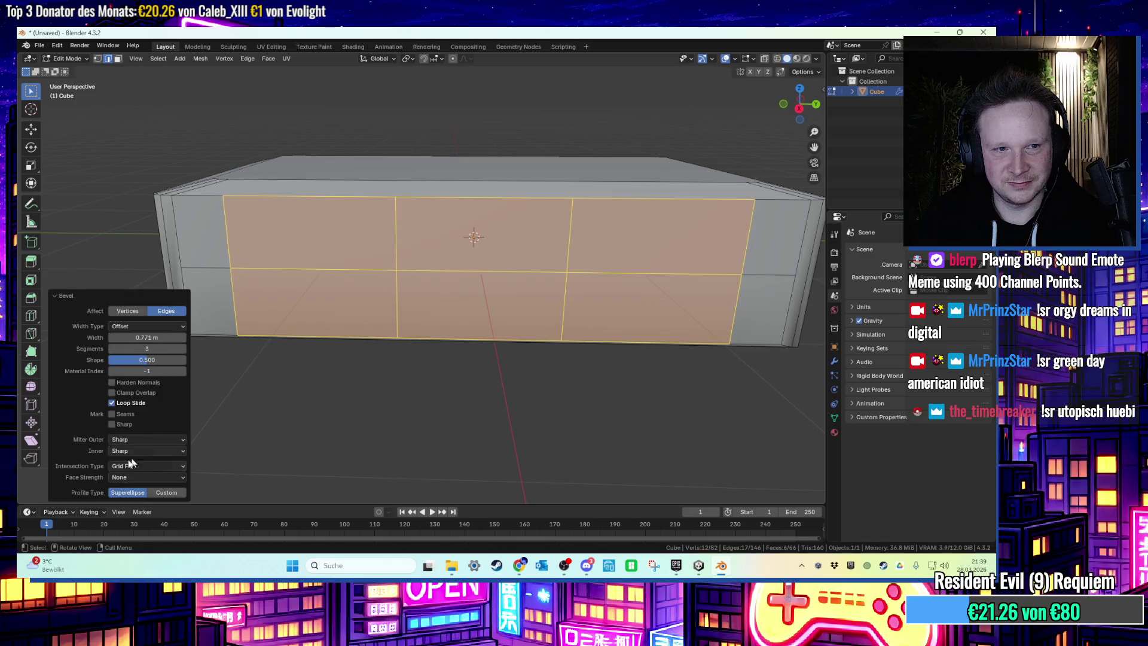
drag(155, 350, 137, 350)
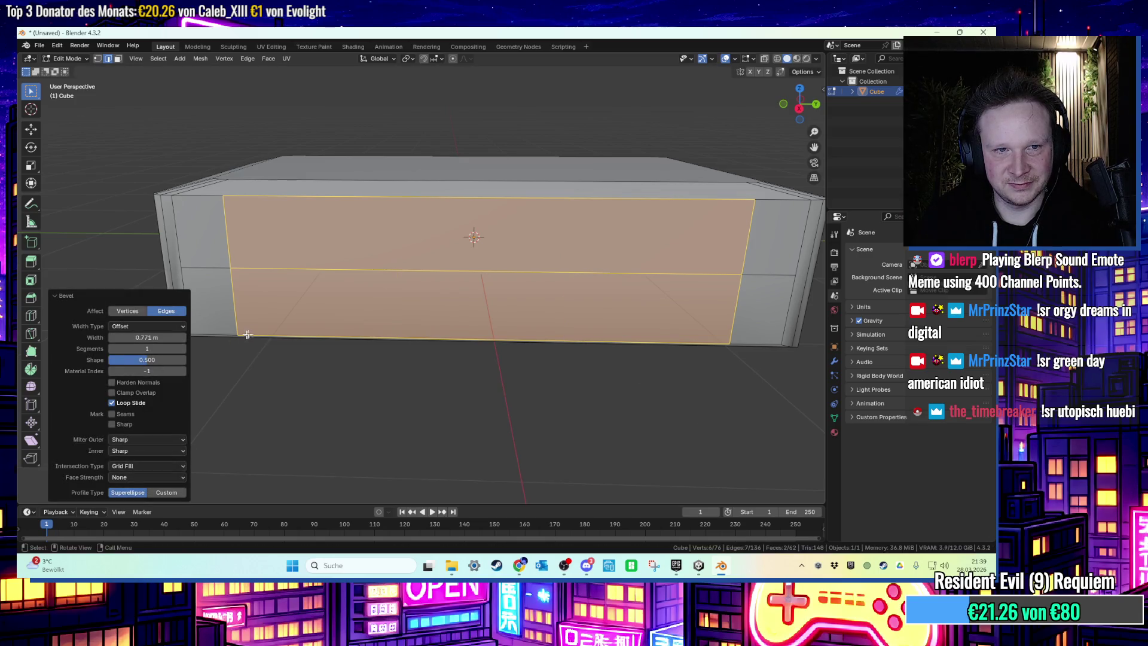
Bevel two vertical edges near the front's end into narrow strips.
click(480, 281)
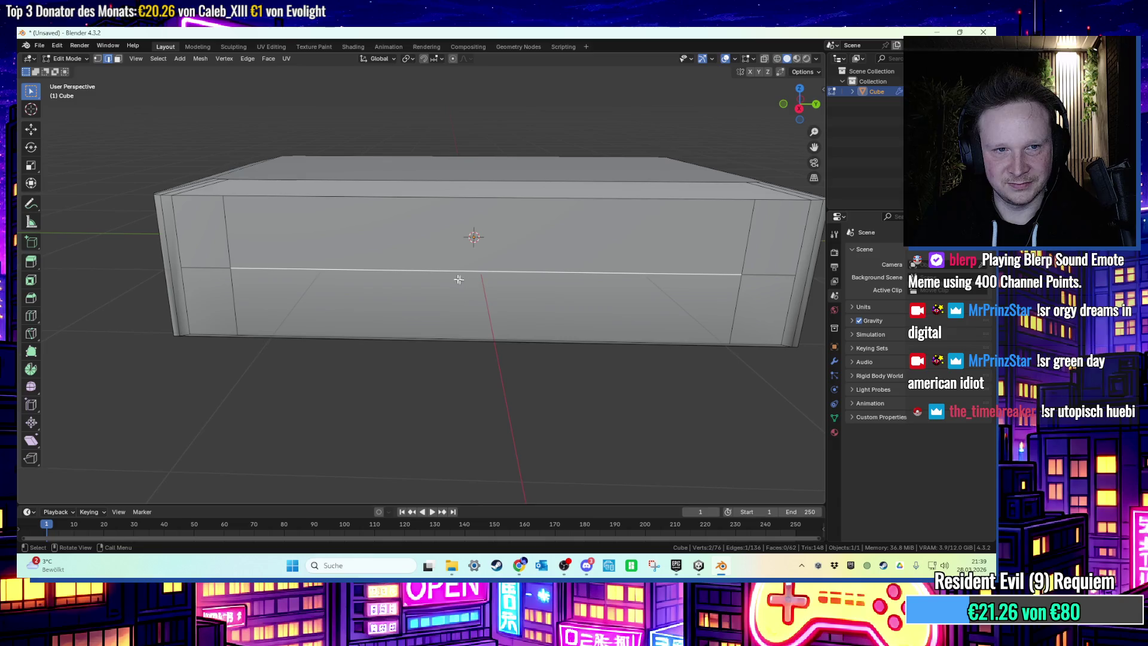
key(3)
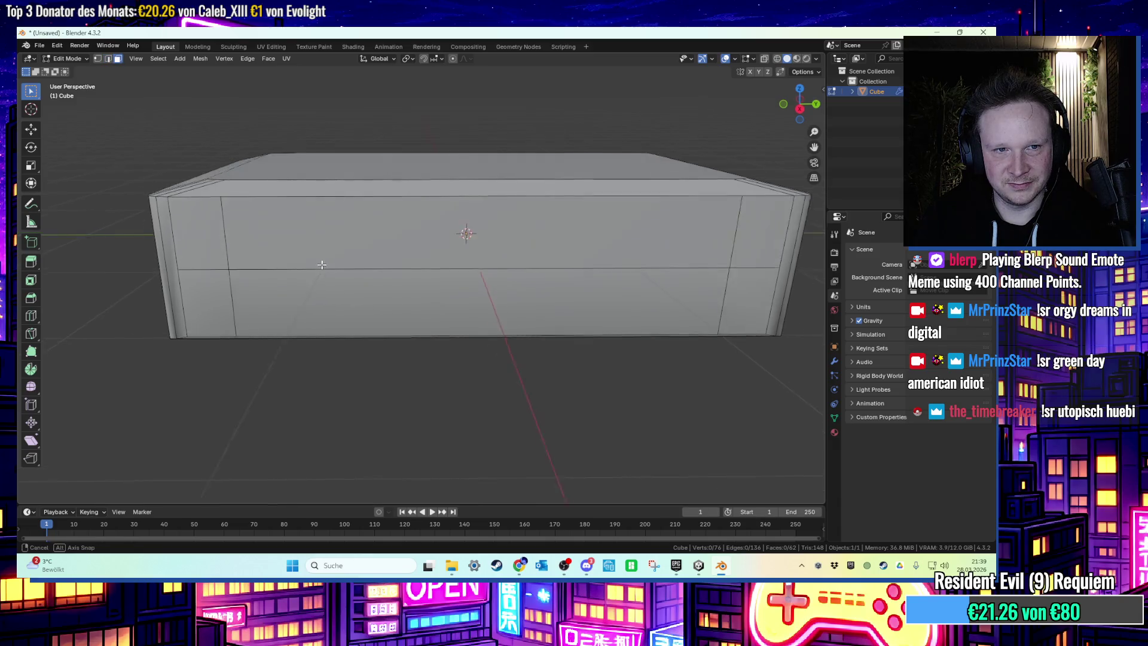
click(231, 244)
click(231, 272)
key(2)
click(230, 270)
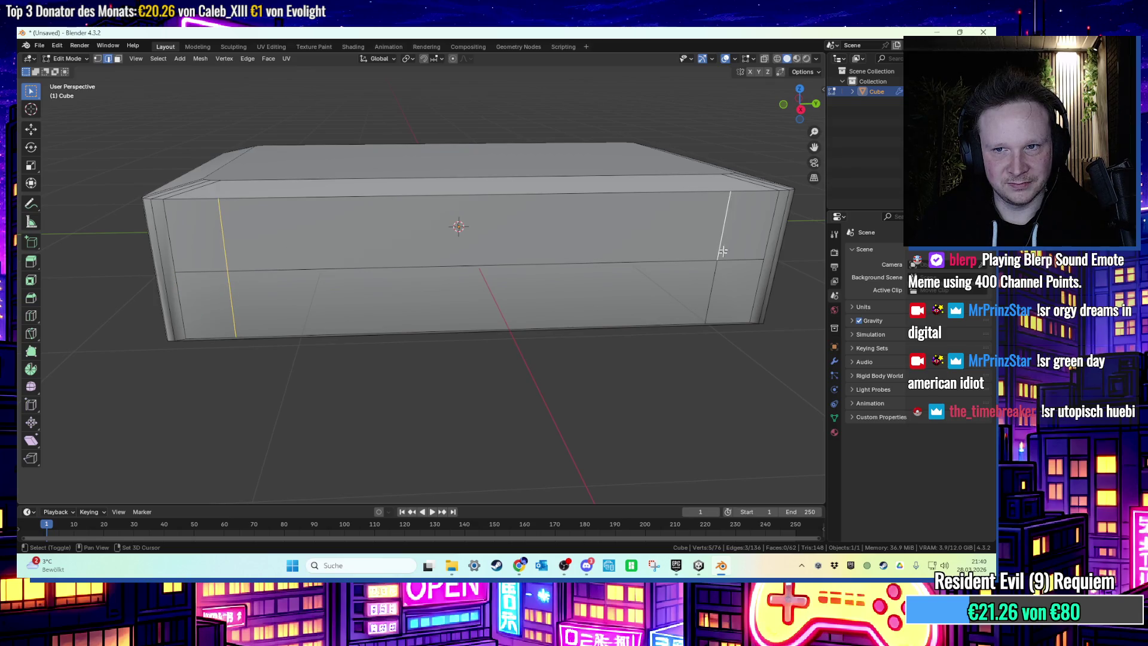
key(ctrl+b)
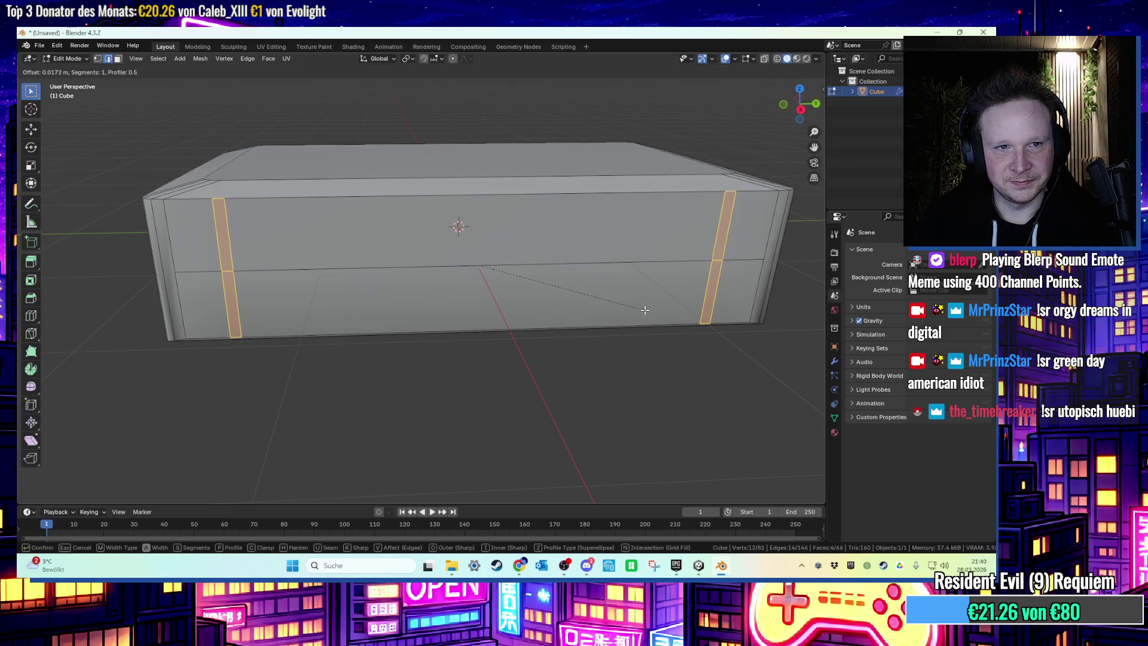
click(644, 310)
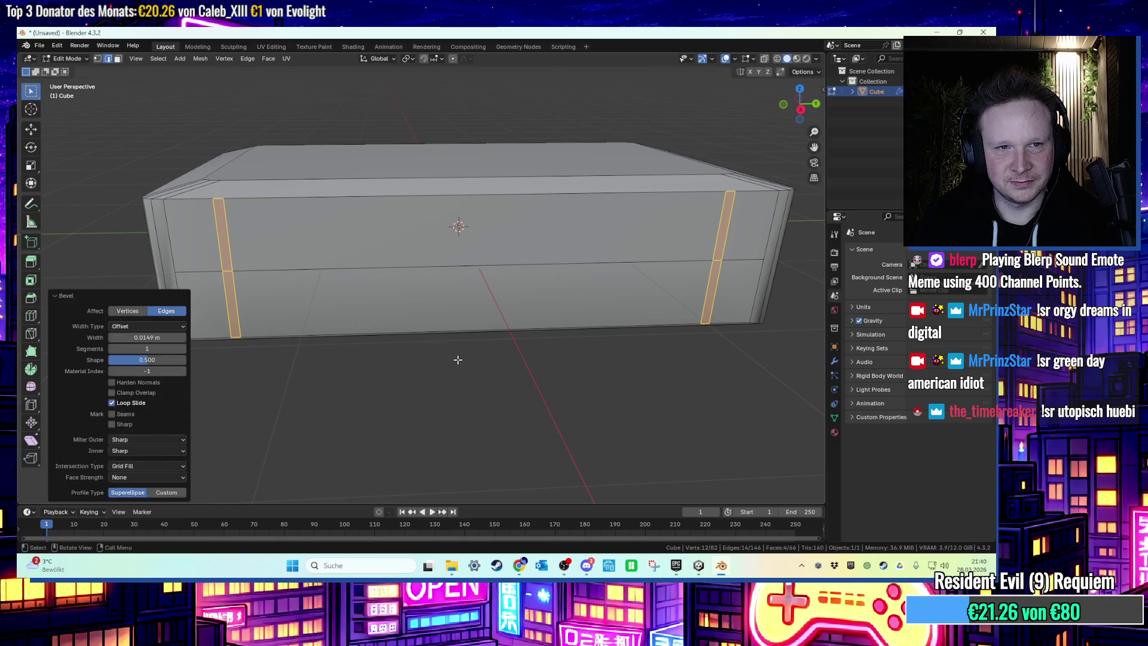
Extrude both bevel strip faces 1.2534 m along X into thin fins.
click(456, 338)
scroll(456, 338, down, 3)
scroll(447, 334, up, 4)
drag(448, 334, 275, 243)
key(3)
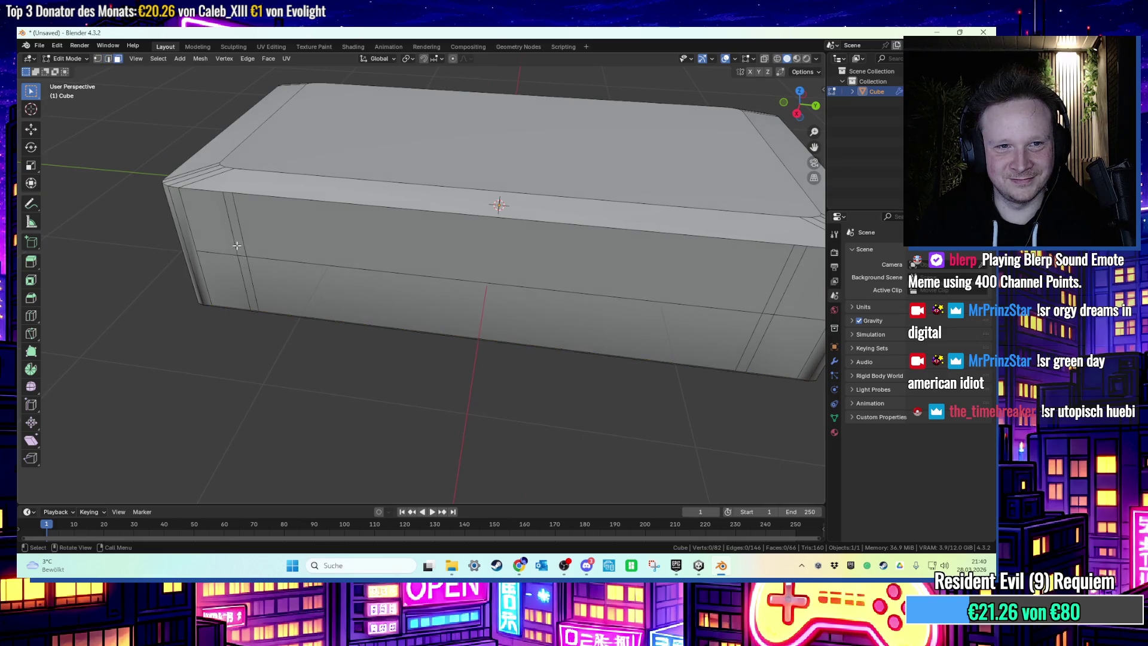
click(242, 240)
scroll(560, 277, down, 2)
shift+click(628, 278)
mouse_move(628, 278)
mouse_down()
mouse_move(483, 307)
mouse_move(425, 239)
mouse_move(436, 205)
mouse_move(447, 206)
mouse_move(538, 358)
mouse_up()
key(e)
key(x)
click(483, 306)
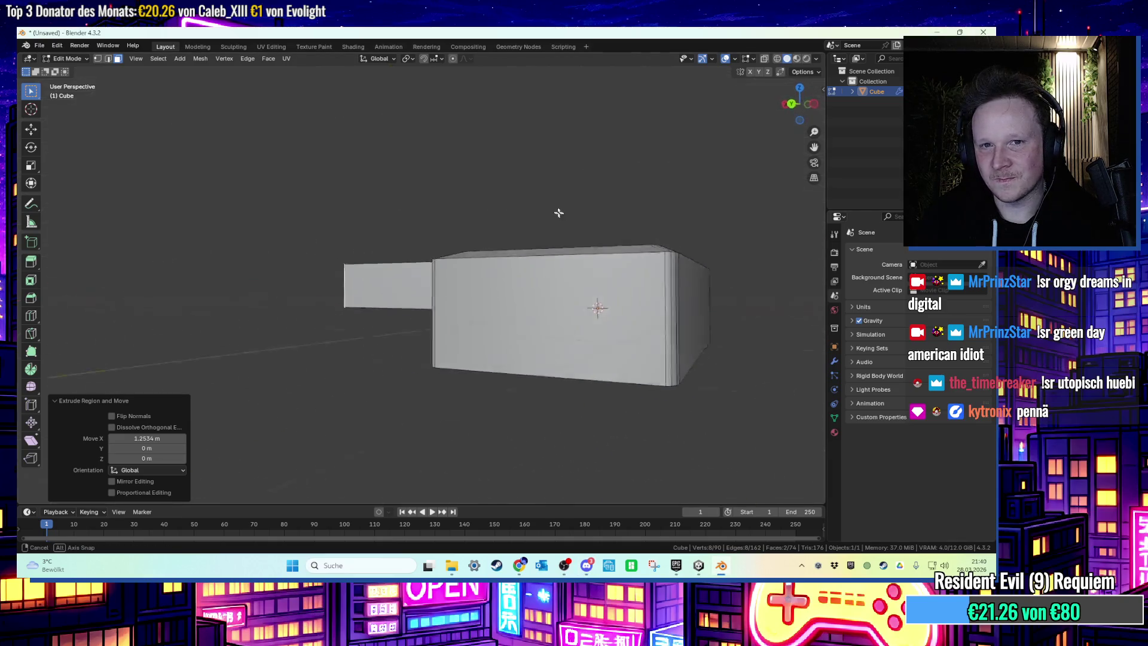
Show the box's modifiers and expand the Smooth by Angle options.
click(606, 345)
drag(606, 345, 830, 391)
click(836, 360)
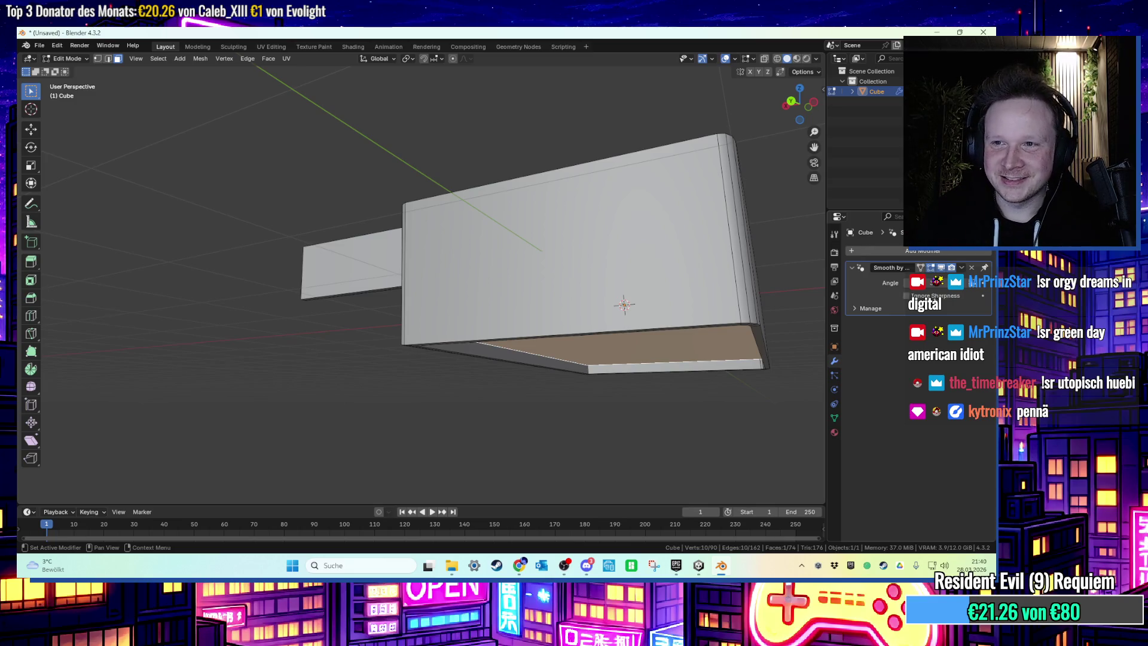
click(964, 269)
mouse_move(633, 383)
mouse_down()
mouse_move(635, 410)
mouse_move(637, 365)
mouse_move(510, 405)
mouse_move(676, 432)
mouse_move(471, 279)
mouse_move(500, 257)
mouse_move(469, 270)
mouse_move(317, 251)
mouse_move(500, 269)
mouse_up()
scroll(676, 432, down, 5)
Delete one face of the box, leaving 72 faces.
click(321, 252)
right_click(426, 274)
click(428, 287)
mouse_move(550, 341)
mouse_down()
mouse_move(584, 354)
mouse_move(657, 347)
mouse_move(594, 323)
mouse_move(592, 349)
mouse_move(525, 353)
mouse_move(526, 332)
mouse_move(576, 254)
mouse_move(569, 238)
mouse_move(560, 292)
mouse_up()
scroll(538, 322, up, 5)
scroll(560, 309, down, 5)
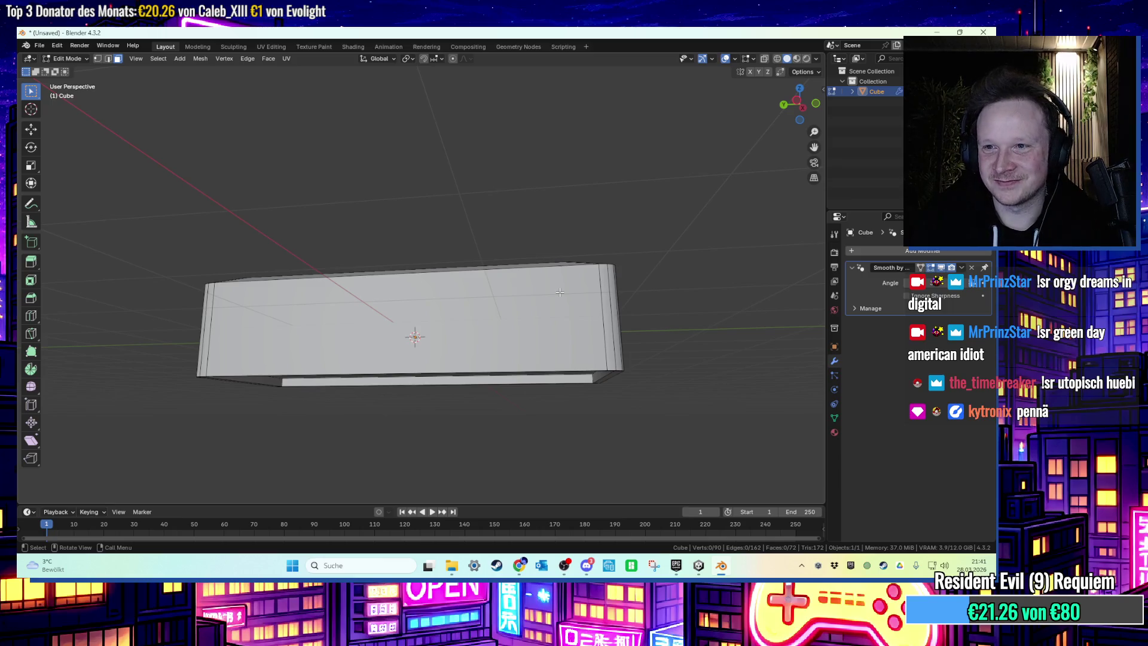
drag(560, 293, 606, 350)
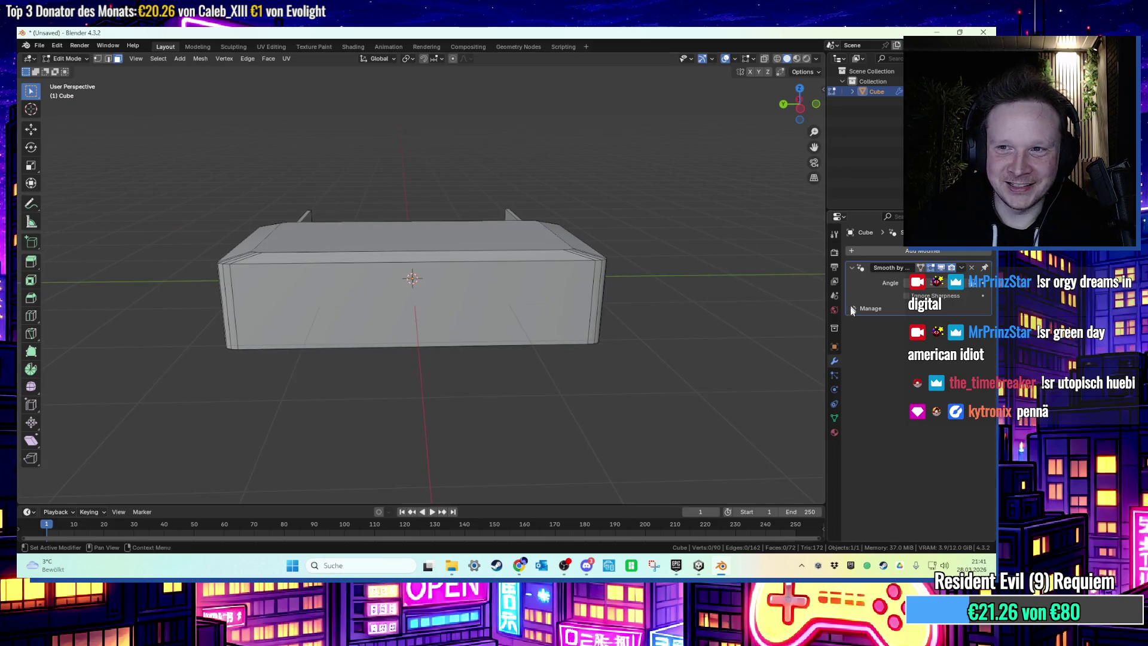
Rename the box's material to gehaeuse.
click(834, 432)
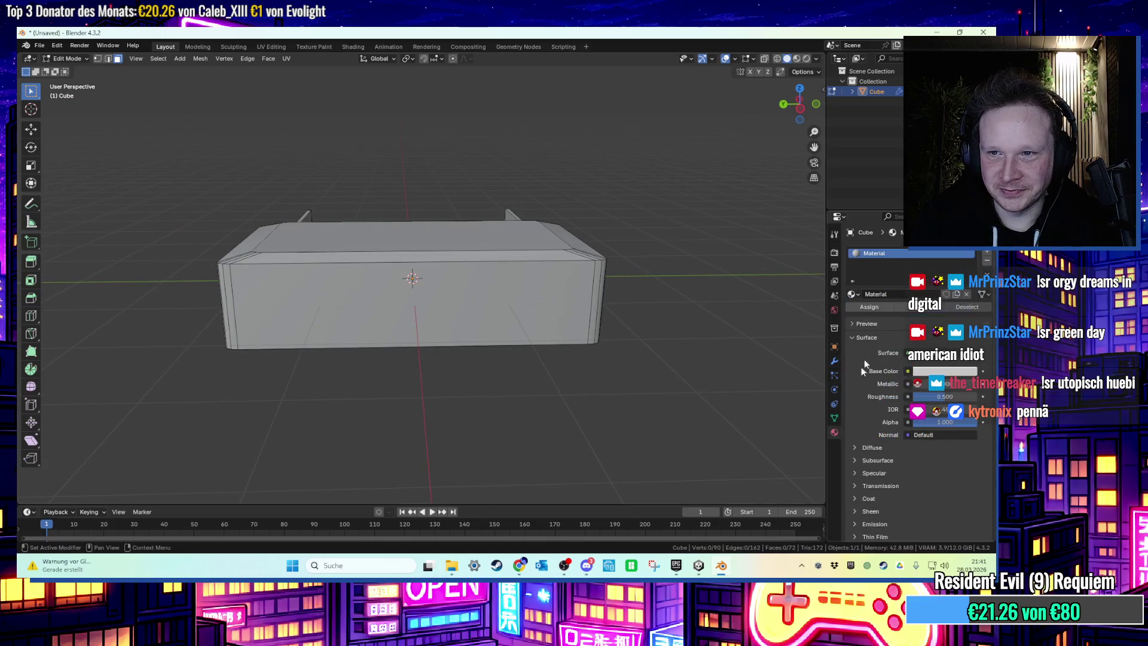
double_click(934, 254)
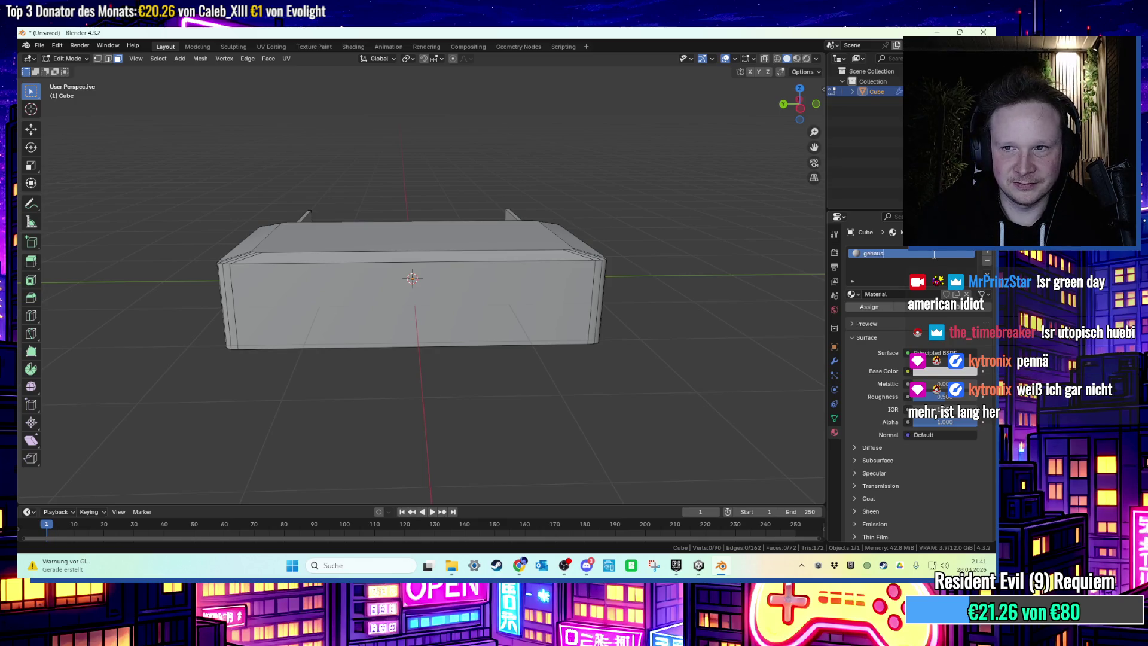
text(gehause)
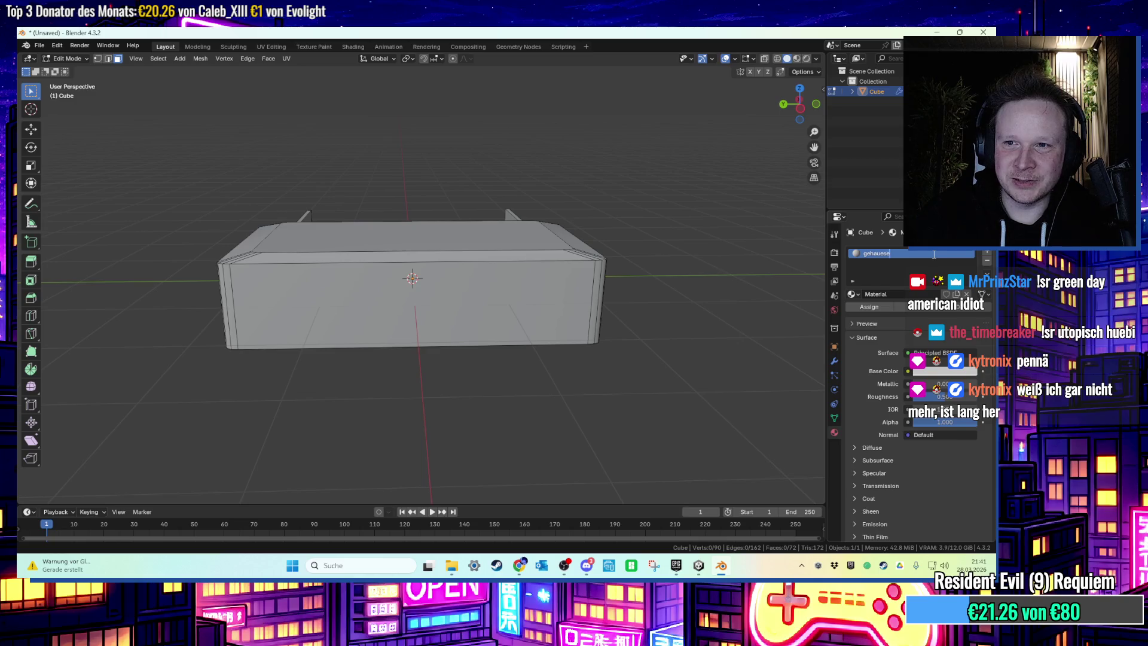
text(e)
key(Return)
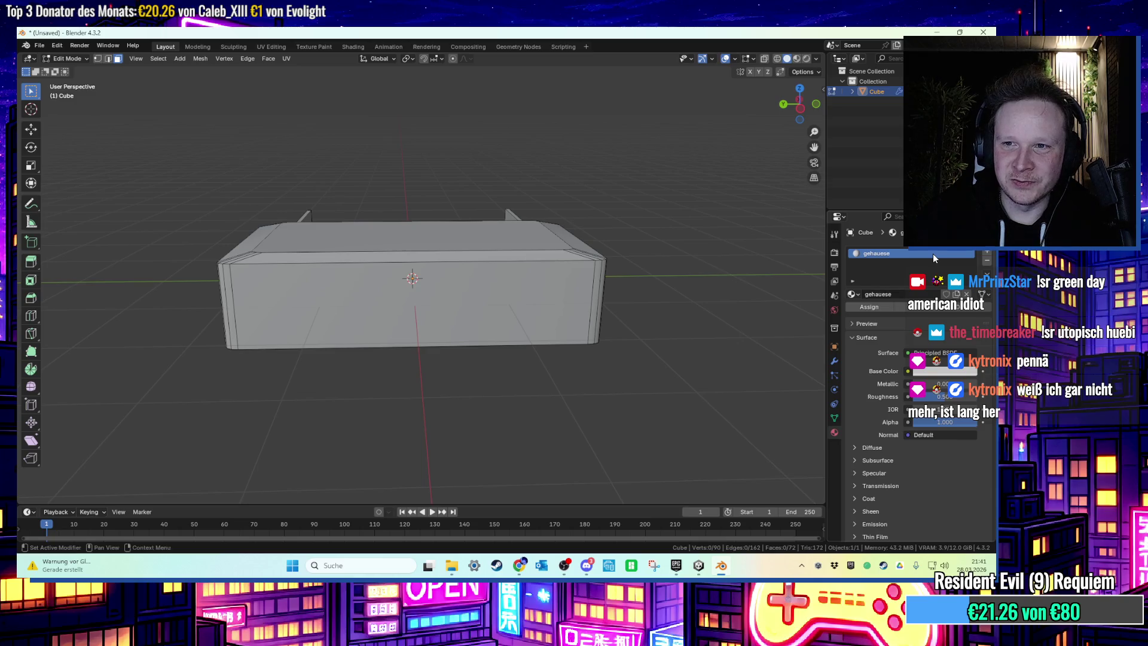
scroll(697, 313, up, 3)
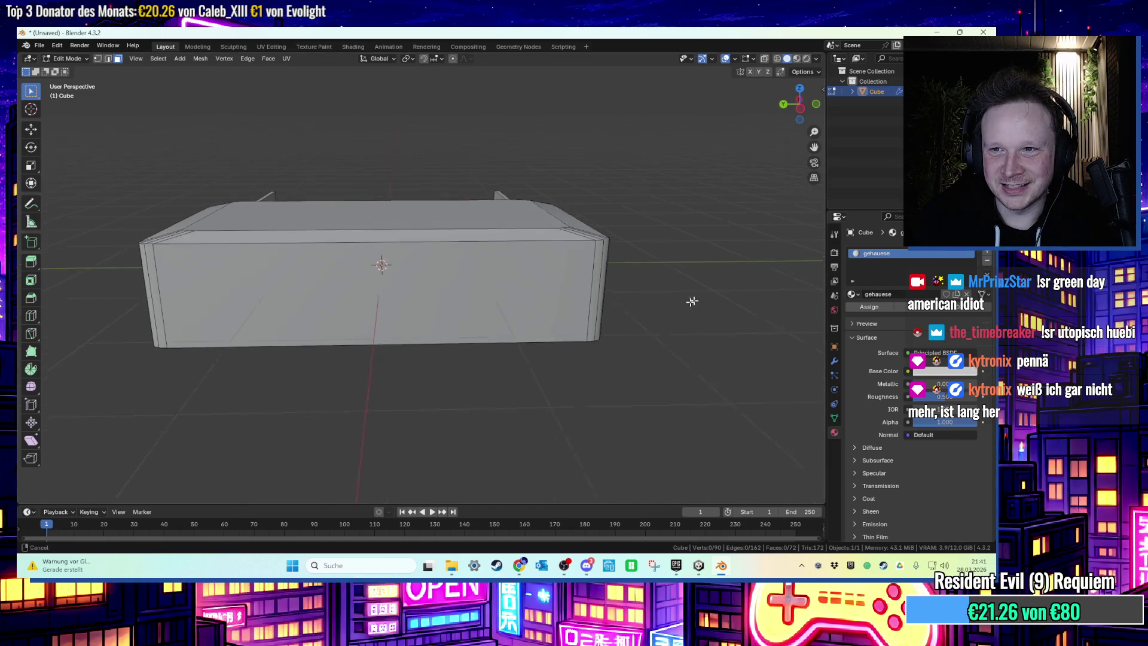
Add a second material slot with a new material named licht.
click(989, 257)
click(879, 314)
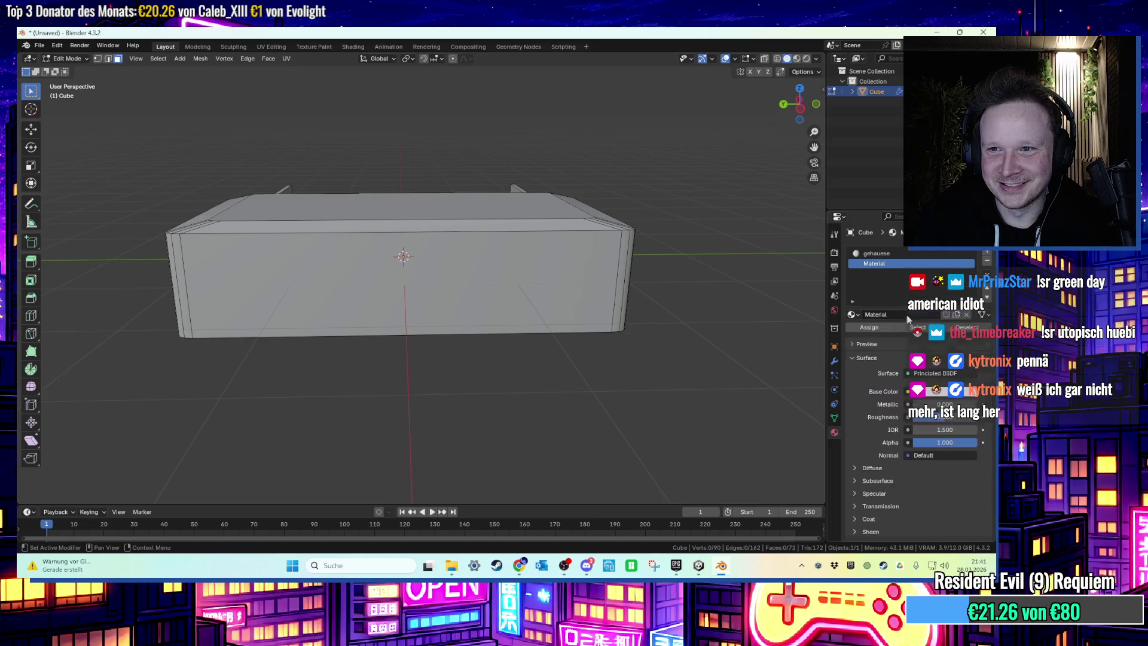
double_click(897, 264)
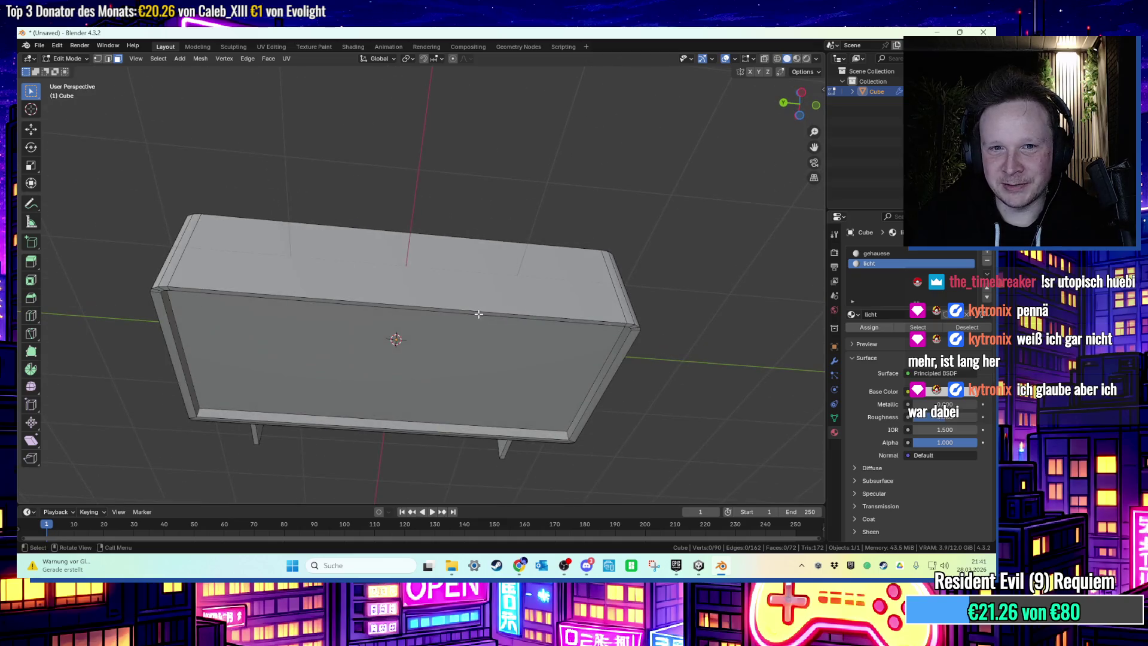
click(567, 331)
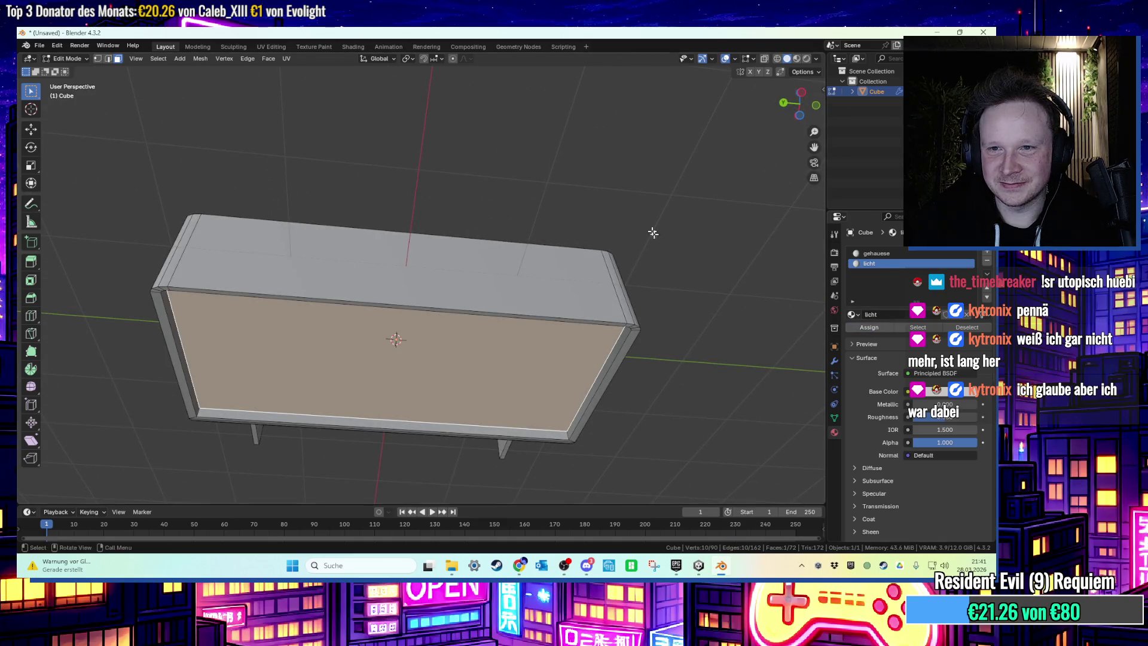
click(653, 232)
mouse_move(613, 344)
mouse_down()
mouse_move(715, 300)
mouse_move(598, 311)
mouse_up()
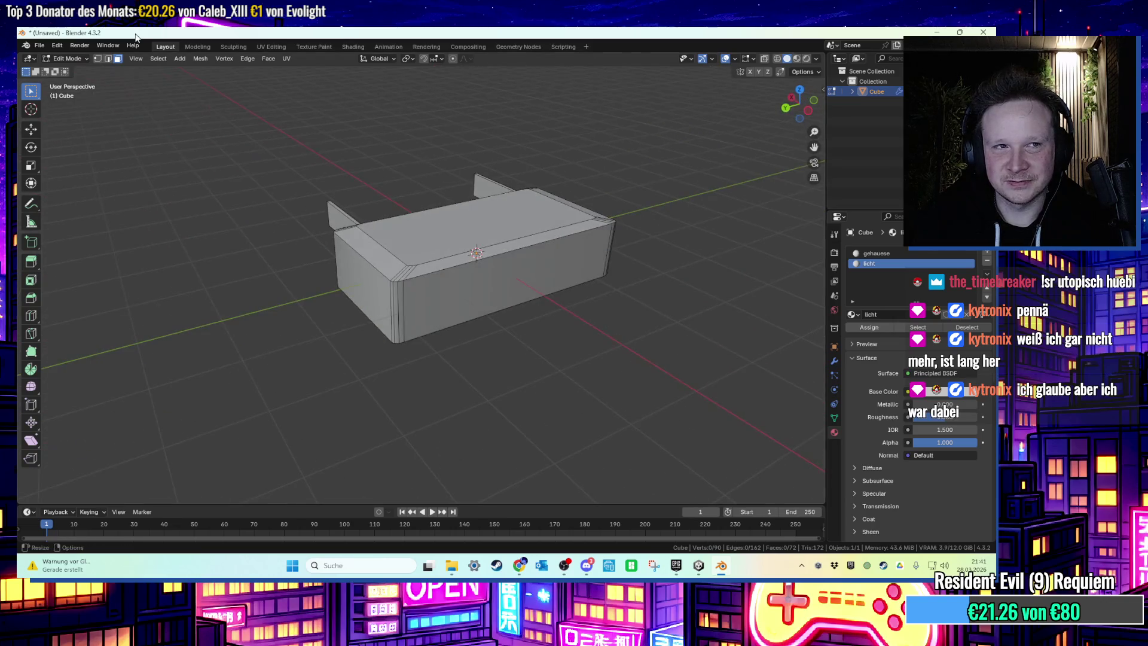
Start an FBX export targeting the Desktop, then switch to the YouTube channel page.
click(39, 45)
mouse_move(79, 205)
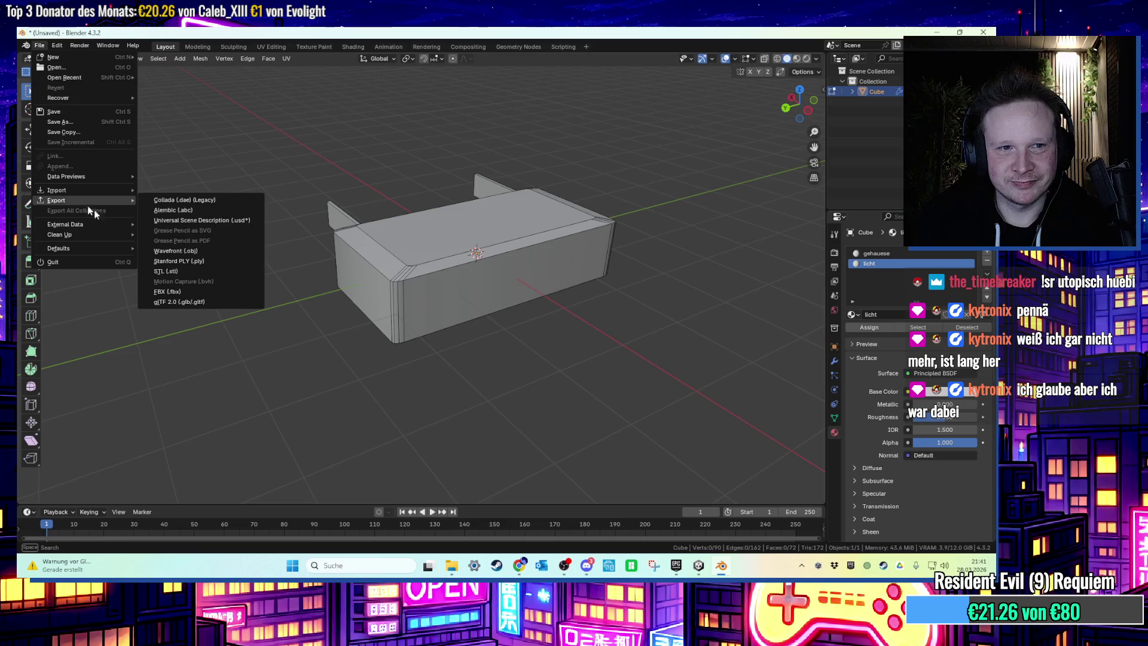
click(207, 291)
click(290, 213)
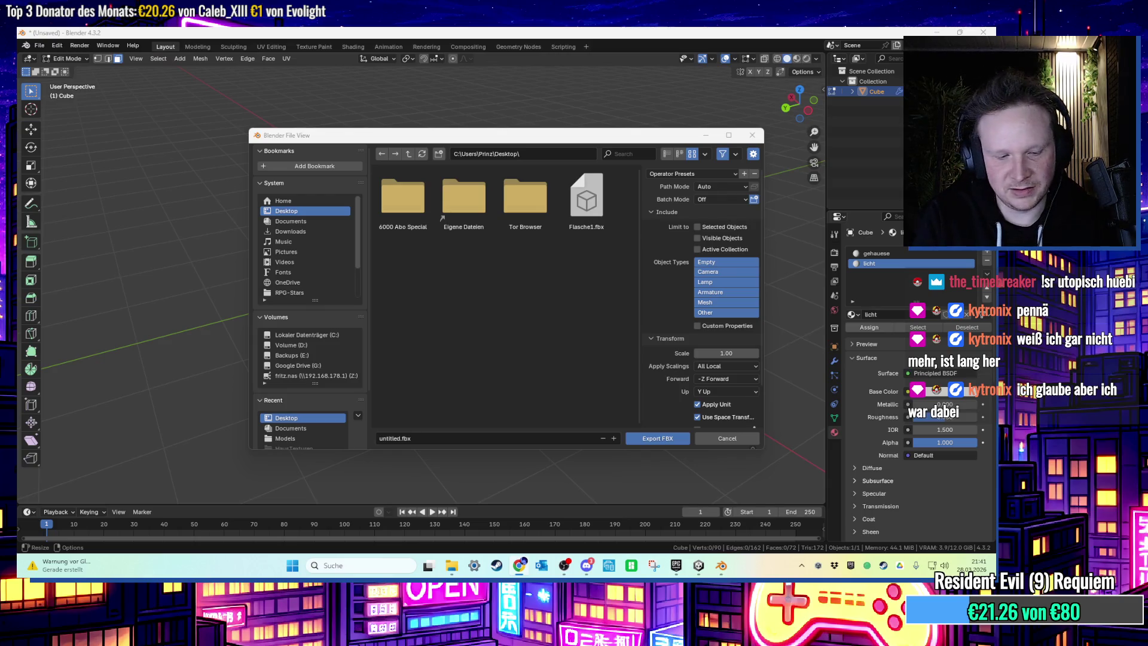
key(alt+Tab)
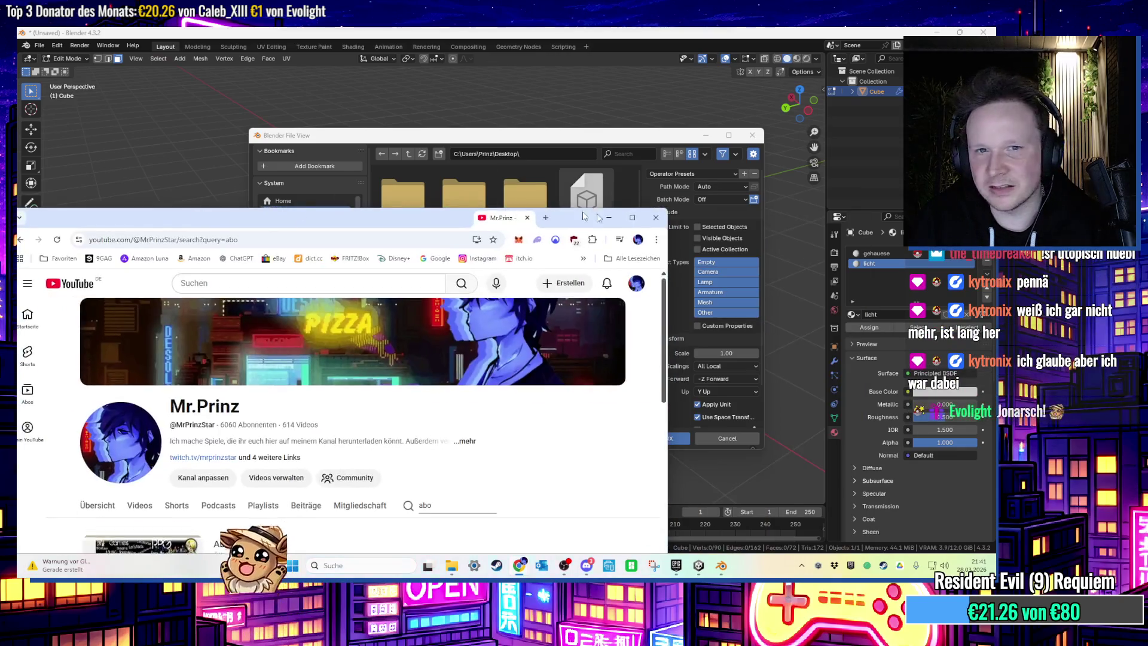
key(super+Up)
scroll(586, 305, down, 3)
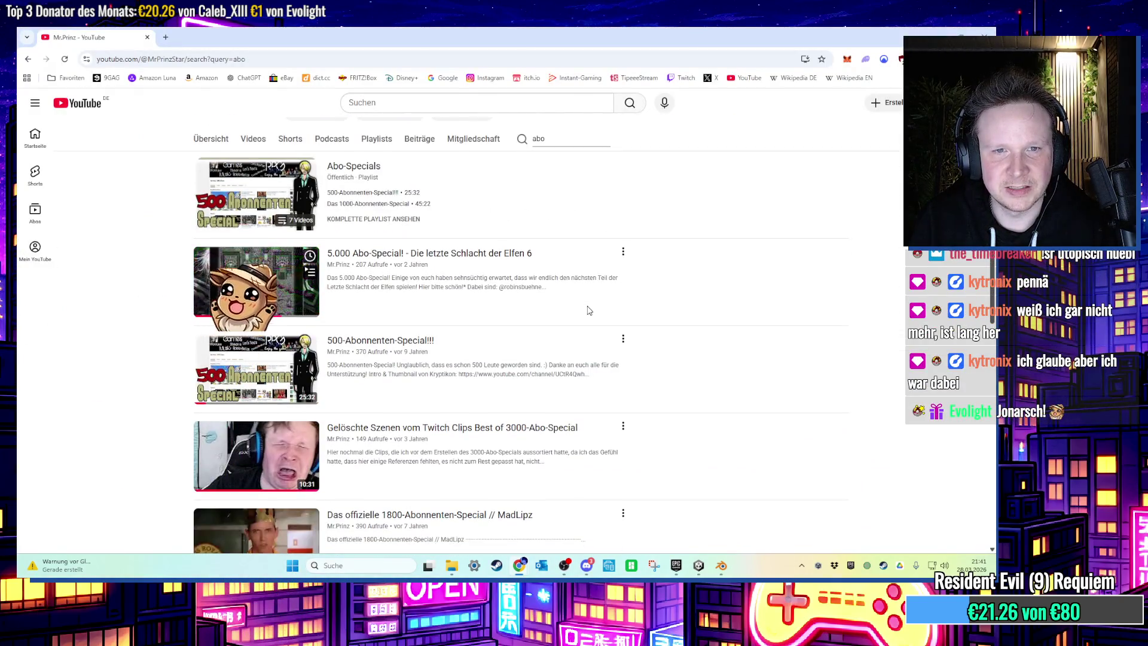
scroll(587, 307, down, 3)
scroll(588, 308, down, 2)
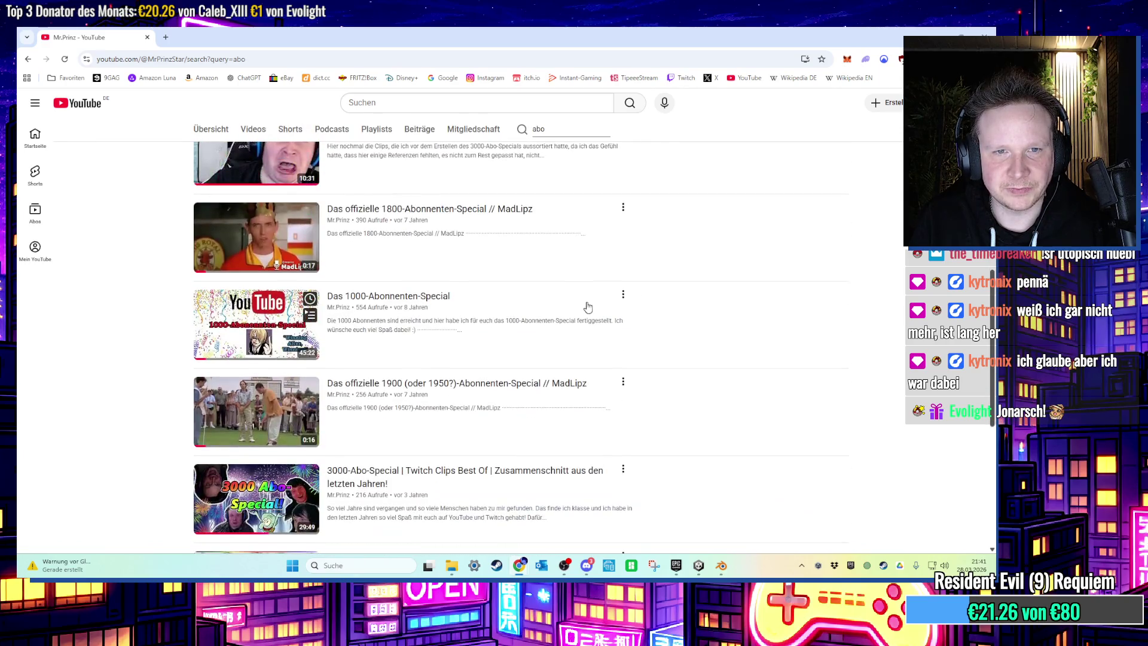
scroll(588, 308, down, 1)
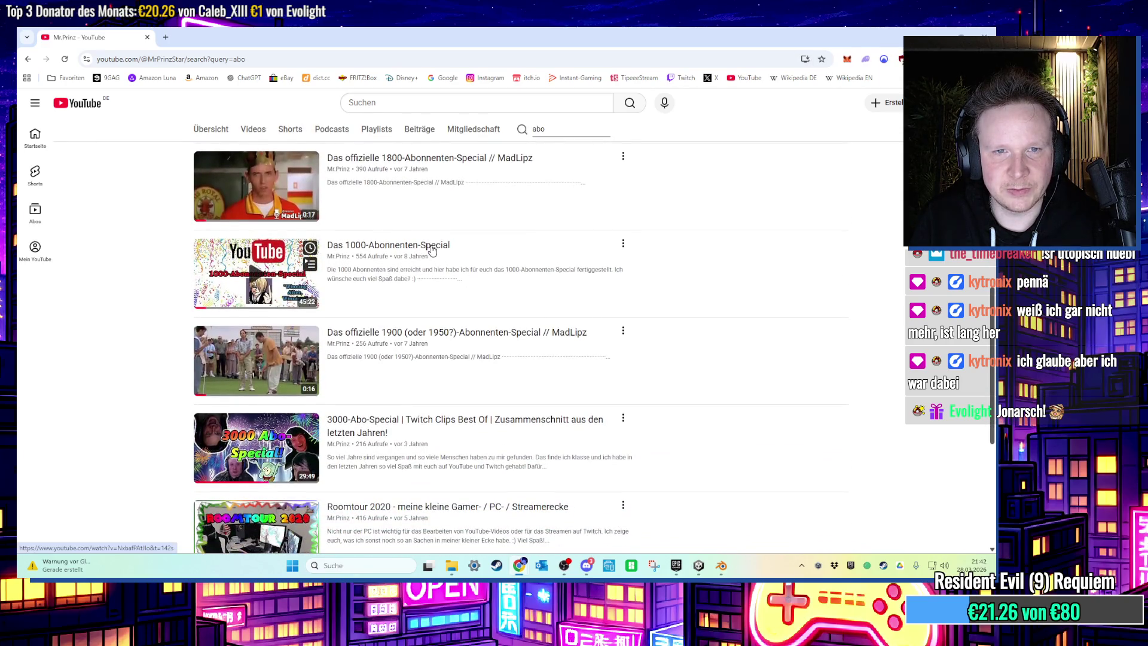
click(451, 267)
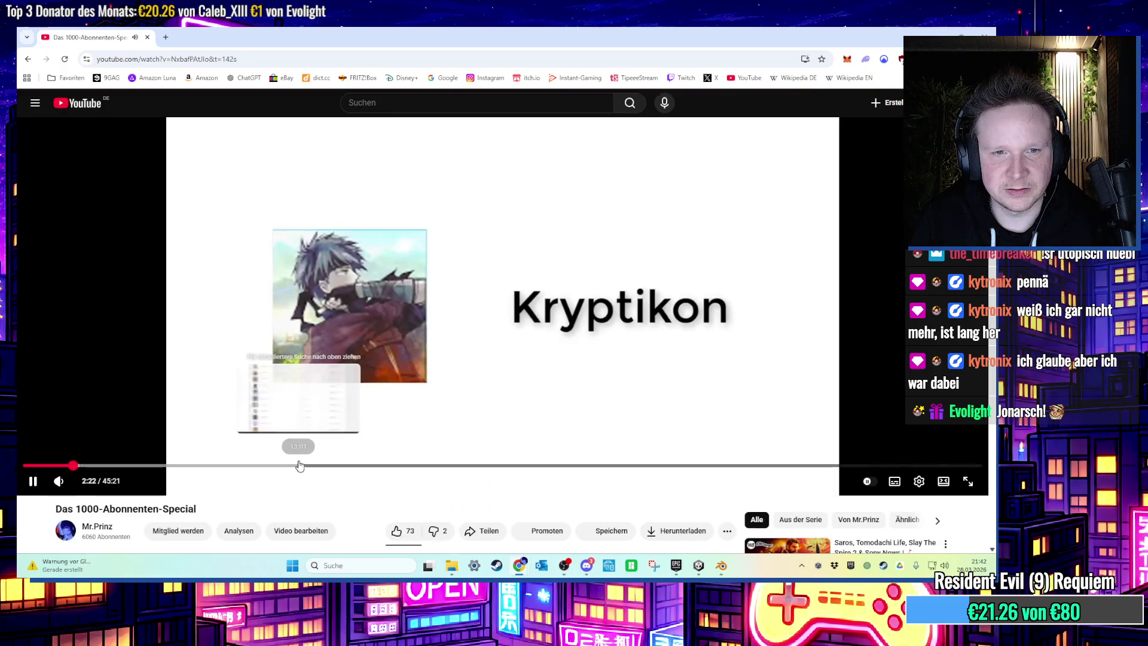
click(300, 465)
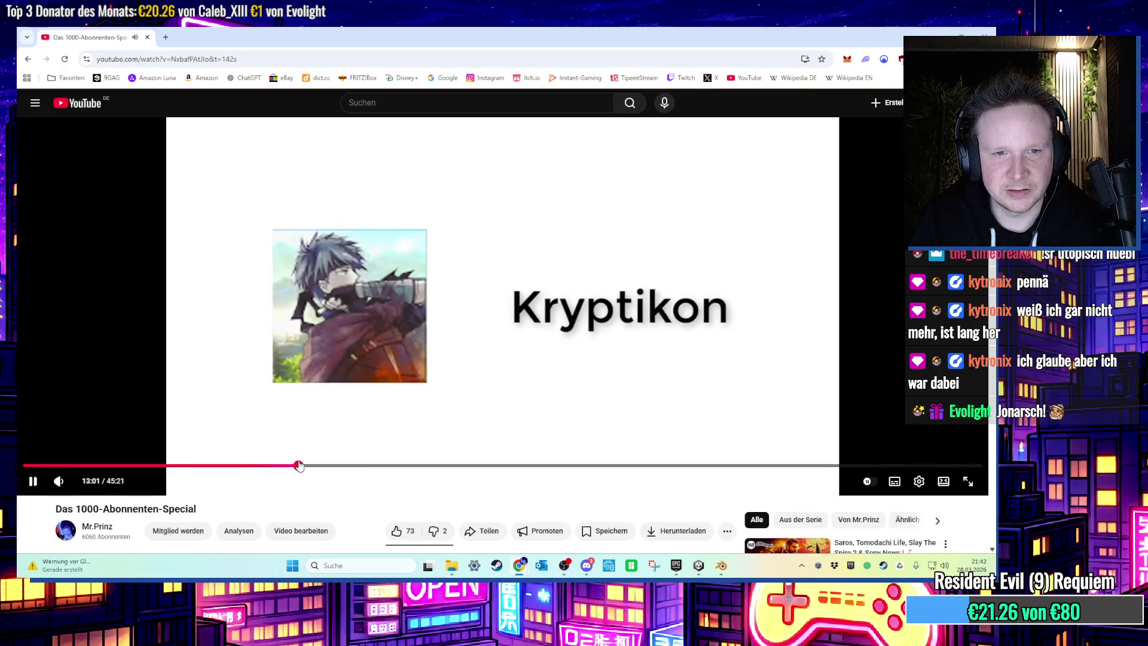
drag(538, 465, 770, 456)
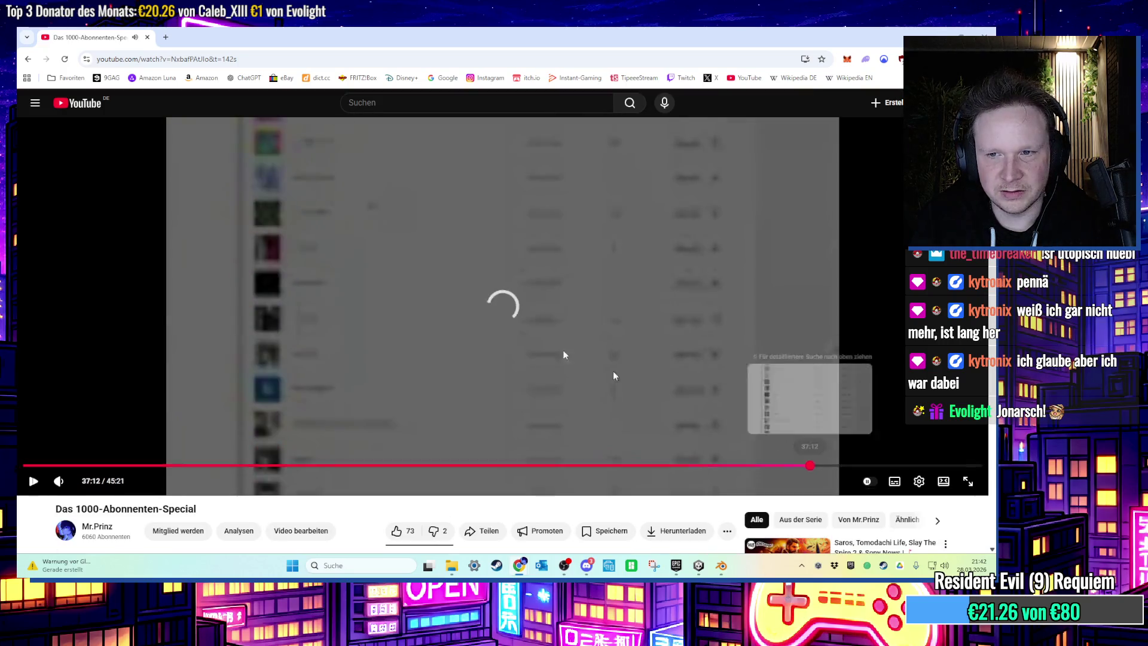
click(28, 58)
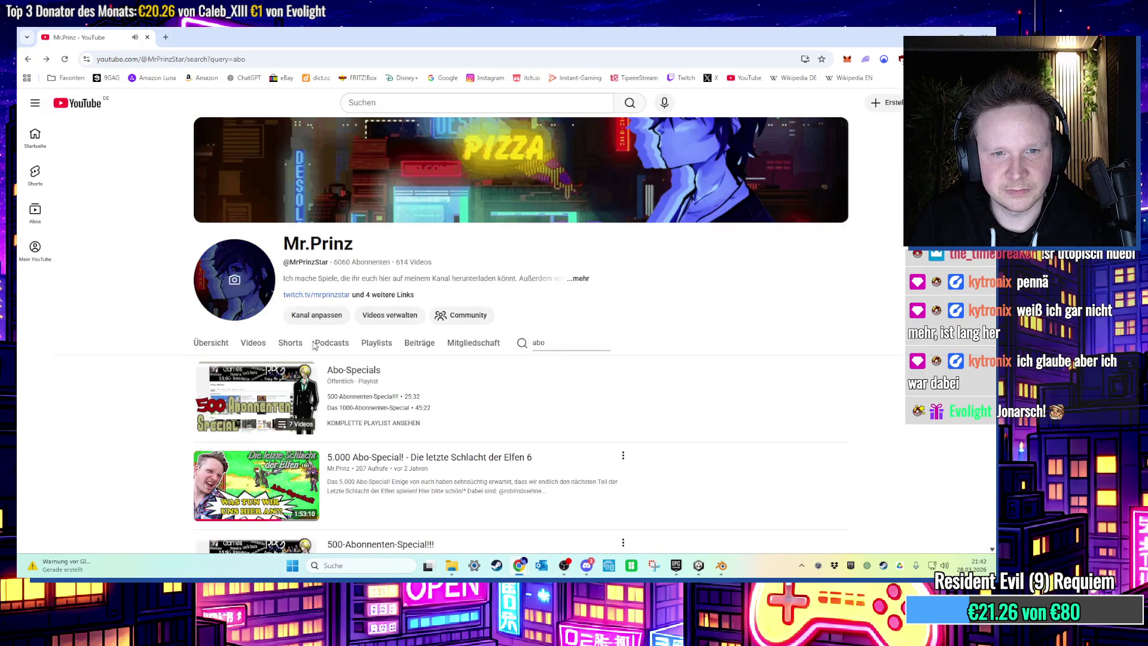
scroll(293, 335, down, 6)
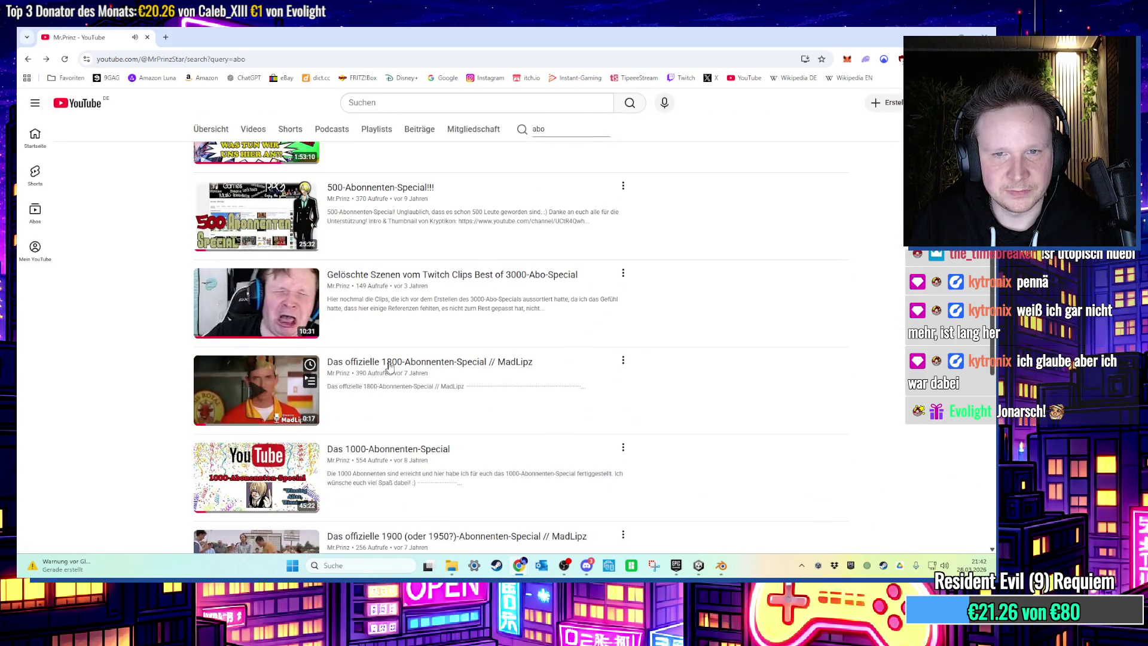
scroll(392, 359, down, 4)
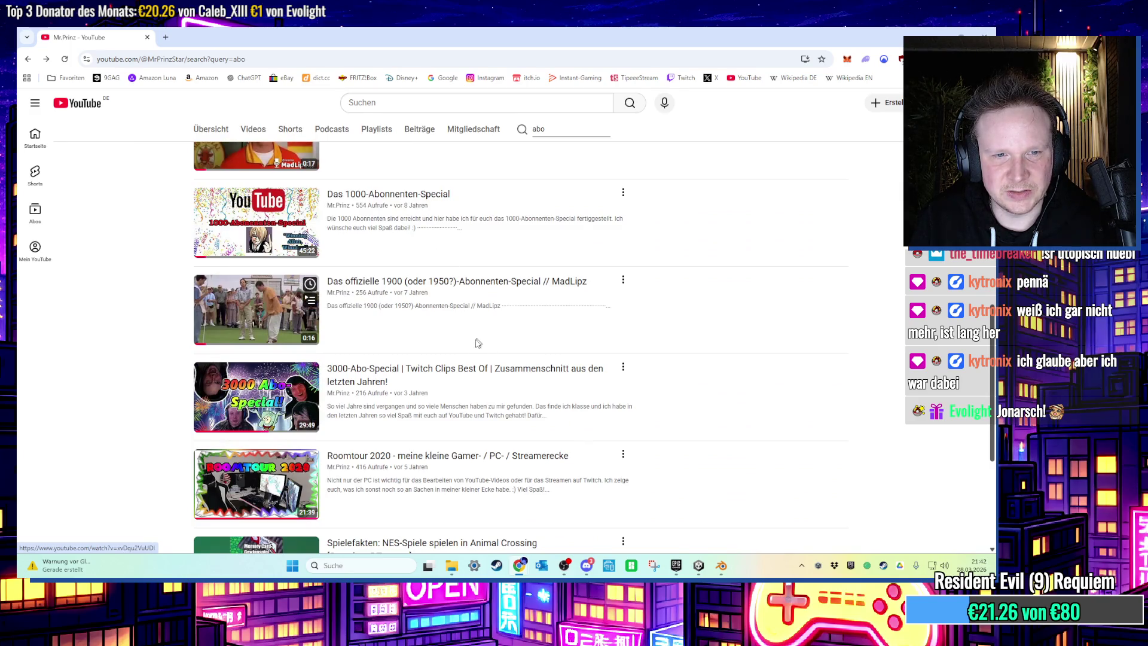
scroll(472, 358, down, 1)
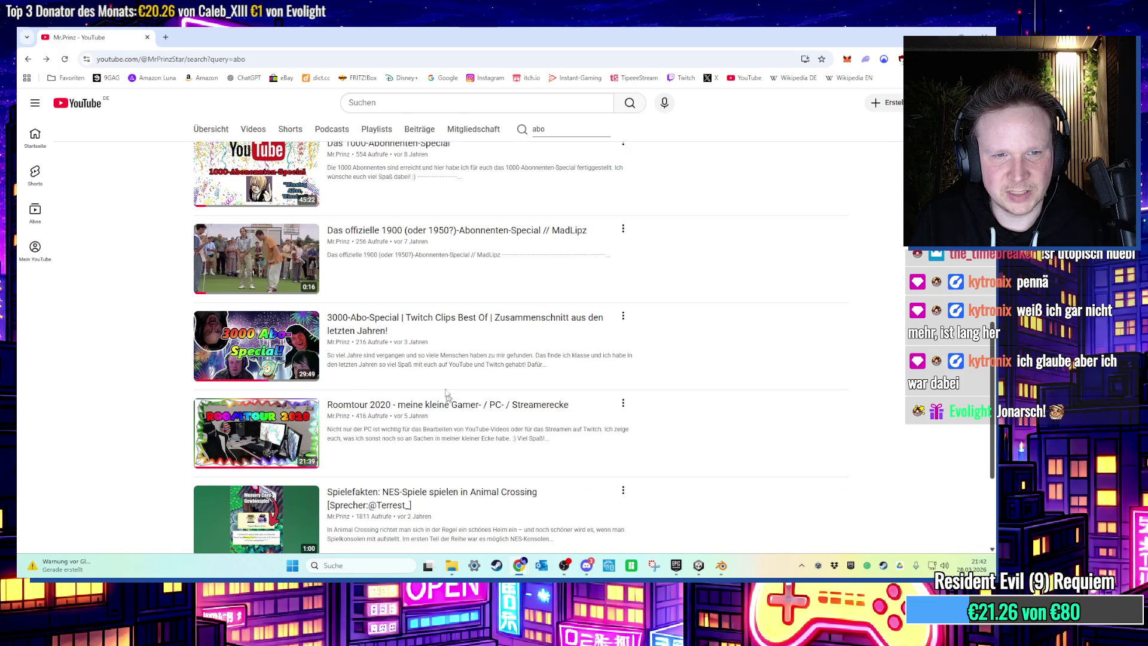
scroll(726, 366, down, 3)
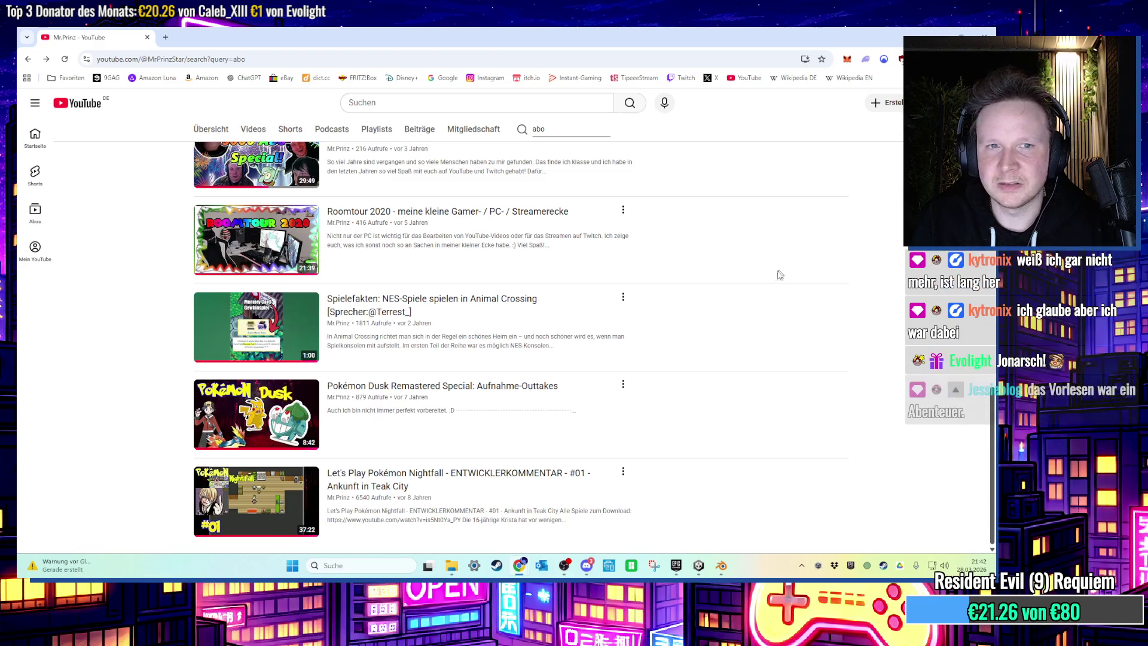
scroll(776, 272, up, 10)
click(555, 341)
Export the model to the Desktop as LampeTankstelle.fbx, return to Object Mode, and switch to Unity.
click(937, 31)
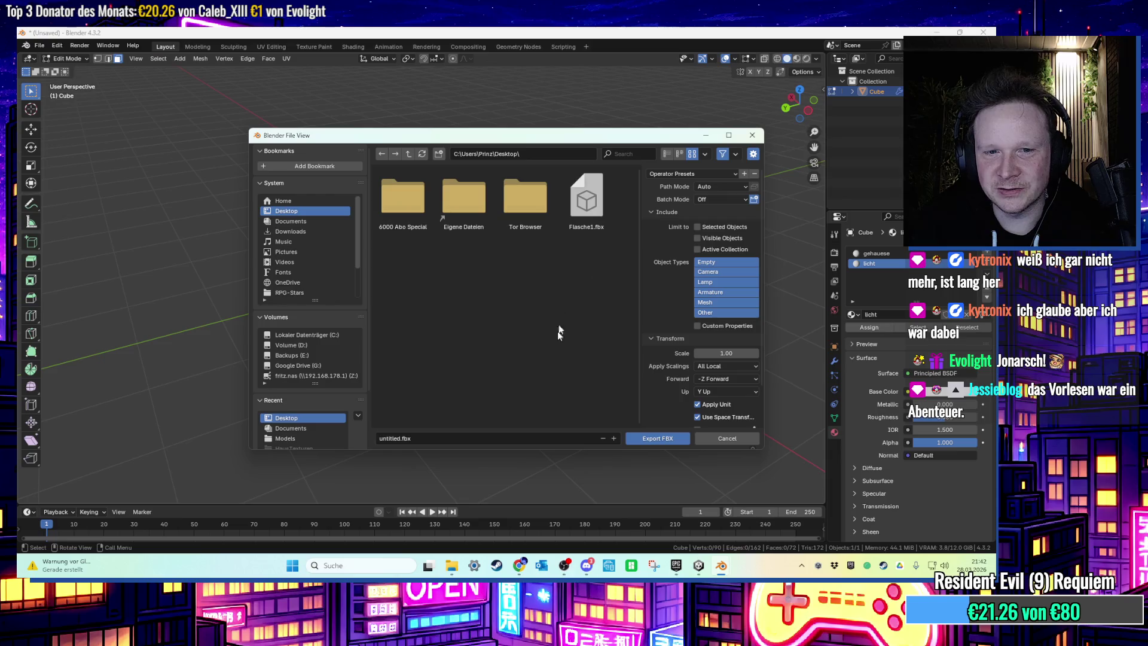
click(430, 443)
text(LampeTankstel)
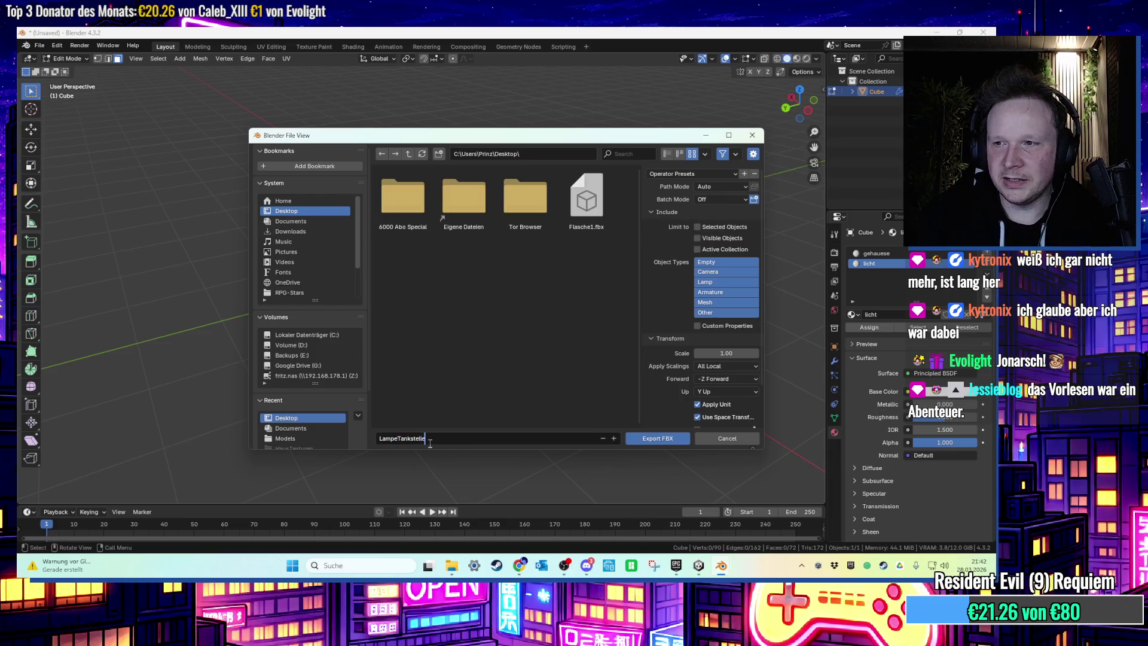
click(641, 440)
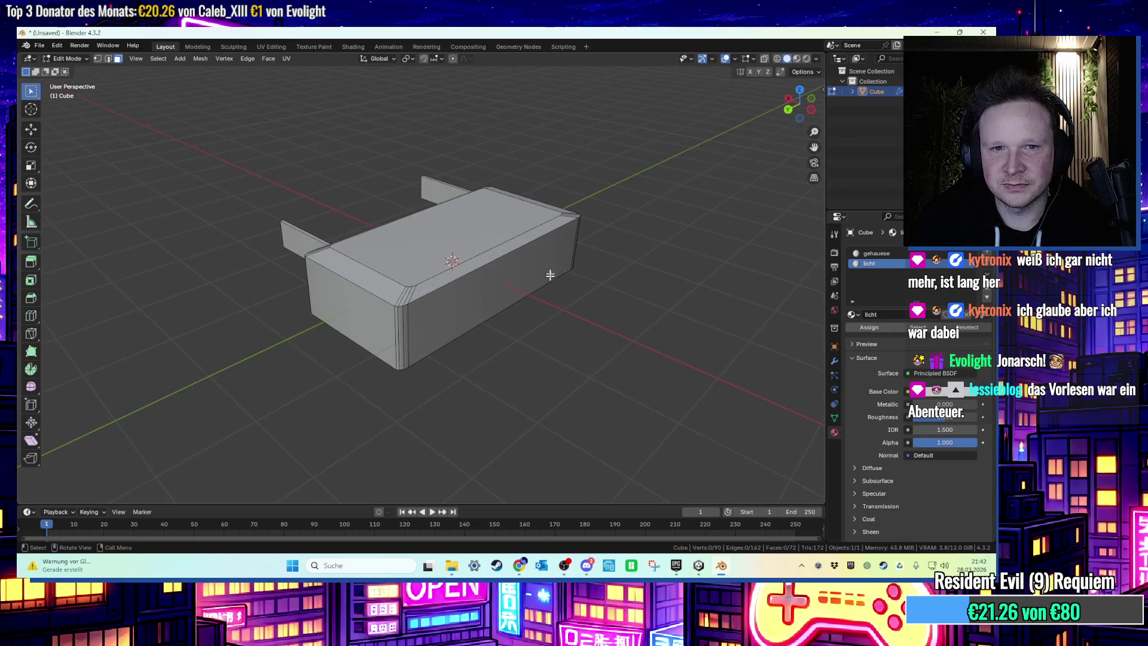
scroll(422, 263, up, 2)
key(Tab)
scroll(422, 263, down, 5)
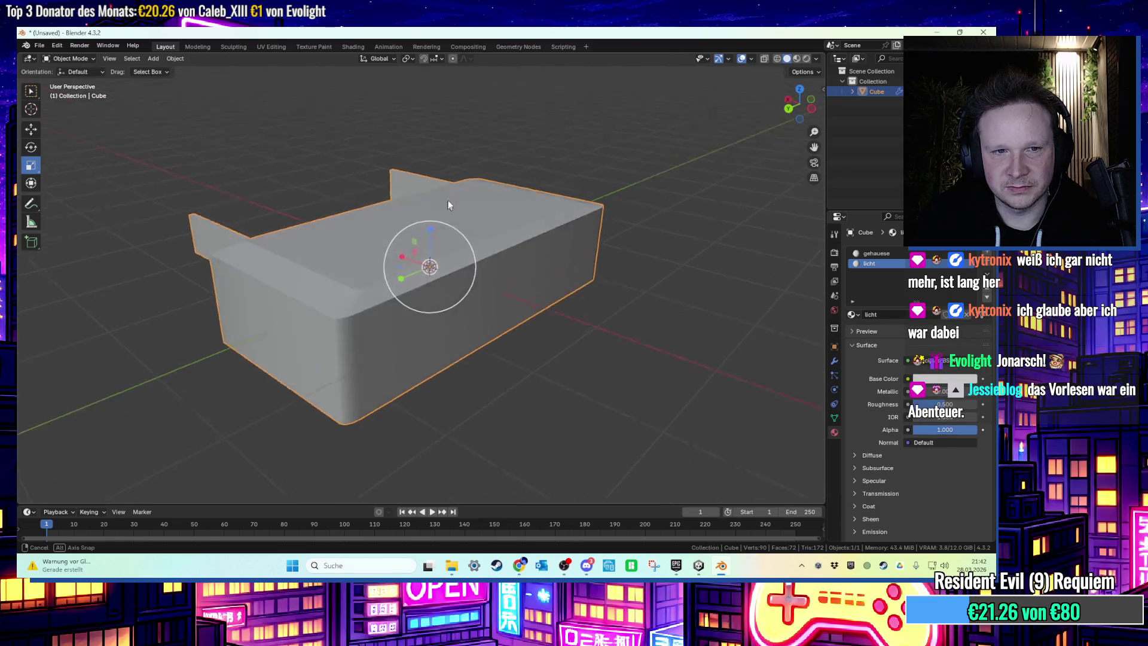
key(alt+Tab)
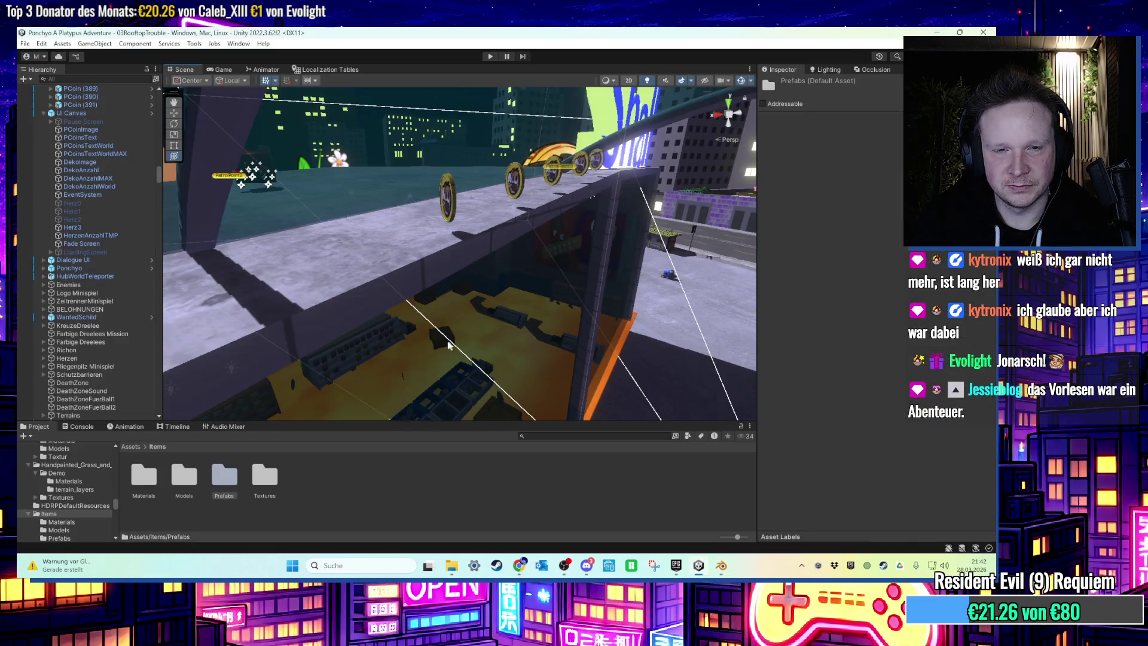
Open the Assets > 03 Rooftop Trouble > Models folder in the Project window.
scroll(448, 335, down, 5)
scroll(408, 370, up, 3)
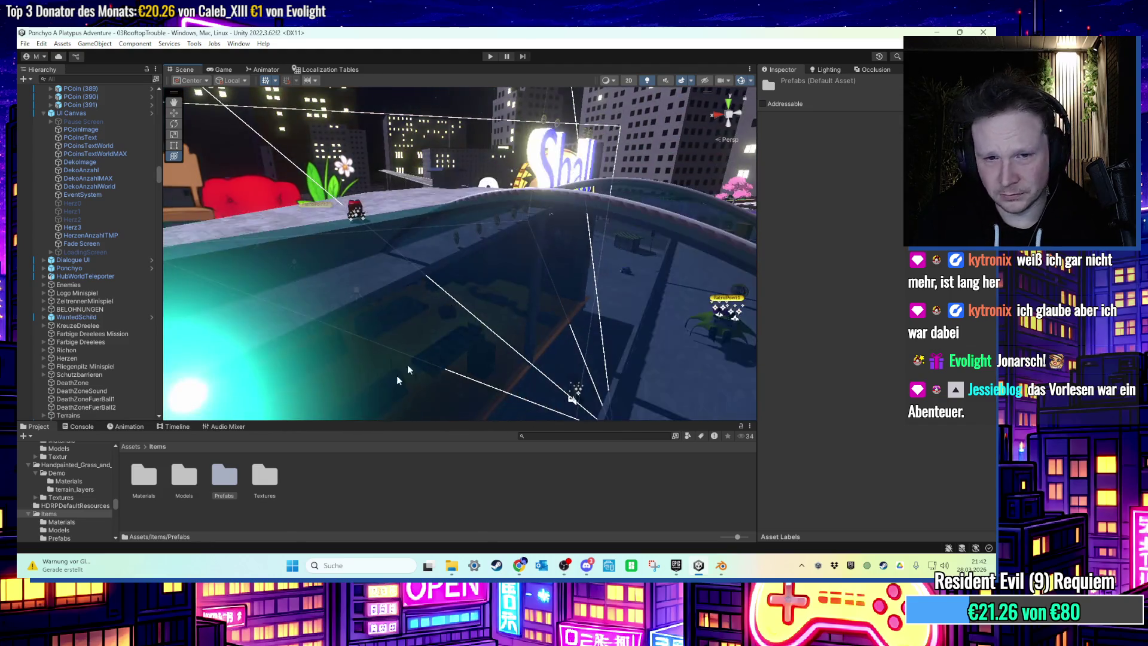
click(127, 447)
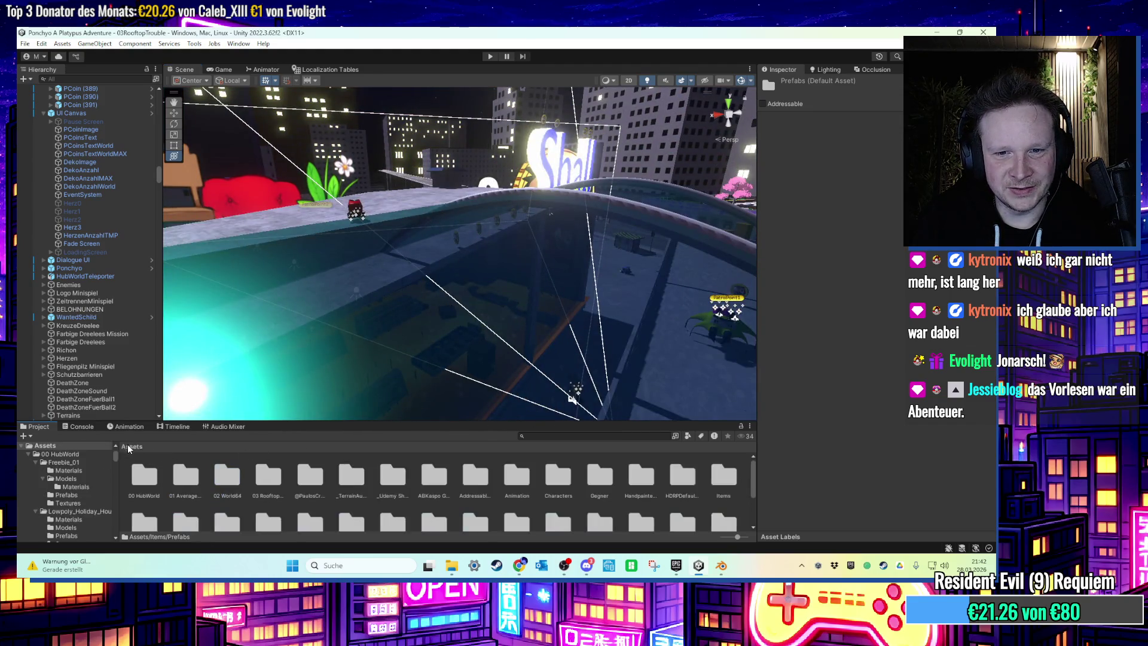
double_click(316, 487)
click(130, 447)
double_click(264, 478)
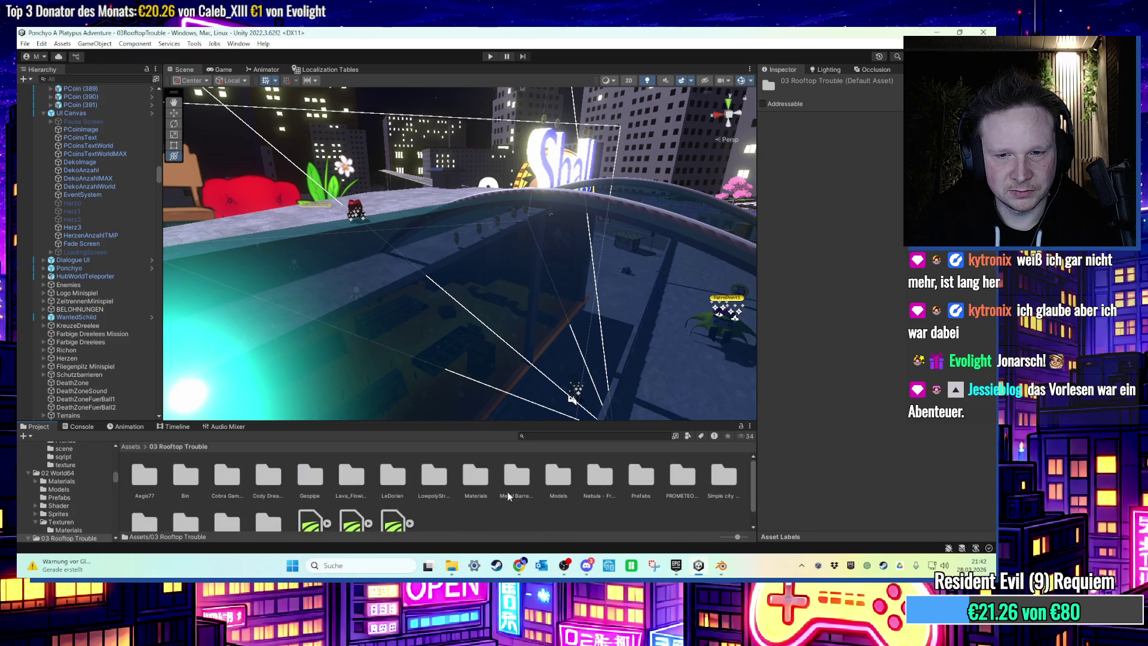
double_click(558, 476)
Import the exported LampeTankstelle FBX from the desktop into the Models folder.
click(696, 565)
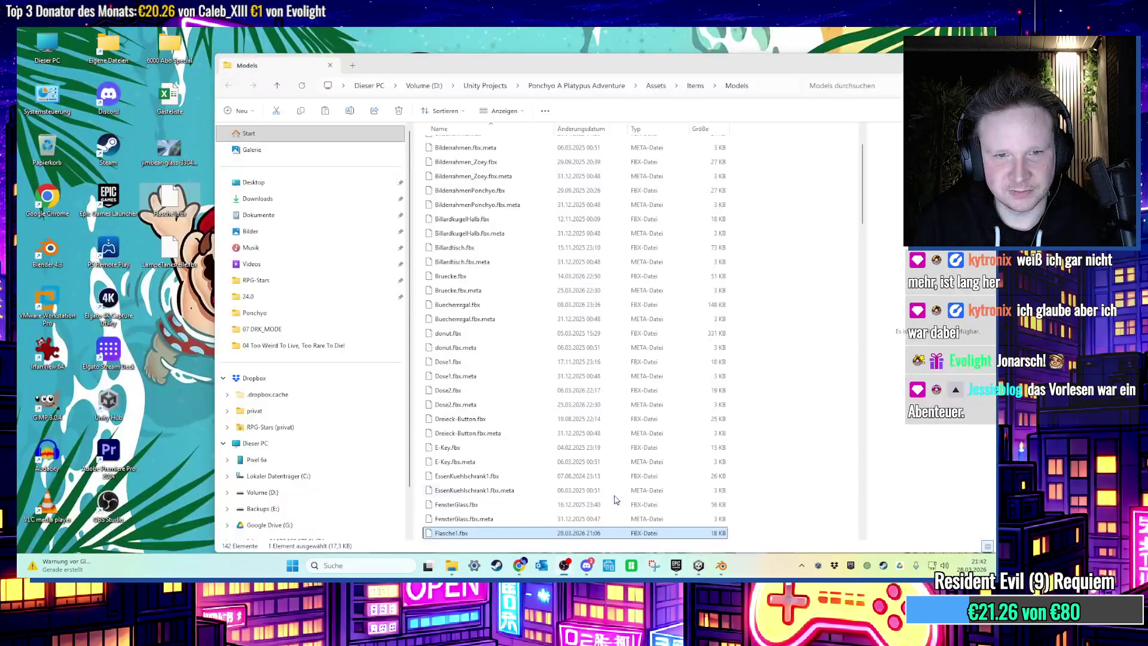
click(882, 66)
click(882, 65)
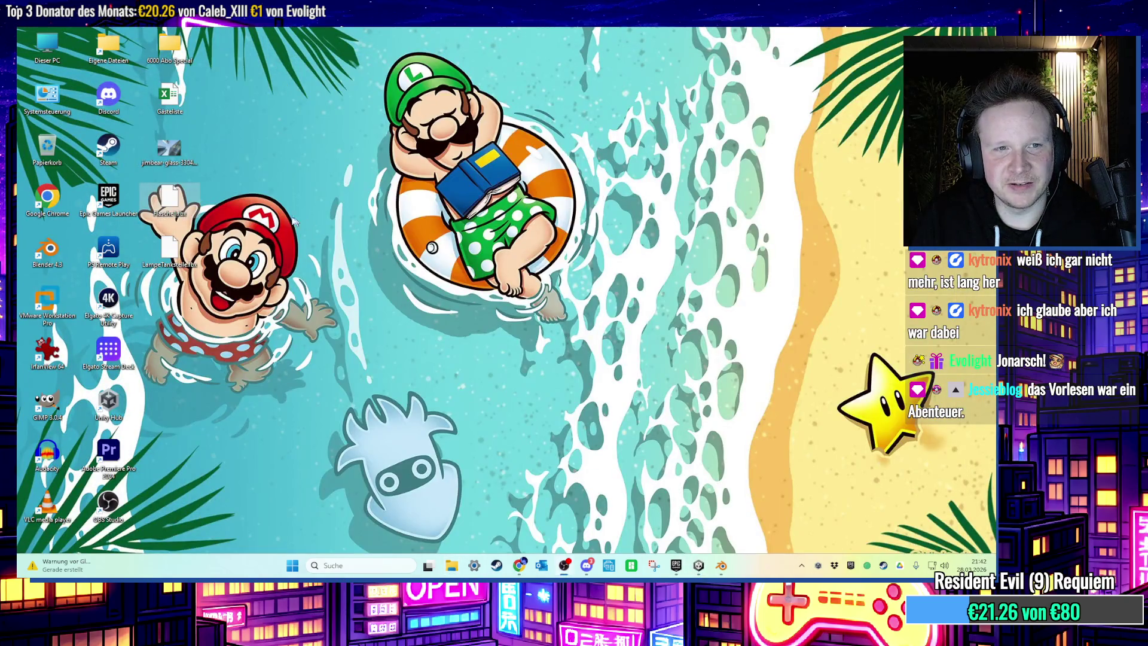
mouse_move(169, 249)
mouse_down()
mouse_move(682, 519)
mouse_move(698, 565)
mouse_move(624, 502)
mouse_up()
scroll(339, 499, down, 5)
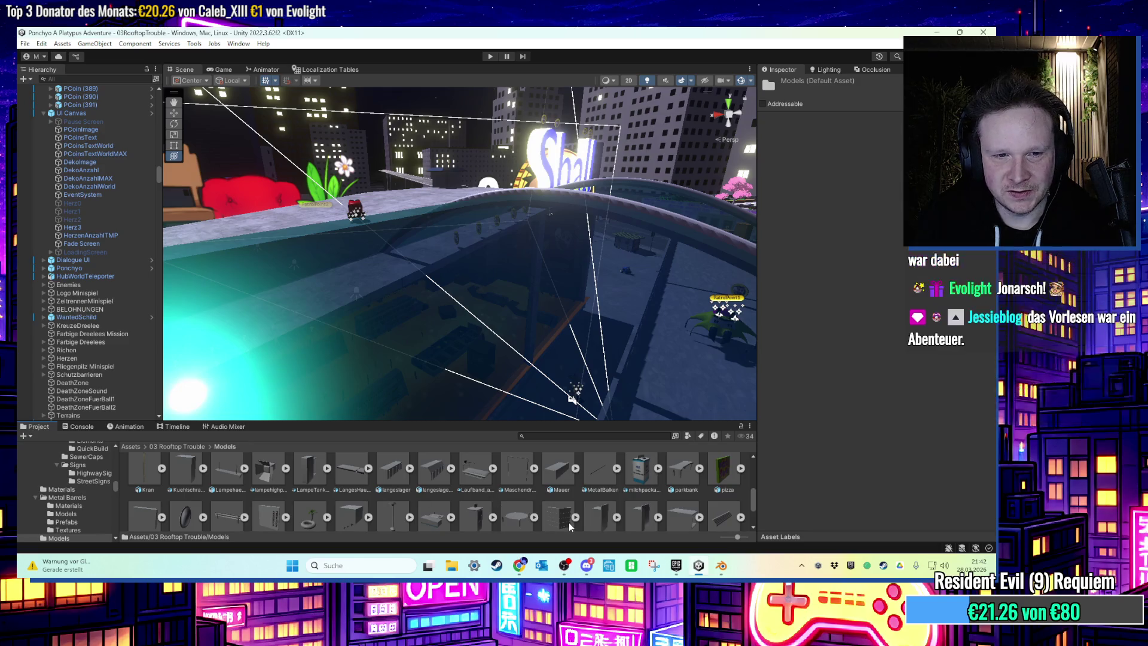
scroll(322, 513, up, 1)
Place the LampeTankstelle lamp in the scene and move it onto the rooftop ledge.
drag(321, 513, 481, 394)
key(f)
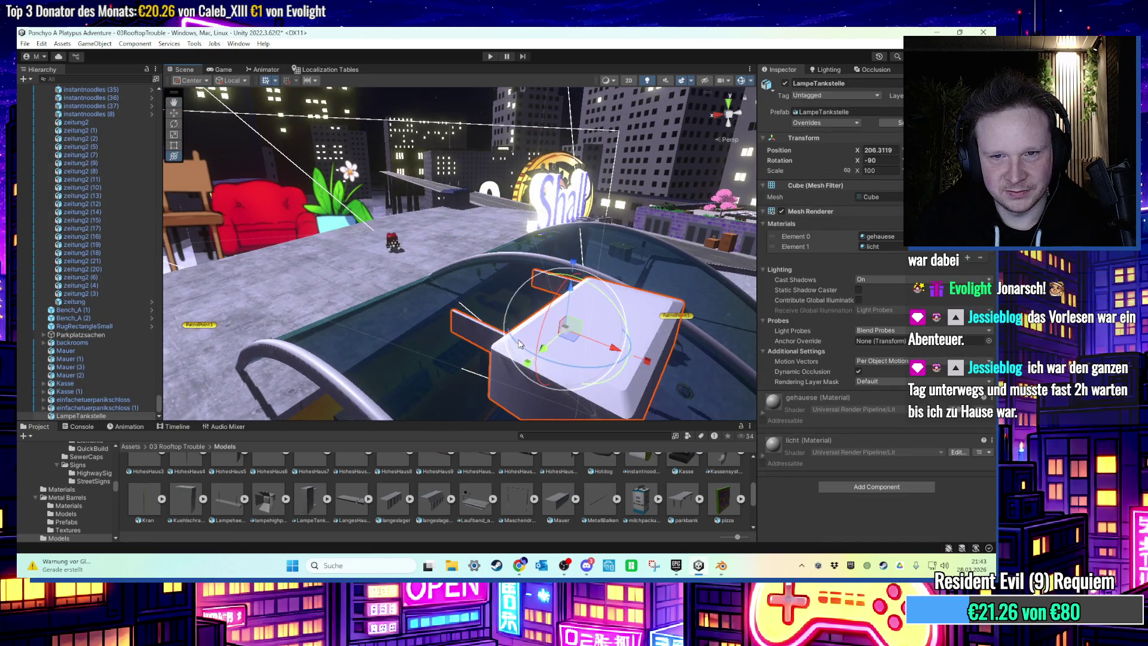
mouse_move(598, 383)
mouse_down()
mouse_move(496, 397)
mouse_move(570, 321)
mouse_move(644, 285)
mouse_move(551, 267)
mouse_up()
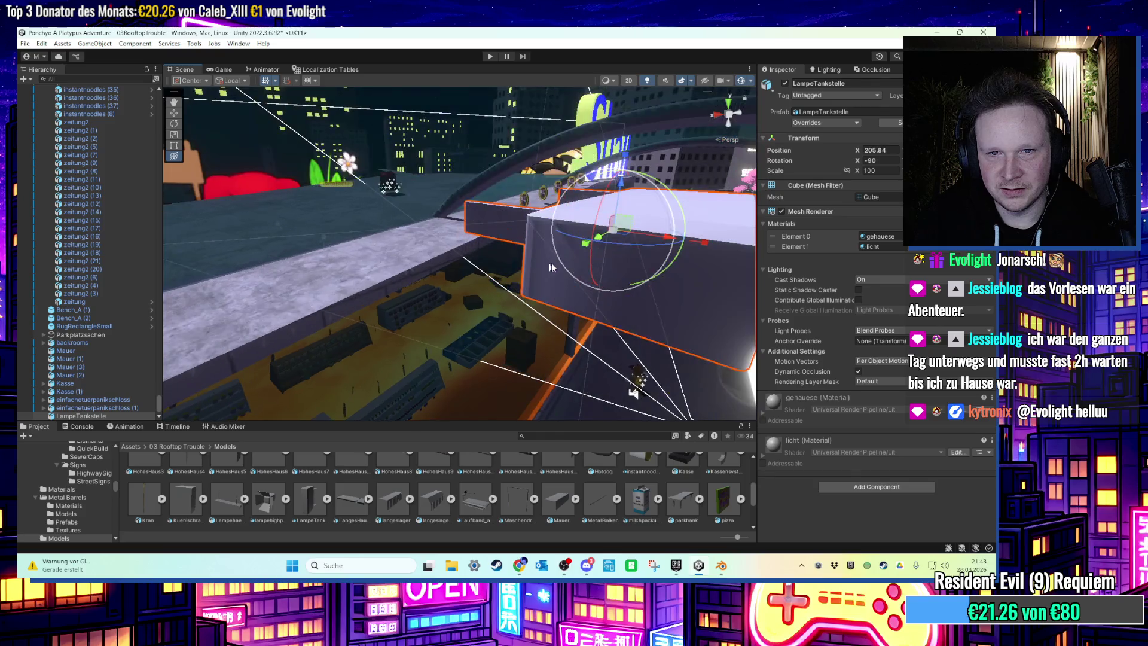
mouse_move(627, 239)
mouse_down()
mouse_move(474, 279)
mouse_move(484, 237)
mouse_up()
drag(502, 306, 499, 307)
key(f)
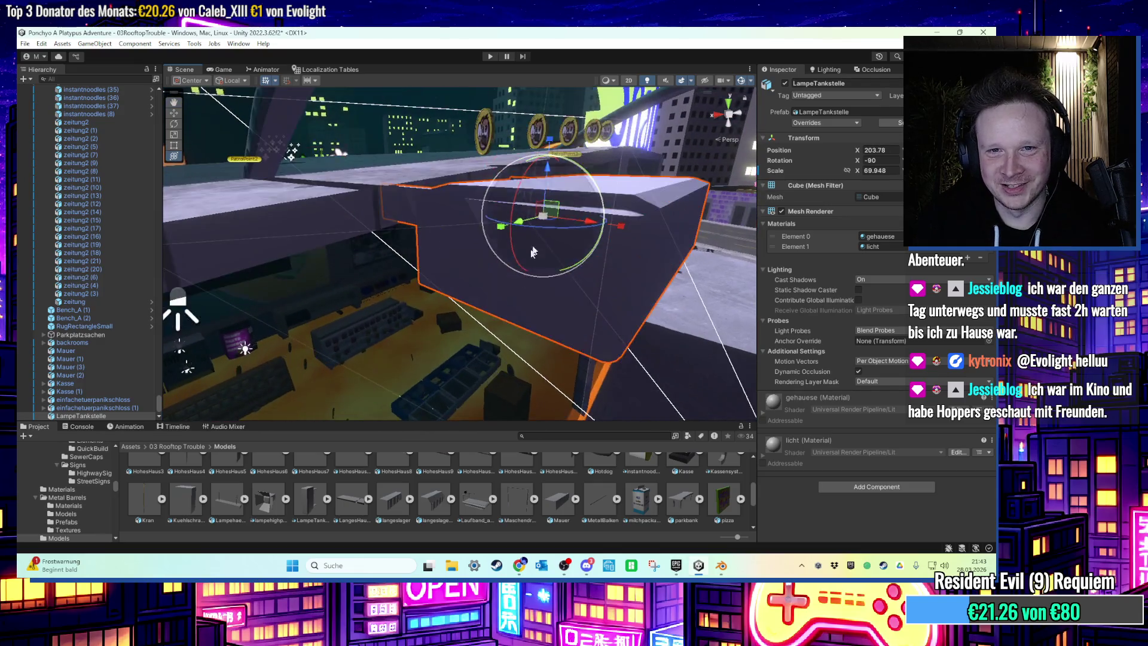
Shrink the lamp to a scale of about 50.8 and fine-tune its position.
mouse_move(511, 261)
mouse_down()
mouse_move(519, 282)
mouse_move(505, 324)
mouse_move(499, 308)
mouse_up()
mouse_move(421, 214)
mouse_down()
mouse_move(481, 218)
mouse_move(399, 247)
mouse_move(483, 163)
mouse_move(480, 124)
mouse_move(485, 145)
mouse_up()
key(f)
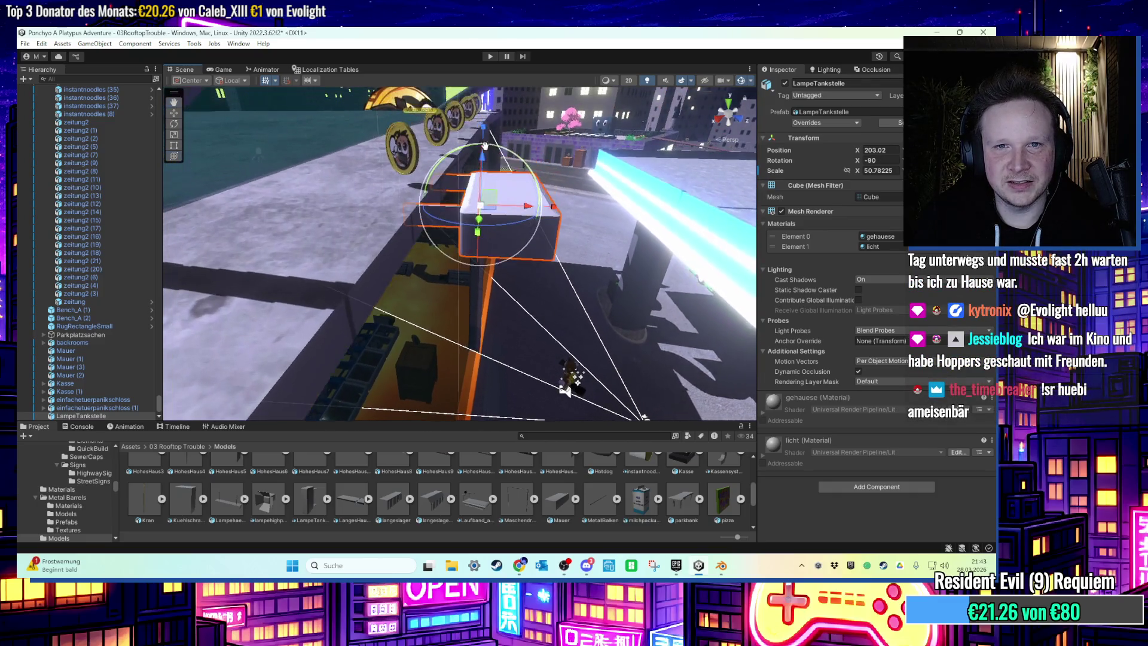
mouse_move(505, 237)
mouse_down()
mouse_move(432, 269)
mouse_move(457, 333)
mouse_move(522, 354)
mouse_move(502, 341)
mouse_move(584, 225)
mouse_move(730, 120)
mouse_up()
click(729, 112)
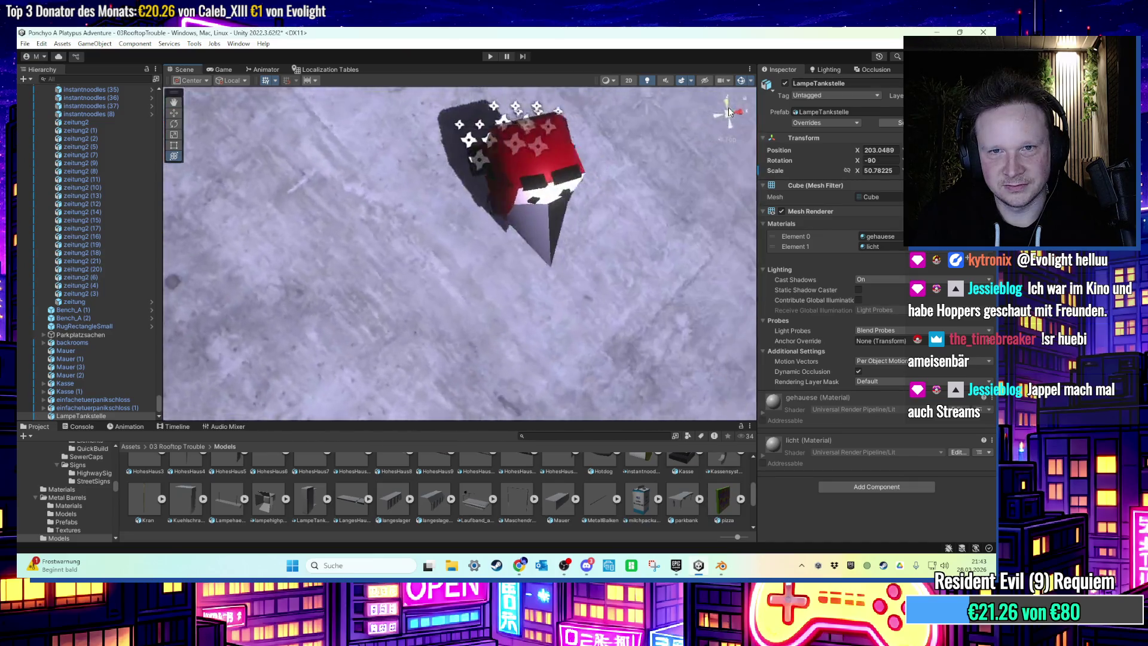
Search 'schwarz' and give the lamp body the SchwarzMatt material.
mouse_move(591, 179)
mouse_down()
mouse_move(511, 270)
mouse_move(569, 238)
mouse_move(469, 233)
mouse_move(508, 299)
mouse_up()
click(556, 435)
text(schwarz)
drag(313, 488, 394, 257)
drag(227, 477, 432, 244)
scroll(226, 499, down, 2)
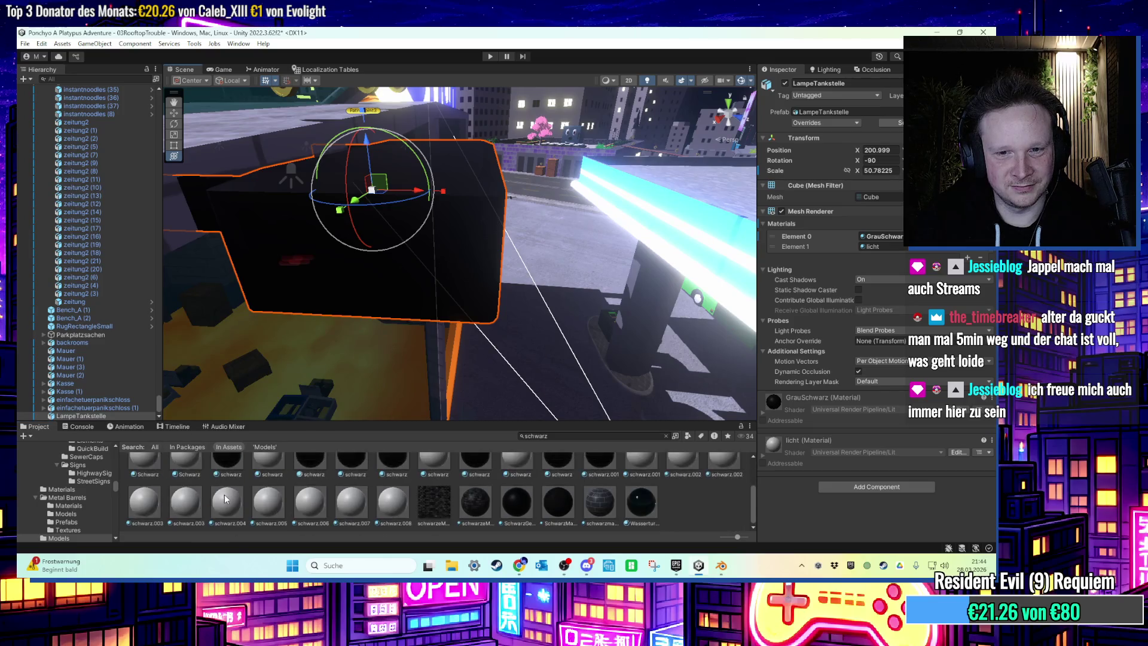
drag(556, 507, 467, 249)
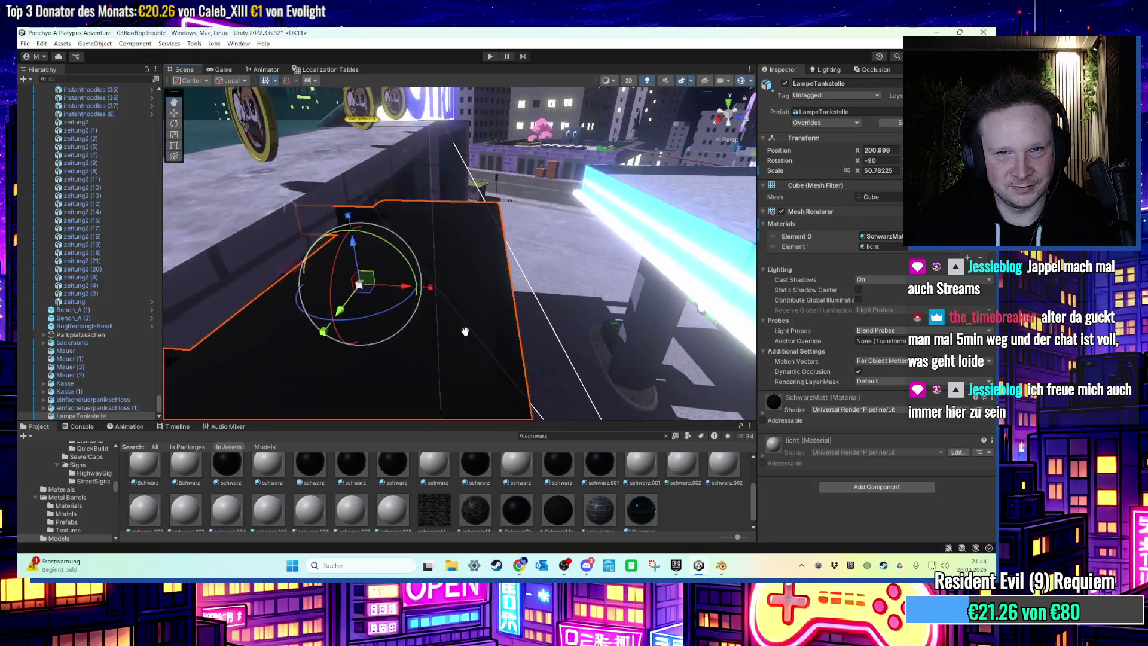
key(f)
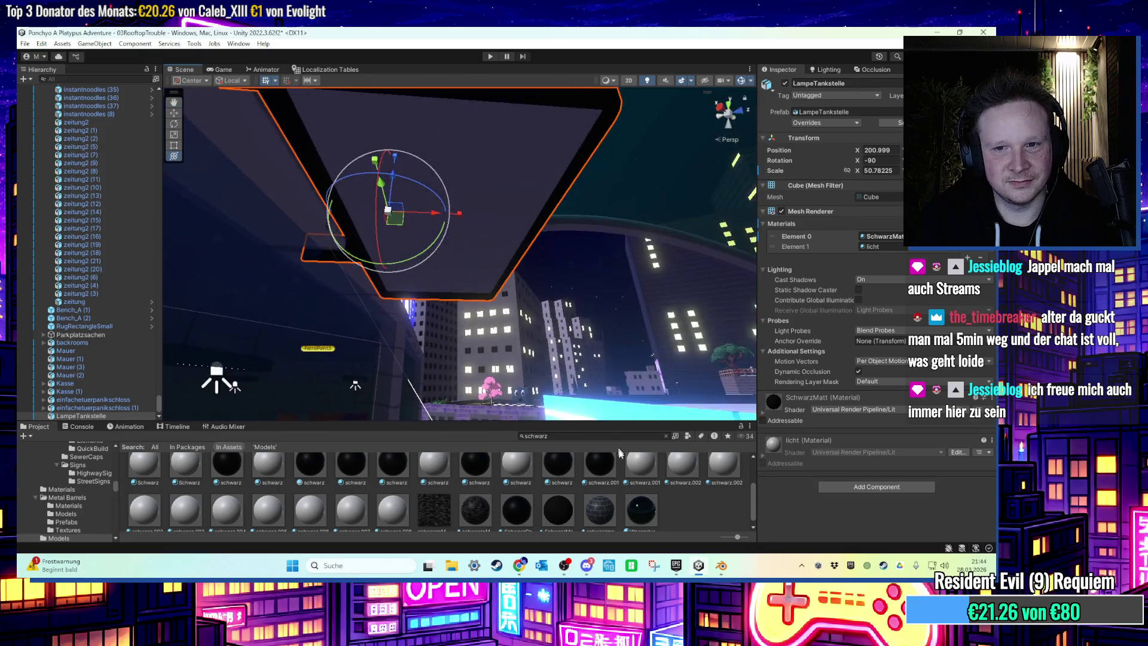
Give the lamp's light panel a neon material, trying NeonGelb and NeonWeiss.
text(neon)
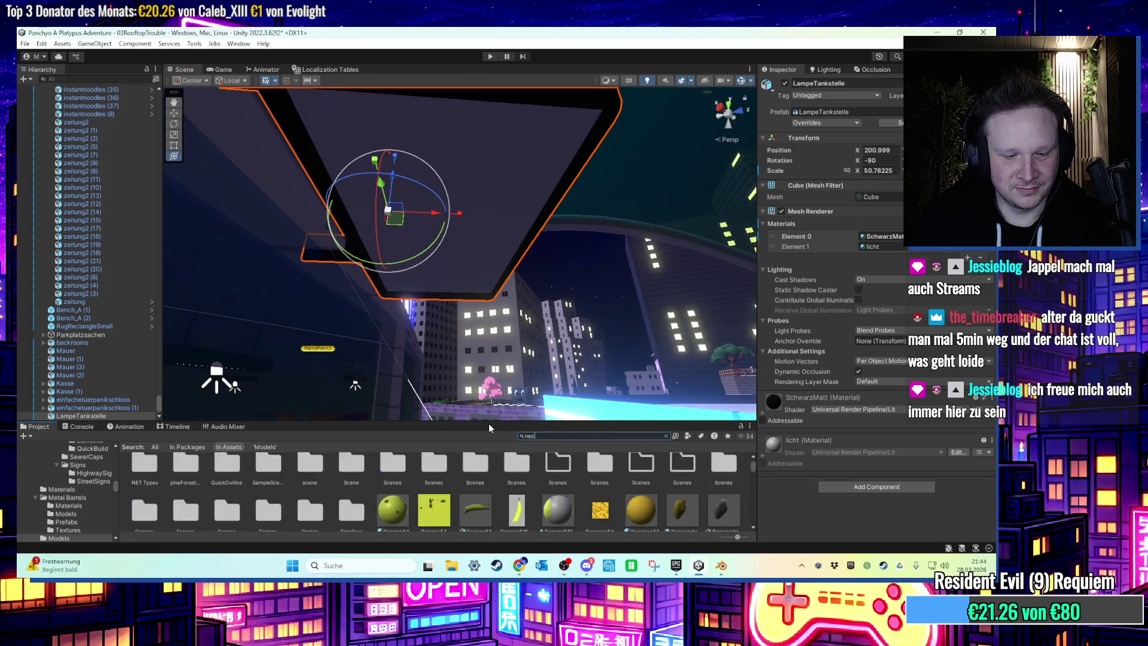
drag(614, 476, 469, 244)
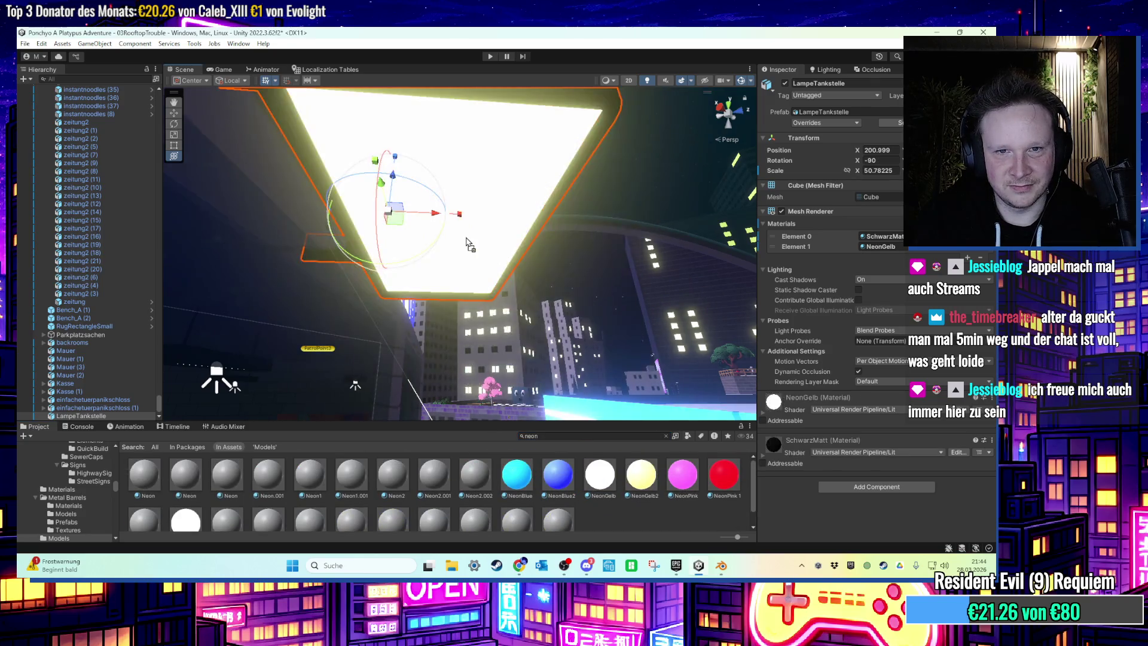
scroll(613, 507, down, 1)
mouse_move(185, 509)
mouse_down()
mouse_move(468, 251)
mouse_move(414, 203)
mouse_move(527, 297)
mouse_up()
key(f)
Search 'grau' and change the lamp body from DreeleeGrau to Dunkelgrau.
click(560, 437)
text(gra)
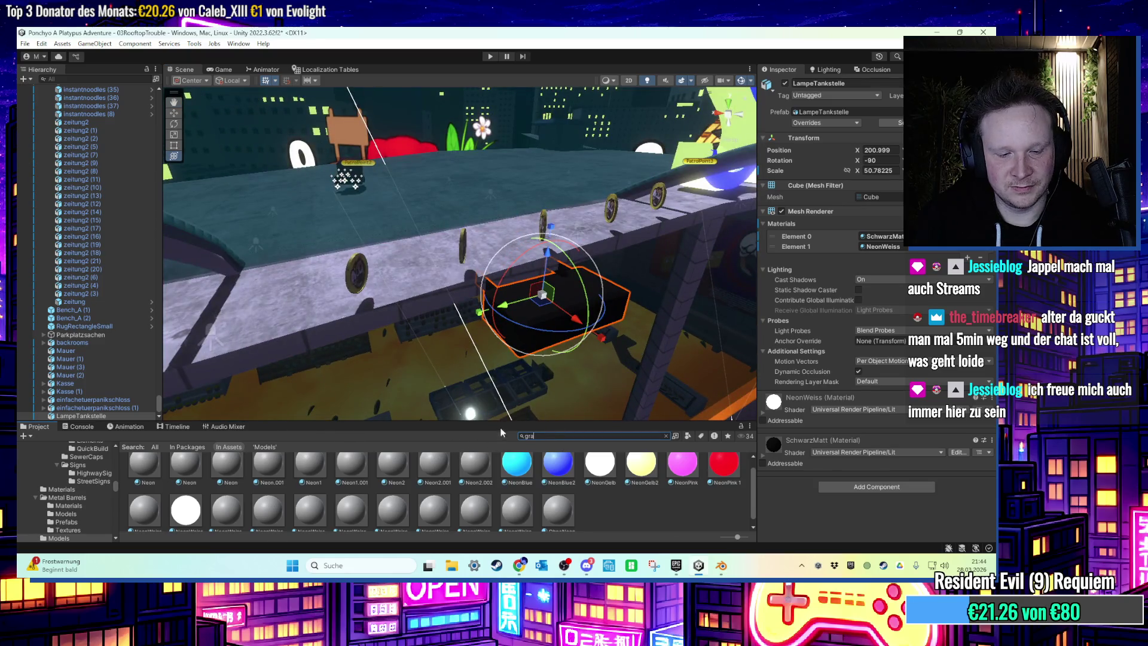
text(u)
mouse_move(355, 474)
mouse_down()
mouse_move(572, 422)
mouse_move(469, 311)
mouse_move(497, 293)
mouse_move(535, 270)
mouse_move(608, 312)
mouse_up()
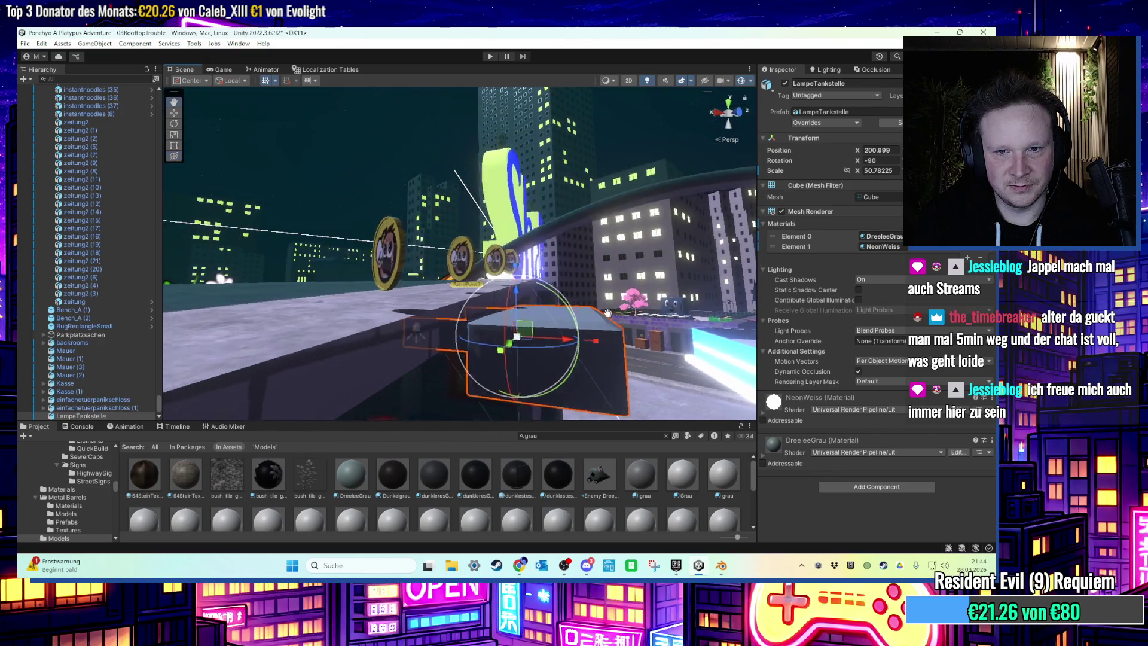
mouse_move(392, 474)
mouse_down()
mouse_move(515, 371)
mouse_move(566, 368)
mouse_move(667, 222)
mouse_move(616, 261)
mouse_up()
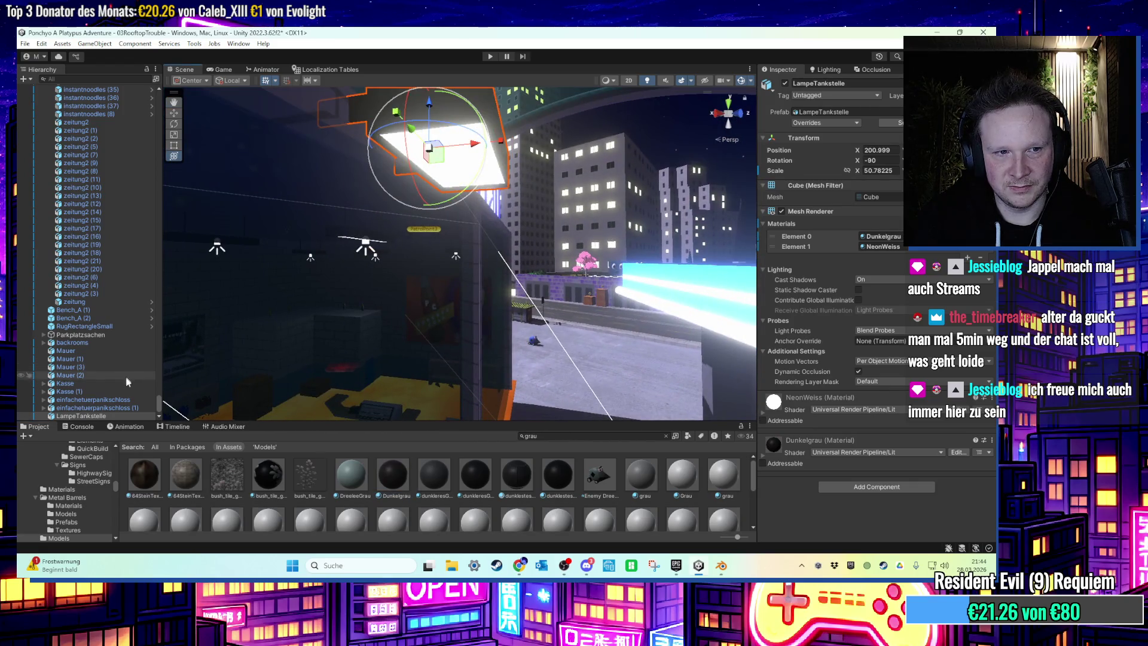
right_click(99, 413)
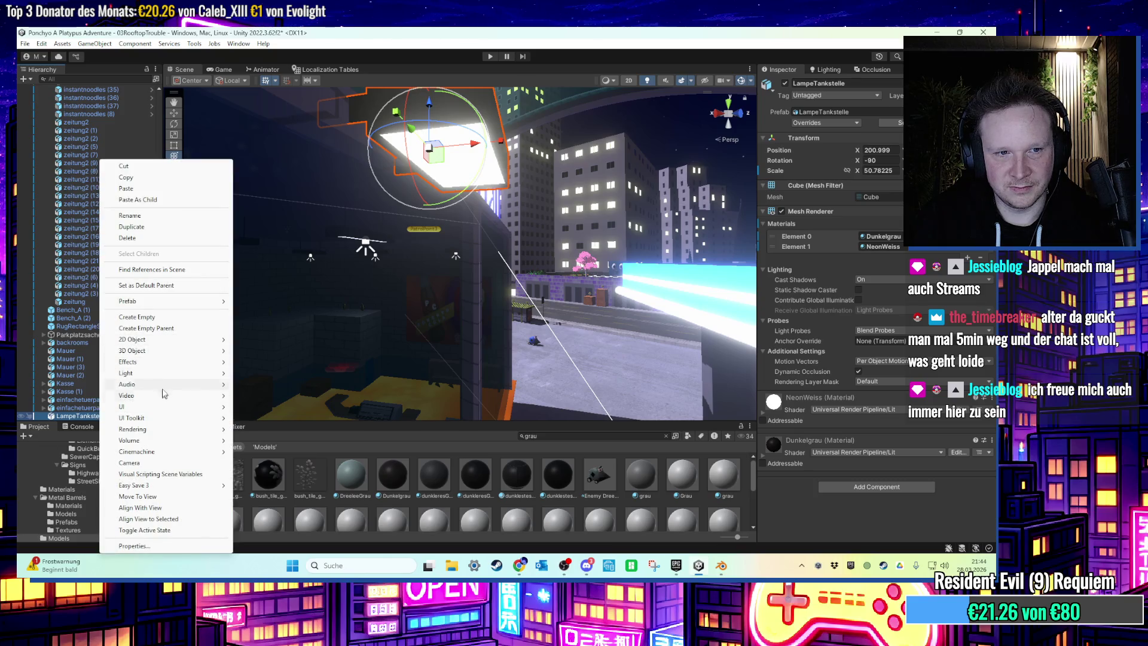
Add a Spot Light as a child of LampeTankstelle and adjust its X rotation.
mouse_move(164, 374)
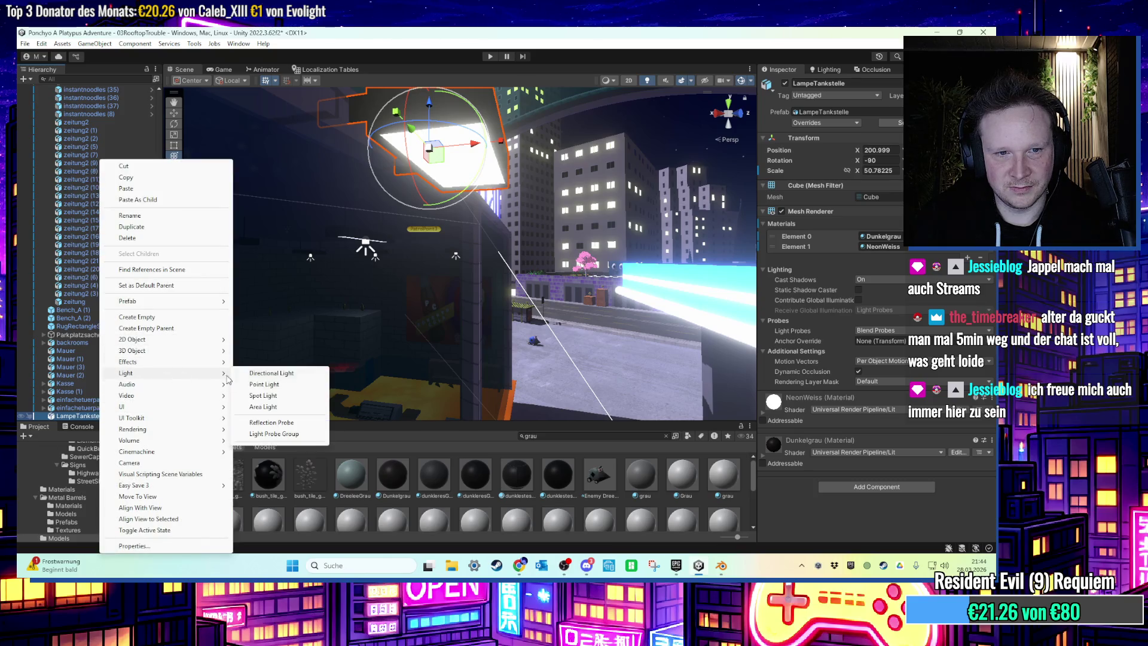
click(281, 399)
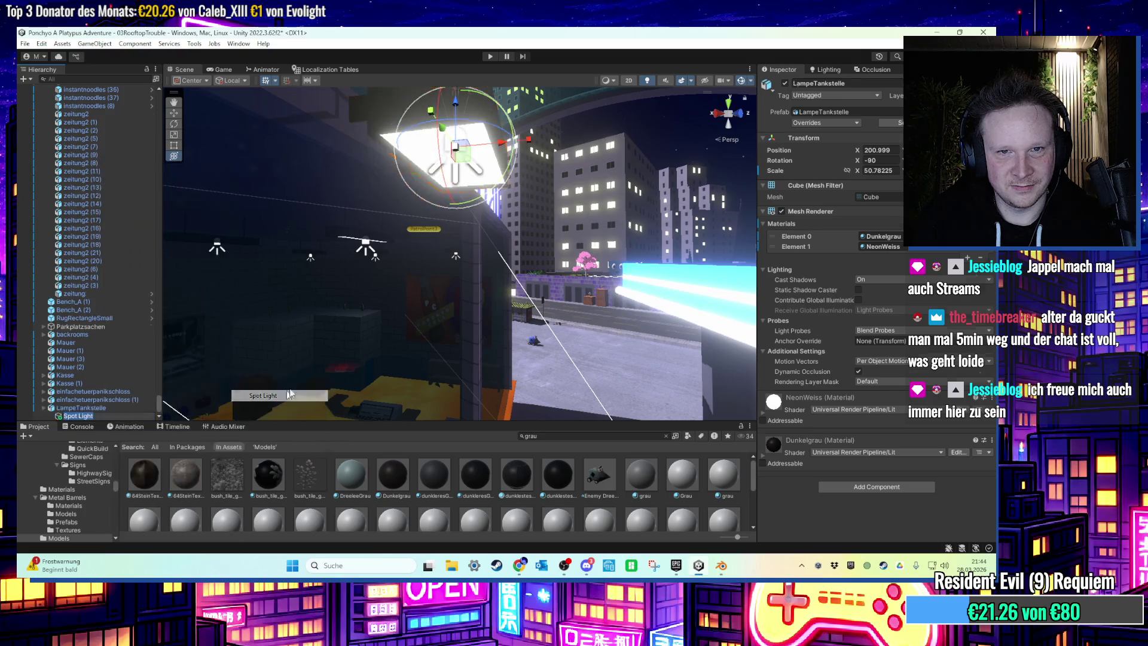
click(877, 136)
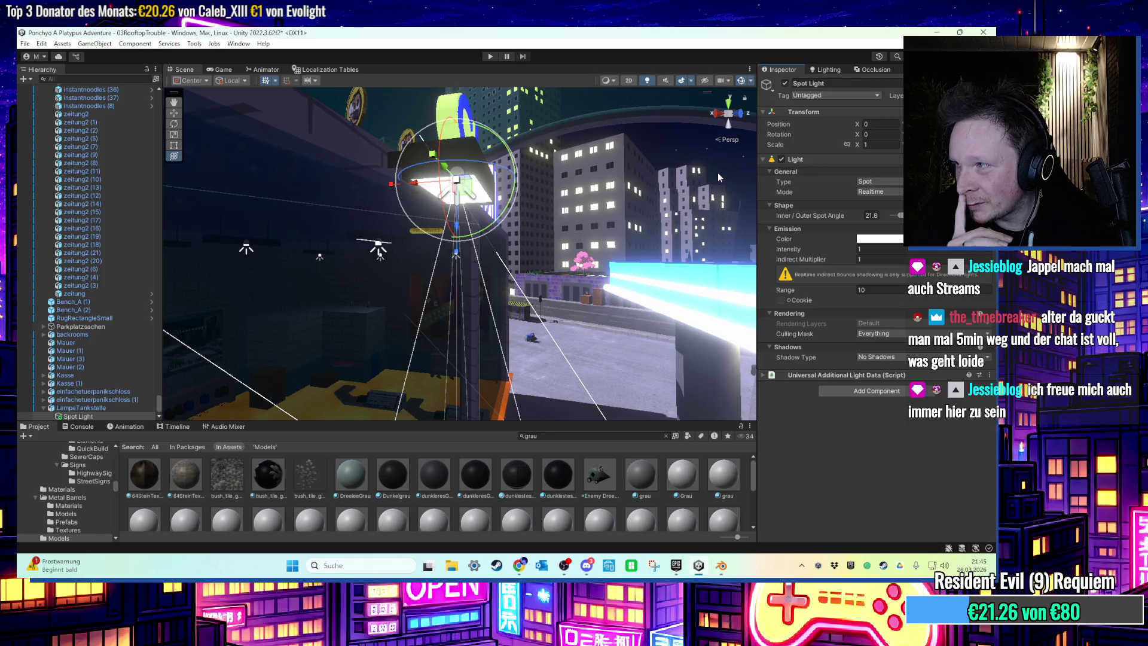
mouse_move(717, 172)
mouse_down()
mouse_move(523, 180)
mouse_move(533, 277)
mouse_move(598, 281)
mouse_up()
Set the spot light's range to 20 and check the lit rooftop.
click(809, 259)
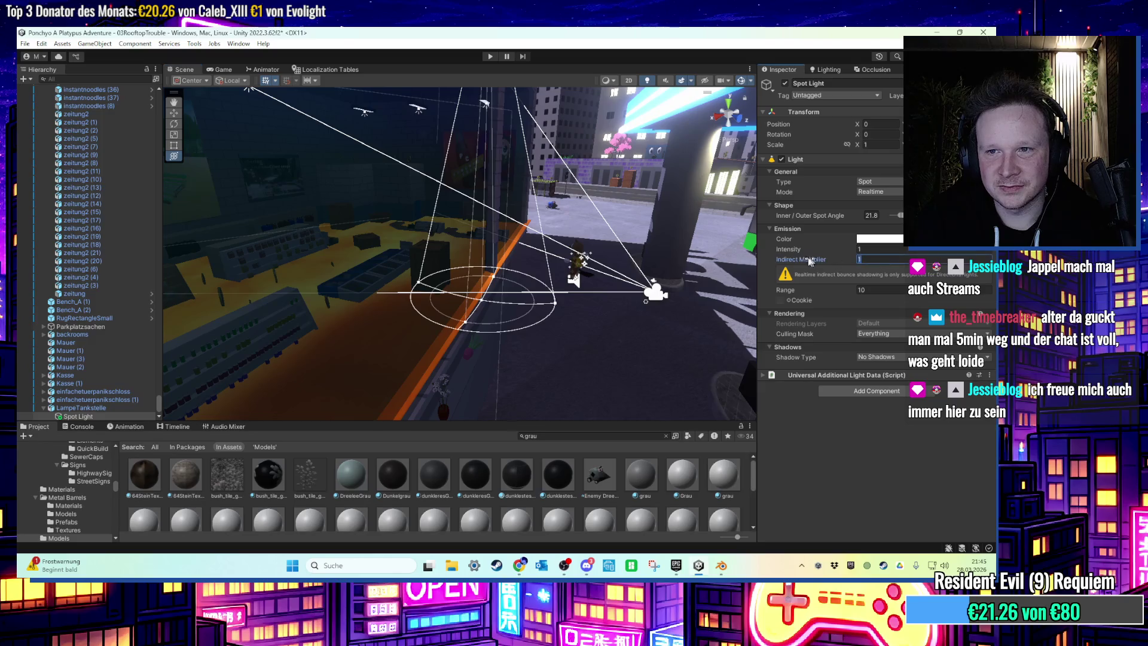
click(861, 290)
text(20)
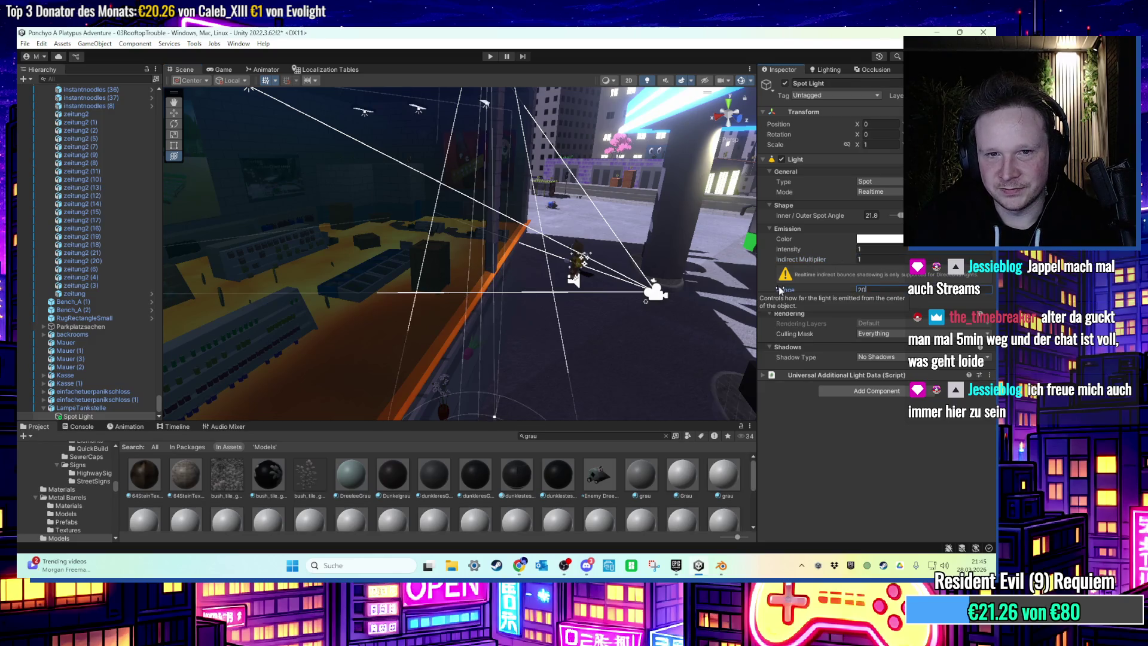
drag(430, 343, 426, 247)
mouse_move(551, 257)
mouse_down()
mouse_move(674, 384)
mouse_move(354, 387)
mouse_move(589, 402)
mouse_move(450, 357)
mouse_move(508, 299)
mouse_move(598, 269)
mouse_move(718, 263)
mouse_up()
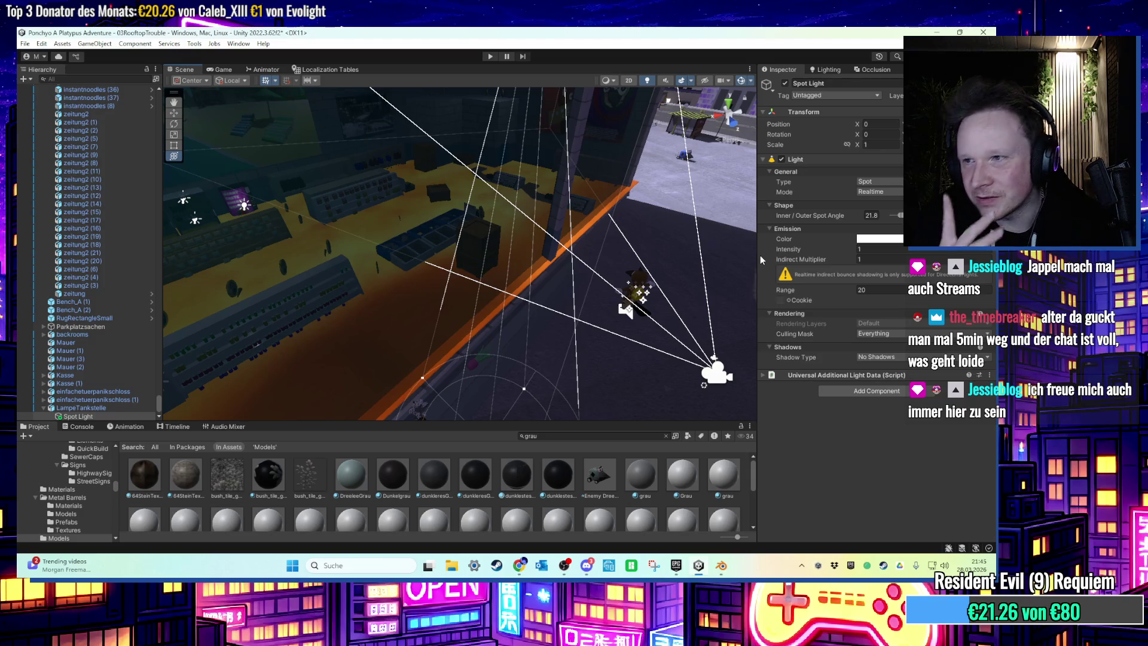
drag(586, 246, 675, 242)
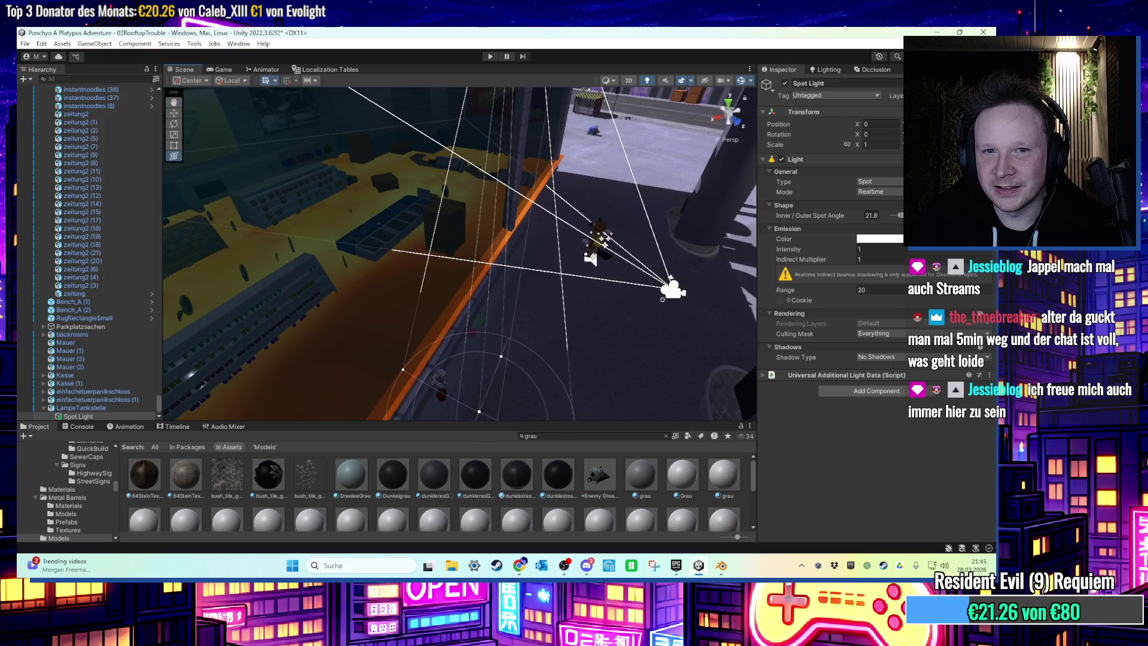
click(879, 289)
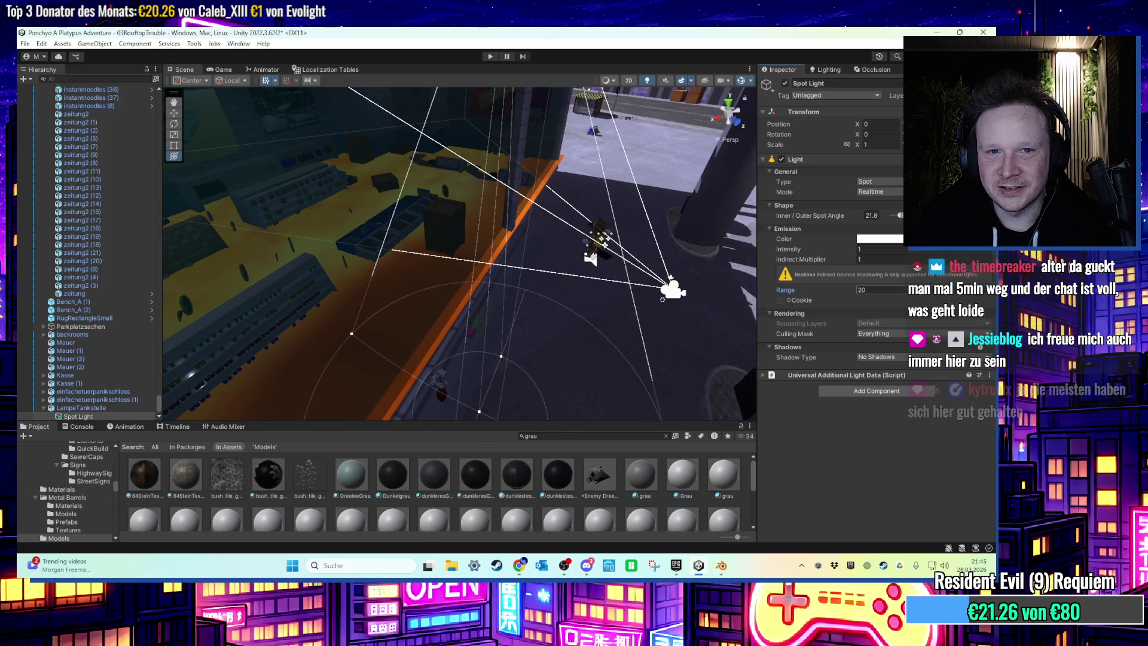
mouse_move(677, 267)
mouse_down()
mouse_move(431, 278)
mouse_move(525, 264)
mouse_move(530, 236)
mouse_move(543, 233)
mouse_up()
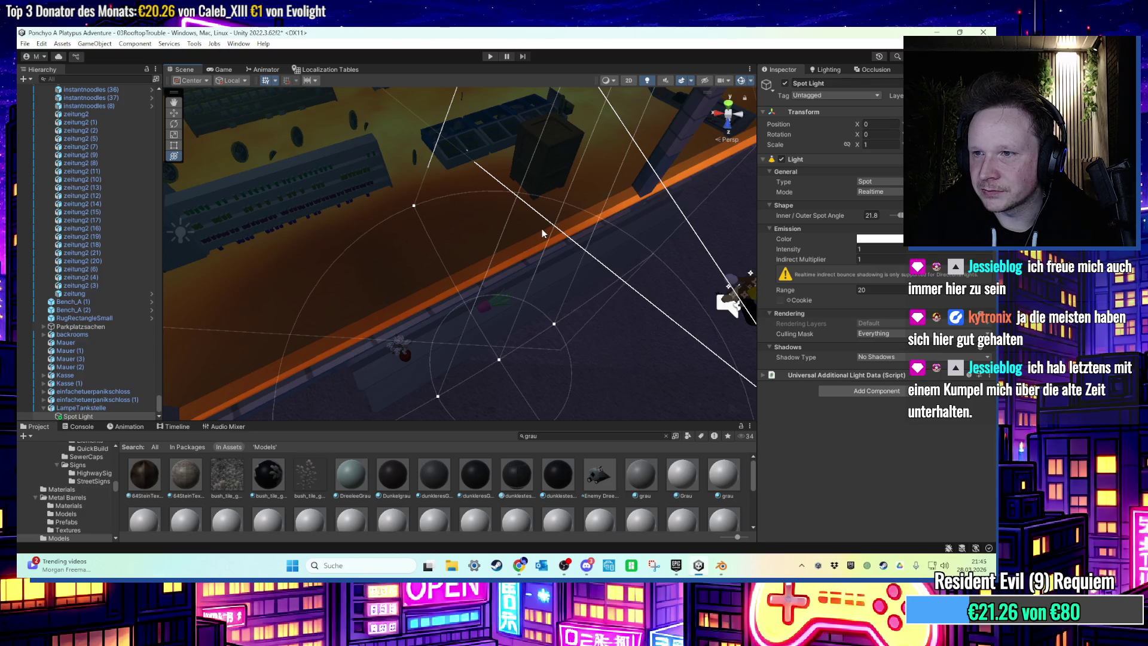
key(f)
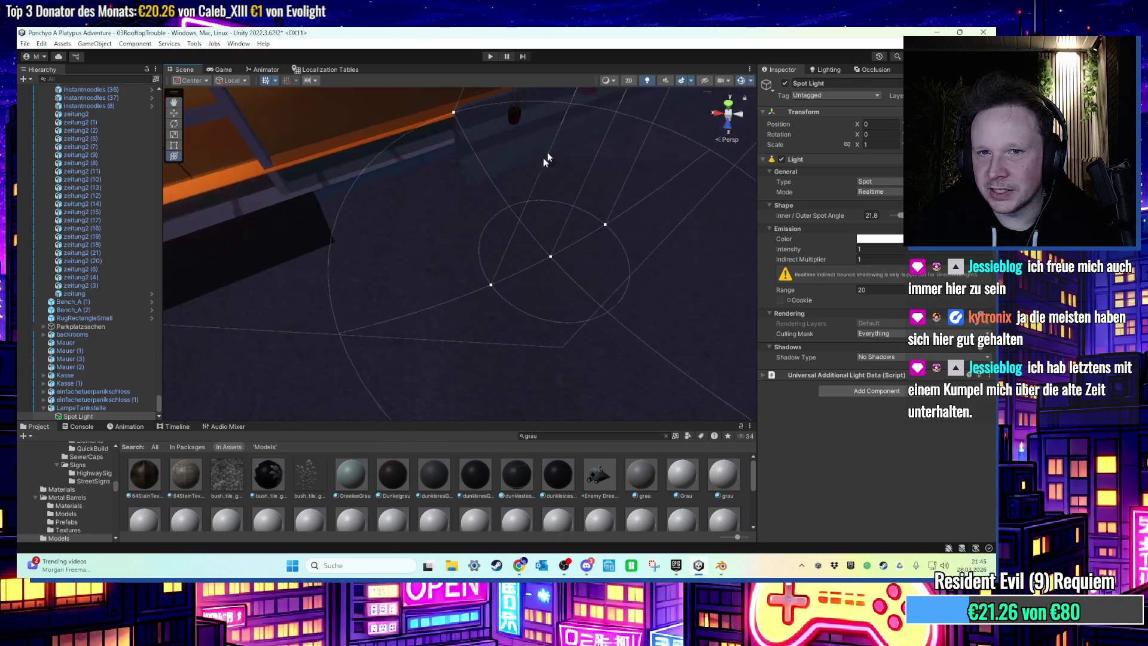
mouse_move(515, 177)
mouse_down()
mouse_move(516, 227)
mouse_move(490, 293)
mouse_up()
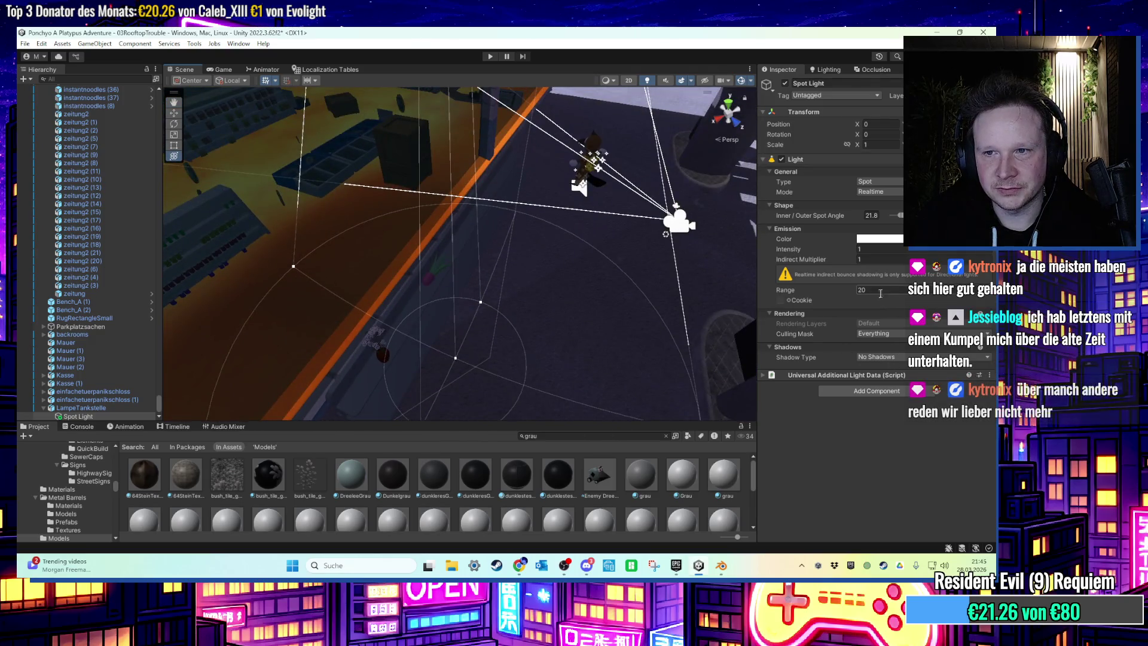
Reduce the spot light's range to 18, then to 15.
click(797, 289)
text(18)
mouse_move(436, 358)
mouse_down()
mouse_move(421, 357)
mouse_move(437, 319)
mouse_move(428, 205)
mouse_move(461, 346)
mouse_move(463, 264)
mouse_move(511, 271)
mouse_up()
click(873, 289)
text(15)
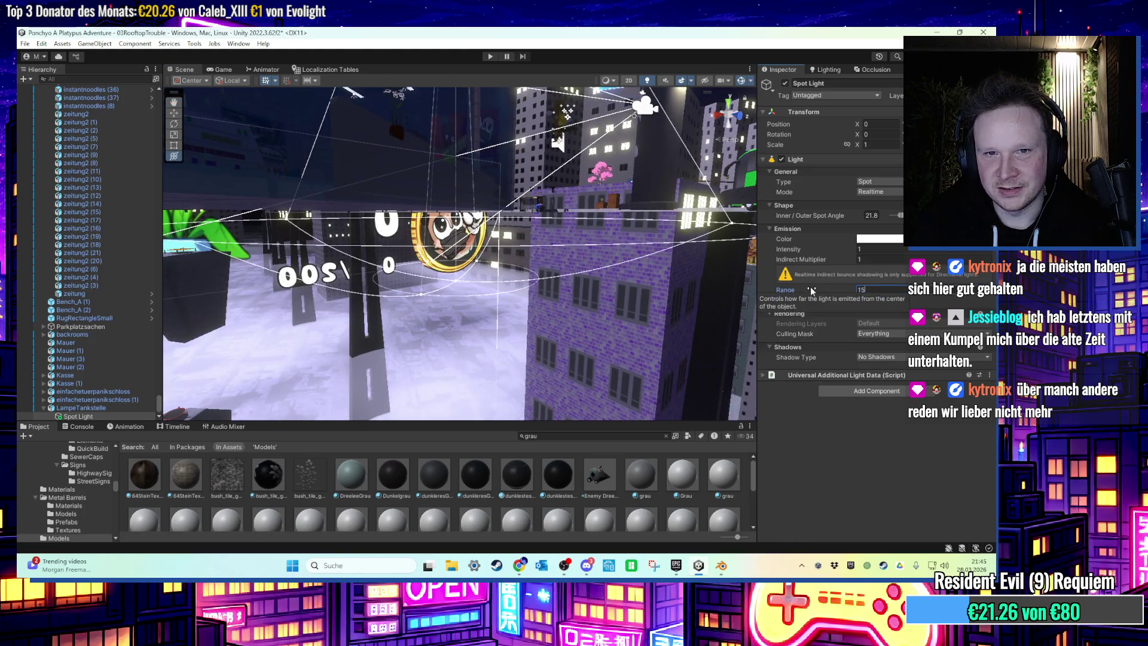
mouse_move(601, 252)
mouse_down()
mouse_move(526, 272)
mouse_move(538, 269)
mouse_up()
Switch the spot light to Mixed mode and set its intensity to 20.
click(876, 191)
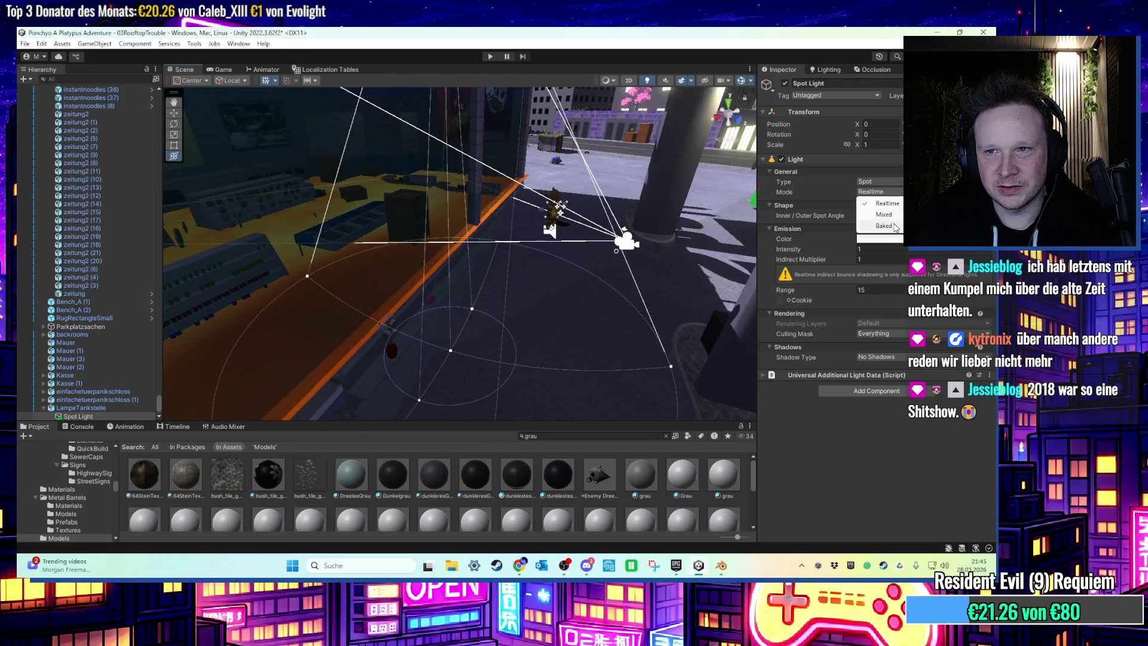
click(884, 214)
mouse_move(526, 257)
mouse_down()
mouse_move(540, 284)
mouse_move(726, 256)
mouse_move(583, 285)
mouse_up()
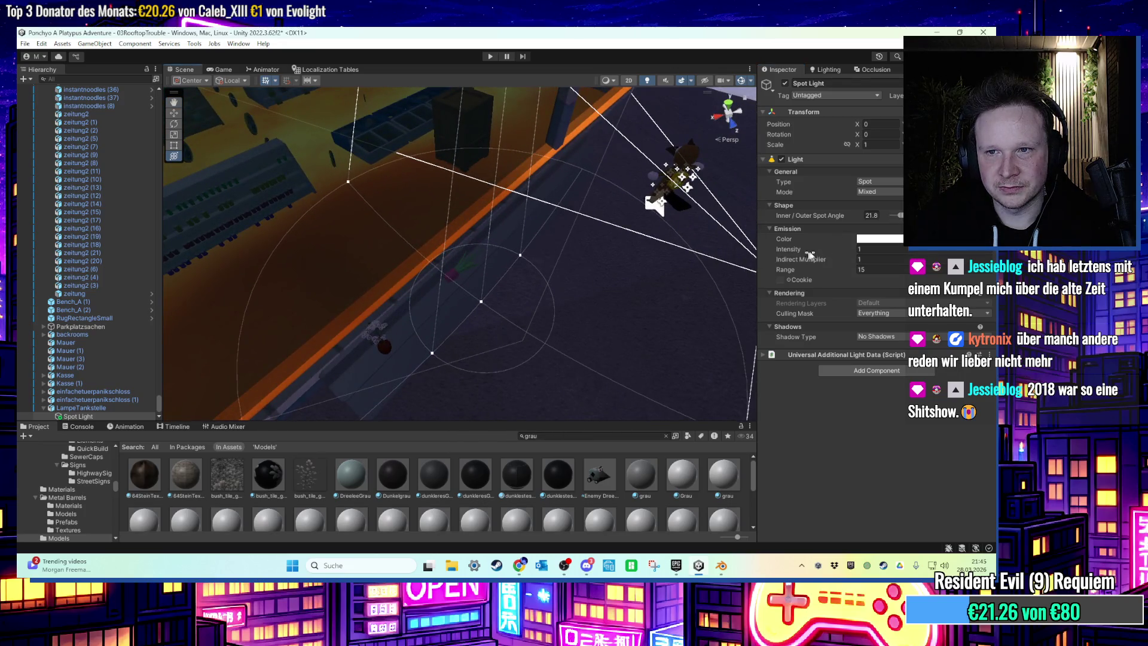
text(20)
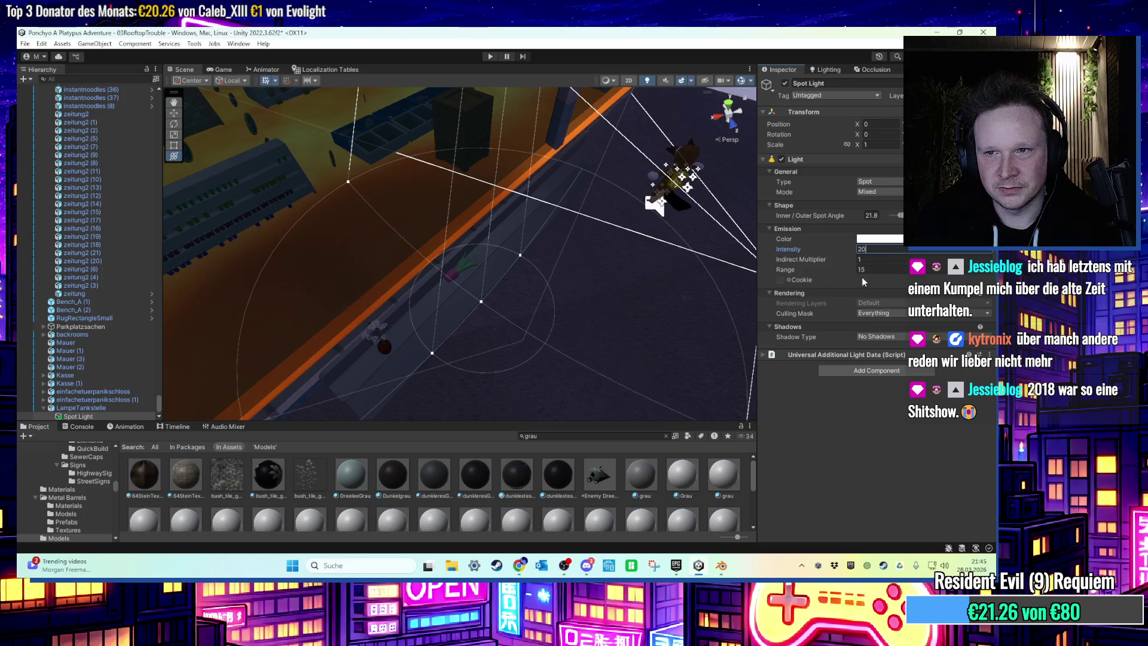
mouse_move(569, 269)
mouse_down()
mouse_move(437, 267)
mouse_move(467, 284)
mouse_move(442, 293)
mouse_move(566, 196)
mouse_move(547, 229)
mouse_move(565, 199)
mouse_move(598, 232)
mouse_move(561, 249)
mouse_move(549, 290)
mouse_up()
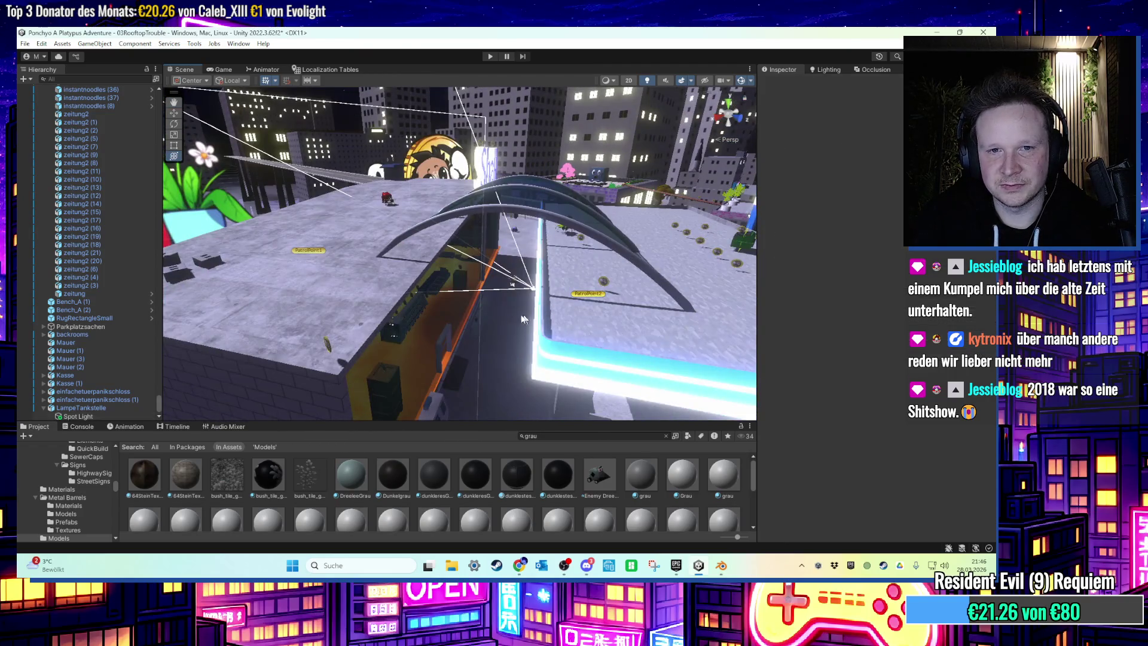
Zoom into the lava room and select Lava under BodenLaval Minispiel.
scroll(521, 320, up, 10)
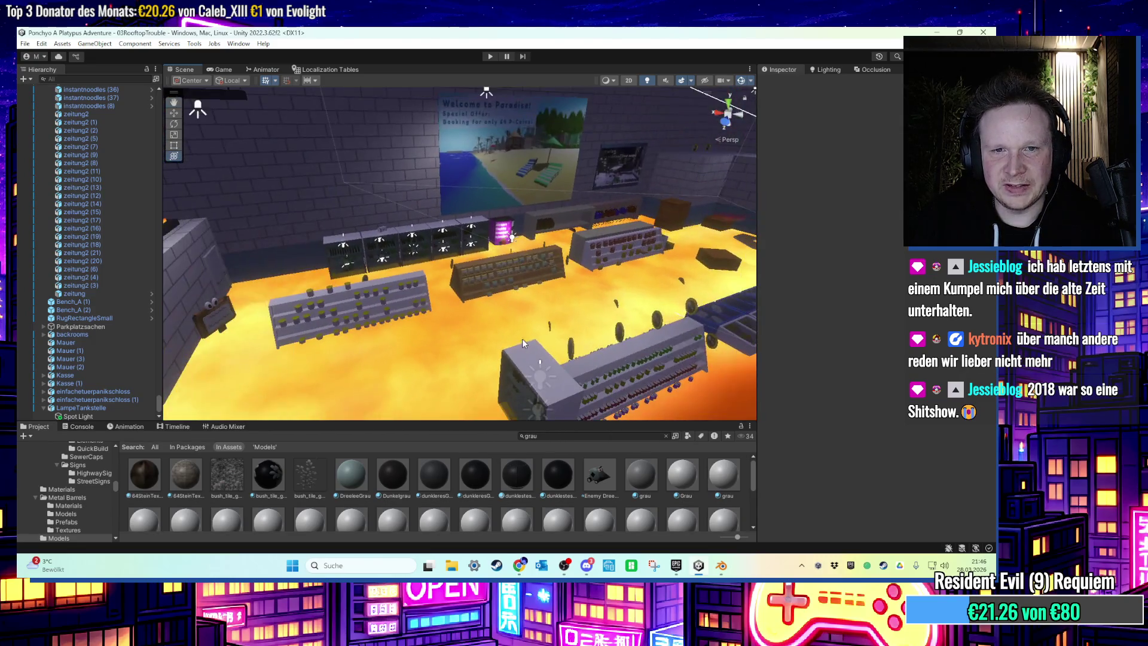
mouse_move(523, 338)
mouse_down()
mouse_move(464, 333)
mouse_move(561, 336)
mouse_move(420, 320)
mouse_move(554, 298)
mouse_move(374, 351)
mouse_up()
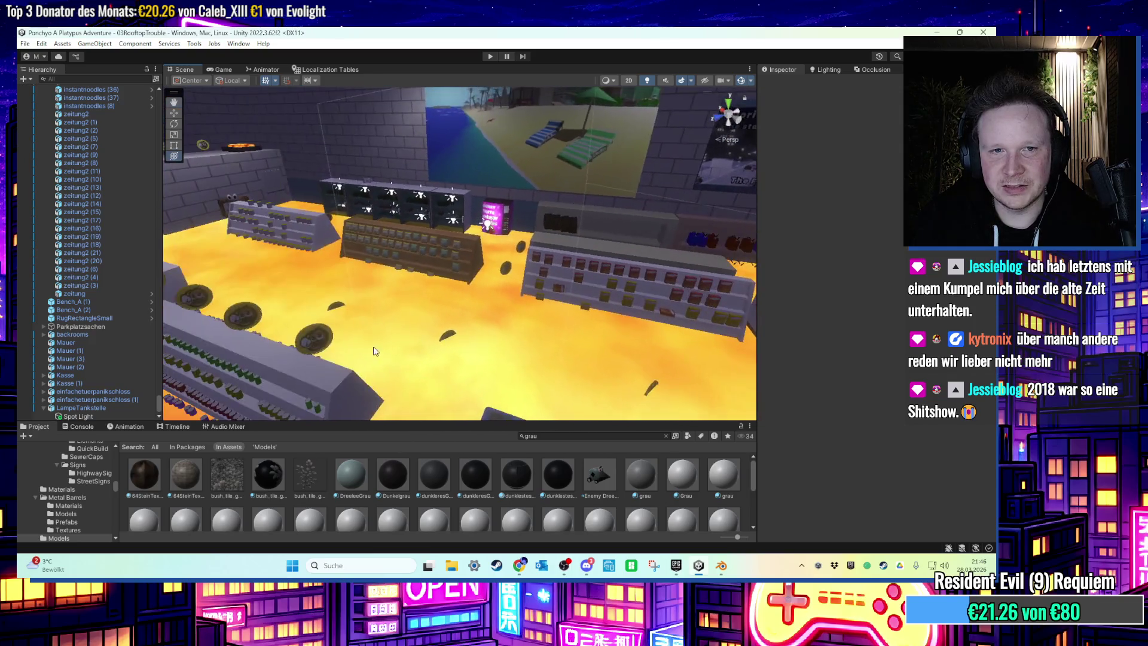
scroll(96, 269, up, 10)
click(89, 151)
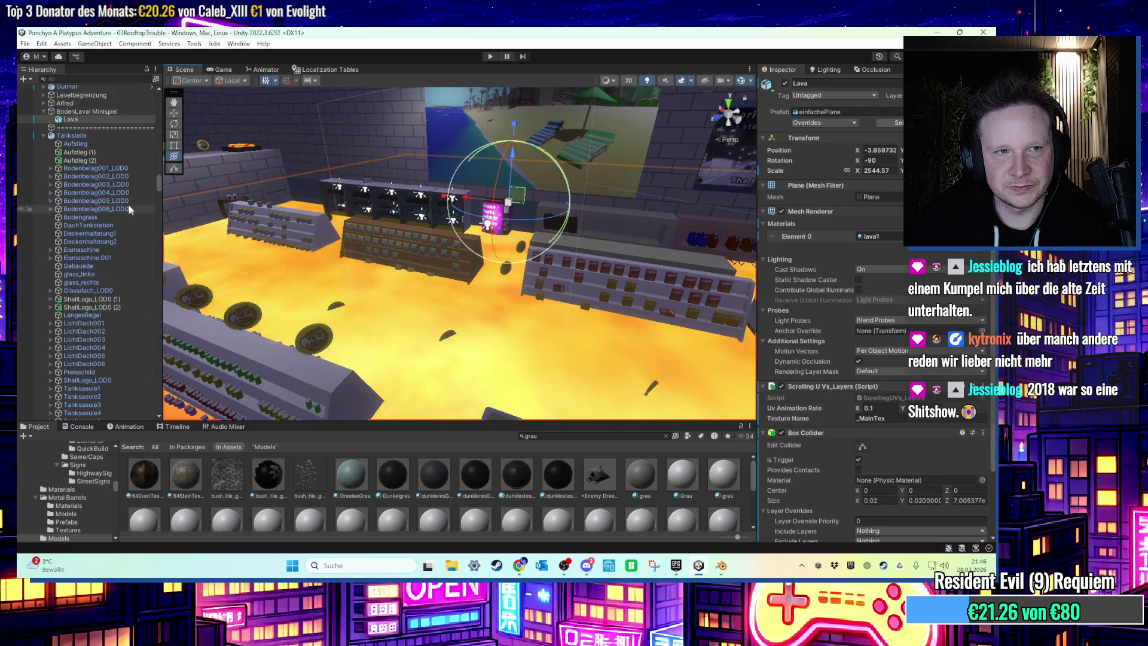
right_click(90, 142)
Add a Cylinder under BodenLaval Minispiel and move it onto the lava floor.
mouse_move(179, 332)
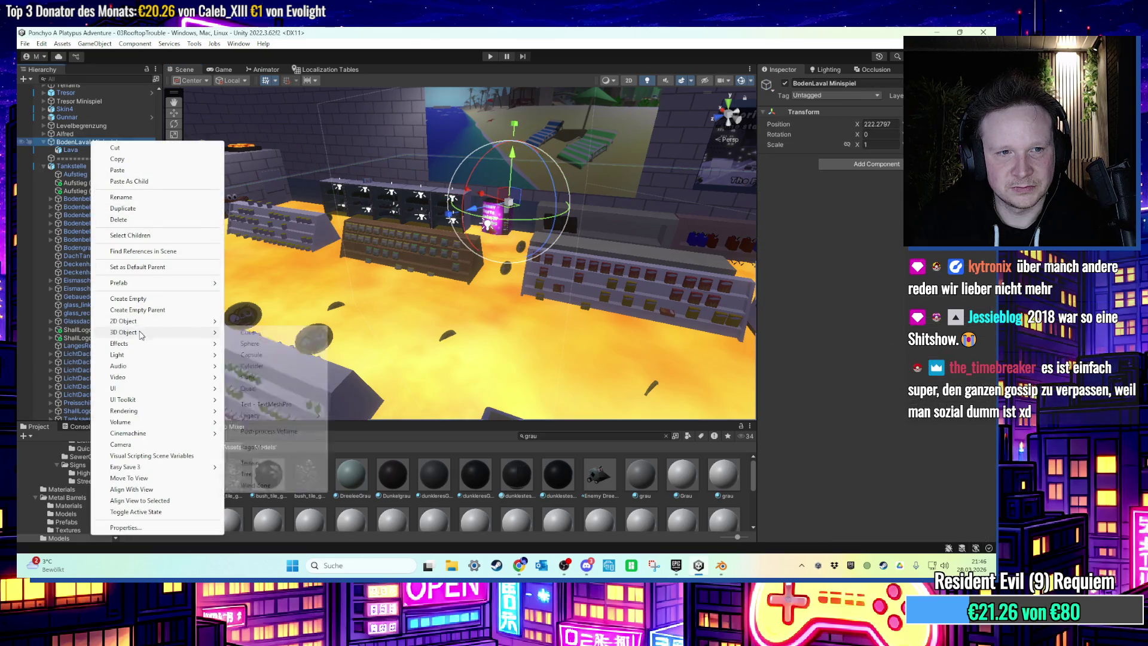
click(263, 366)
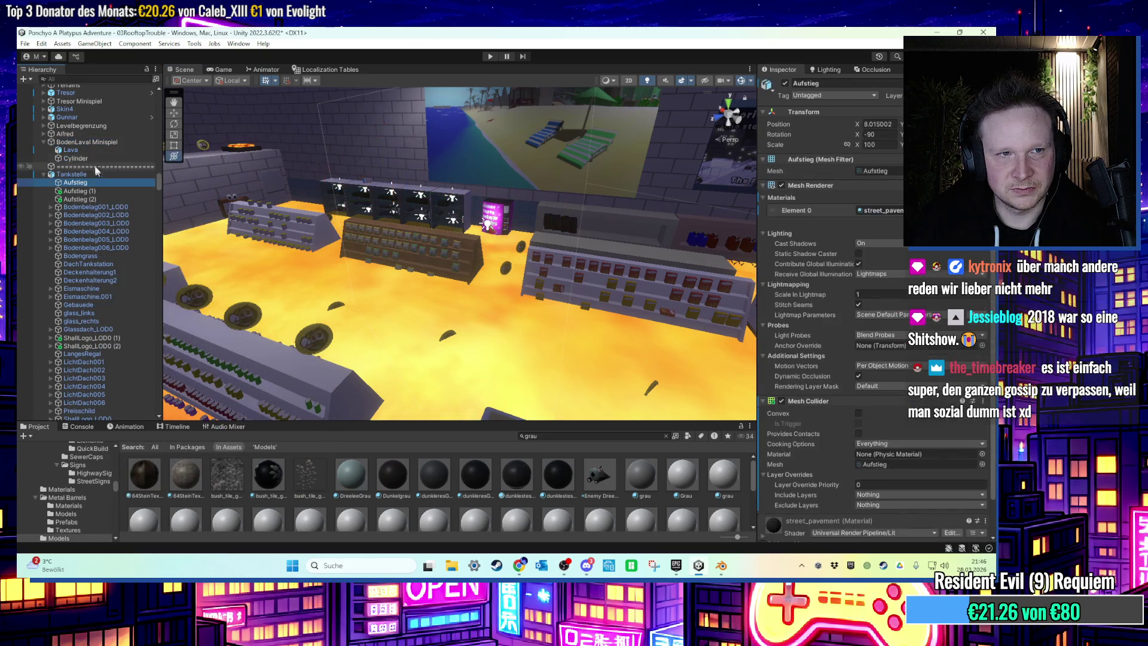
key(f)
drag(281, 226, 508, 323)
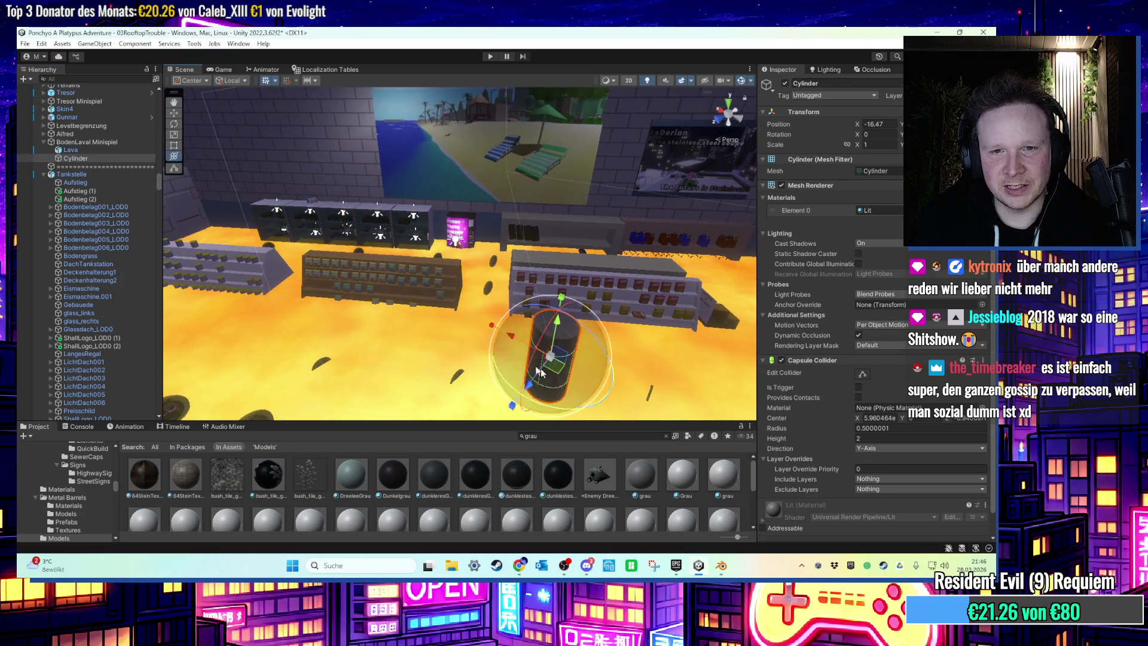
key(f)
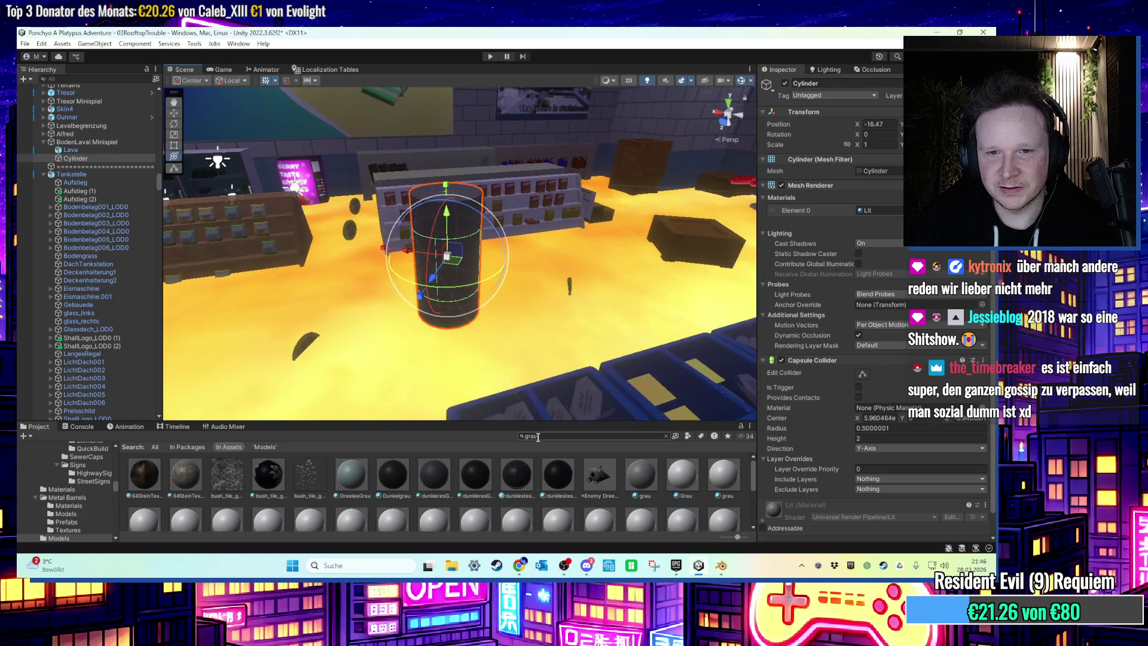
Apply the lava1 material to the cylinder and begin tipping it onto its side.
text(lava)
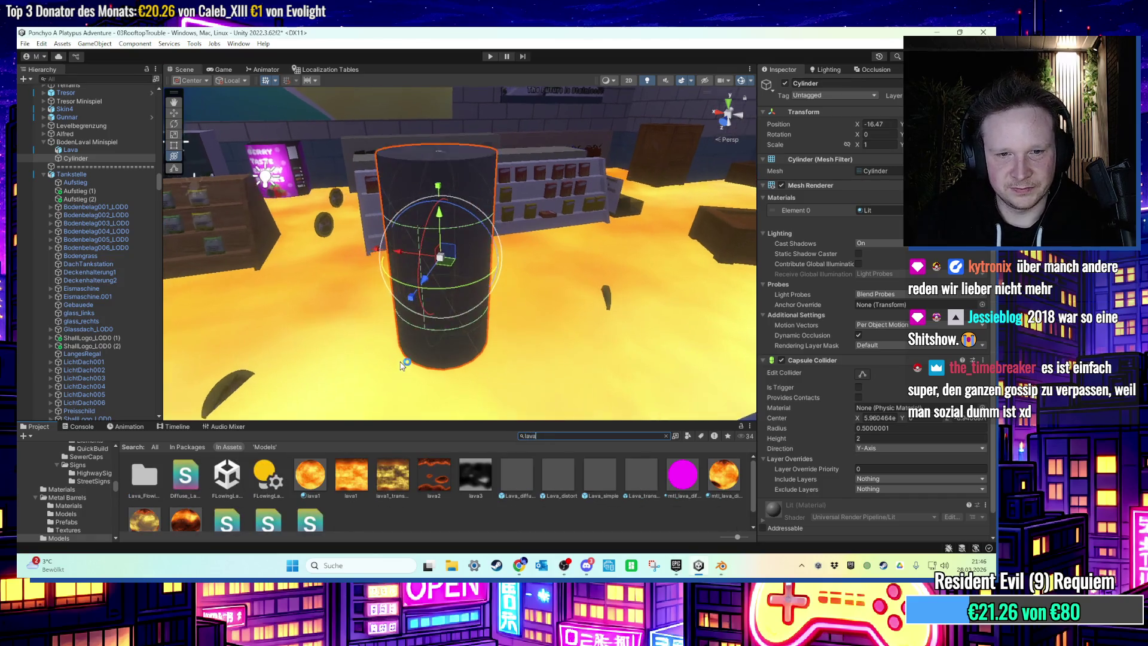
mouse_move(310, 476)
mouse_down()
mouse_move(433, 344)
mouse_move(366, 268)
mouse_move(423, 310)
mouse_up()
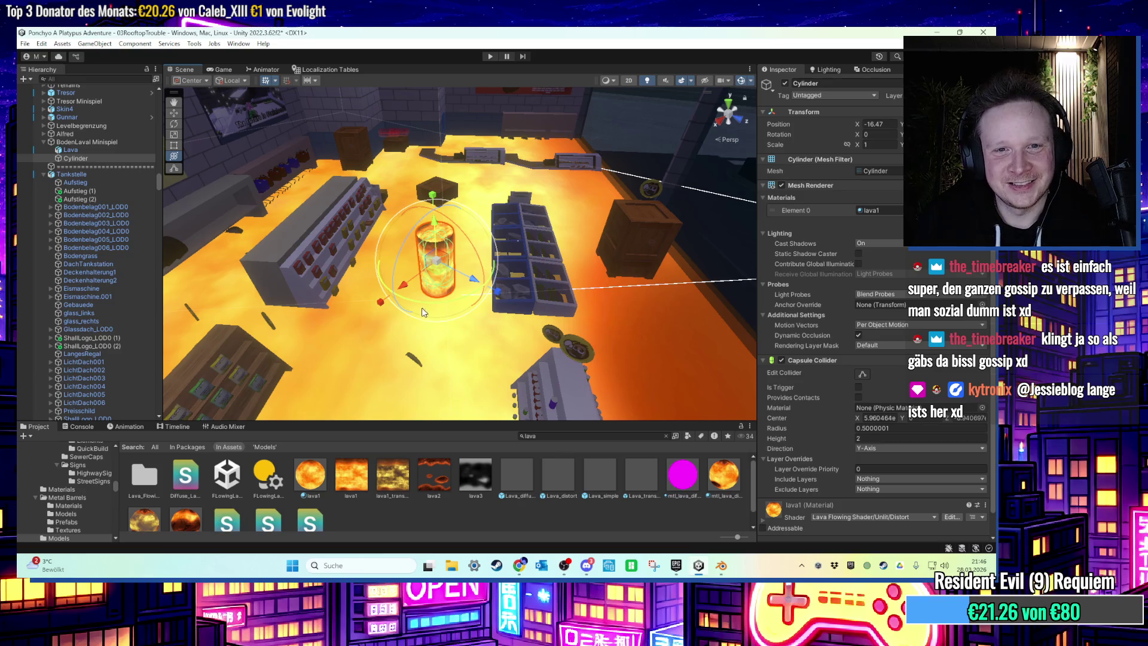
scroll(422, 308, up, 5)
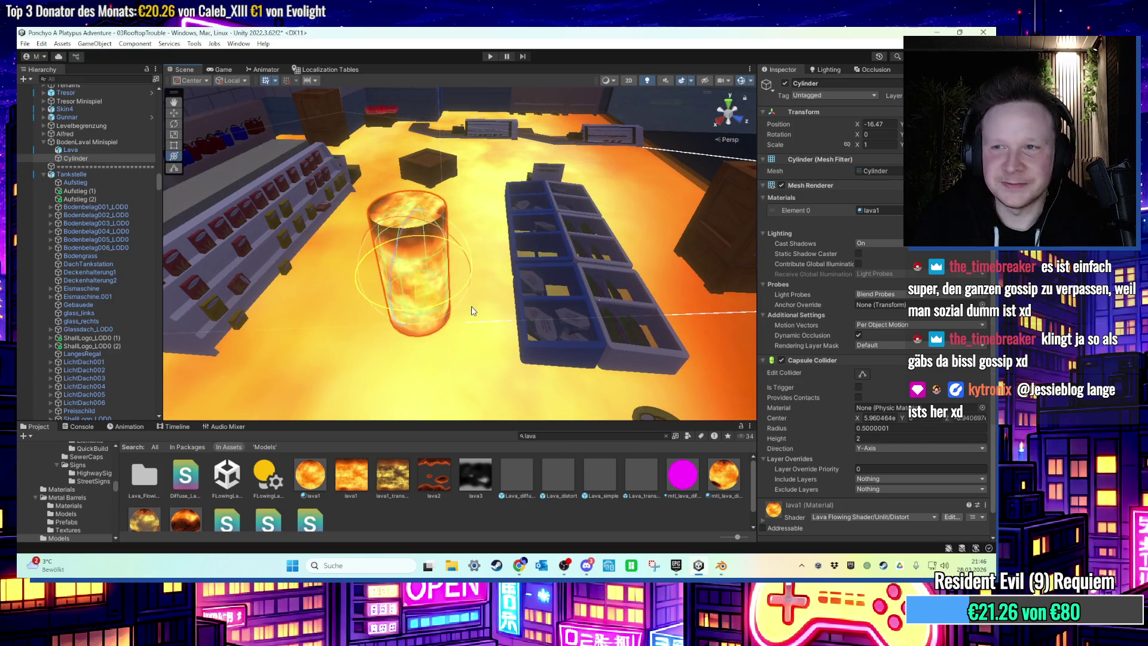
key(f)
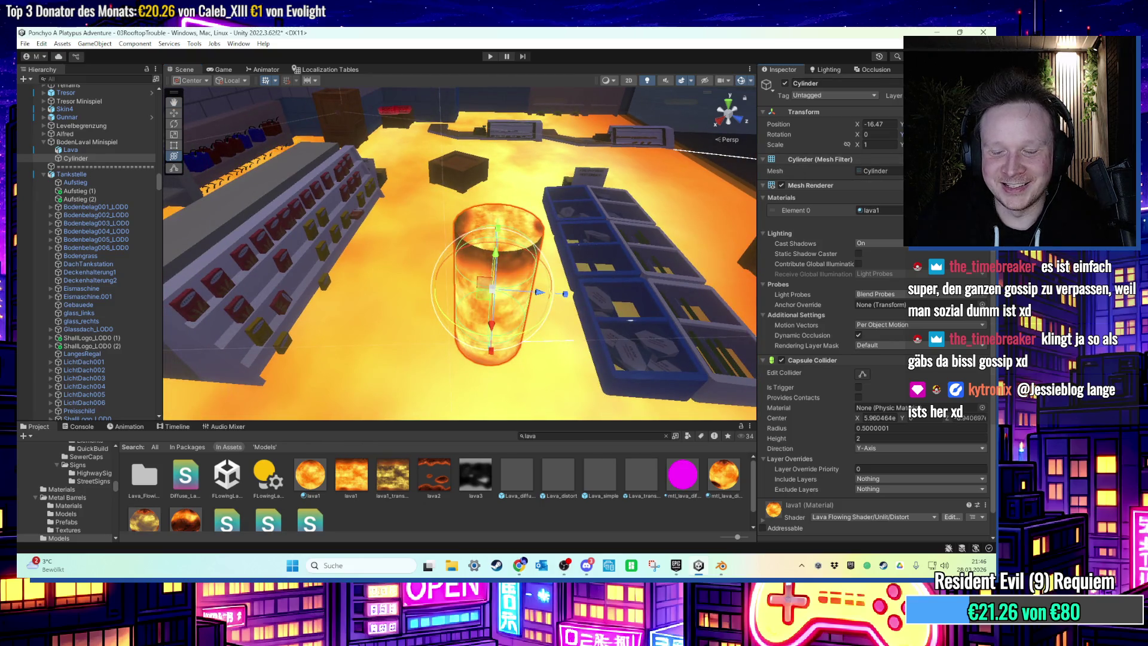
mouse_move(746, 177)
mouse_down()
mouse_move(586, 245)
mouse_move(415, 263)
mouse_up()
drag(467, 217, 712, 274)
Set the cylinder's X rotation to 90.
text(90)
key(Return)
scroll(495, 245, up, 2)
scroll(495, 245, up, 1)
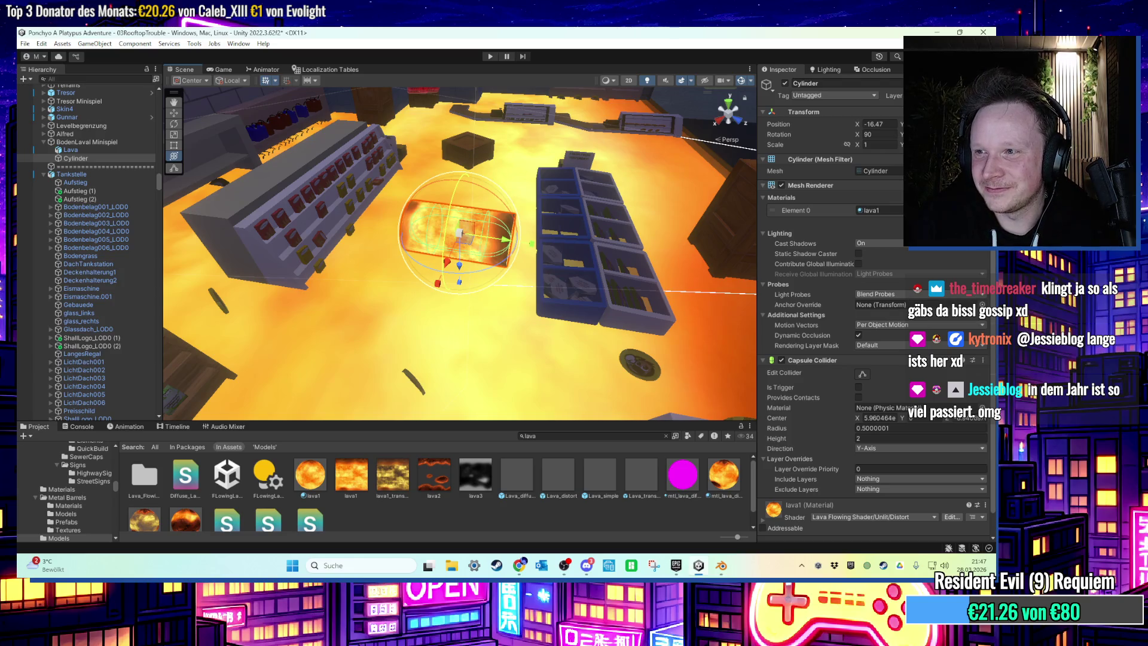
Check the browser, then select the lava1 material to view its shader settings.
key(alt+Tab)
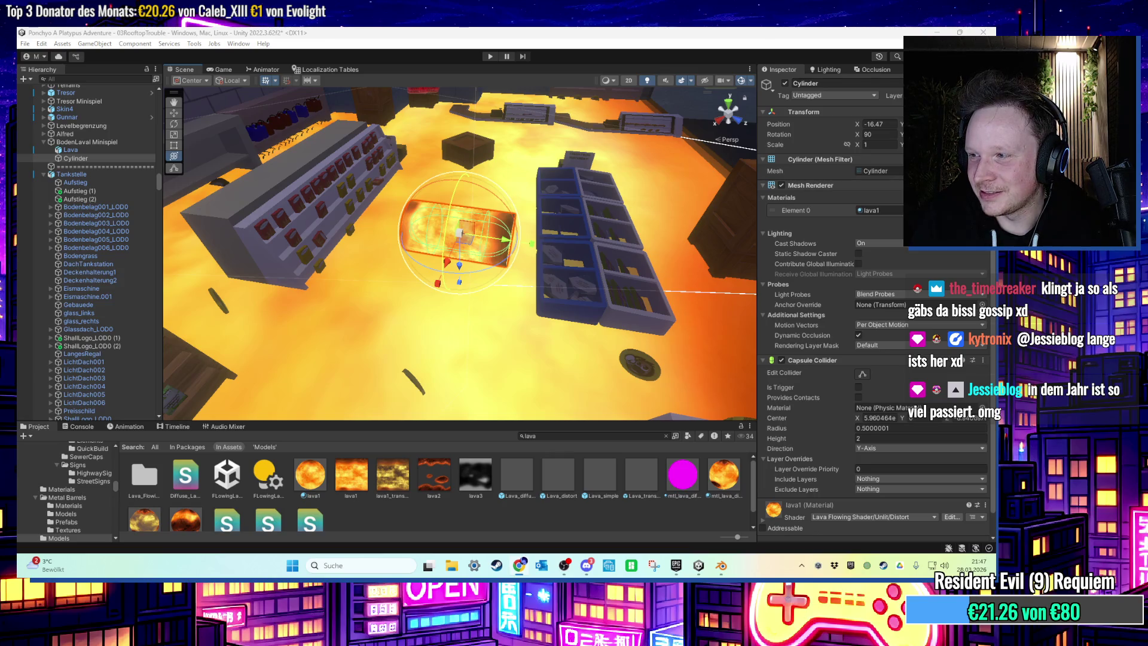
key(alt+Tab)
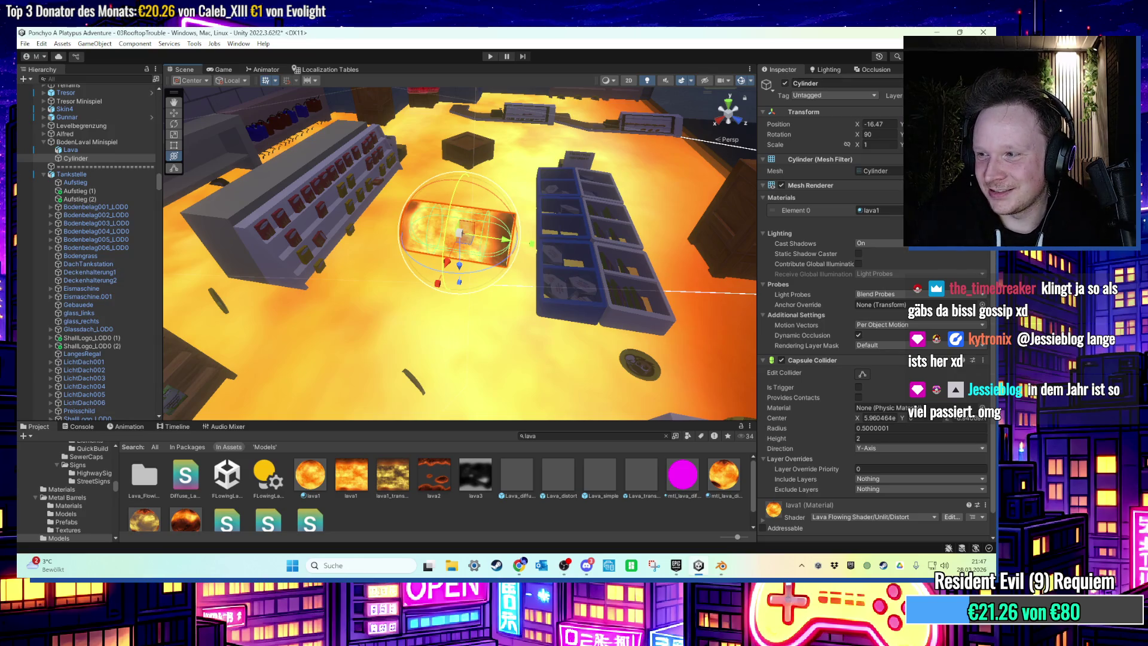
key(alt+Tab)
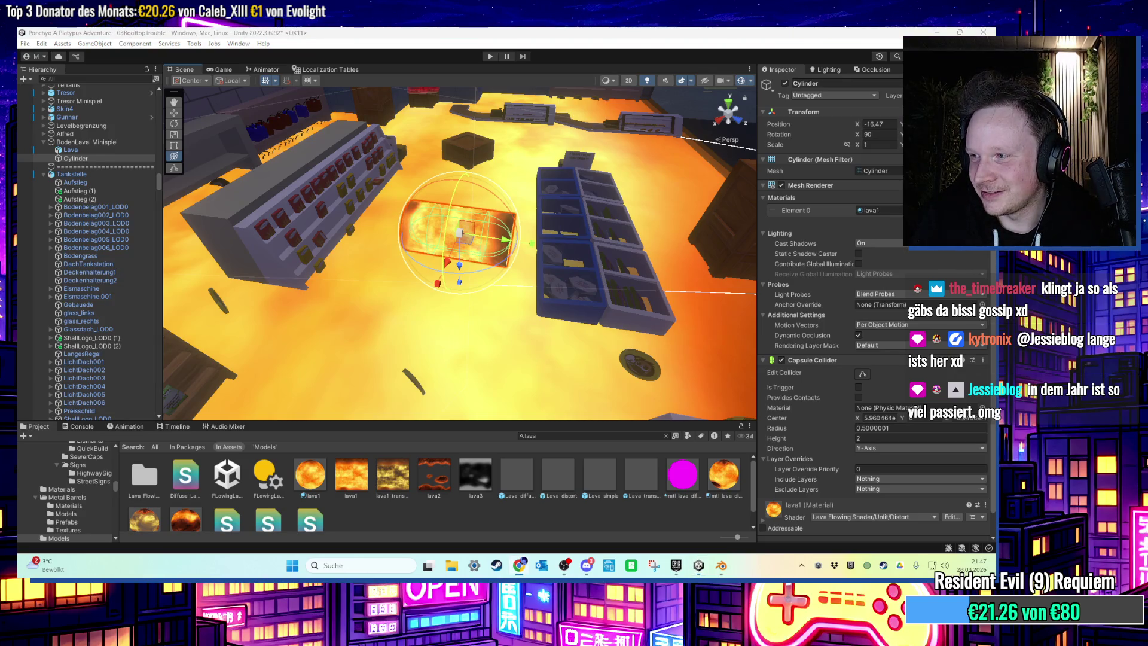
key(alt+Tab)
scroll(585, 258, up, 5)
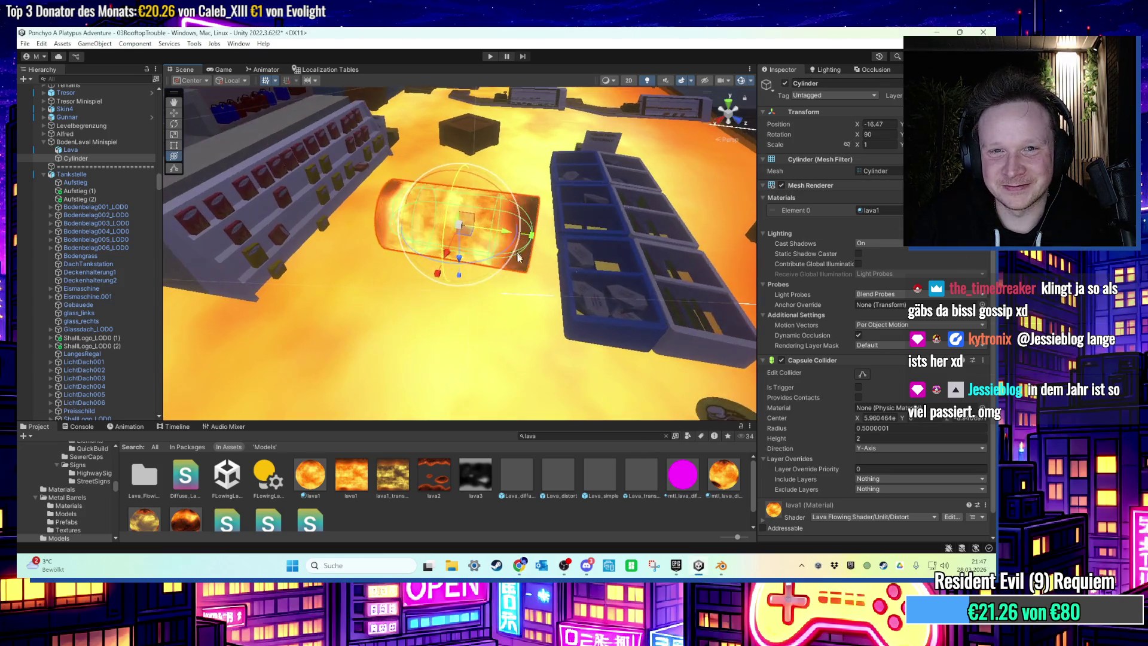
click(315, 461)
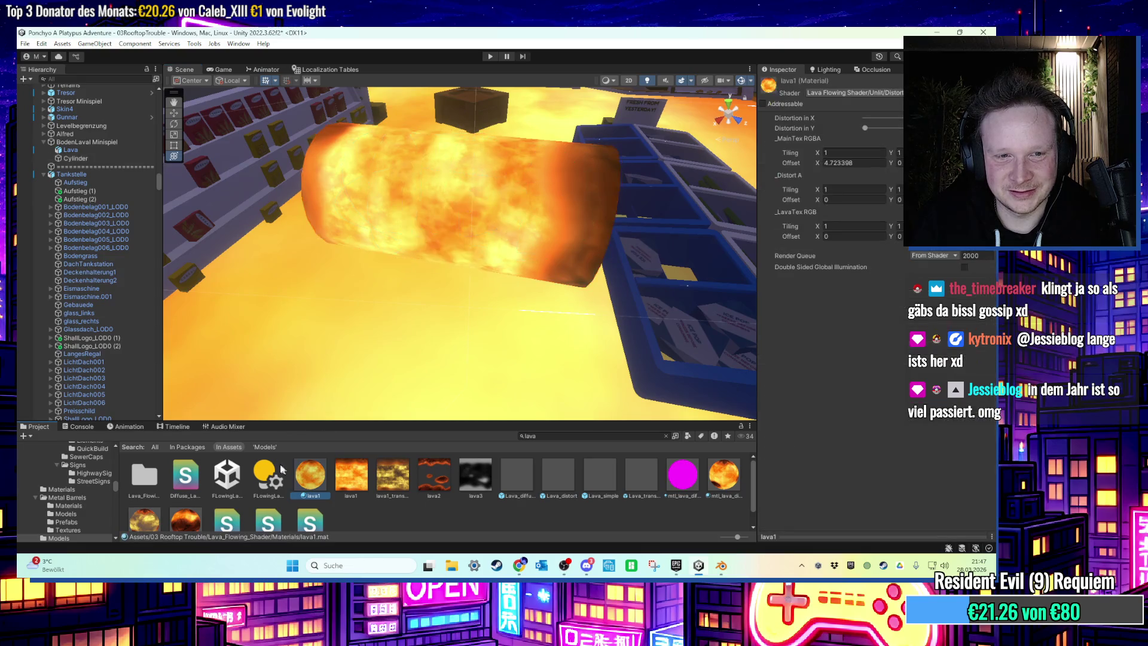
Attach the ScrollingUV script from Lava_Flowing_Shader/Scripts to the Cylinder.
click(667, 437)
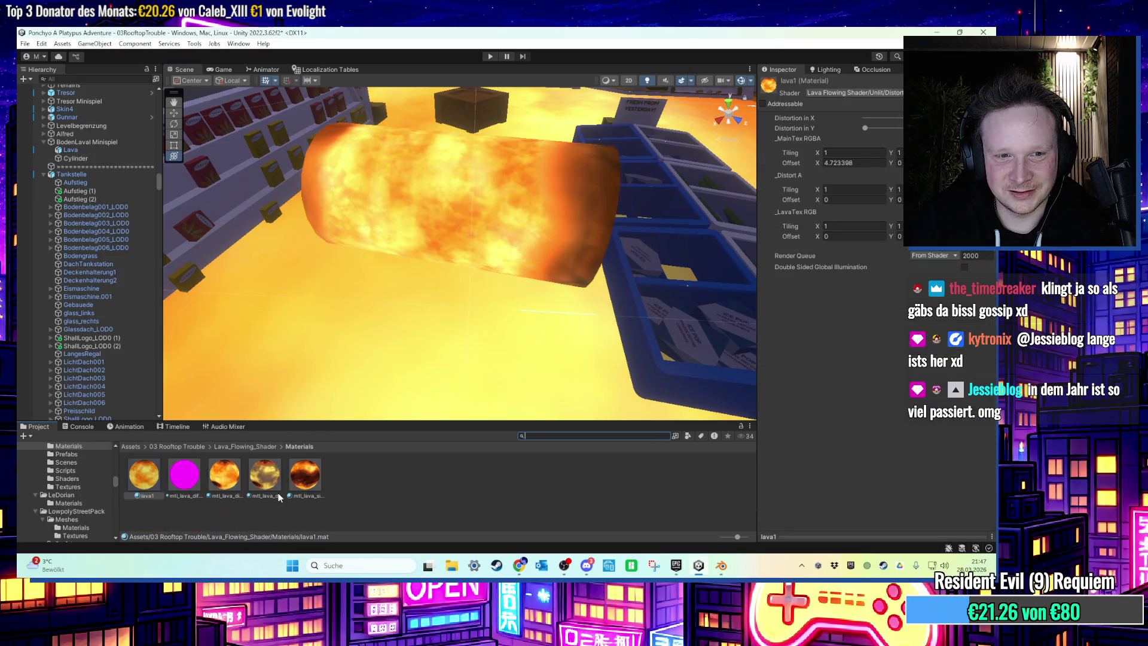
click(249, 445)
click(249, 479)
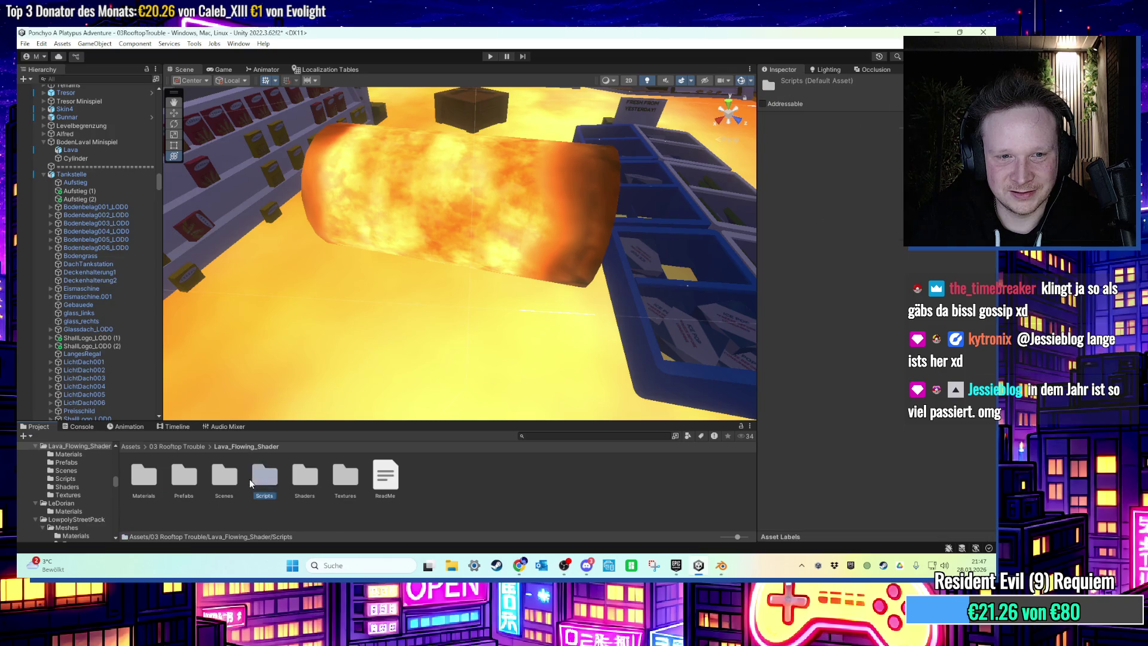
double_click(249, 479)
click(407, 287)
mouse_move(168, 480)
mouse_down()
mouse_move(796, 520)
mouse_move(811, 498)
mouse_up()
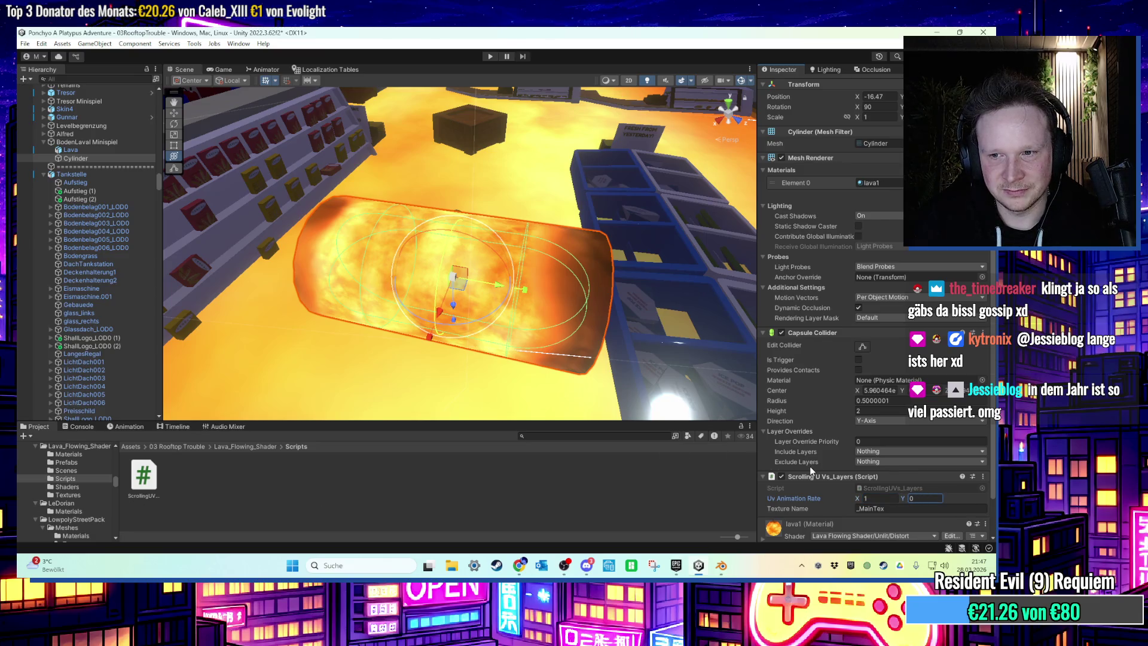
Start Play mode to test the scrolling lava.
scroll(810, 465, down, 2)
scroll(733, 402, down, 5)
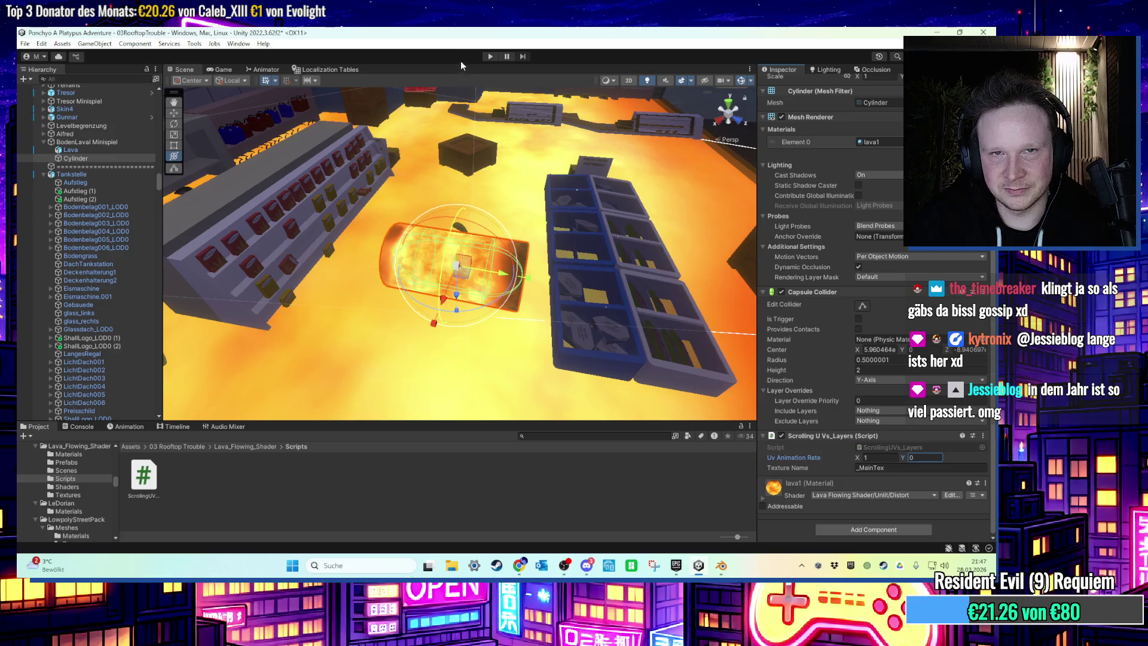
click(490, 56)
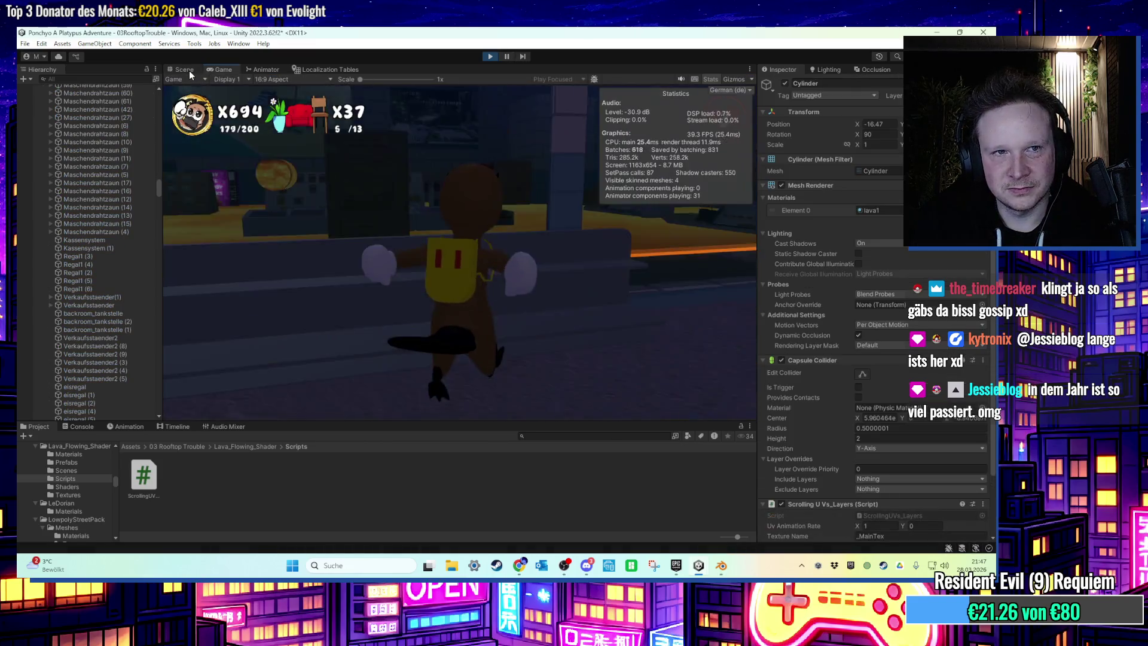
Stop the game and rename the Cylinder to Welle1.
click(189, 71)
drag(577, 297, 524, 256)
scroll(523, 254, down, 5)
click(490, 56)
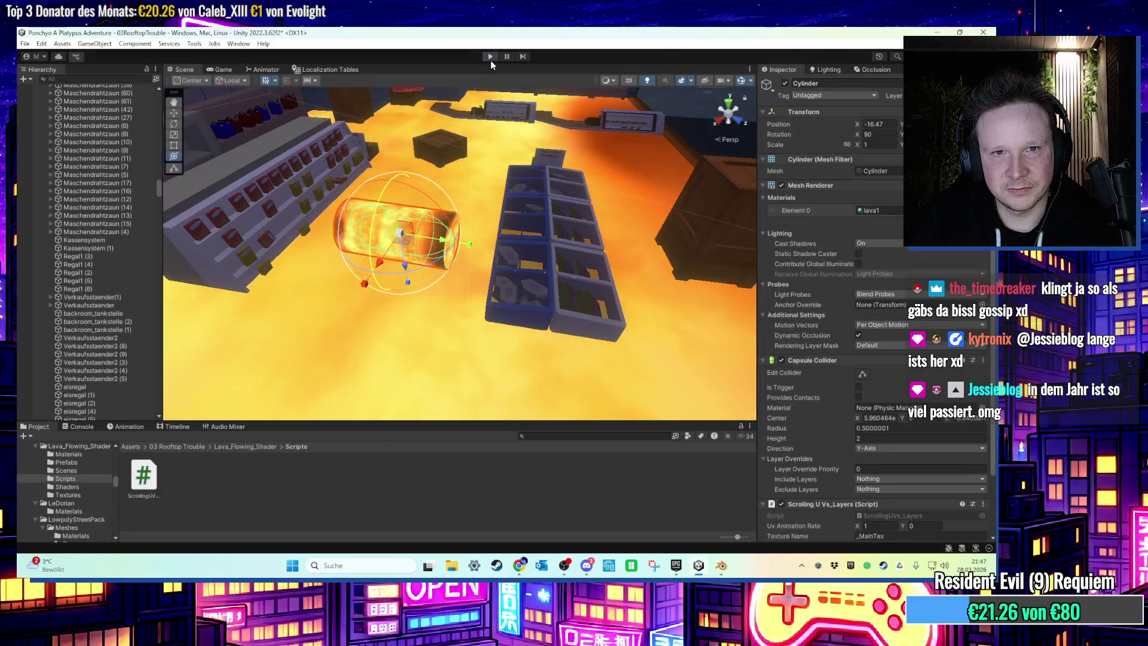
scroll(472, 172, down, 5)
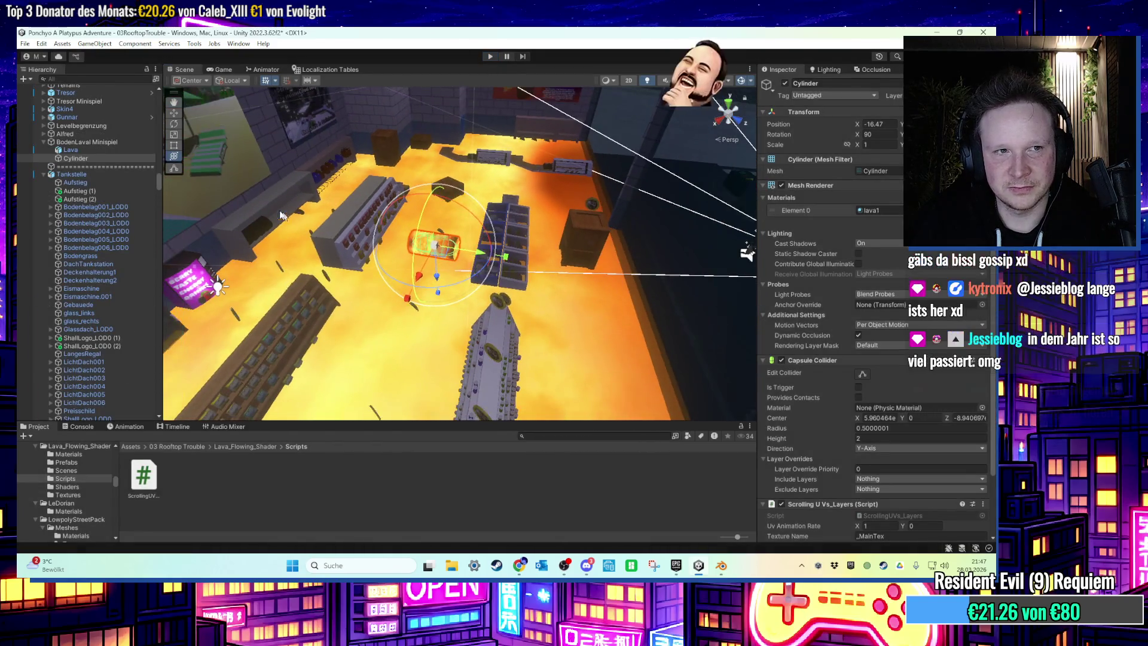
right_click(109, 158)
click(136, 193)
text(Welle1)
key(Return)
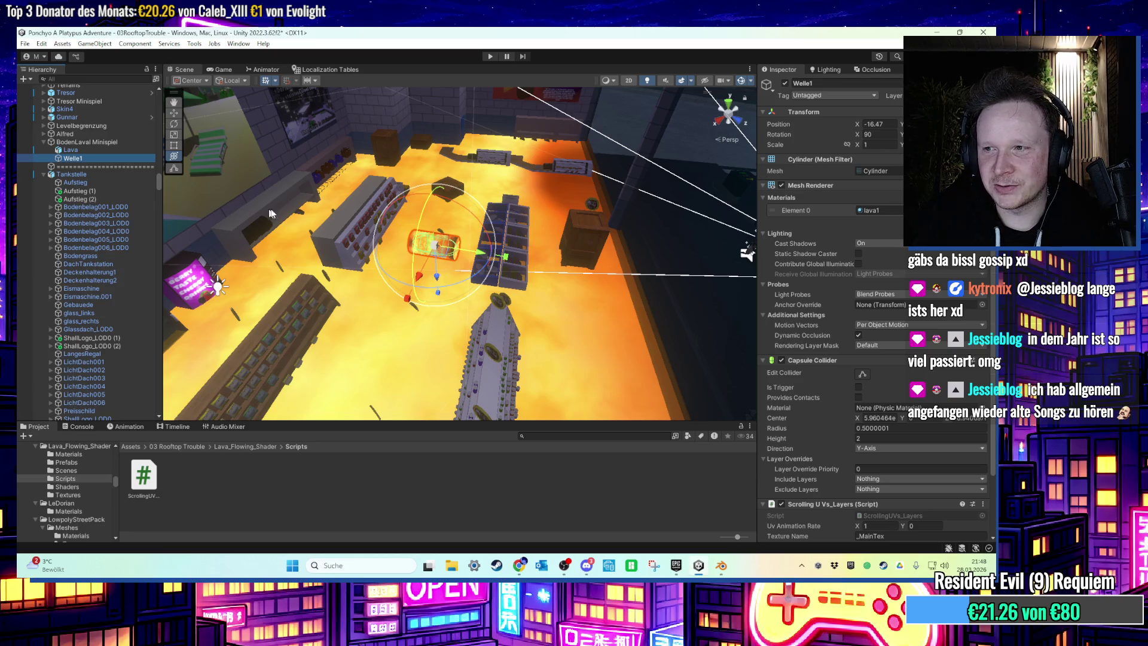
Stretch Welle1 to scale X about 11.5 and shift it along X.
drag(443, 254, 509, 260)
mouse_move(437, 279)
mouse_down()
mouse_move(433, 242)
mouse_move(456, 251)
mouse_move(449, 291)
mouse_move(474, 262)
mouse_move(542, 264)
mouse_up()
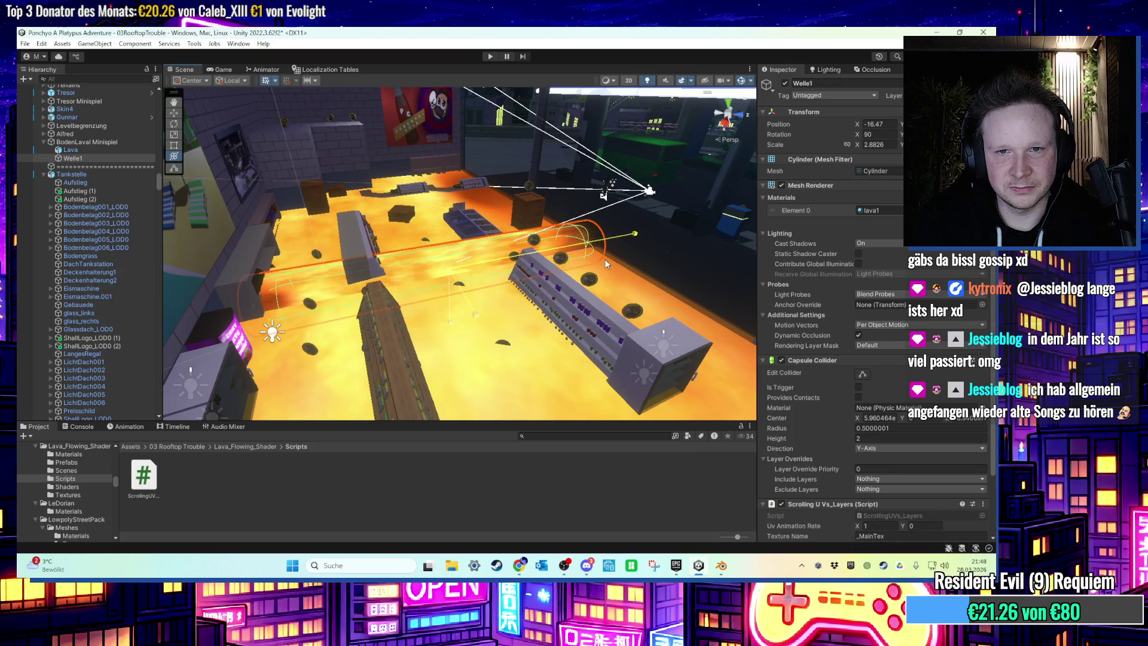
key(f)
mouse_move(474, 273)
mouse_down()
mouse_move(658, 280)
mouse_move(604, 260)
mouse_move(524, 180)
mouse_move(475, 223)
mouse_up()
mouse_move(456, 301)
mouse_down()
mouse_move(494, 294)
mouse_move(526, 329)
mouse_move(657, 222)
mouse_move(515, 325)
mouse_up()
mouse_move(441, 358)
mouse_down()
mouse_move(539, 320)
mouse_move(621, 165)
mouse_up()
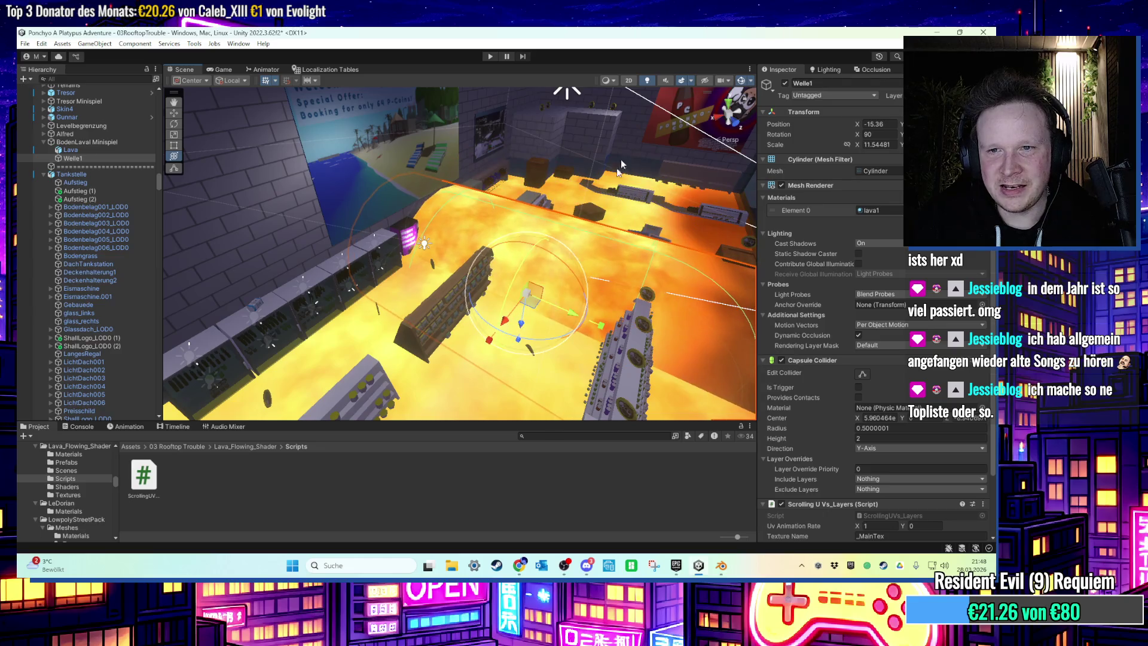
Play-test by running the character across the lava platforms past the Welle1 wave, then stop.
click(490, 57)
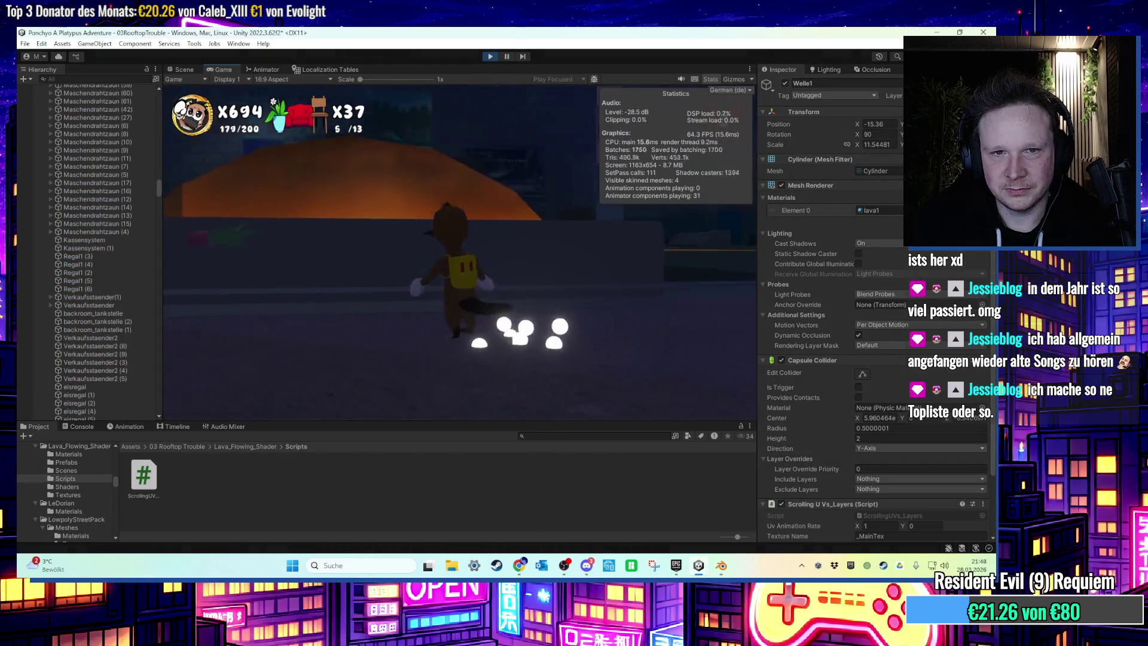
key(w)
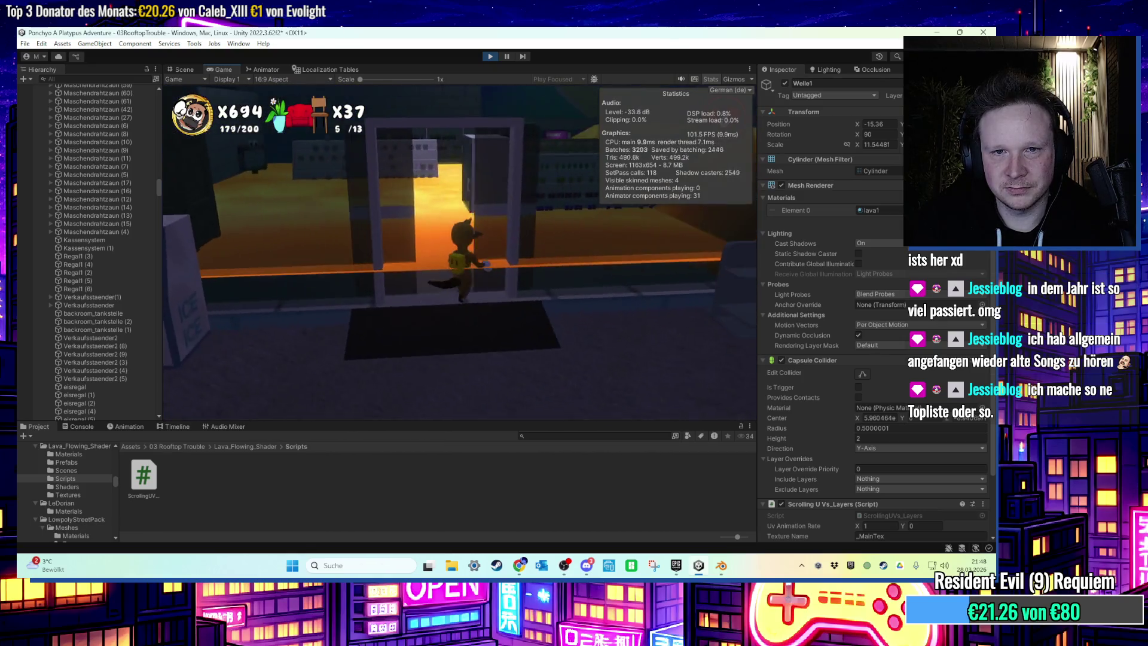
key(w)
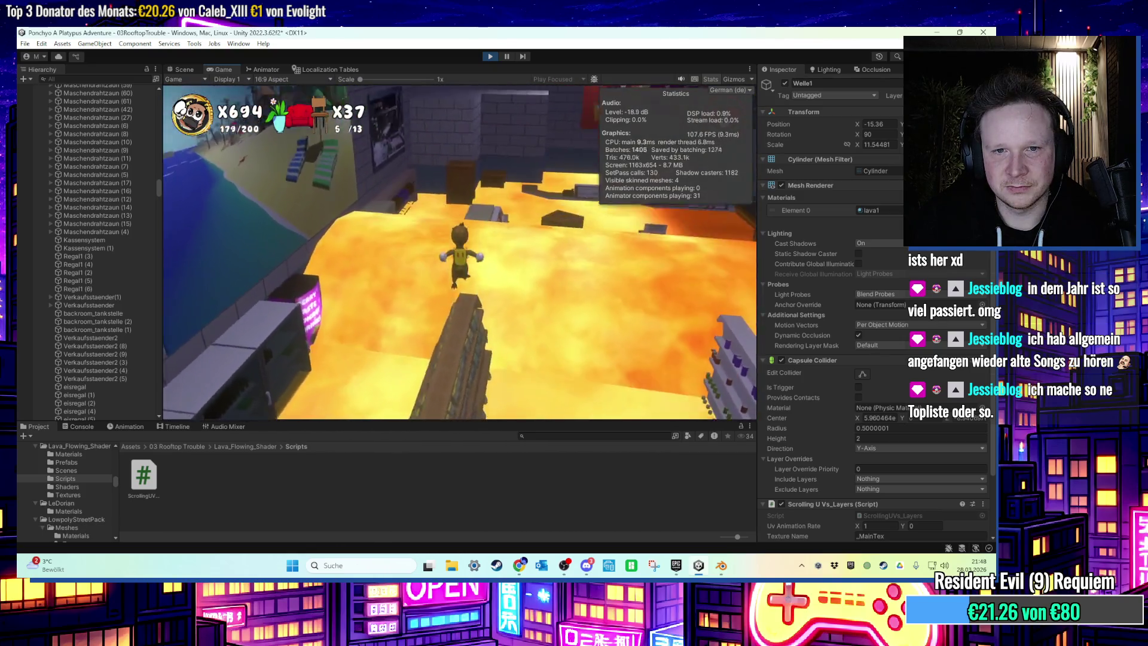
key(w)
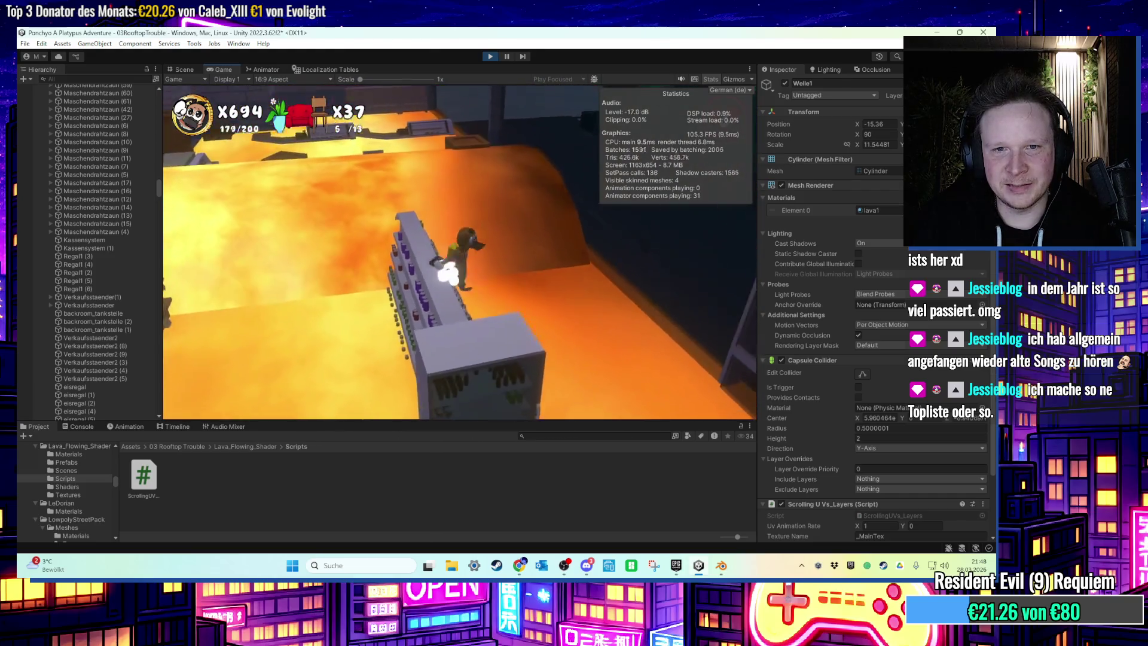
key(w)
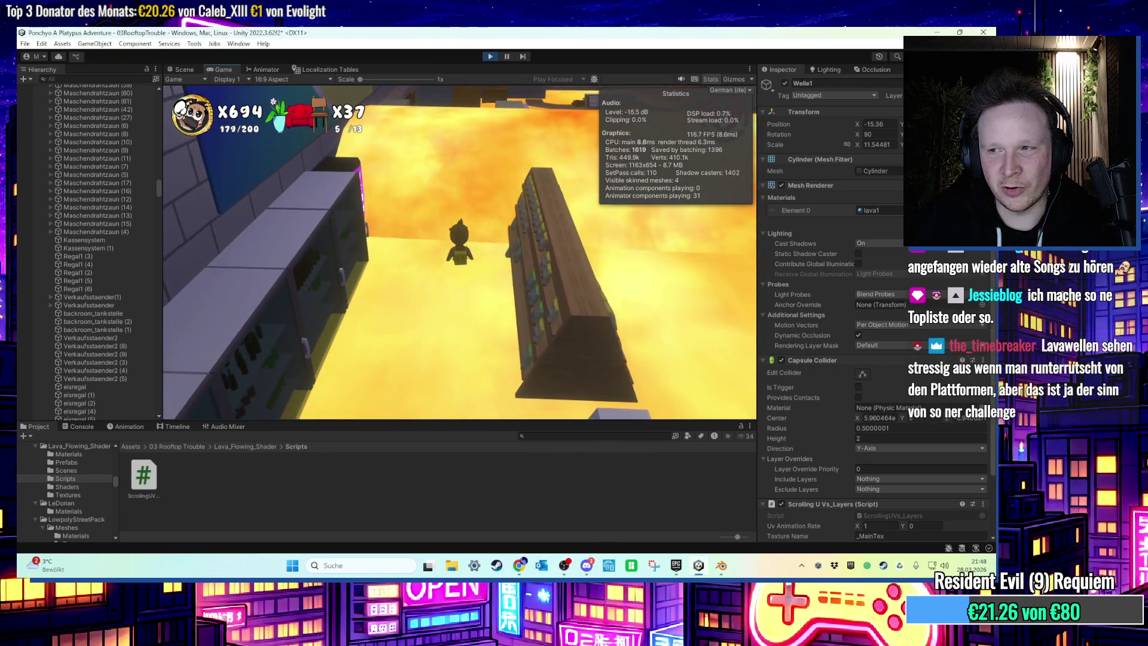
key(w)
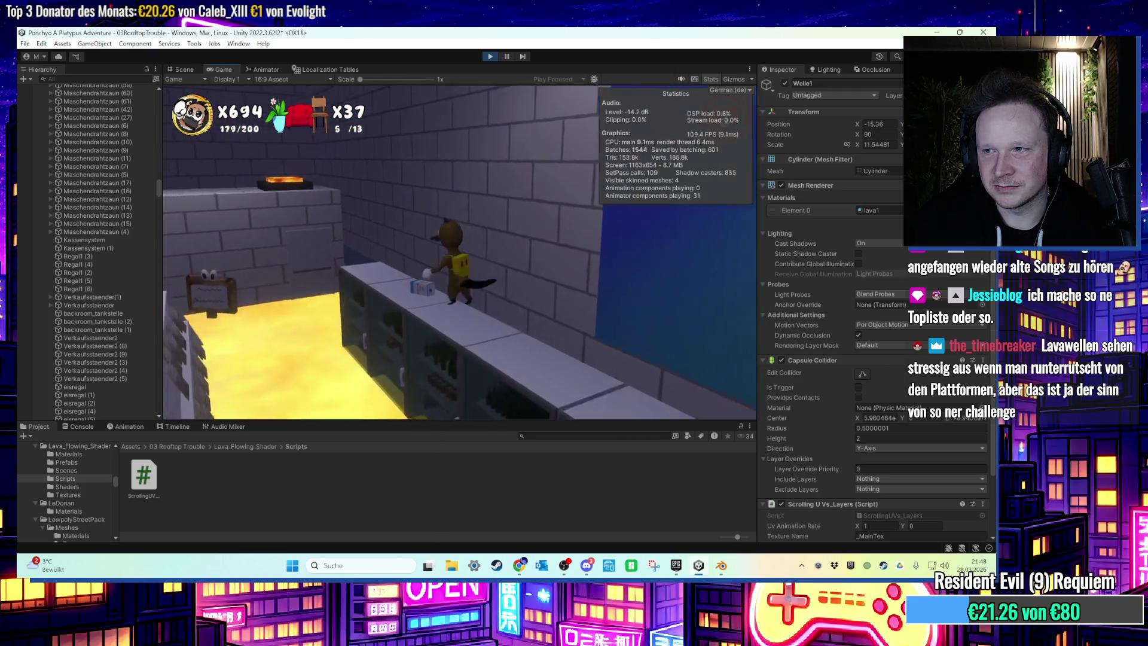
key(w)
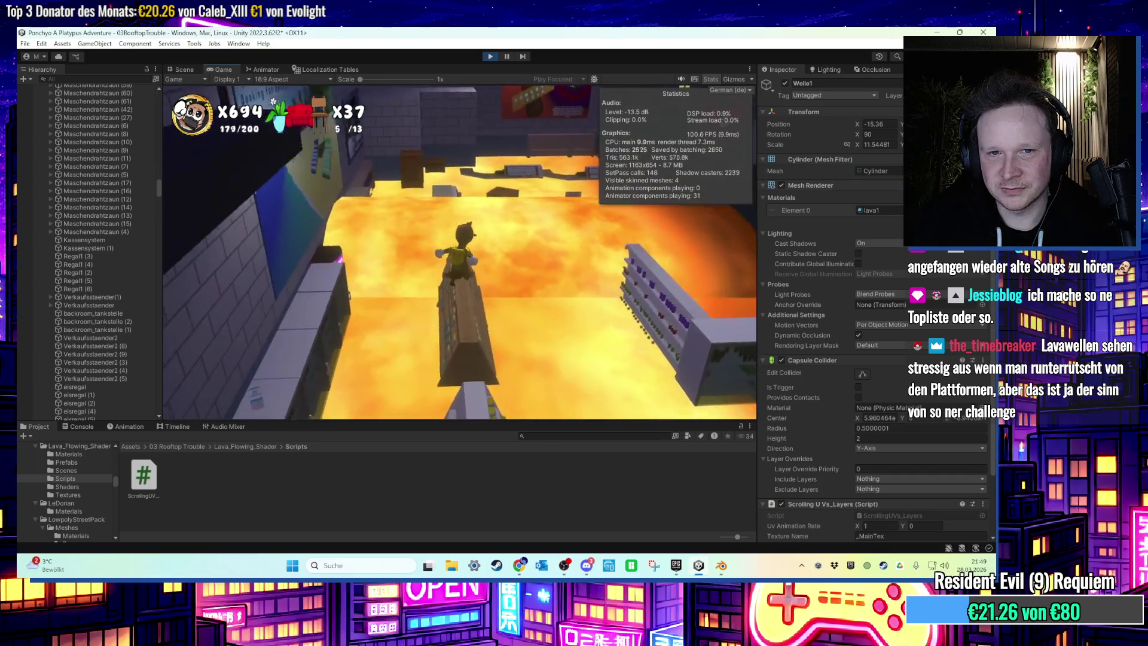
key(super)
key(super)
key(w)
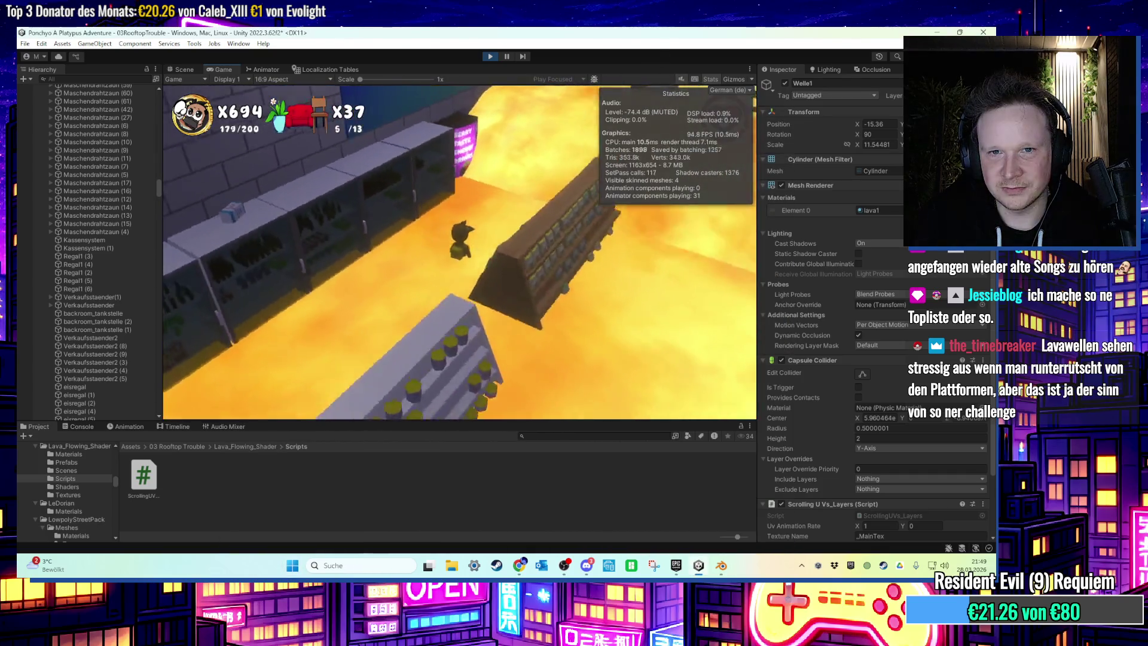
key(w)
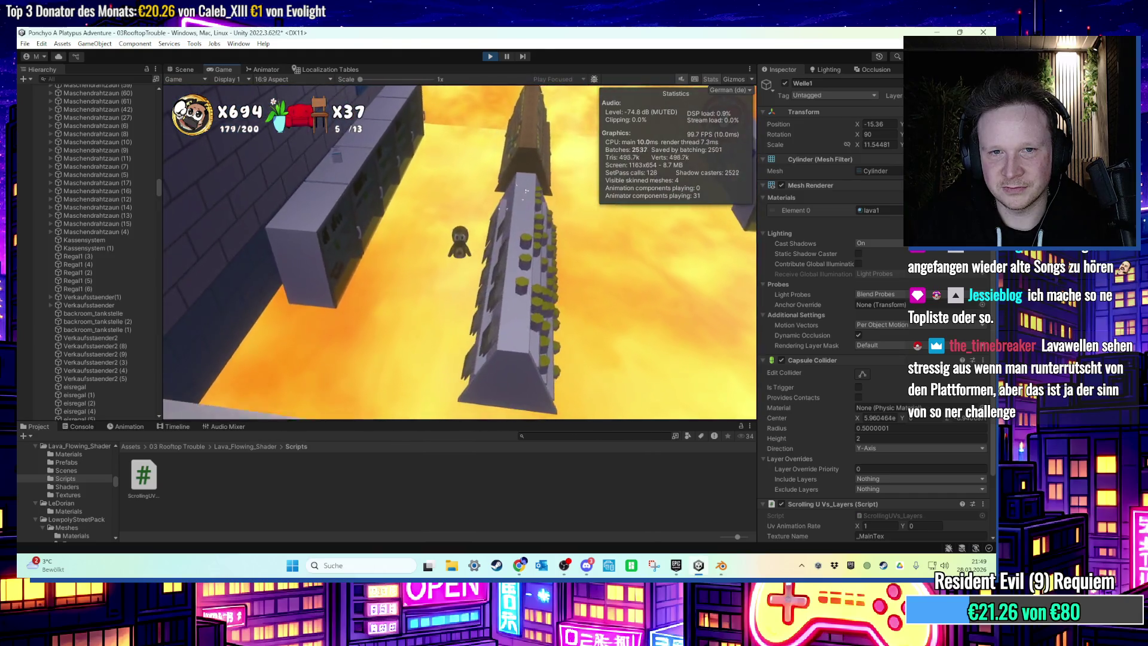
key(w)
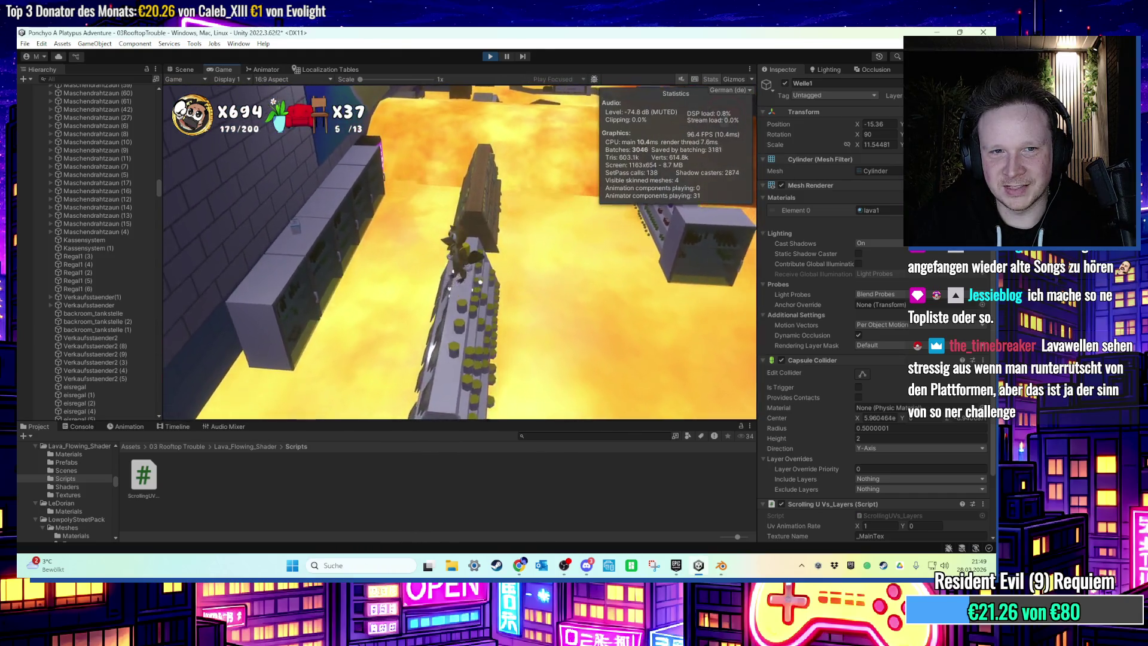
key(super)
key(super)
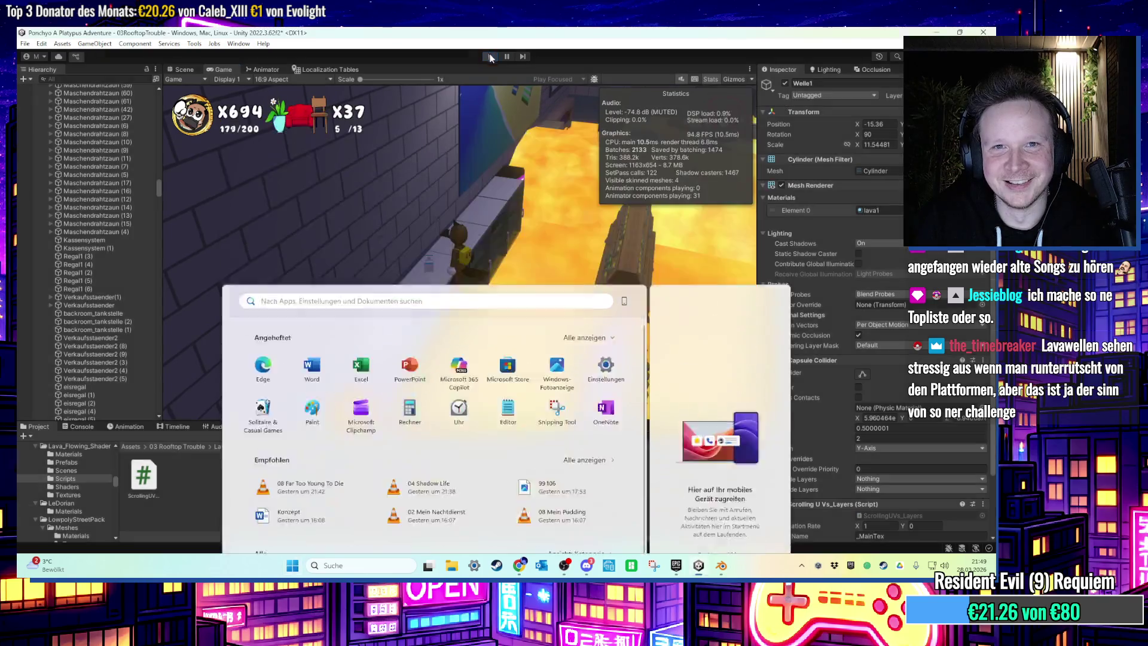
key(ctrl+p)
Frame Welle1 and nudge it along X to position -15.64.
drag(507, 222, 615, 210)
key(f)
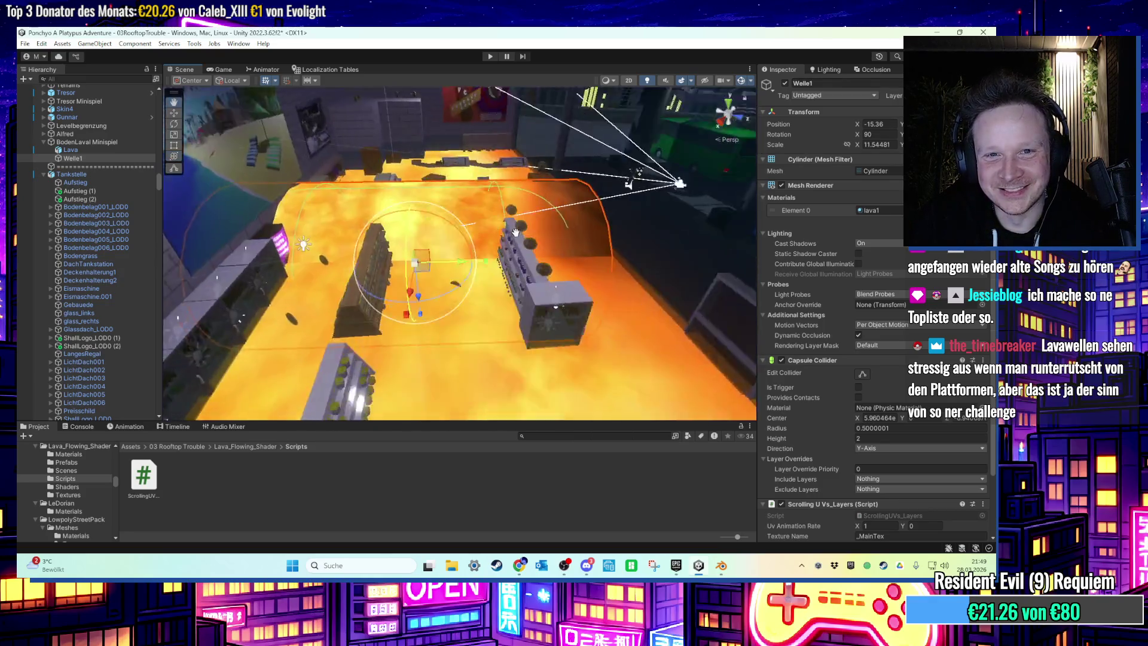
mouse_move(513, 309)
mouse_down()
mouse_move(422, 287)
mouse_move(401, 327)
mouse_move(408, 320)
mouse_up()
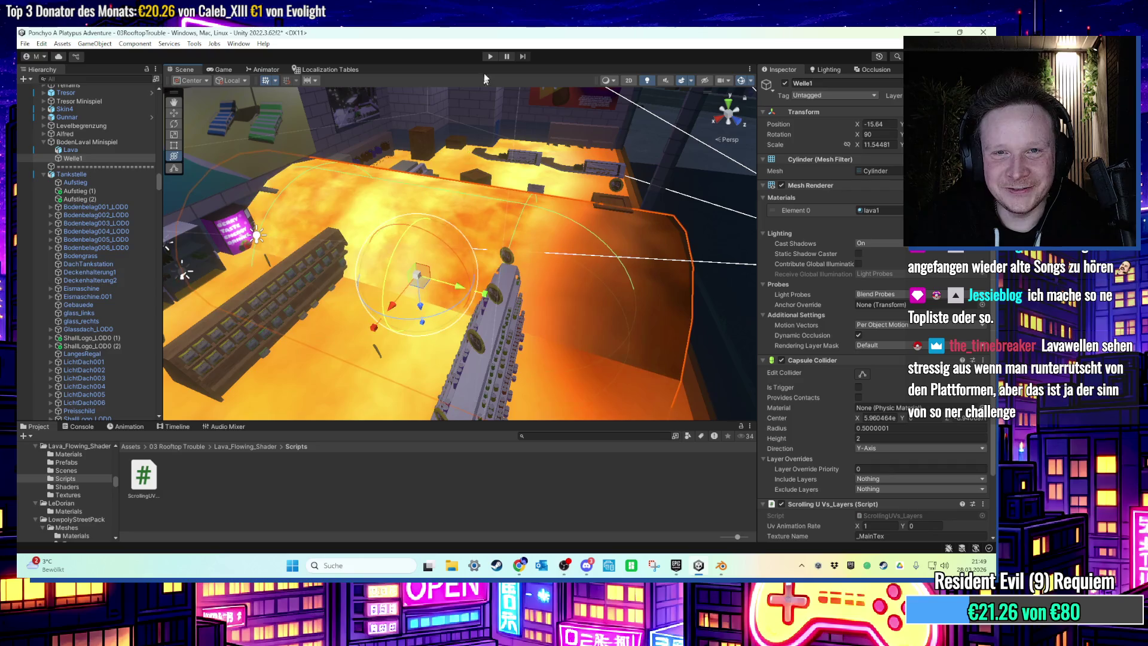
Restart the play test, watch it in the Scene view, and select the UV rate X field.
click(491, 56)
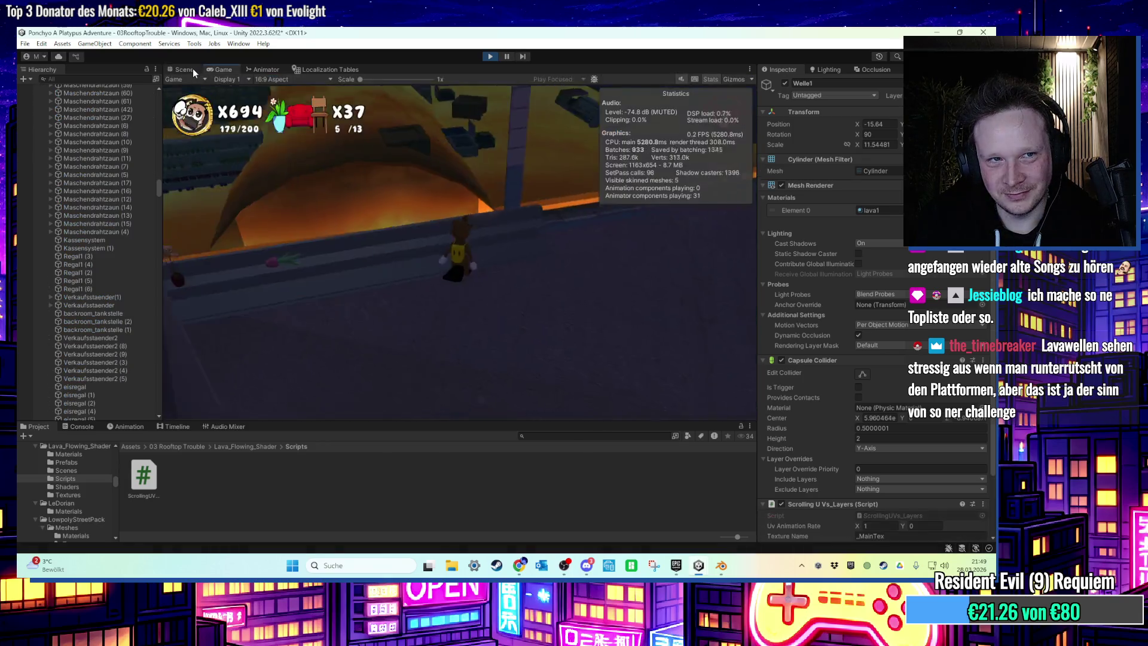
click(186, 69)
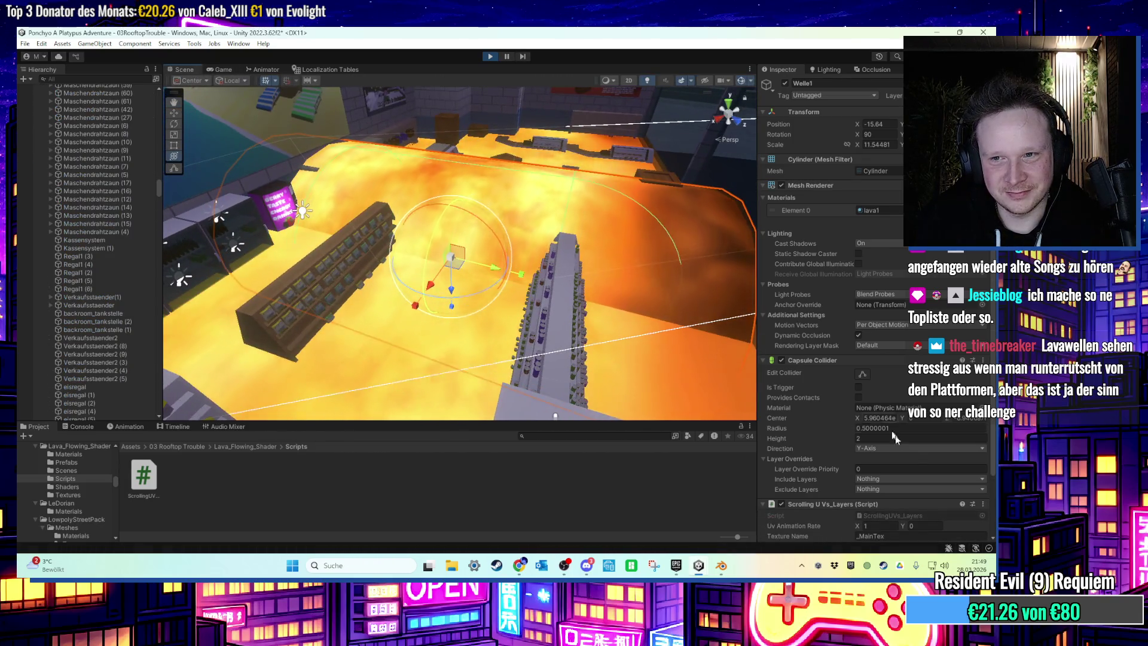
scroll(892, 464, down, 3)
click(885, 458)
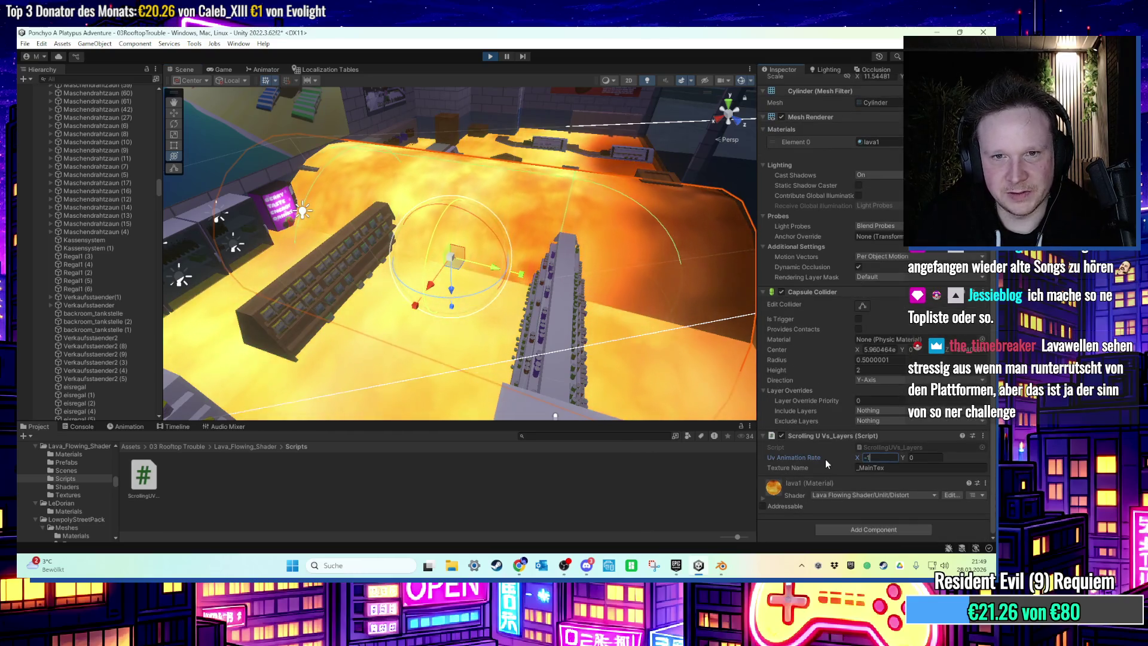
Set Welle1's Uv Animation Rate back to X -1, Y 0.
text(-1)
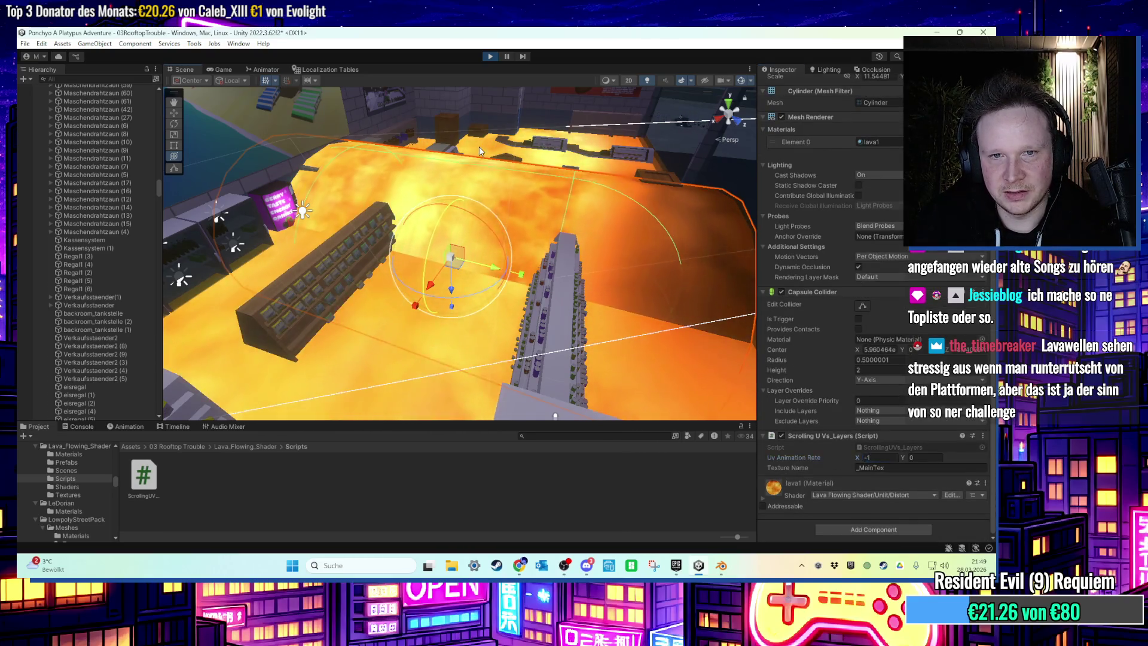
click(479, 146)
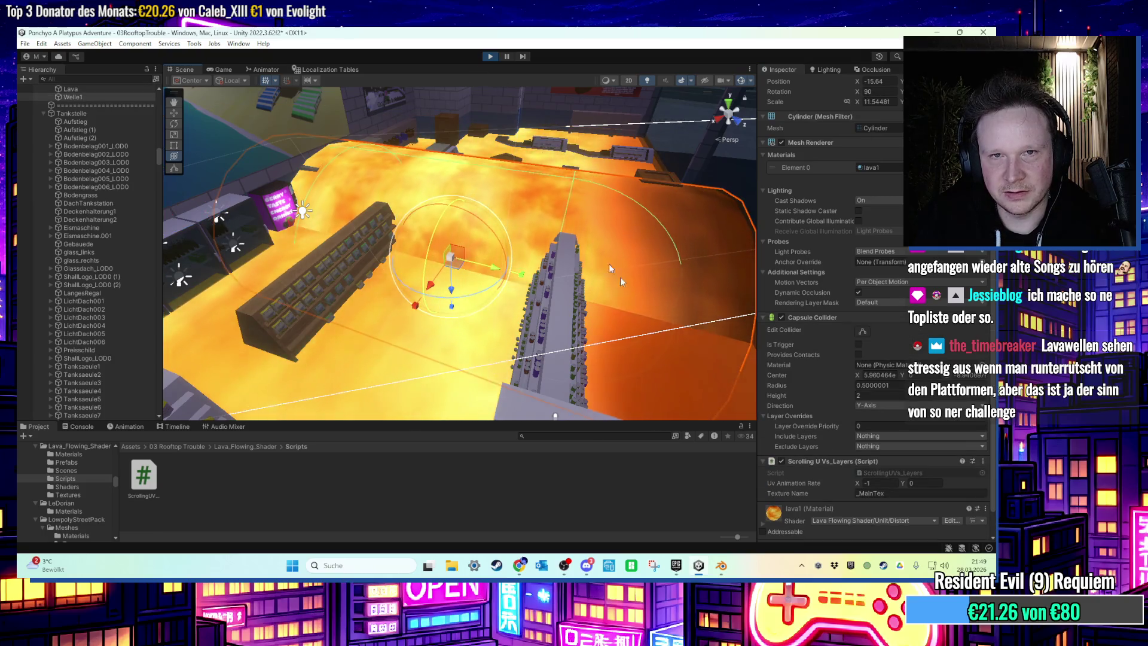
click(873, 483)
text(0.03)
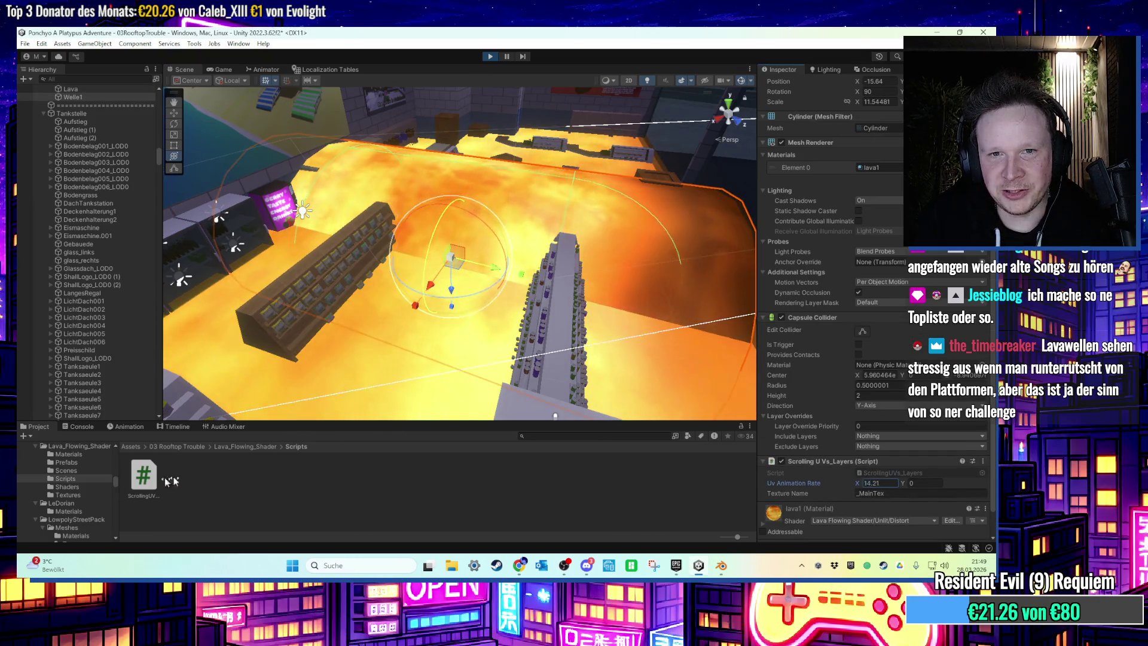
text(102.12)
click(912, 485)
text(31.96)
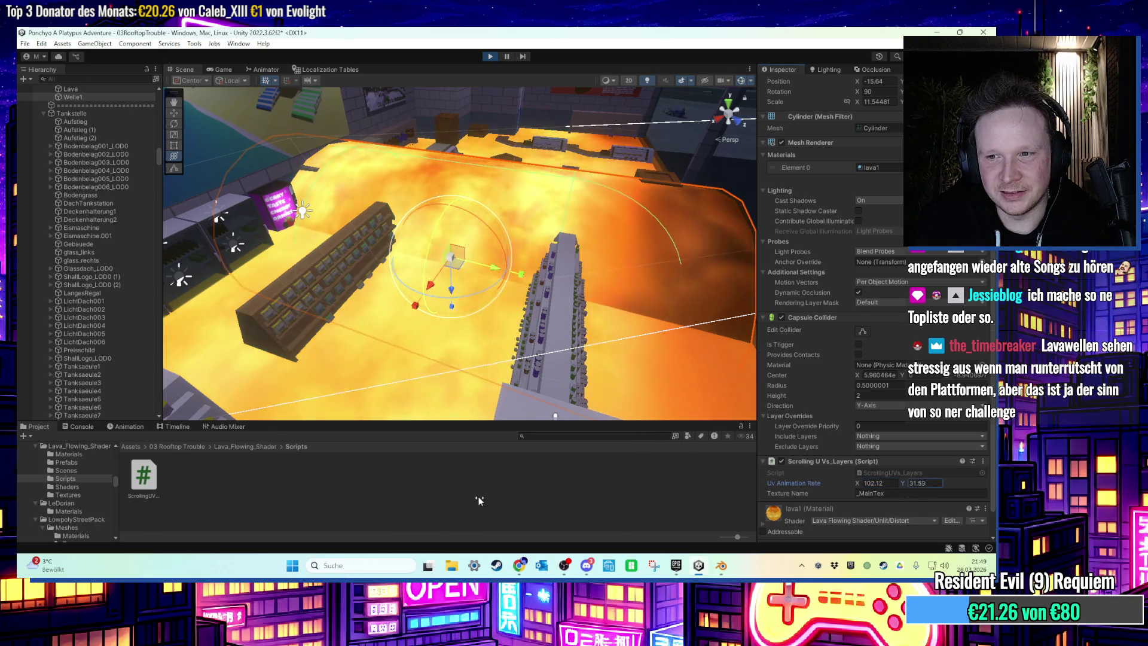
key(Return)
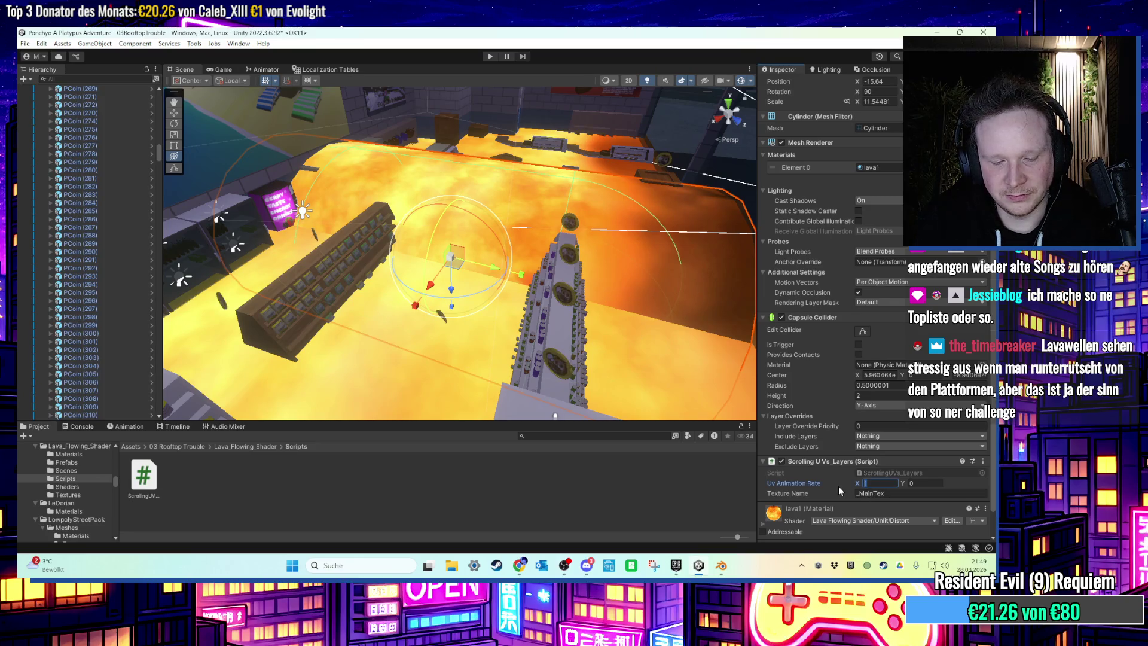
Collapse the PCoins group and remove Welle1's Capsule Collider.
scroll(142, 244, up, 10)
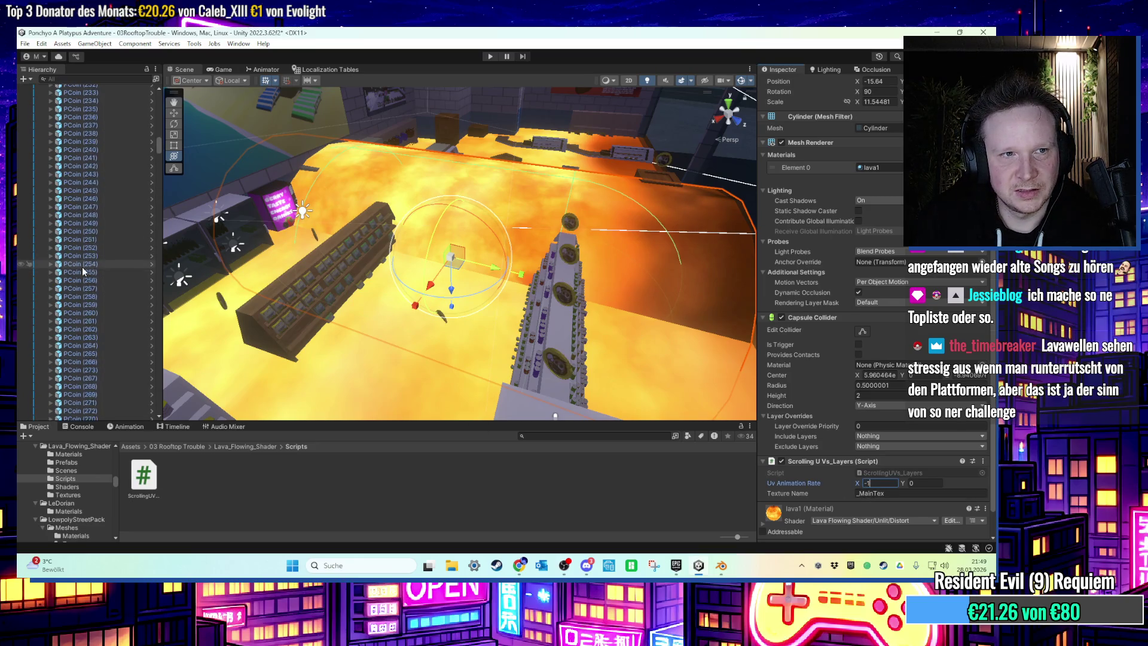
scroll(319, 217, up, 2)
scroll(153, 146, up, 1)
drag(160, 136, 155, 104)
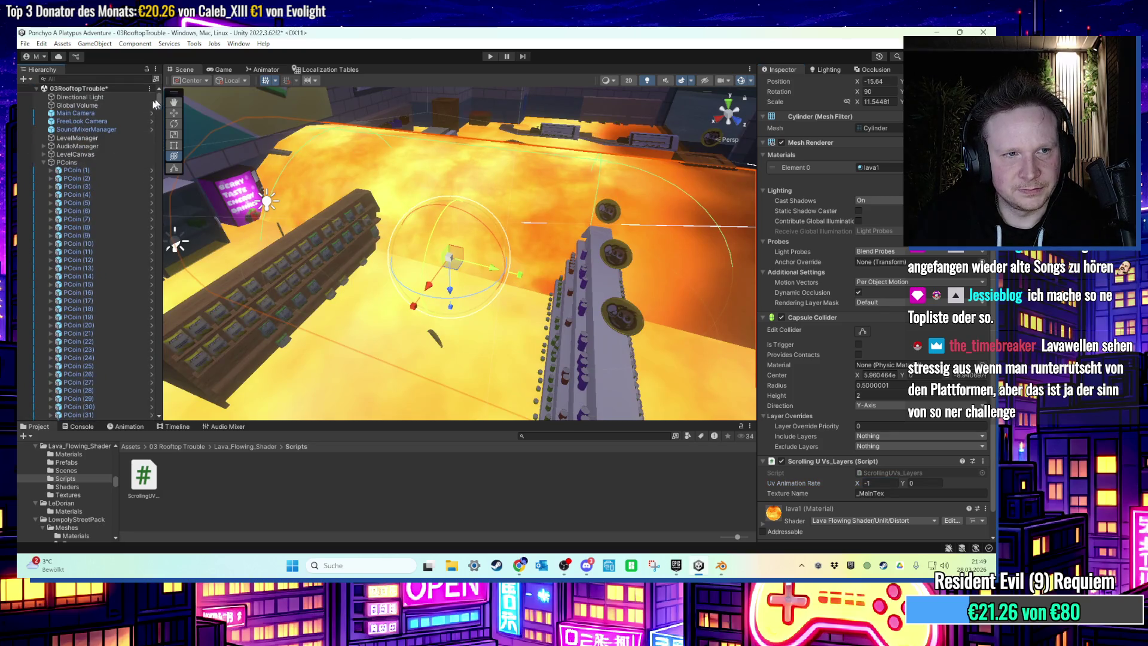
click(43, 162)
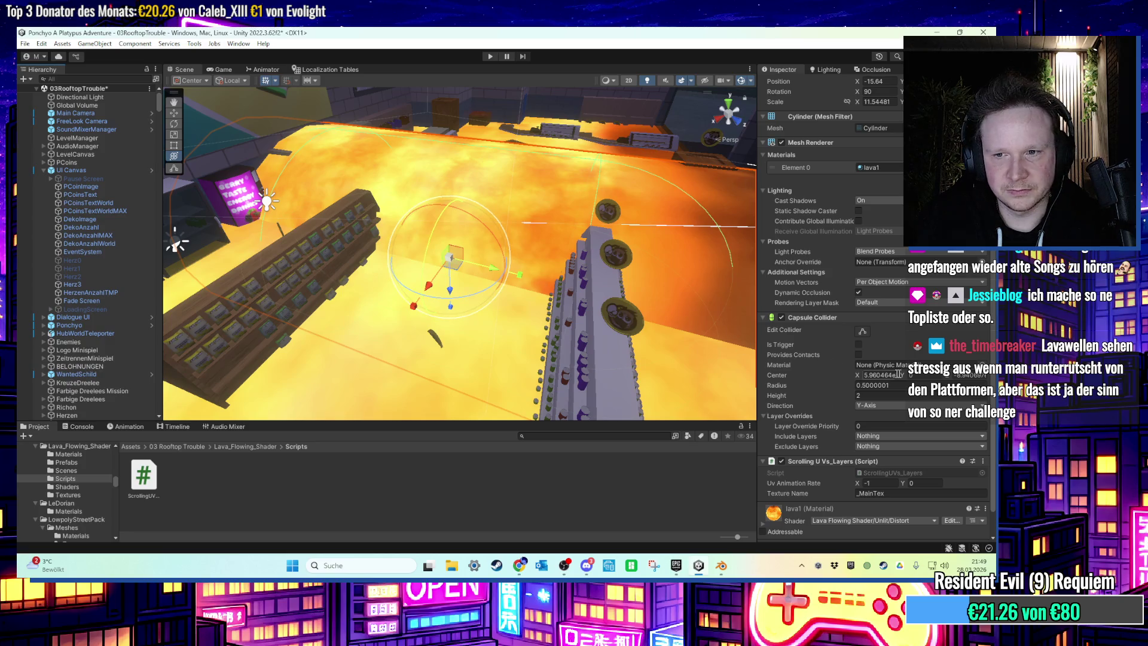
right_click(876, 318)
click(891, 354)
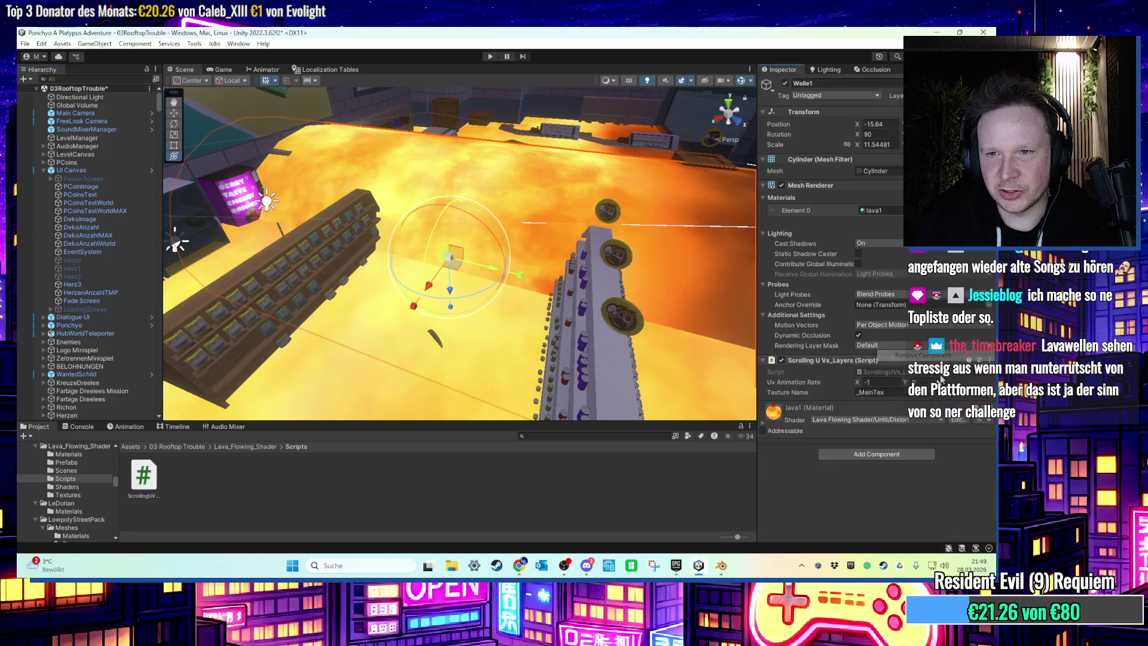
Search 'mesh' in Add Component to give Welle1 a Convex Mesh Collider on the Cylinder mesh.
click(846, 450)
text(lod)
key(BackSpace)
key(BackSpace)
key(BackSpace)
text(mesh)
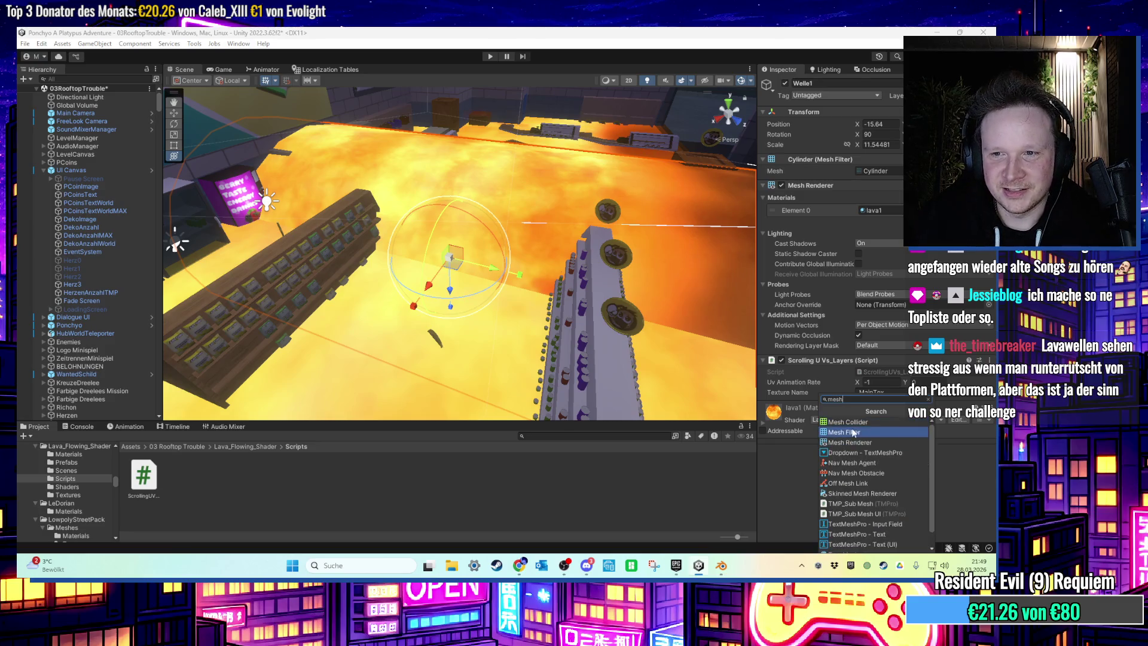
click(861, 423)
scroll(549, 239, down, 3)
scroll(591, 212, up, 3)
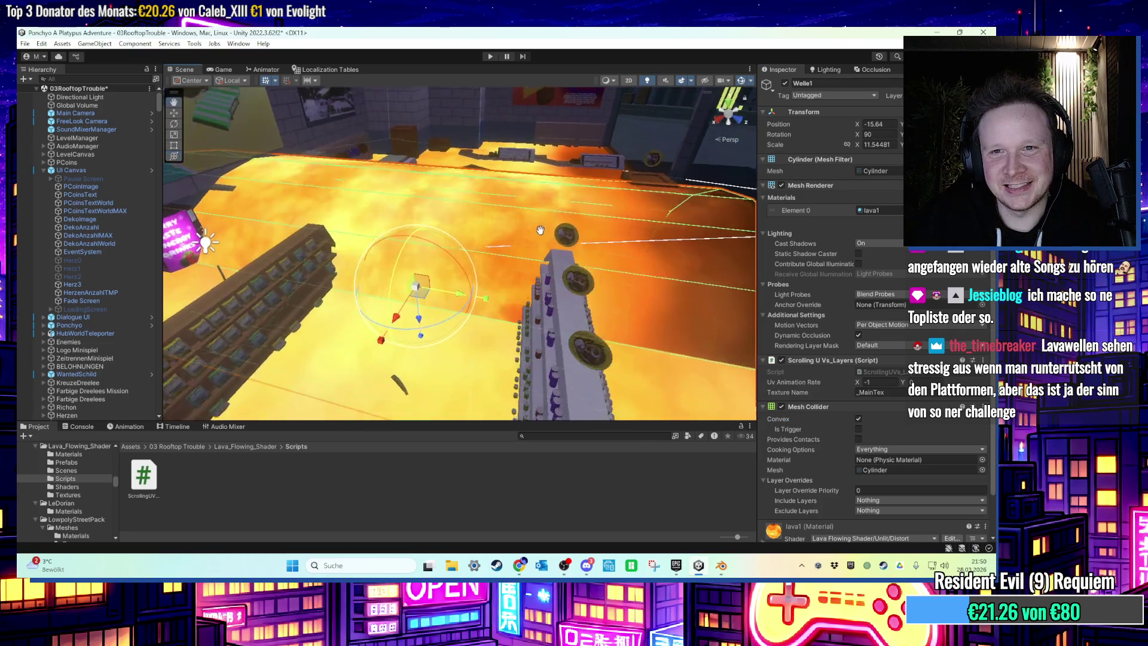
mouse_move(543, 270)
alt+mouse_down()
mouse_move(562, 262)
mouse_move(405, 277)
mouse_move(461, 272)
mouse_move(458, 282)
alt+mouse_up()
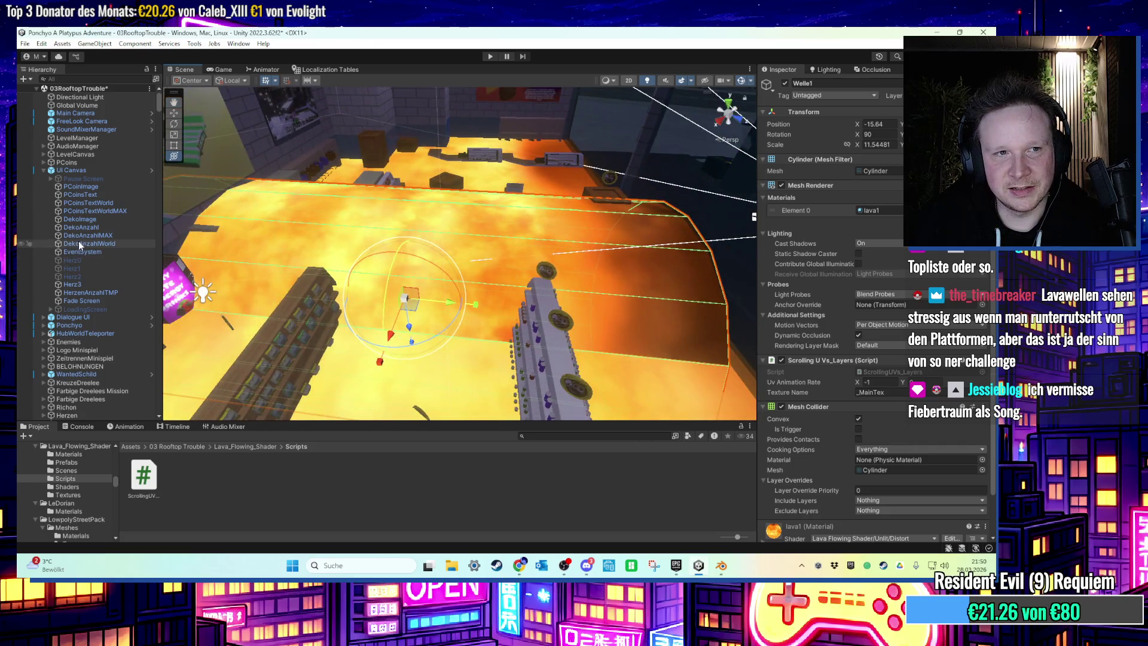
Nudge Welle1 to position X -15.55 and rotation X 89.98 above the lava floor.
scroll(90, 245, down, 8)
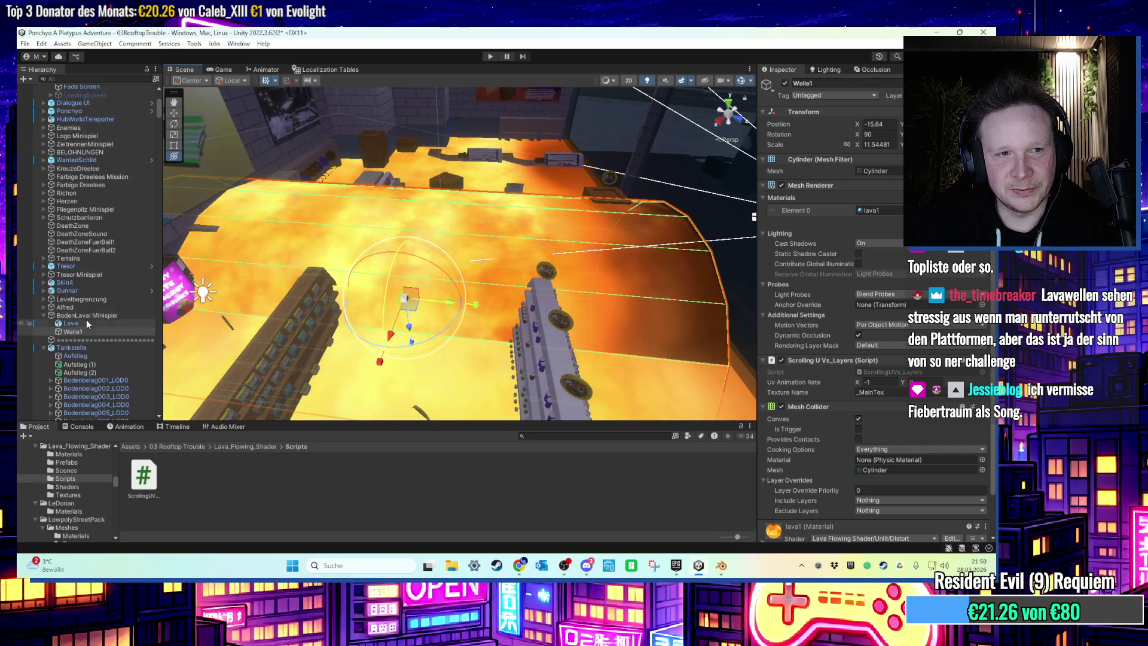
mouse_move(550, 319)
mouse_down()
mouse_move(553, 301)
mouse_move(450, 289)
mouse_move(308, 310)
mouse_up()
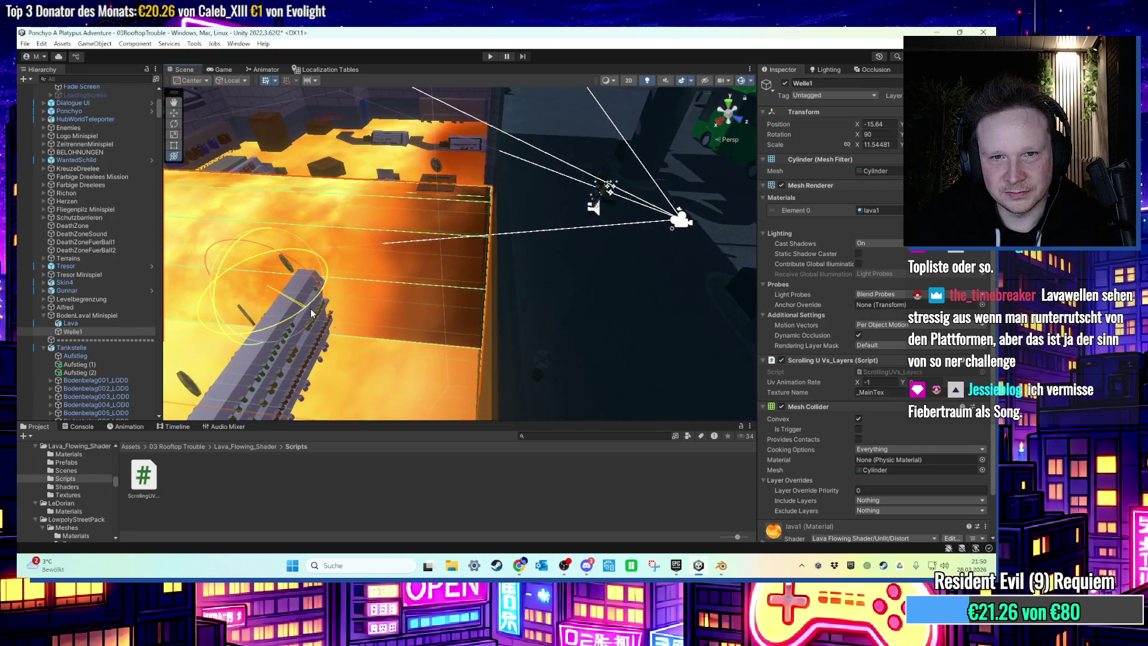
mouse_move(314, 310)
mouse_down()
mouse_move(318, 300)
mouse_move(339, 315)
mouse_up()
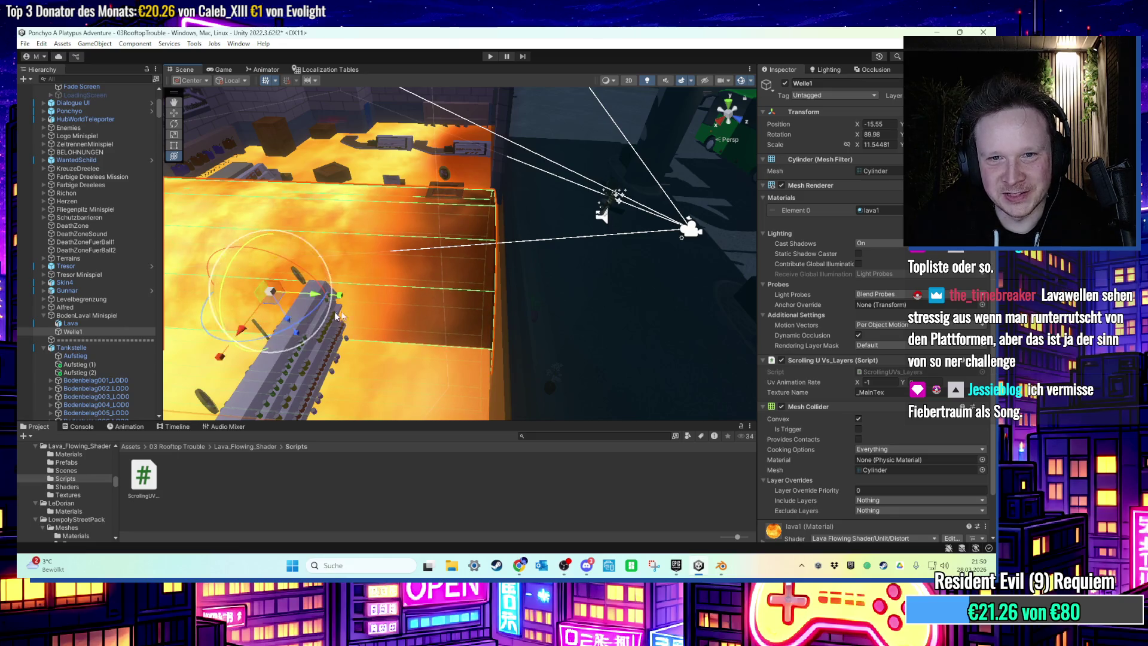
scroll(339, 315, up, 10)
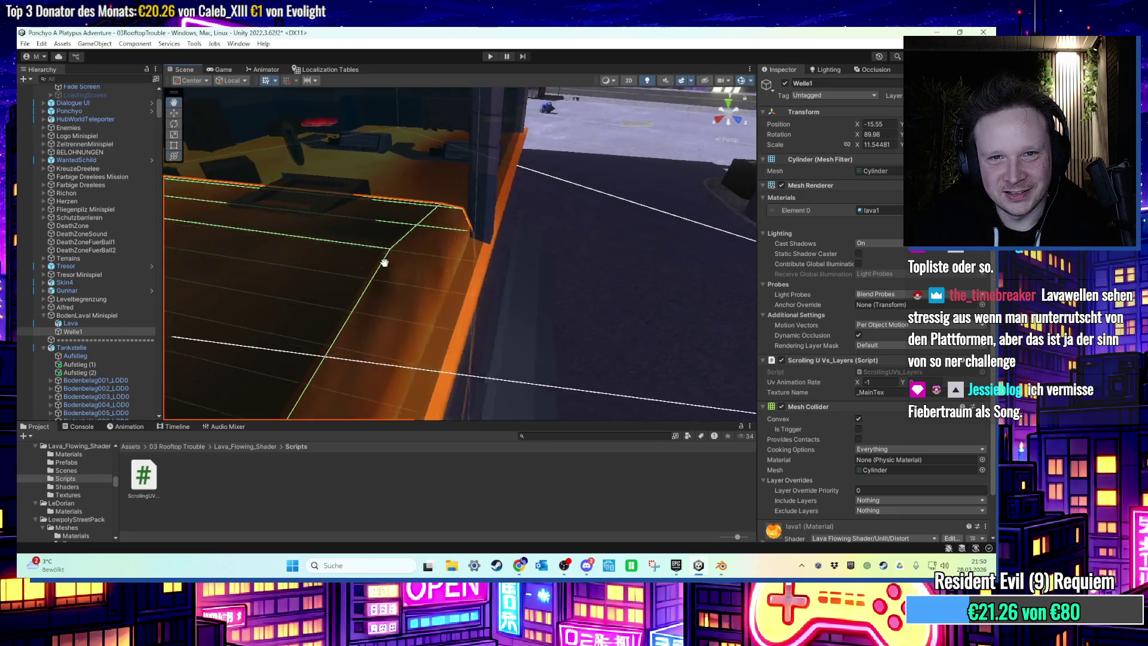
scroll(385, 264, down, 10)
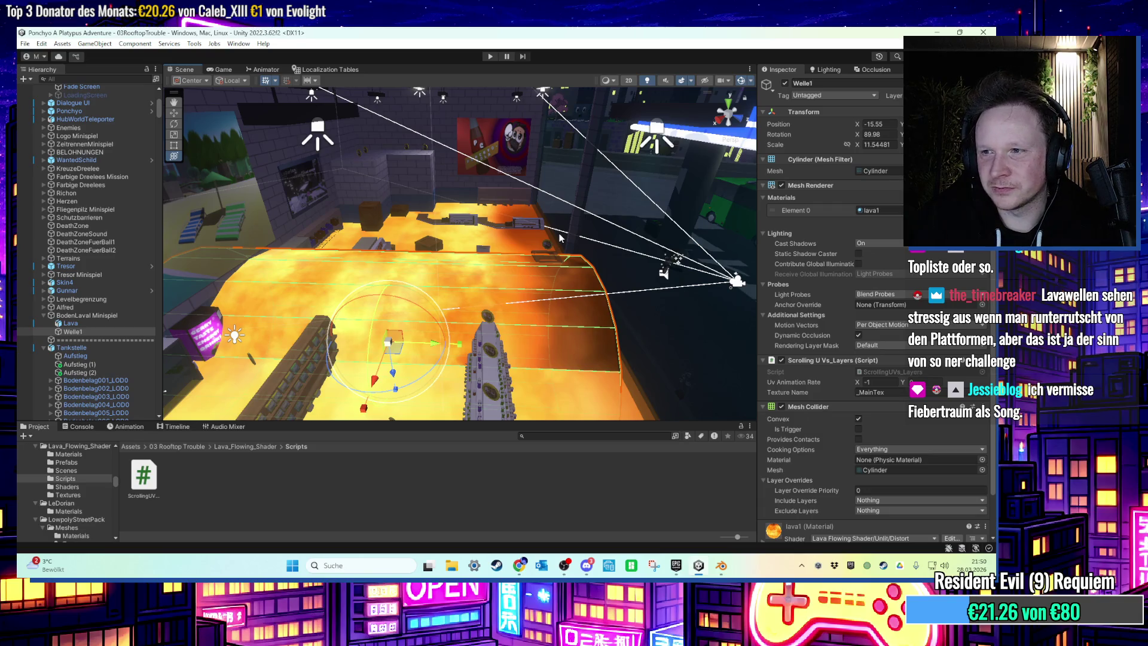
Bring the crates, lava and Welle1 into close view, then enter Play mode with Ctrl+P.
mouse_move(348, 276)
mouse_down()
mouse_move(637, 253)
mouse_move(304, 250)
mouse_move(423, 263)
mouse_move(334, 258)
mouse_move(379, 258)
mouse_move(346, 256)
mouse_up()
scroll(379, 258, up, 5)
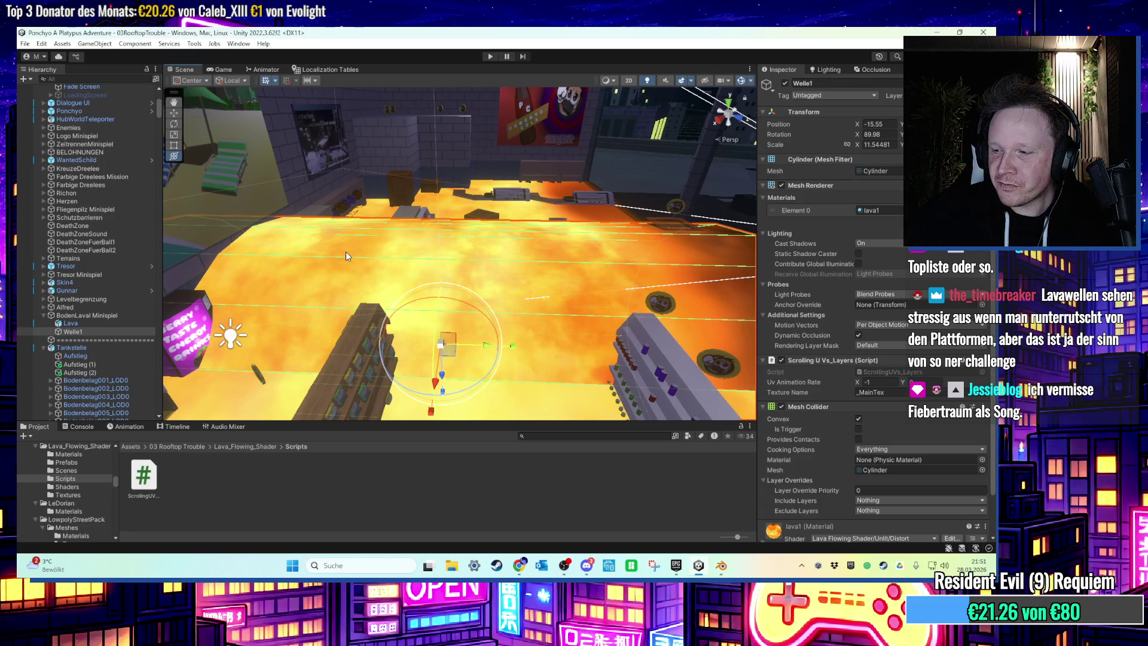
mouse_move(335, 244)
mouse_down()
mouse_move(457, 293)
mouse_move(483, 274)
mouse_up()
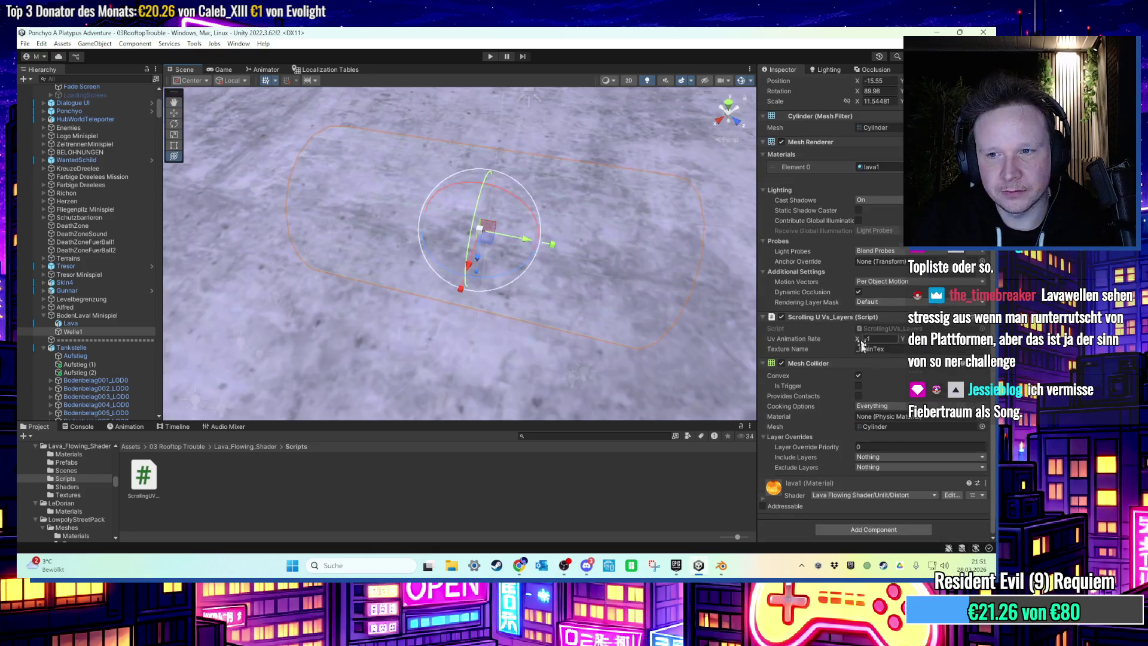
scroll(536, 221, up, 3)
key(ctrl+p)
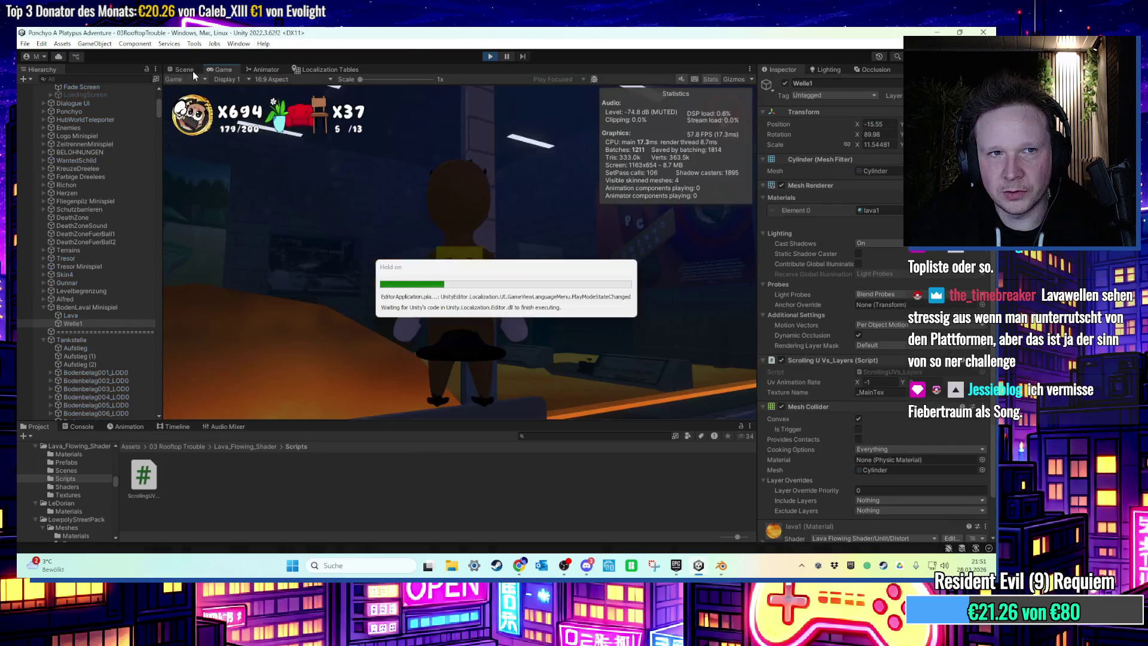
Set Welle1's Uv Animation Rate X to 1 to reverse the lava scroll direction.
click(191, 70)
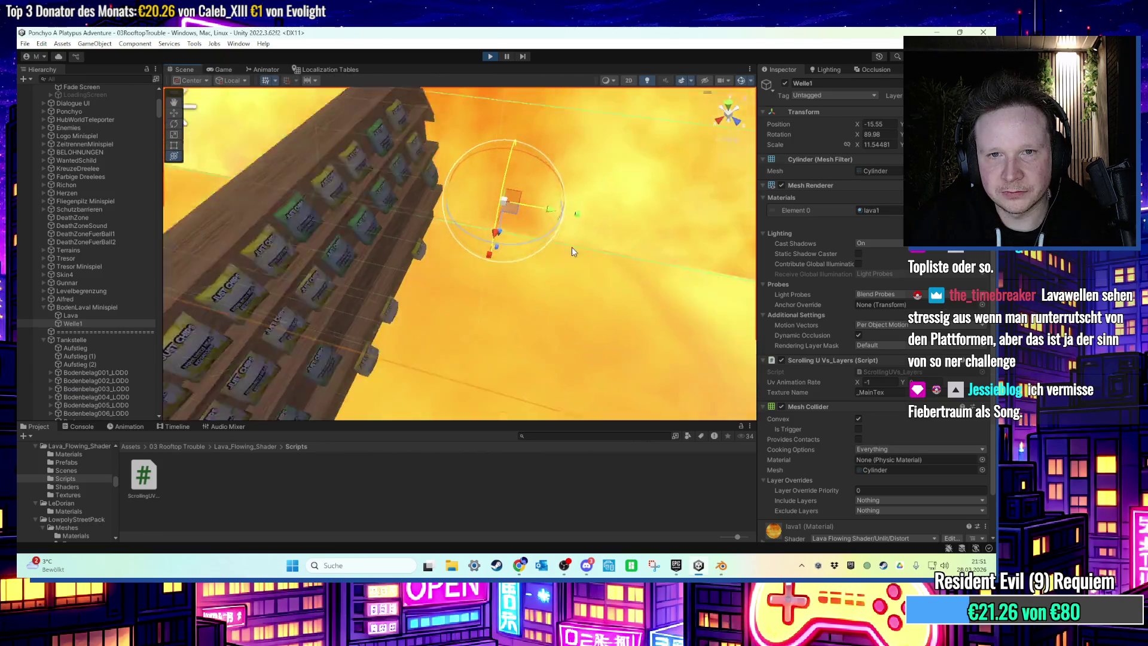
drag(577, 204, 568, 173)
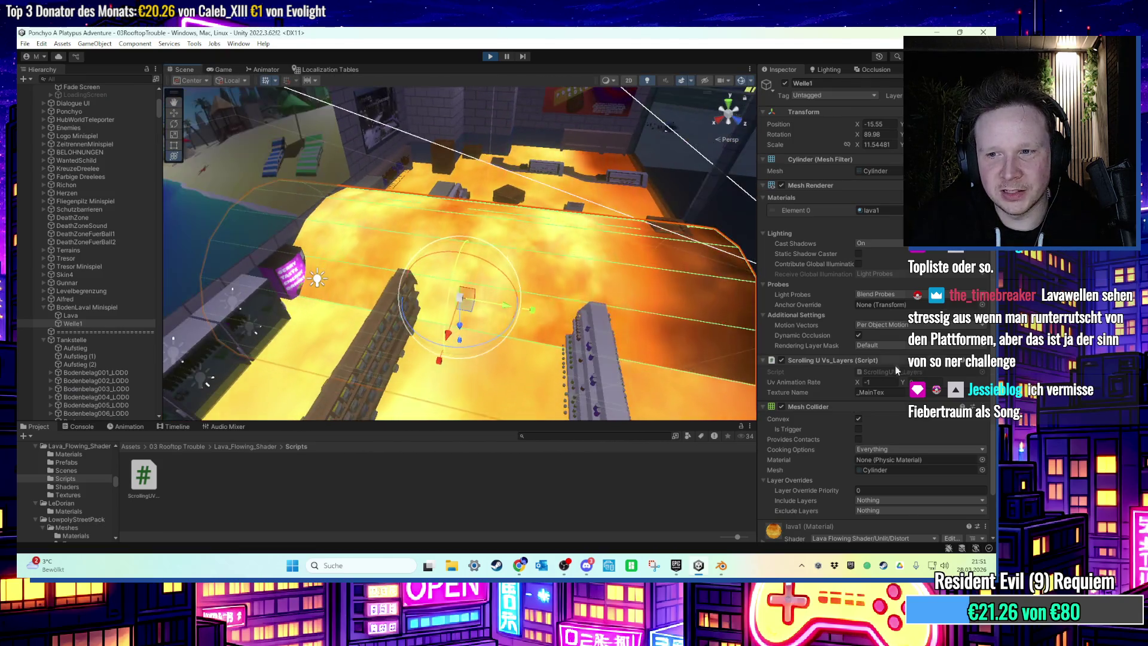
scroll(895, 368, down, 3)
scroll(896, 374, up, 3)
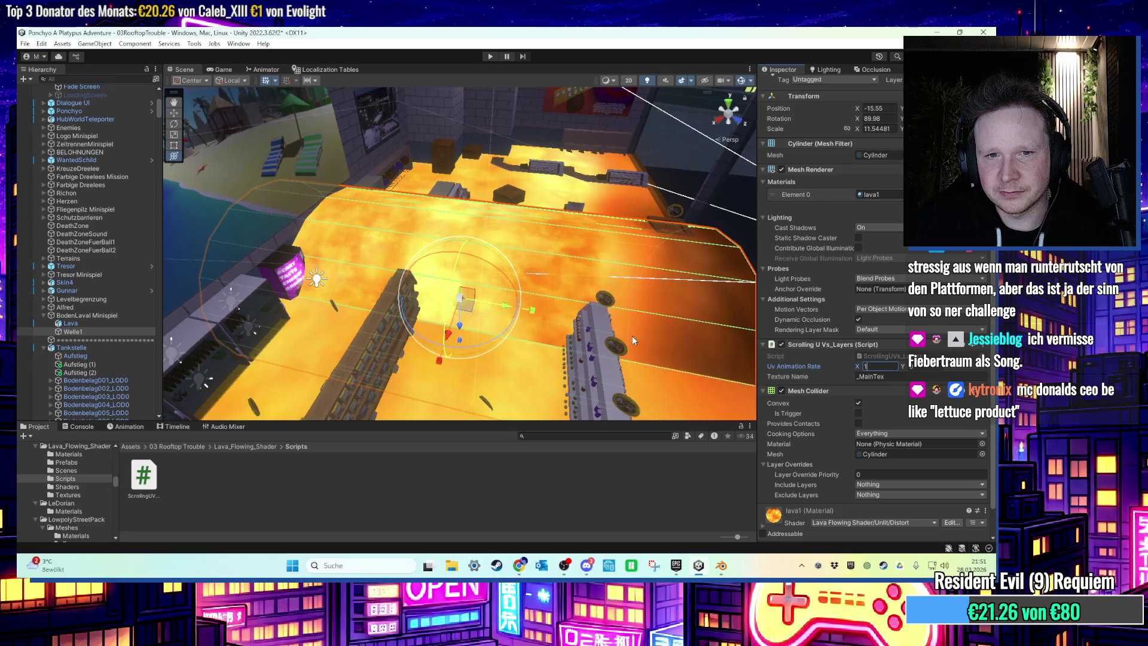
key(Return)
drag(632, 340, 538, 317)
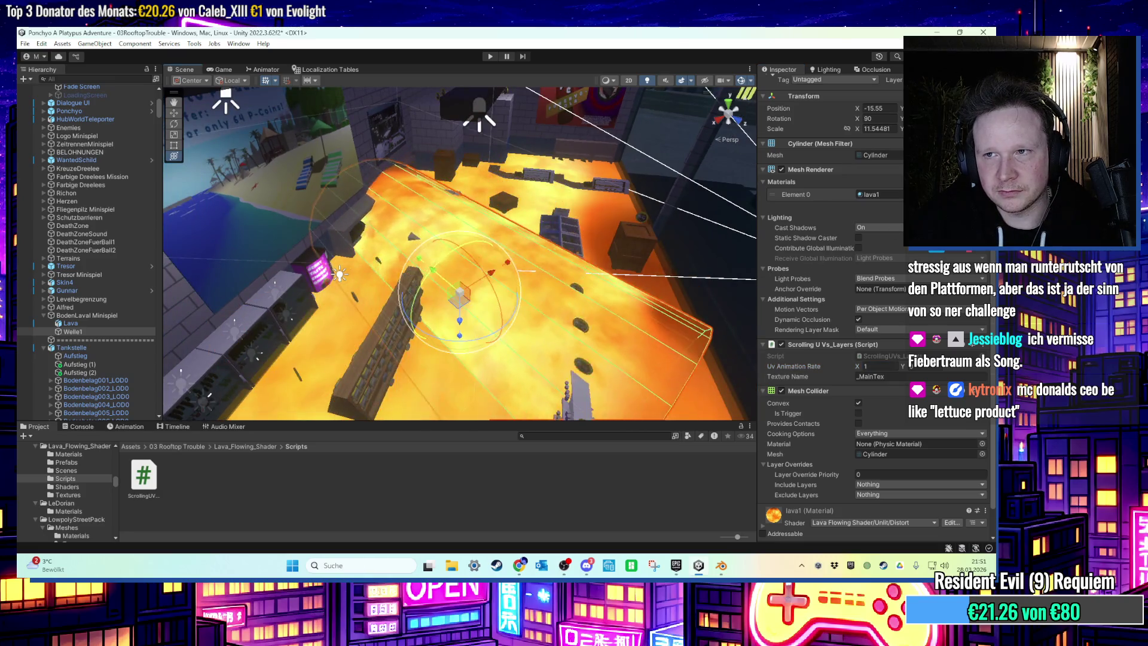
Open Windows Calculator and close it again, then give Welle1 a quarter-turn rotation.
key(super)
text(calc)
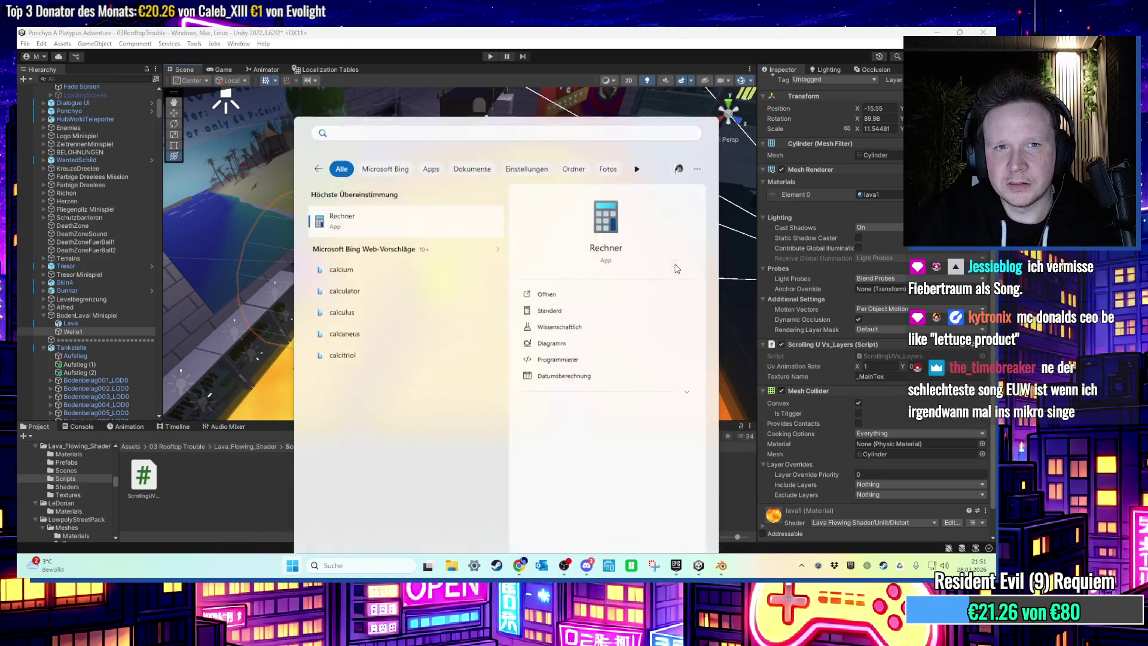
key(Return)
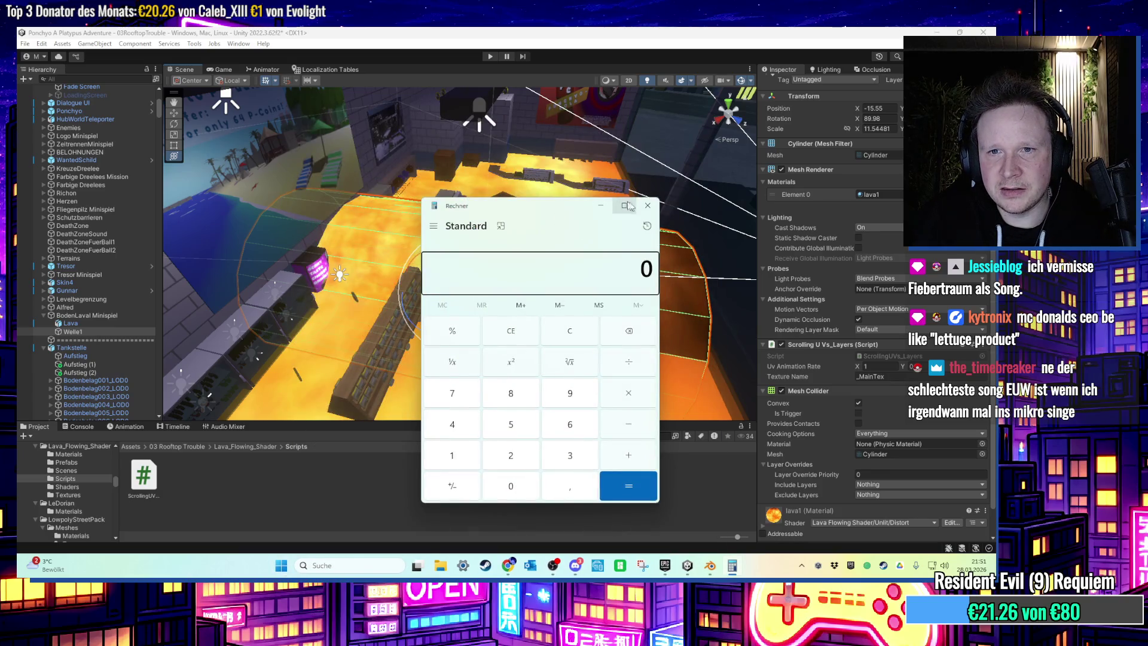
click(648, 205)
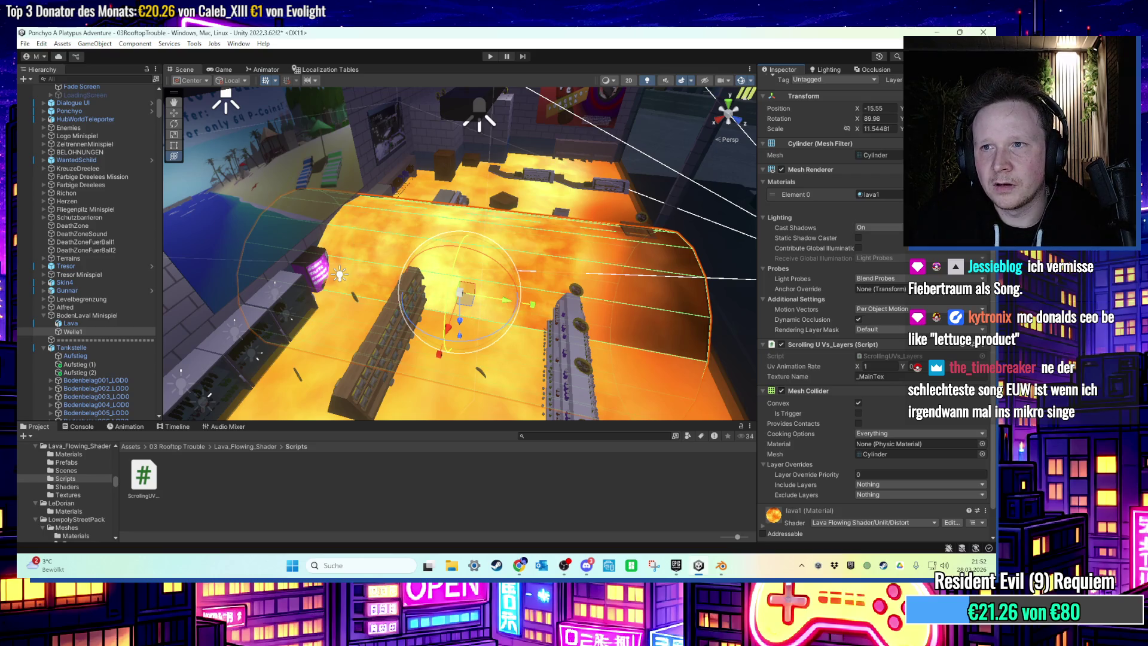
key(Return)
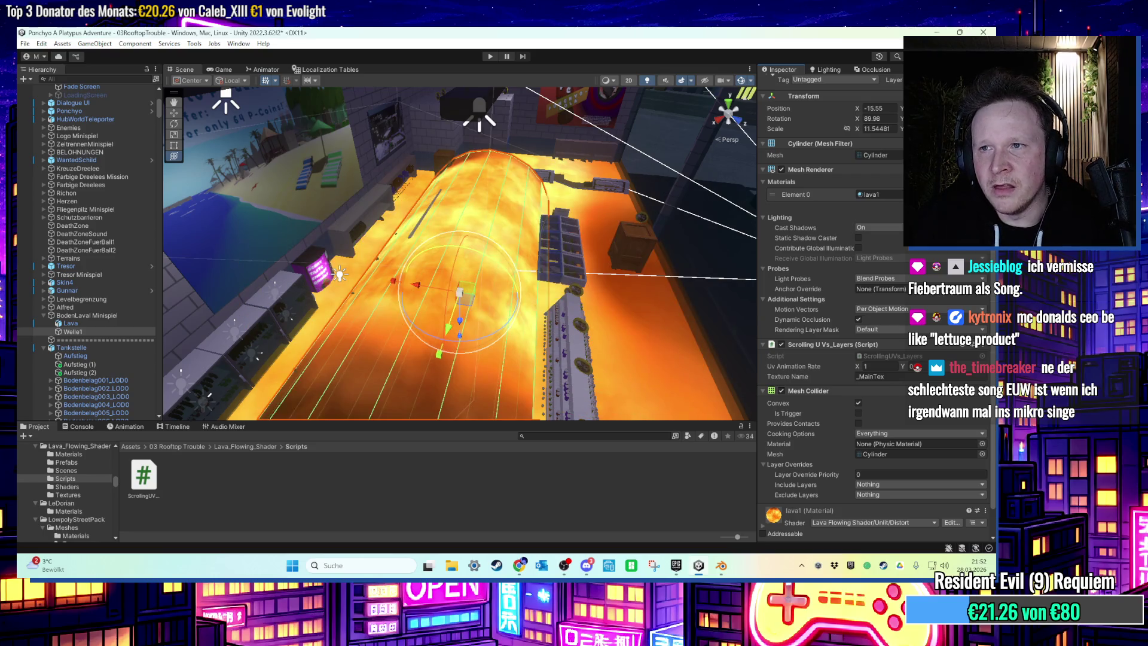
Revert Welle1 to its flat orientation, then play-test and jump the character over the lava.
key(Return)
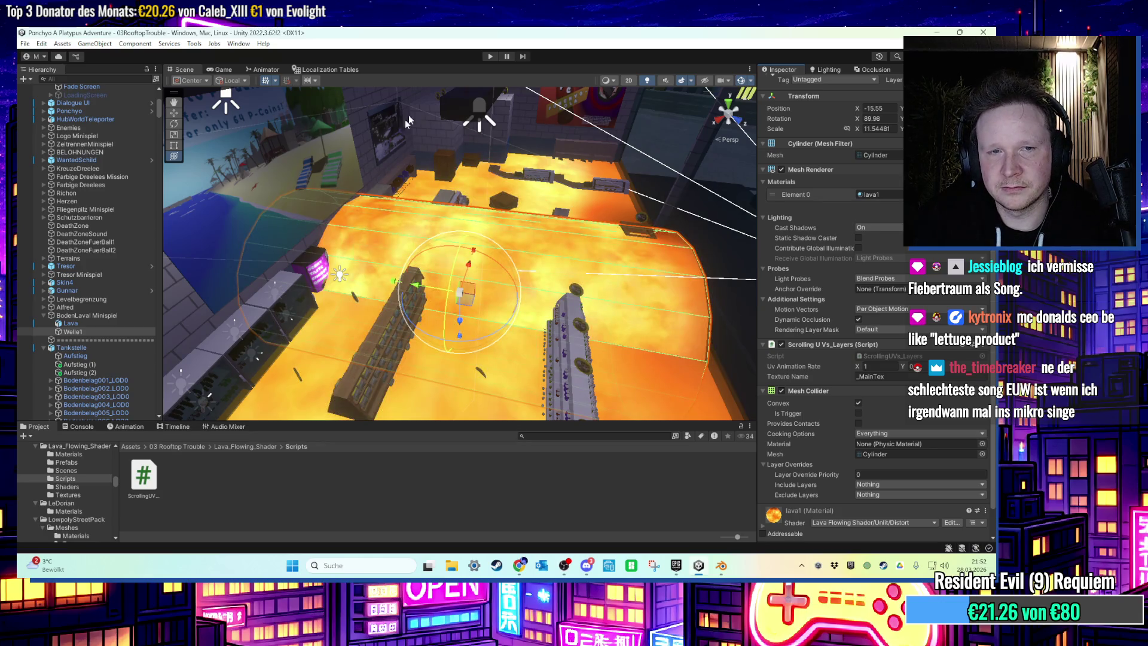
click(489, 57)
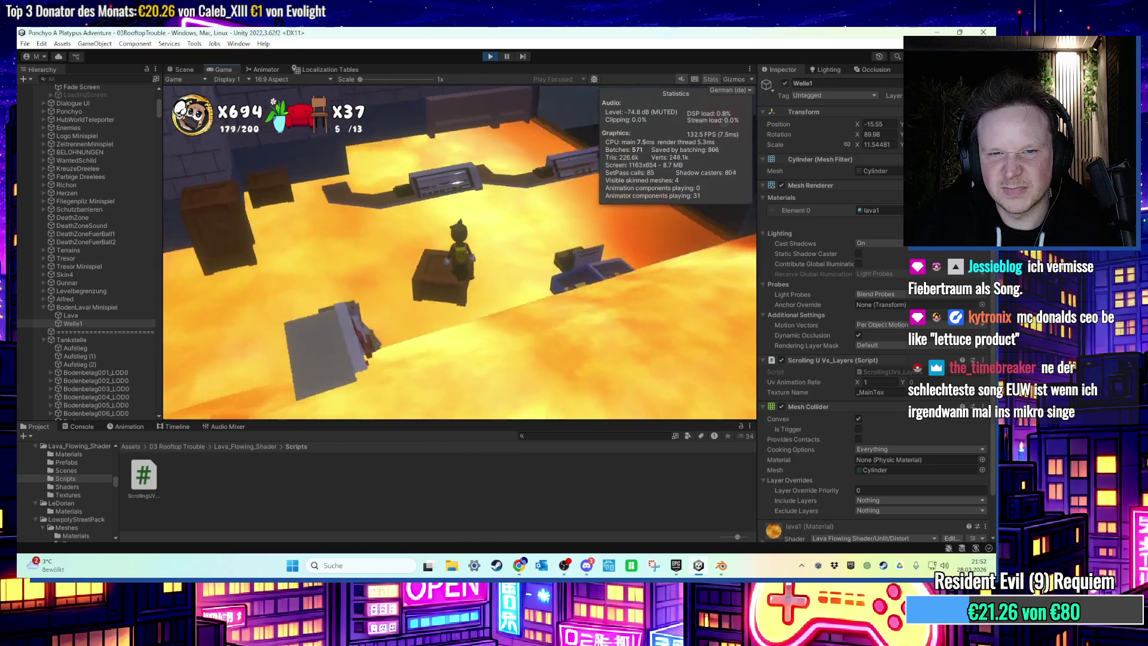
key(space)
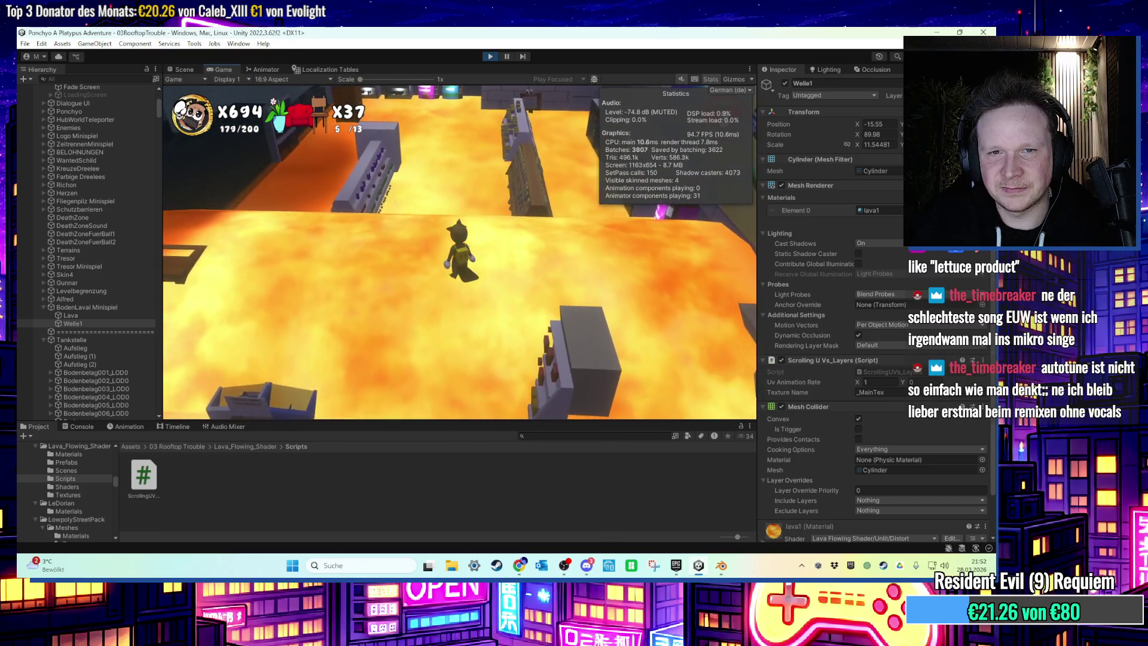
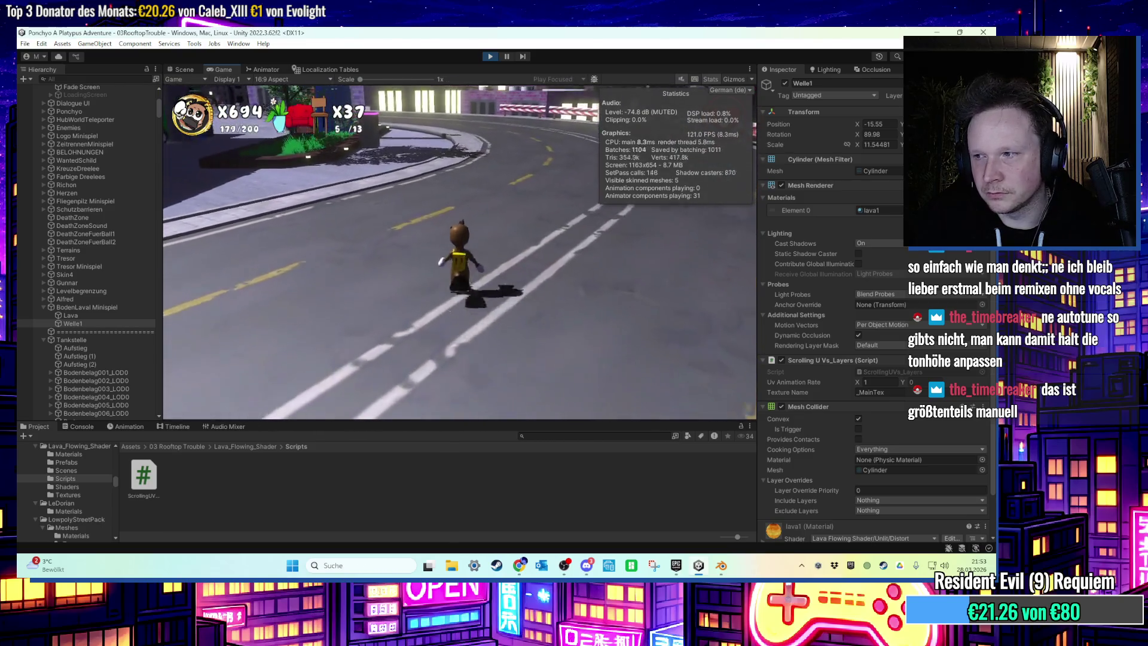
Playtest Rooftop Trouble, running the character up onto a rooftop while collecting coins.
key(super)
key(super)
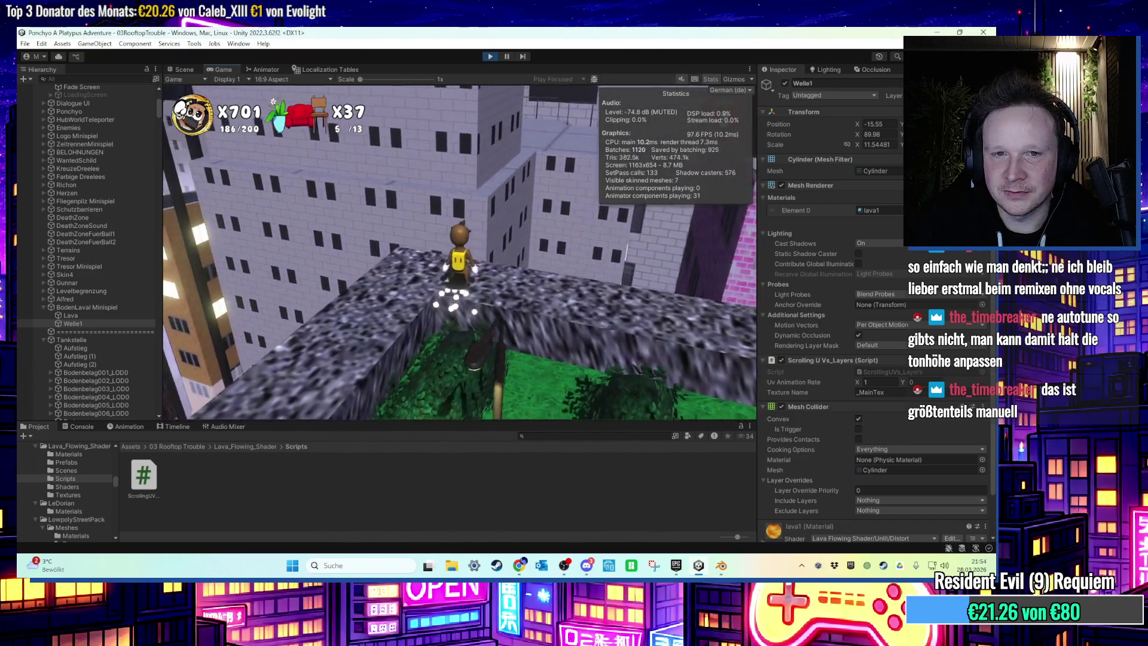
key(super)
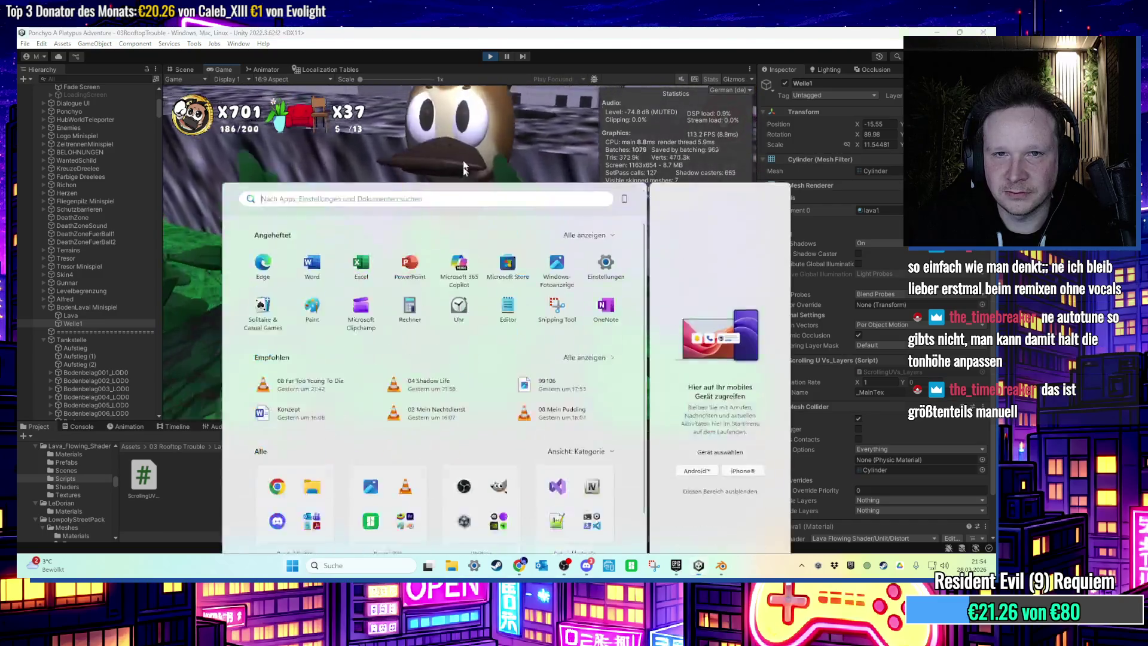
Exit Play mode and scroll the Hierarchy to the PCoin entries.
click(490, 56)
click(491, 56)
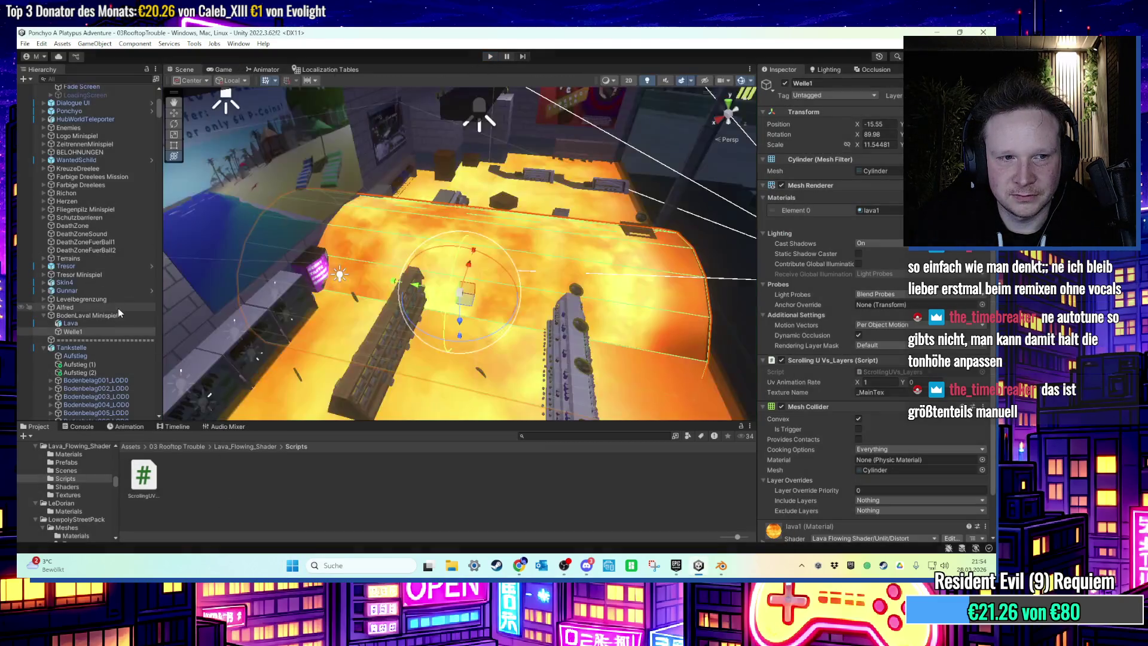
scroll(438, 273, down, 3)
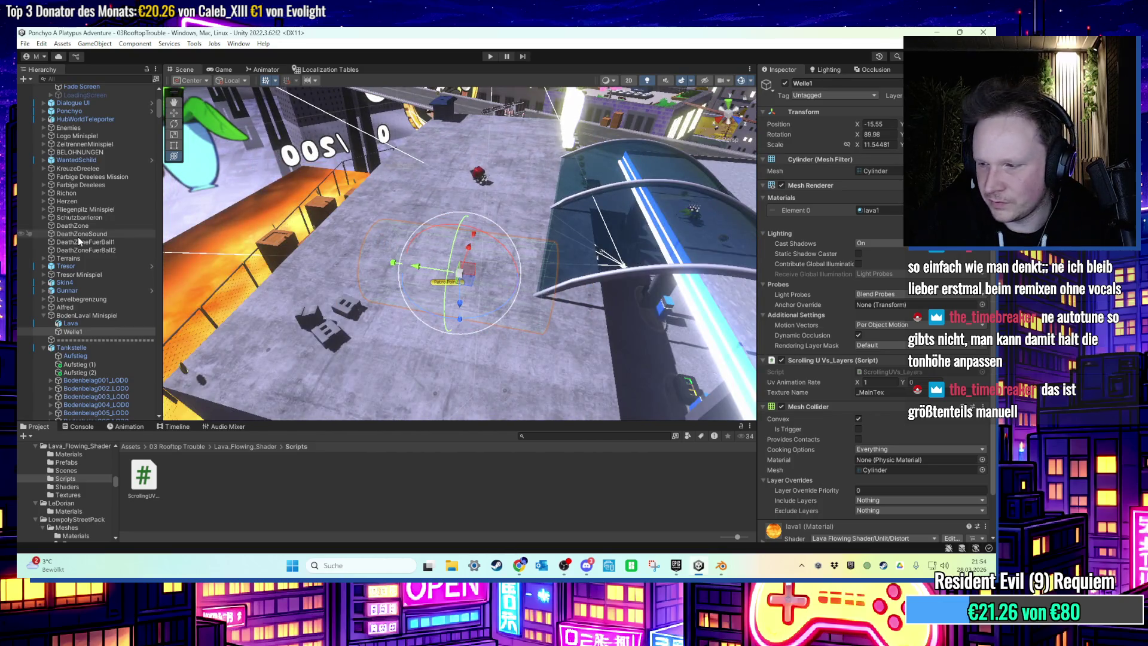
scroll(122, 275, up, 10)
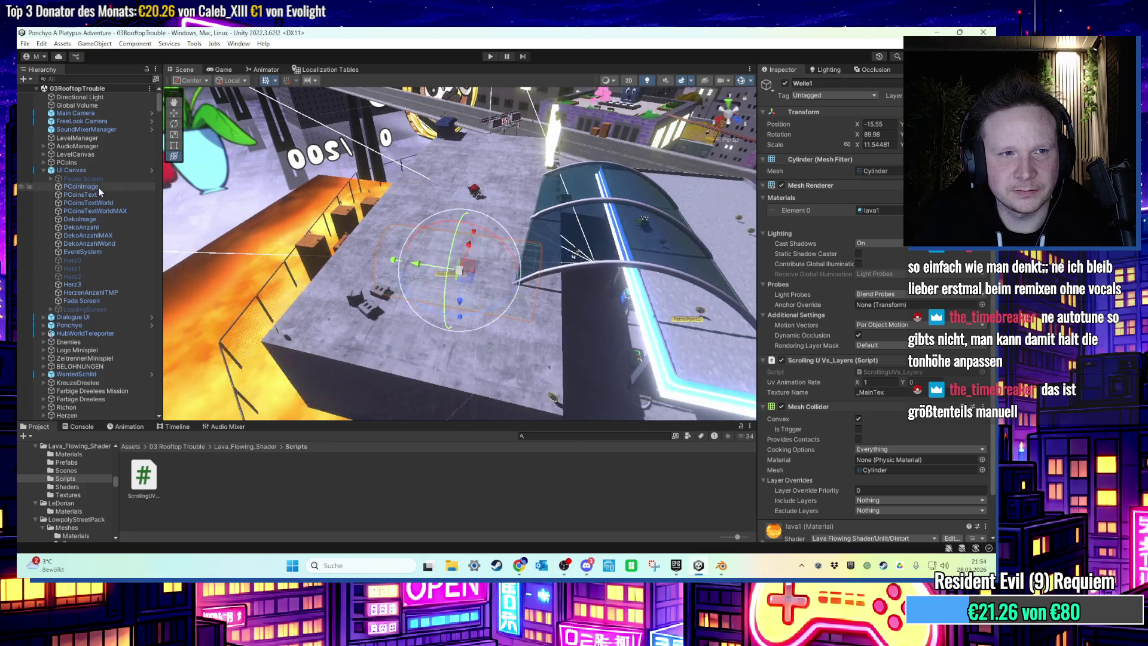
scroll(98, 299, down, 15)
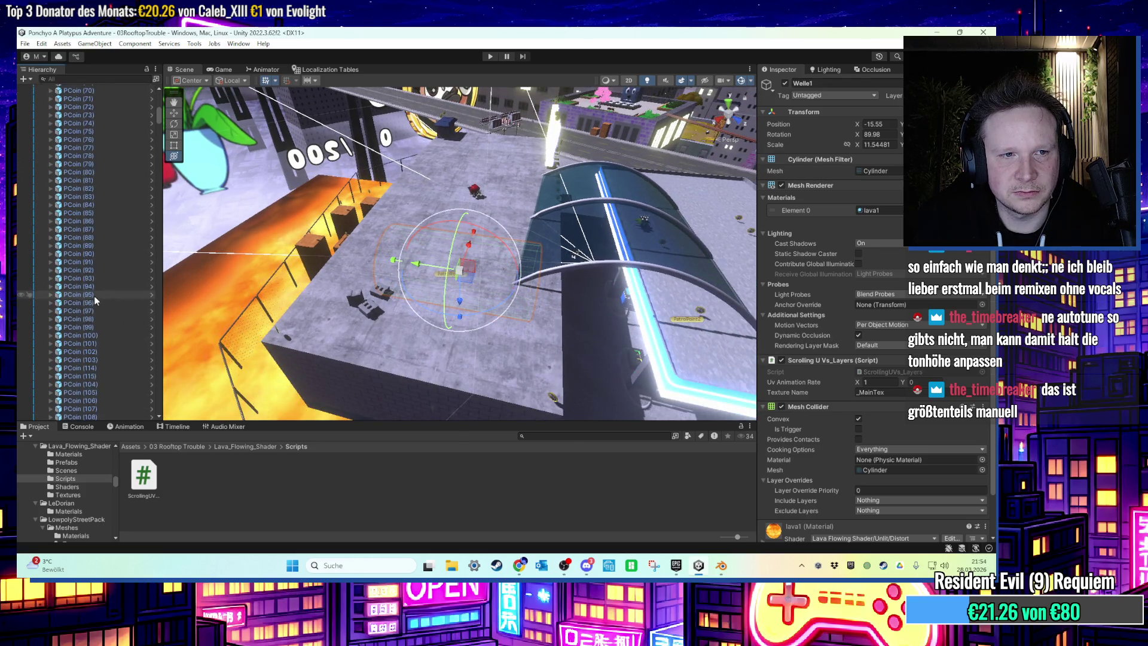
scroll(94, 267, down, 20)
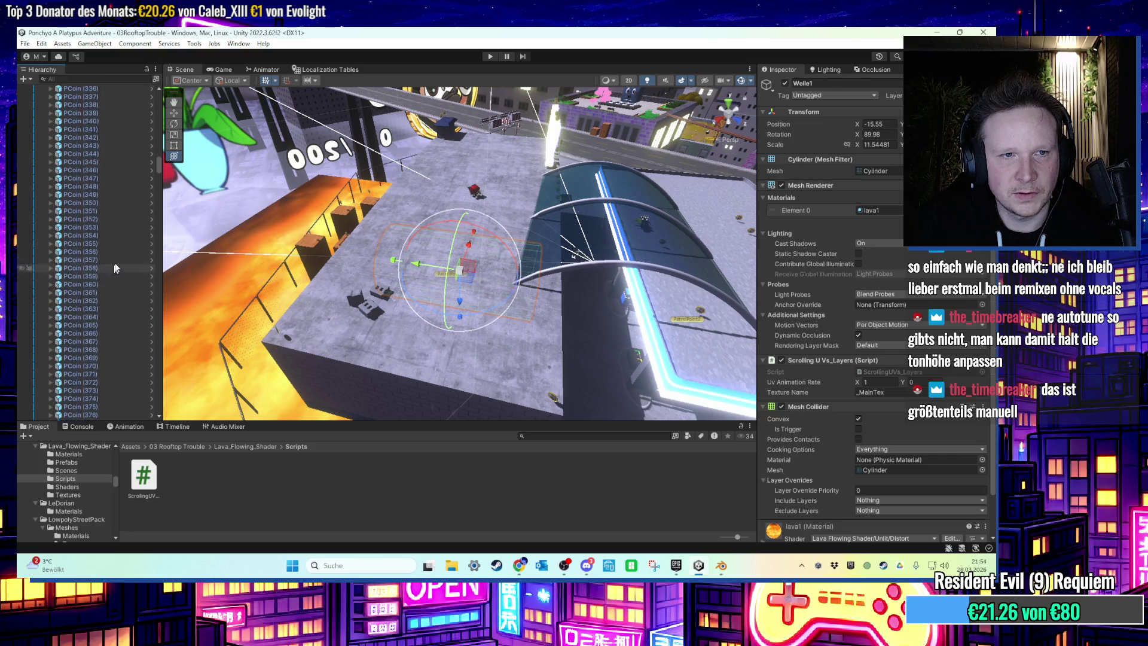
Select PCoin (389) through (391) and set their Sphere Collider radius to 2.8.
double_click(110, 106)
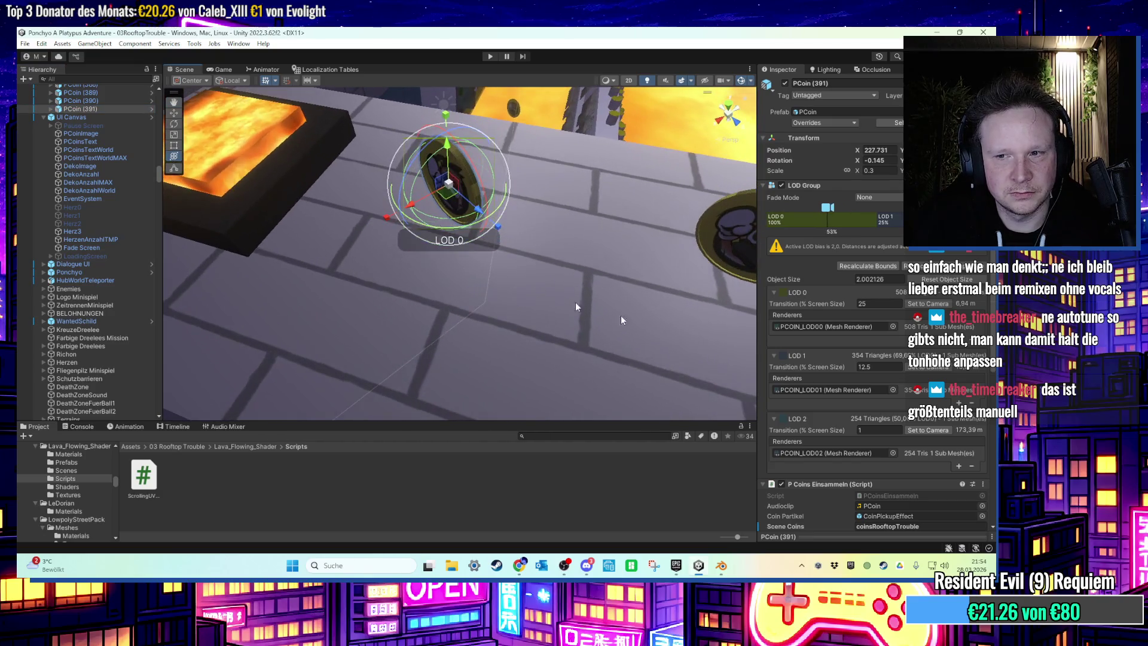
scroll(881, 387, down, 5)
scroll(881, 386, down, 1)
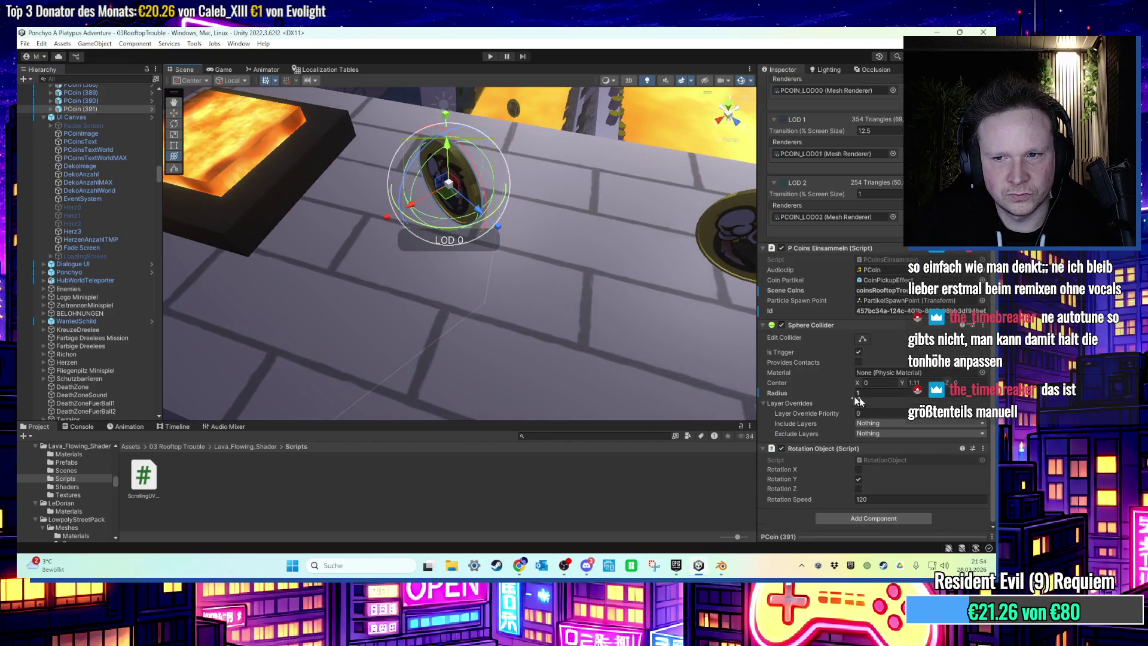
scroll(114, 184, up, 3)
shift+click(102, 156)
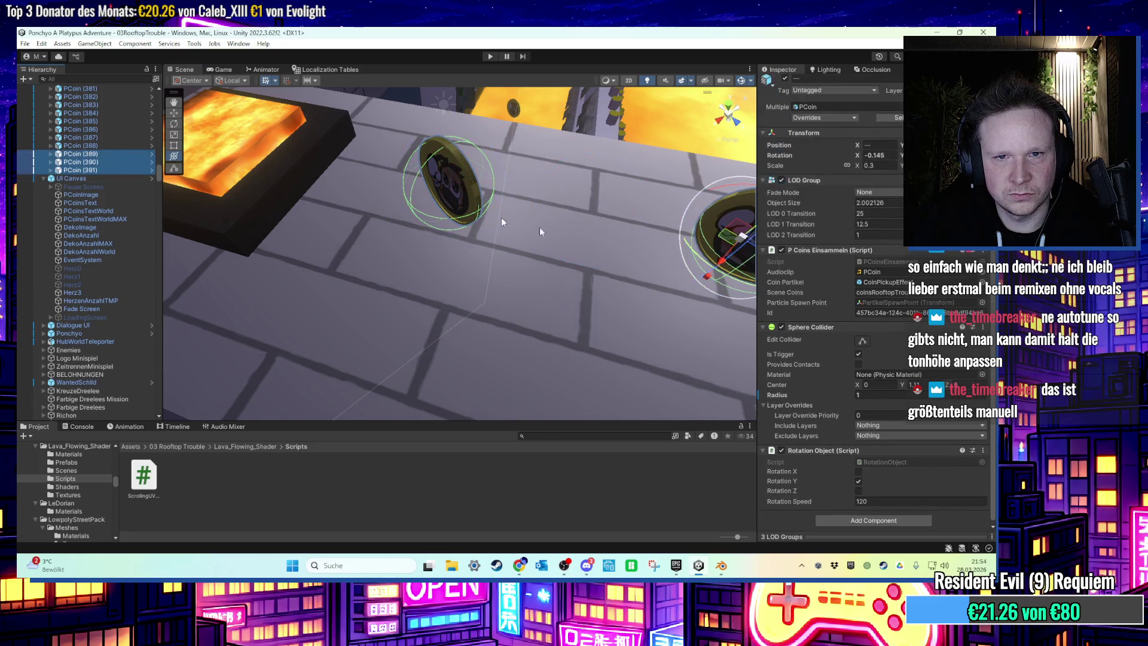
click(867, 394)
text(2.8)
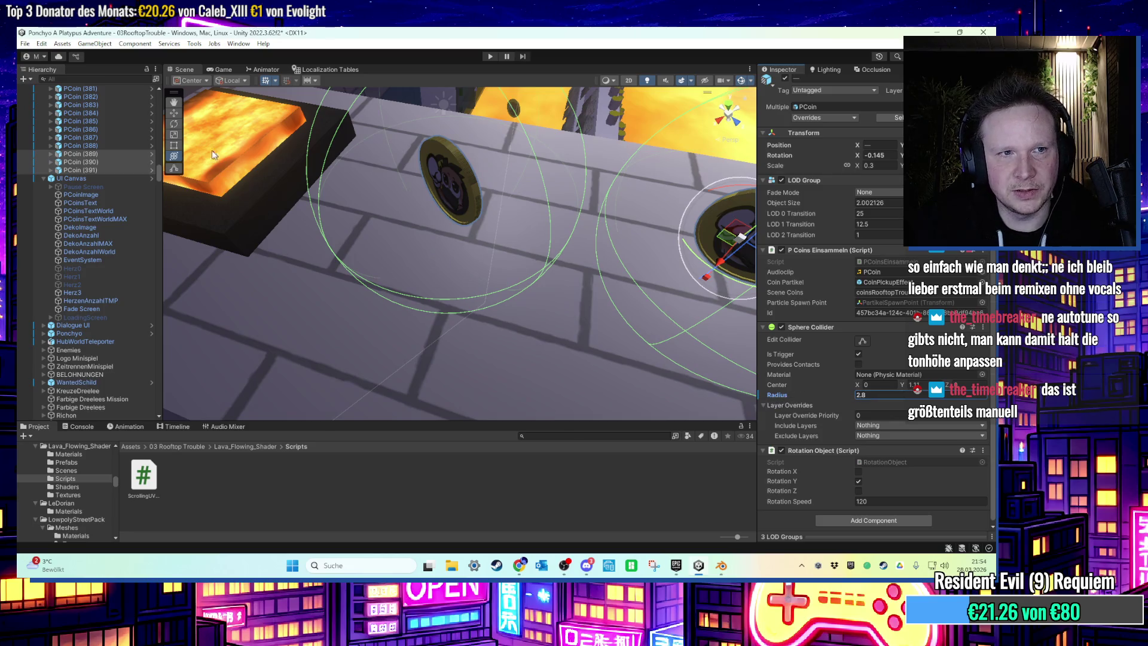
Select and frame PCoin (387) and (388), setting their collider radius to 2.8.
double_click(90, 145)
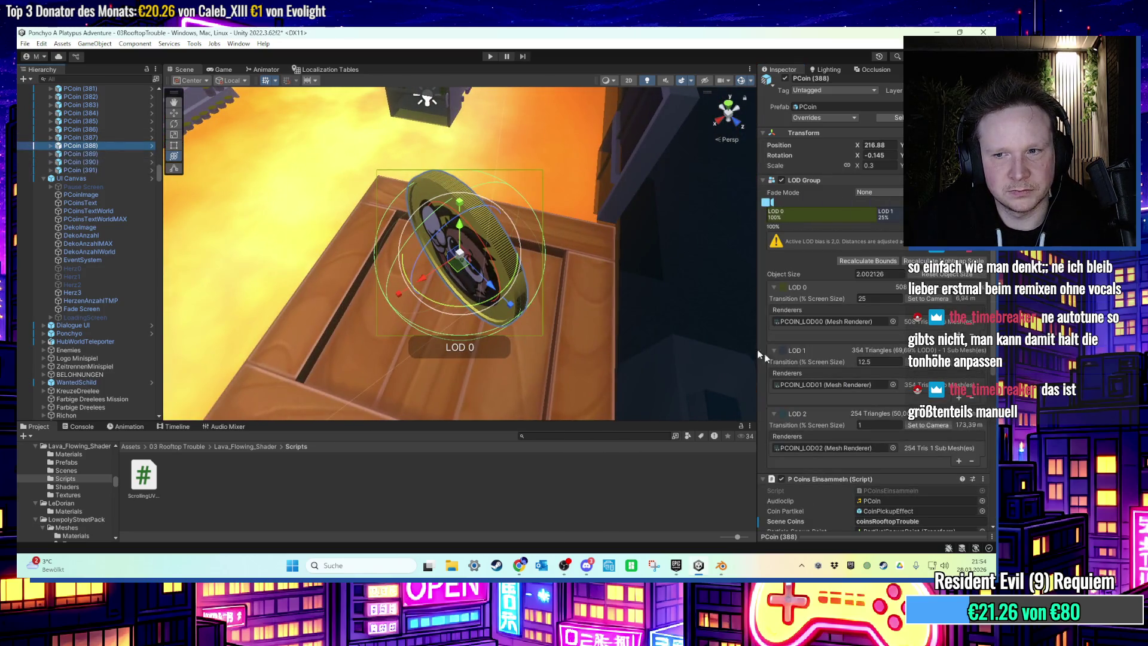
ctrl+click(90, 137)
key(f)
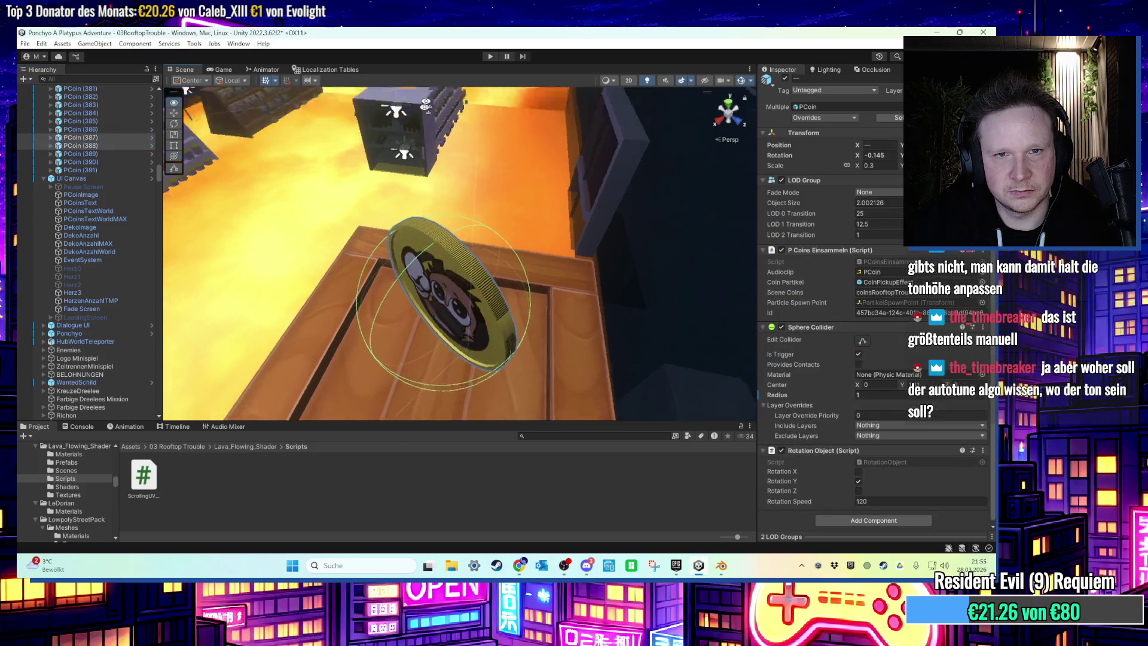
double_click(864, 394)
text(2.8)
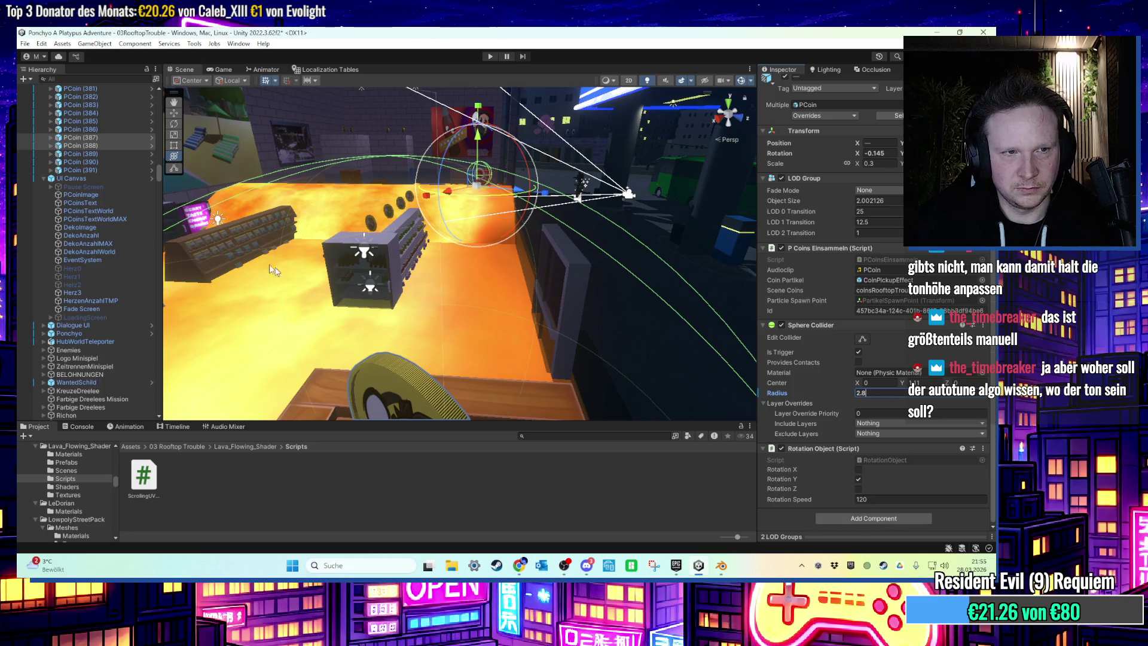
Check coins PCoin (386), (385) and (391), then pull back to an overhead rooftop view.
double_click(89, 130)
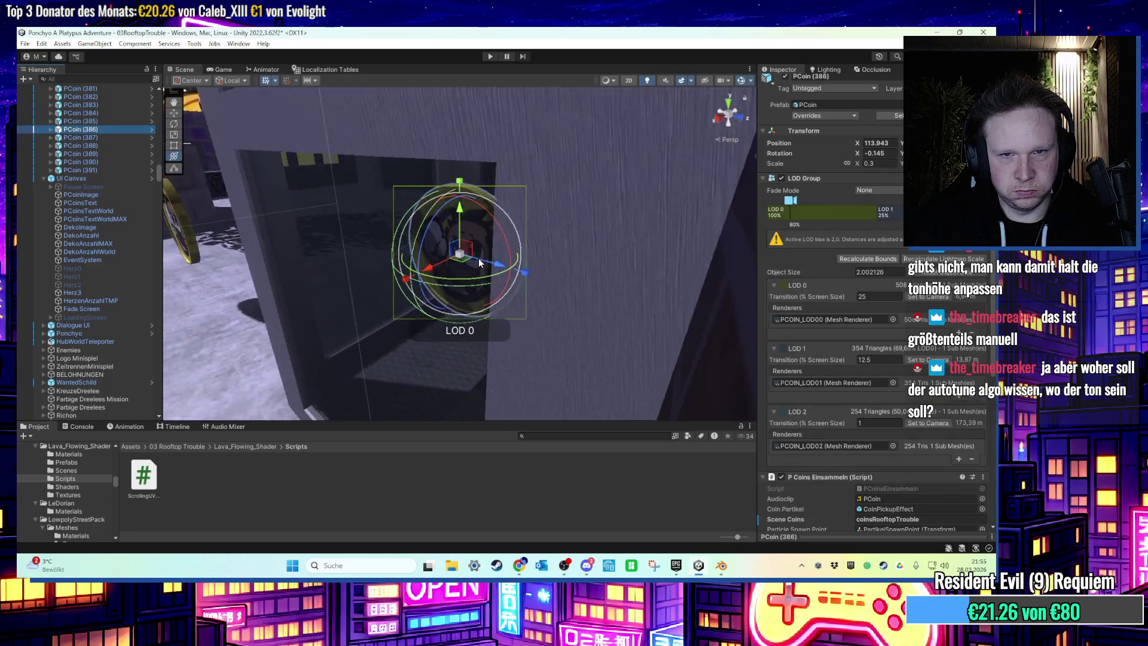
double_click(92, 120)
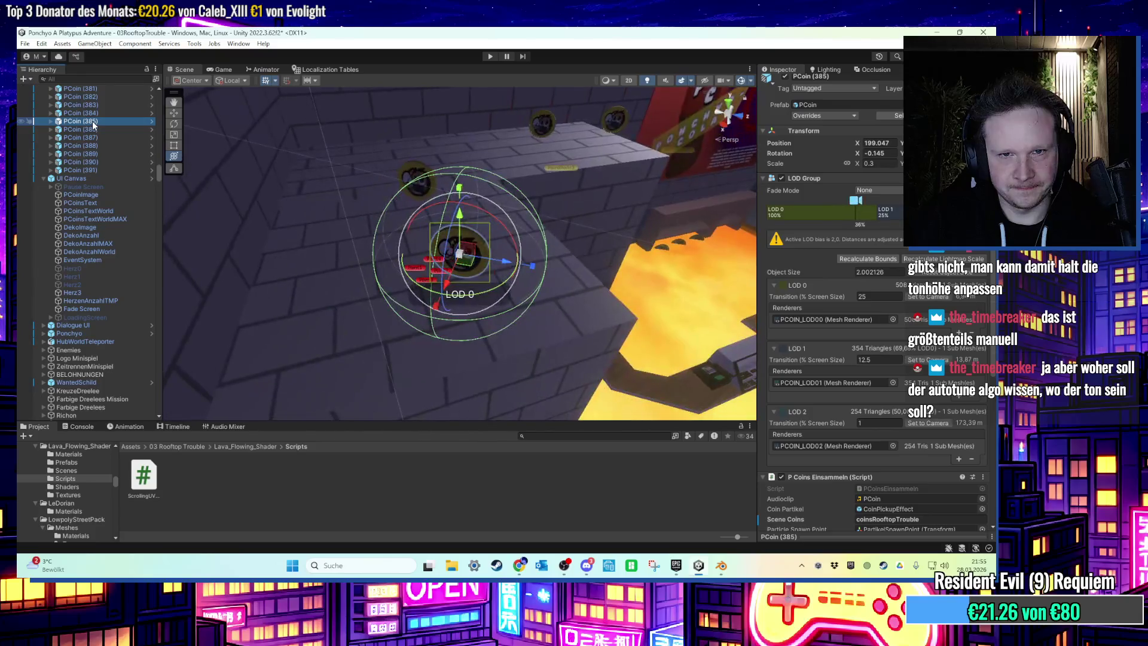
double_click(101, 169)
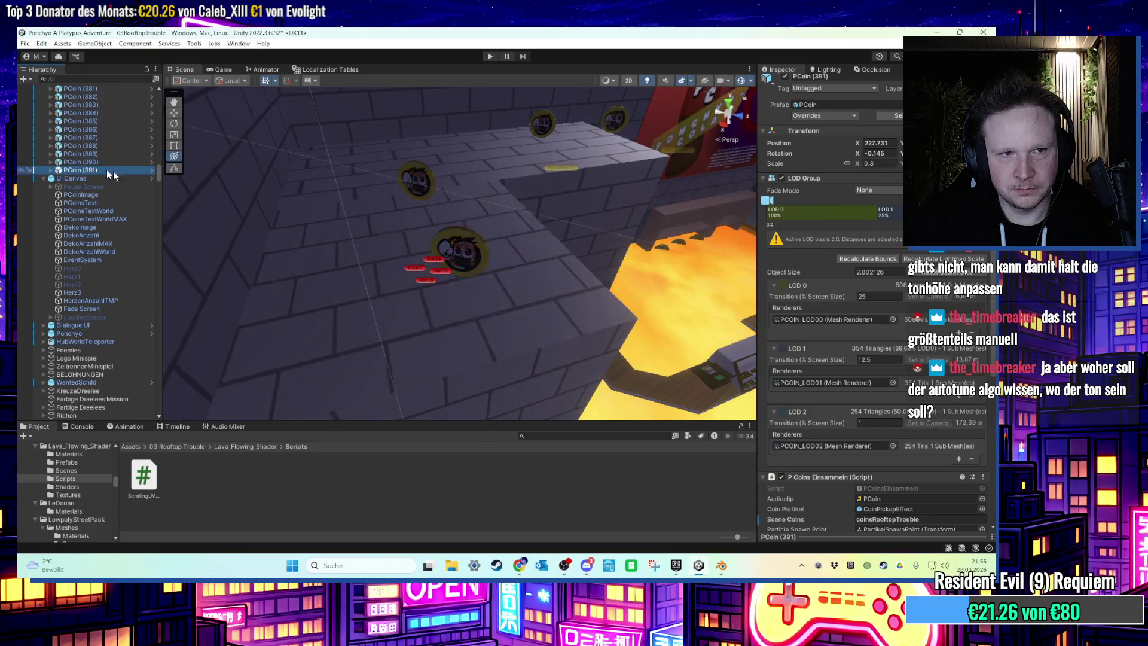
mouse_move(452, 373)
mouse_down()
mouse_move(493, 315)
mouse_move(443, 254)
mouse_move(482, 311)
mouse_move(455, 360)
mouse_up()
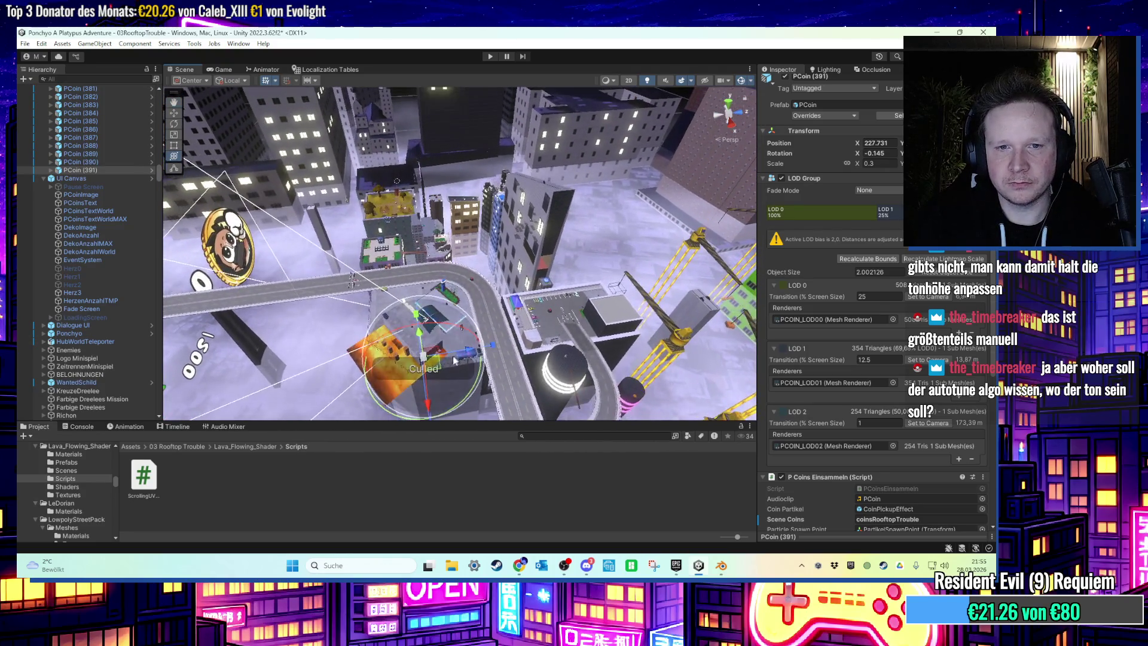
Move the new coin over to the rooftop planter box and view it from above.
key(f)
mouse_move(500, 249)
mouse_down()
mouse_move(598, 275)
mouse_move(701, 330)
mouse_move(567, 320)
mouse_up()
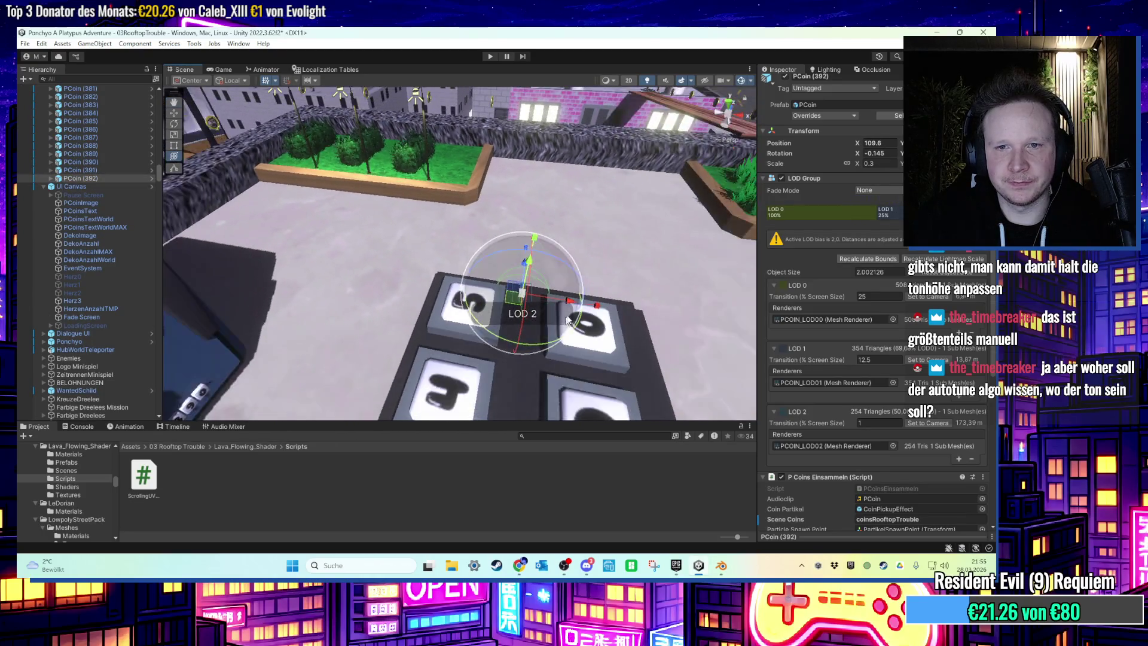
drag(377, 192, 455, 282)
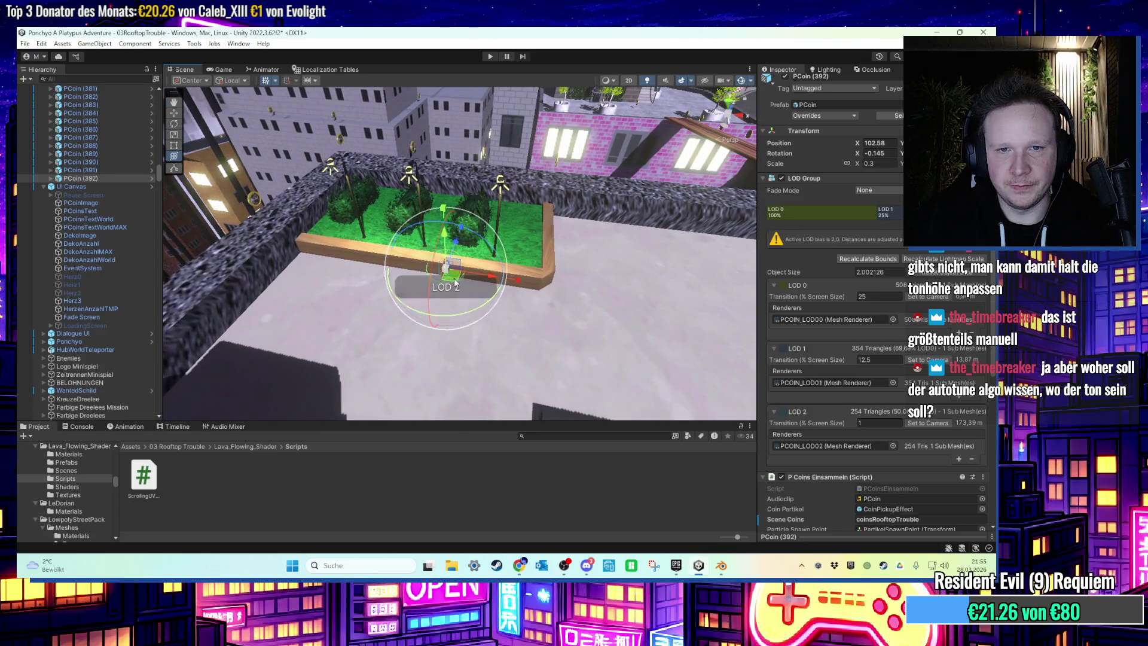
key(f)
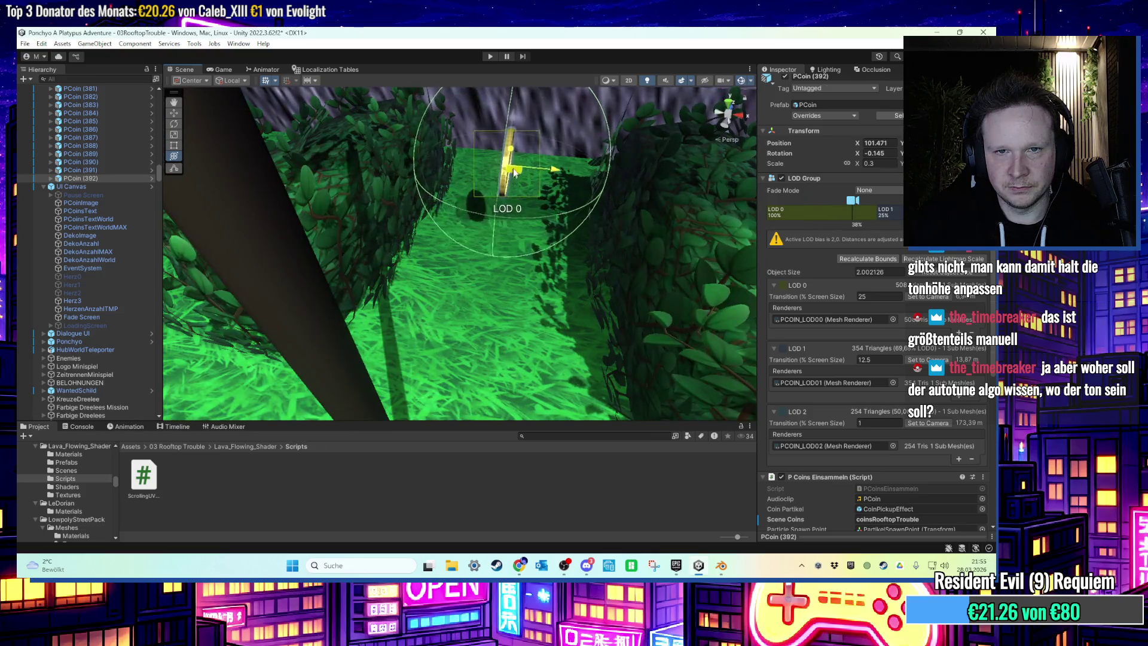
mouse_move(514, 170)
mouse_down()
mouse_move(459, 292)
mouse_move(575, 238)
mouse_move(589, 288)
mouse_move(499, 227)
mouse_move(455, 162)
mouse_move(477, 242)
mouse_move(402, 273)
mouse_move(494, 307)
mouse_up()
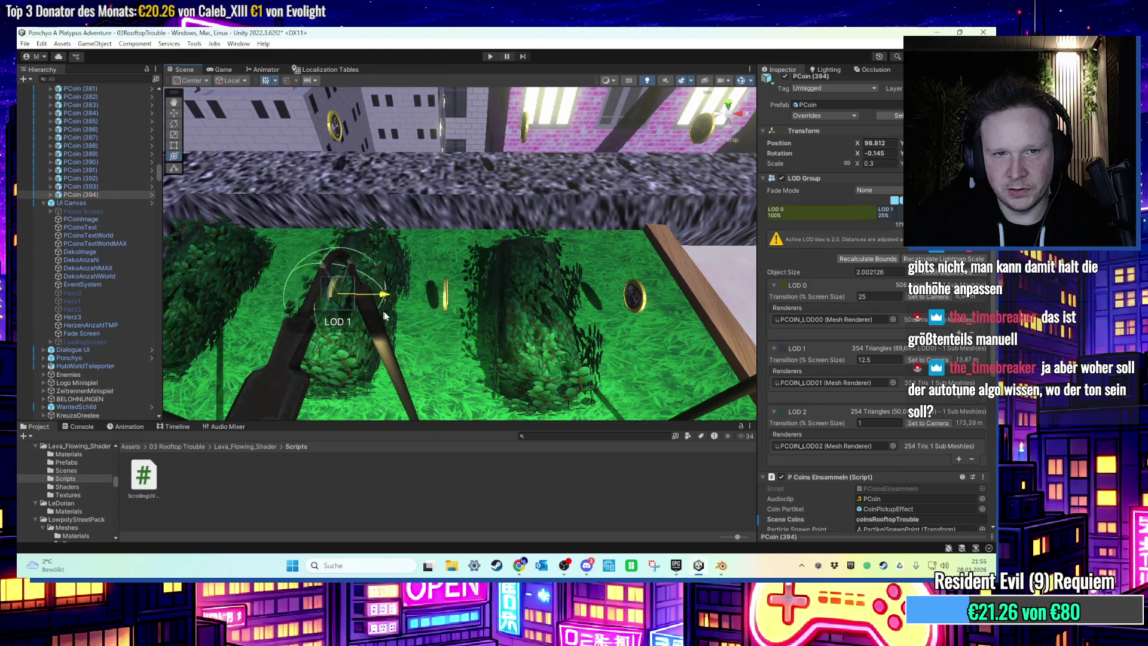
mouse_move(314, 310)
mouse_down()
mouse_move(509, 288)
mouse_move(539, 325)
mouse_move(480, 256)
mouse_move(478, 277)
mouse_up()
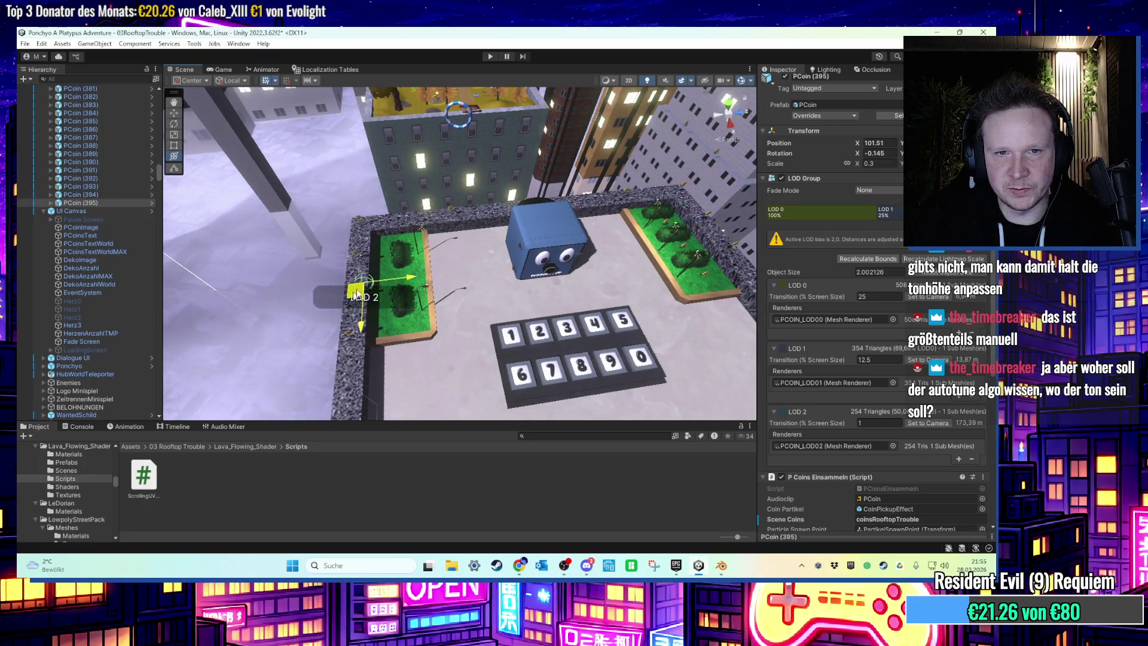
Nudge the coin sideways among the planter's hedges and review the building from overhead.
key(f)
mouse_move(461, 256)
mouse_down()
mouse_move(426, 287)
mouse_move(649, 361)
mouse_move(470, 323)
mouse_up()
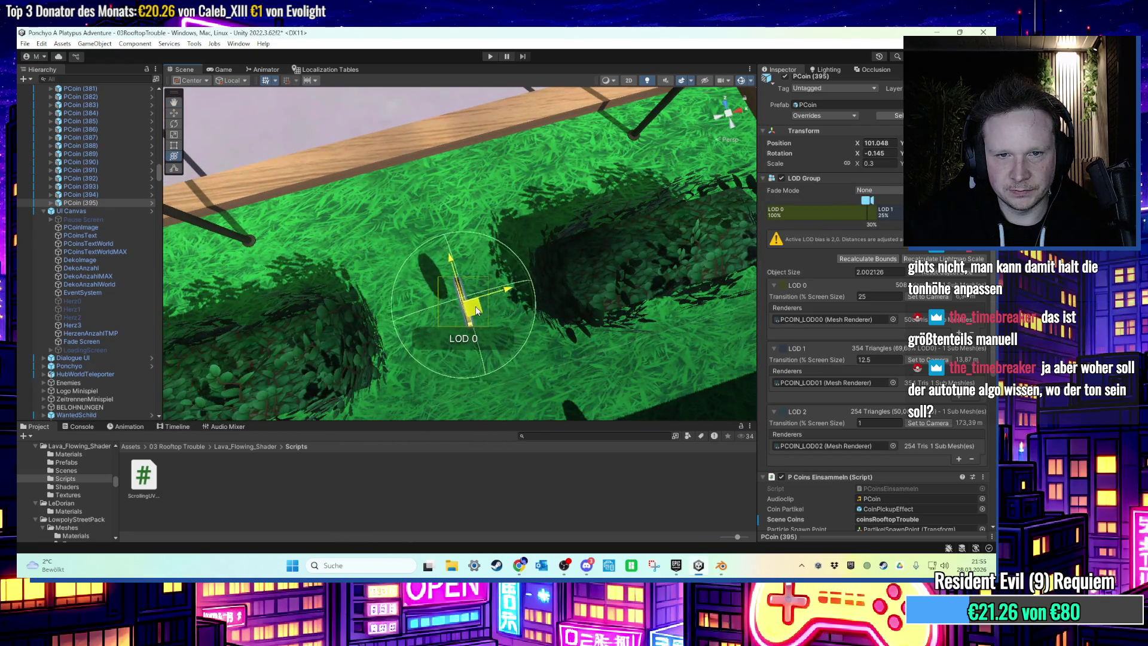
scroll(476, 310, down, 10)
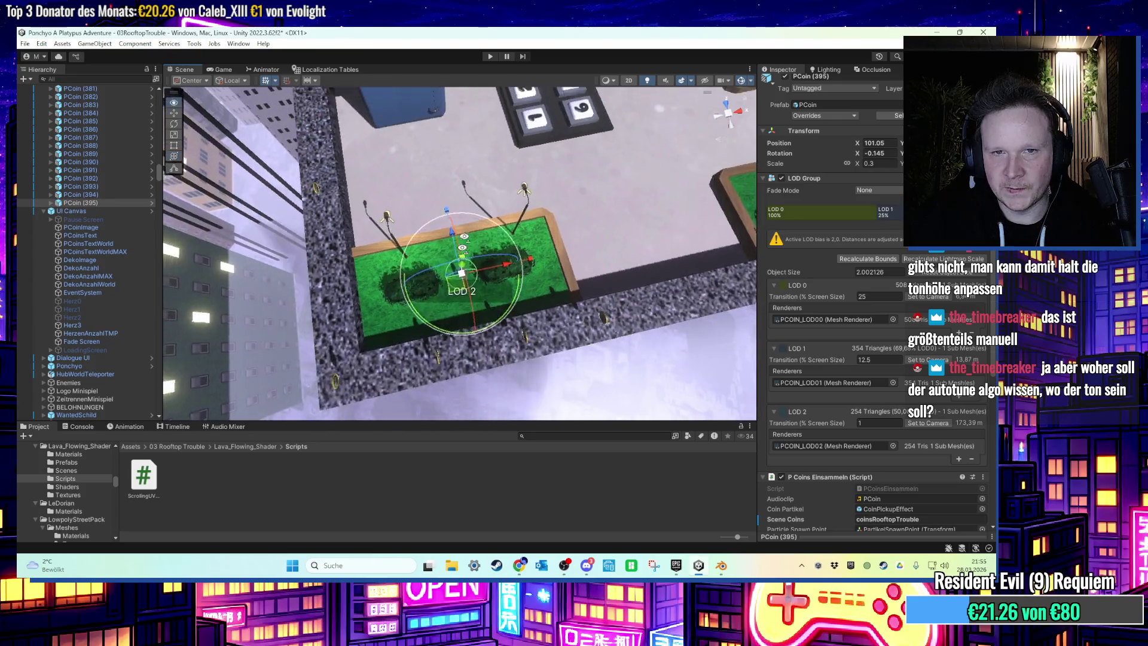
scroll(466, 239, down, 6)
scroll(464, 255, up, 3)
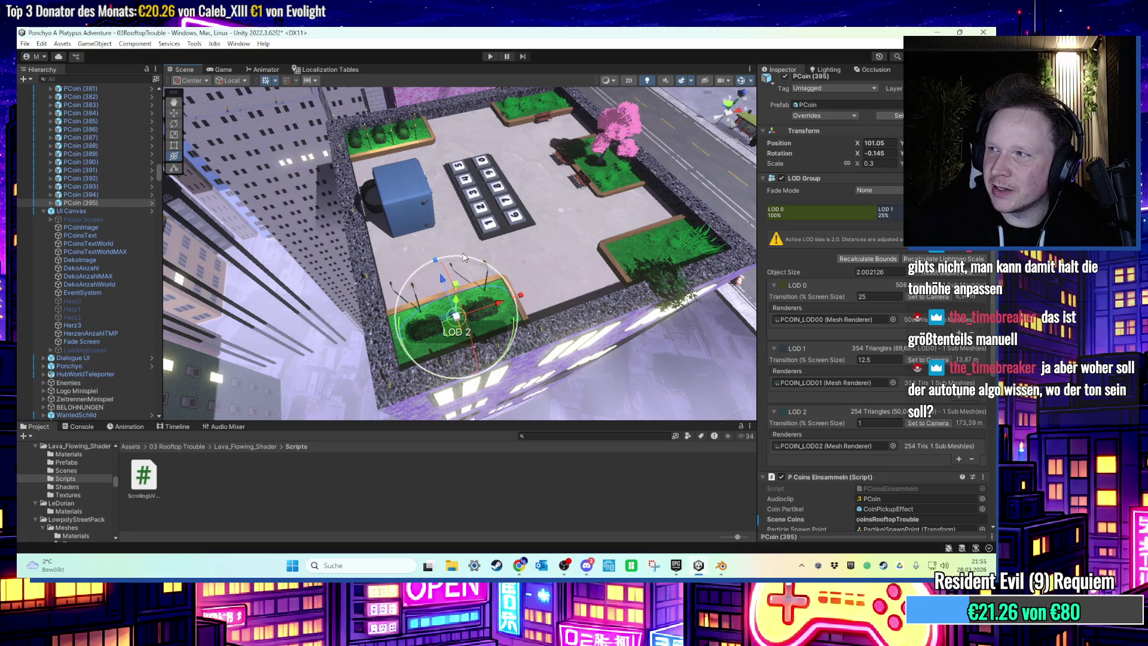
scroll(455, 240, up, 2)
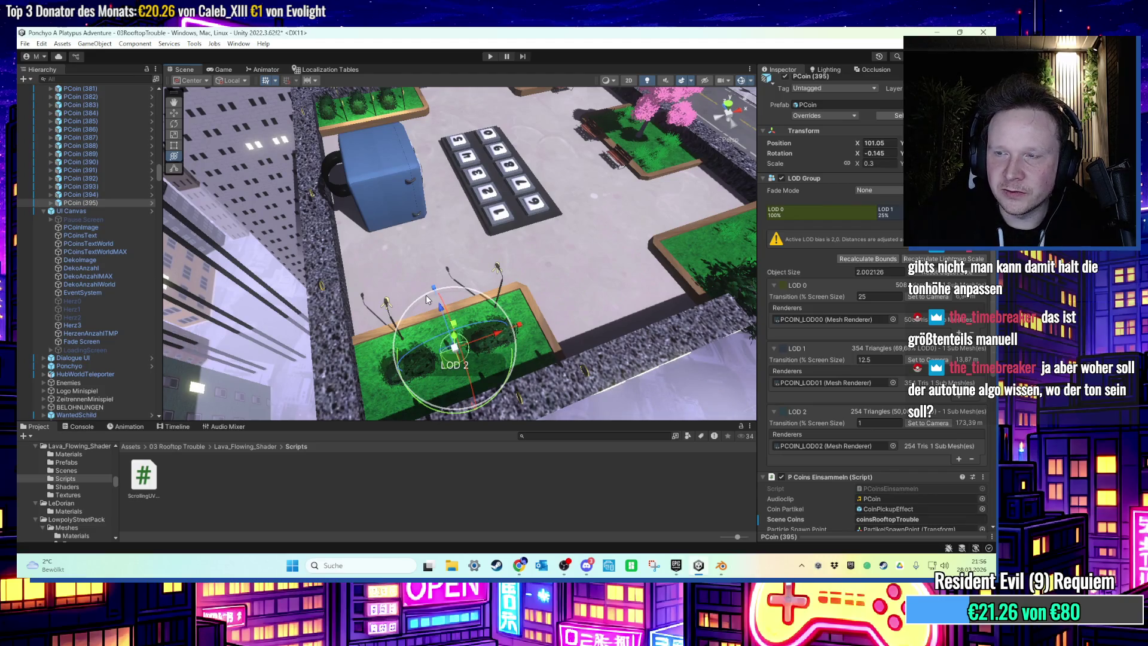
mouse_move(426, 299)
mouse_down()
mouse_move(442, 285)
mouse_move(411, 159)
mouse_move(430, 295)
mouse_up()
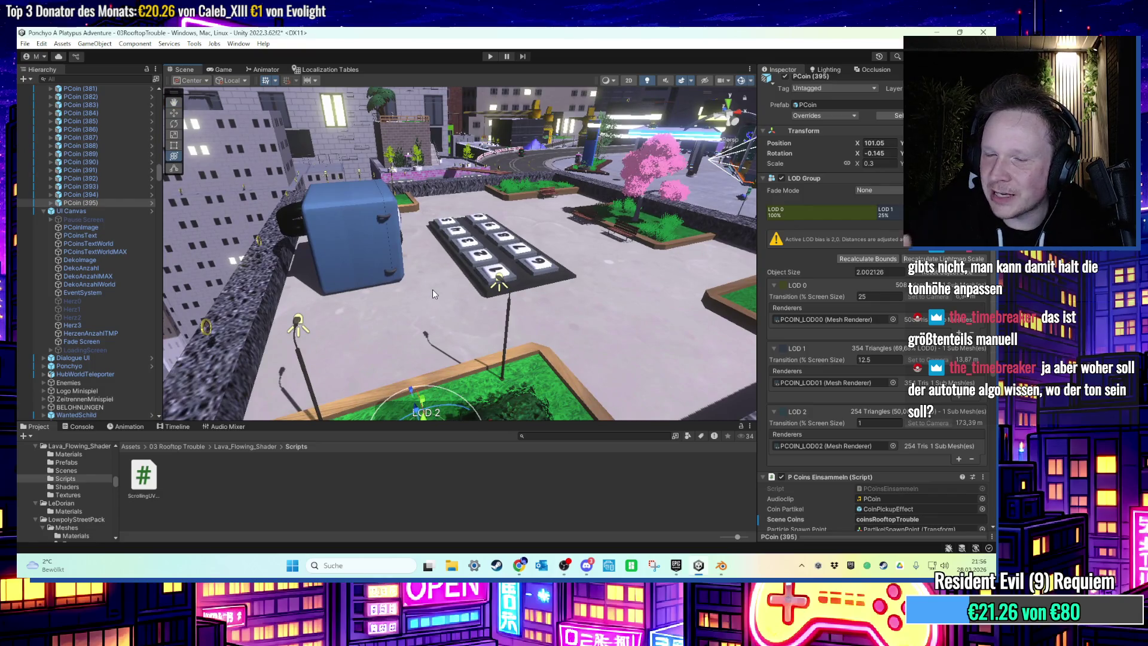
mouse_move(432, 293)
mouse_down()
mouse_move(416, 286)
mouse_move(526, 328)
mouse_move(366, 282)
mouse_move(458, 297)
mouse_move(398, 300)
mouse_move(447, 282)
mouse_move(418, 293)
mouse_move(446, 238)
mouse_move(420, 277)
mouse_move(474, 296)
mouse_move(412, 254)
mouse_move(441, 267)
mouse_move(443, 296)
mouse_move(437, 239)
mouse_move(368, 263)
mouse_move(396, 266)
mouse_move(455, 234)
mouse_move(523, 221)
mouse_move(404, 229)
mouse_move(462, 225)
mouse_move(436, 262)
mouse_move(383, 240)
mouse_move(420, 249)
mouse_move(342, 291)
mouse_move(404, 295)
mouse_move(403, 242)
mouse_up()
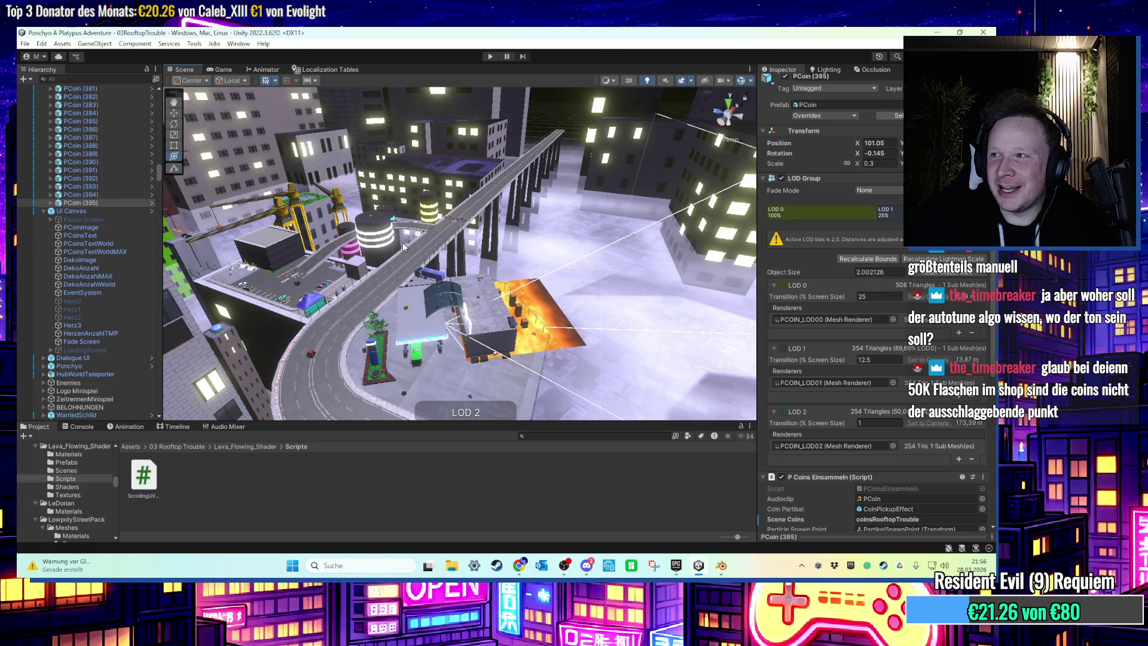
mouse_move(403, 242)
mouse_down()
mouse_move(482, 241)
mouse_move(498, 295)
mouse_move(553, 290)
mouse_move(526, 336)
mouse_move(484, 328)
mouse_move(484, 256)
mouse_move(671, 261)
mouse_move(549, 316)
mouse_up()
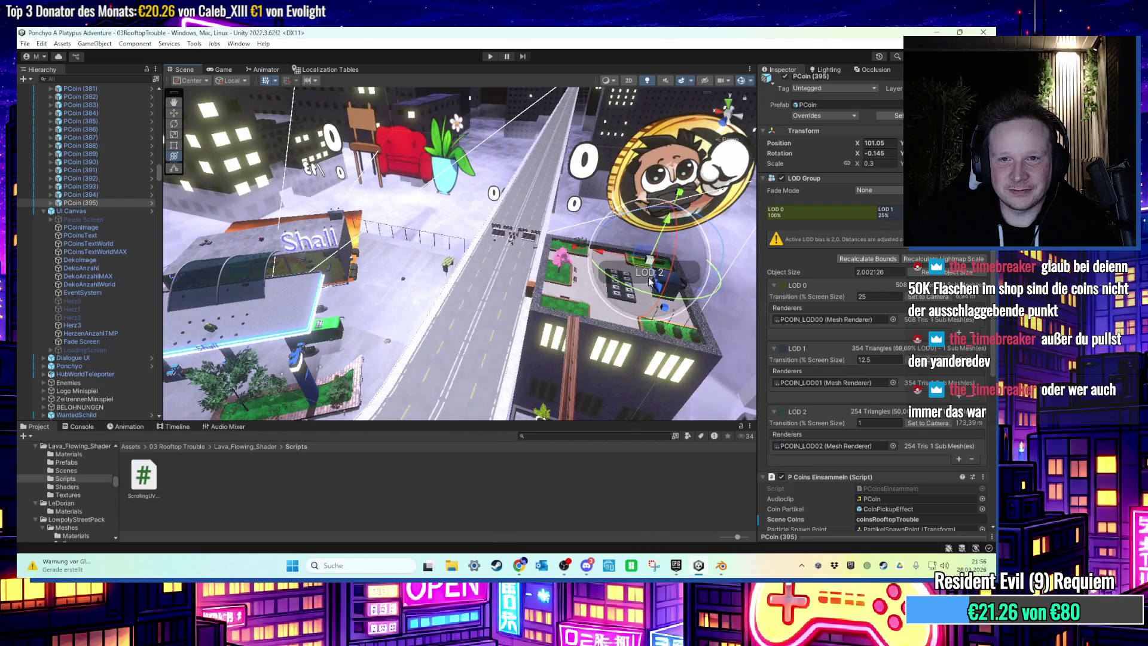
drag(645, 272, 565, 365)
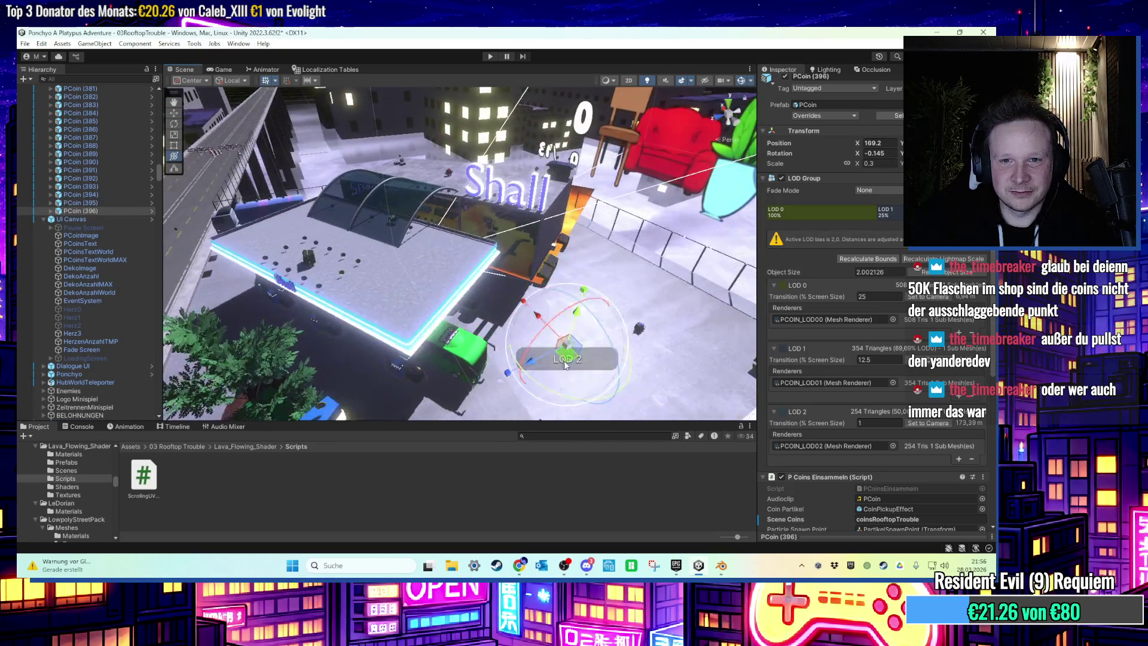
Position the duplicated coin near the street kiosks, adjusting it from a close overhead view.
mouse_move(485, 262)
mouse_down()
mouse_move(471, 225)
mouse_move(568, 280)
mouse_up()
mouse_move(355, 353)
mouse_down()
mouse_move(435, 251)
mouse_move(507, 210)
mouse_up()
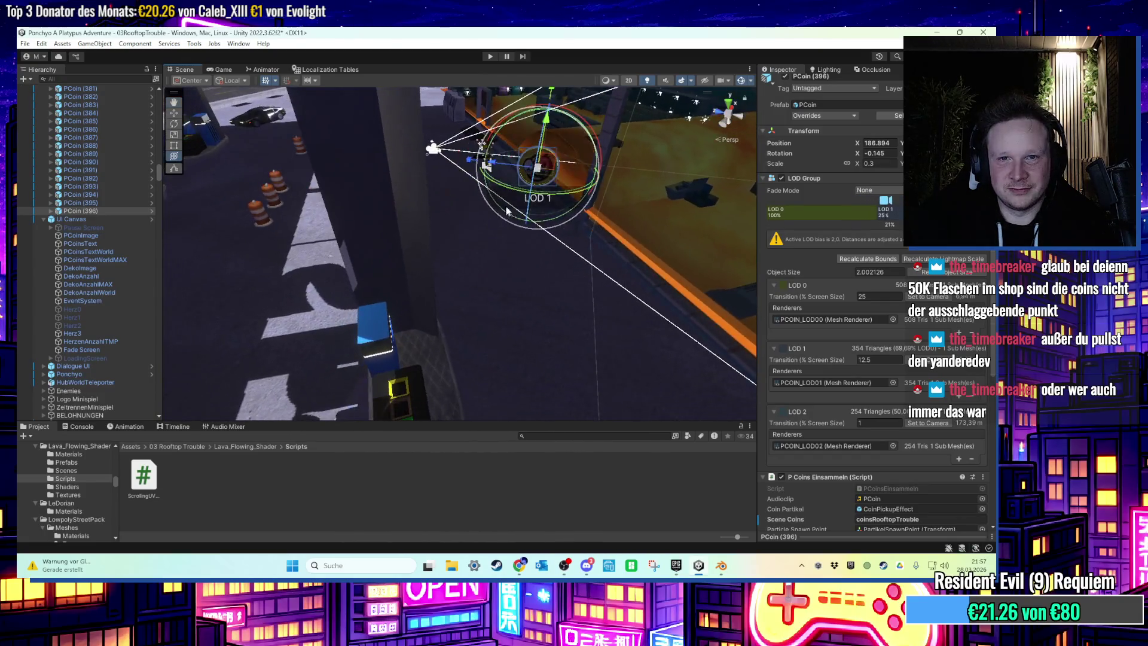
mouse_move(351, 242)
mouse_down()
mouse_move(589, 197)
mouse_move(529, 240)
mouse_up()
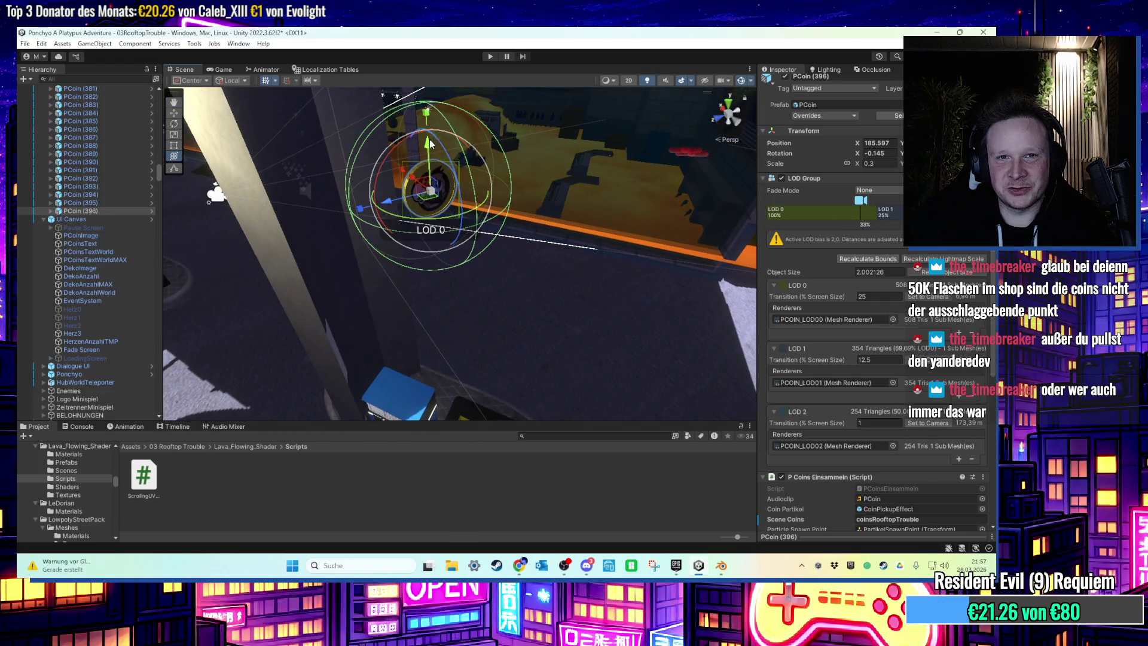
mouse_move(439, 383)
mouse_down()
mouse_move(355, 414)
mouse_move(414, 326)
mouse_up()
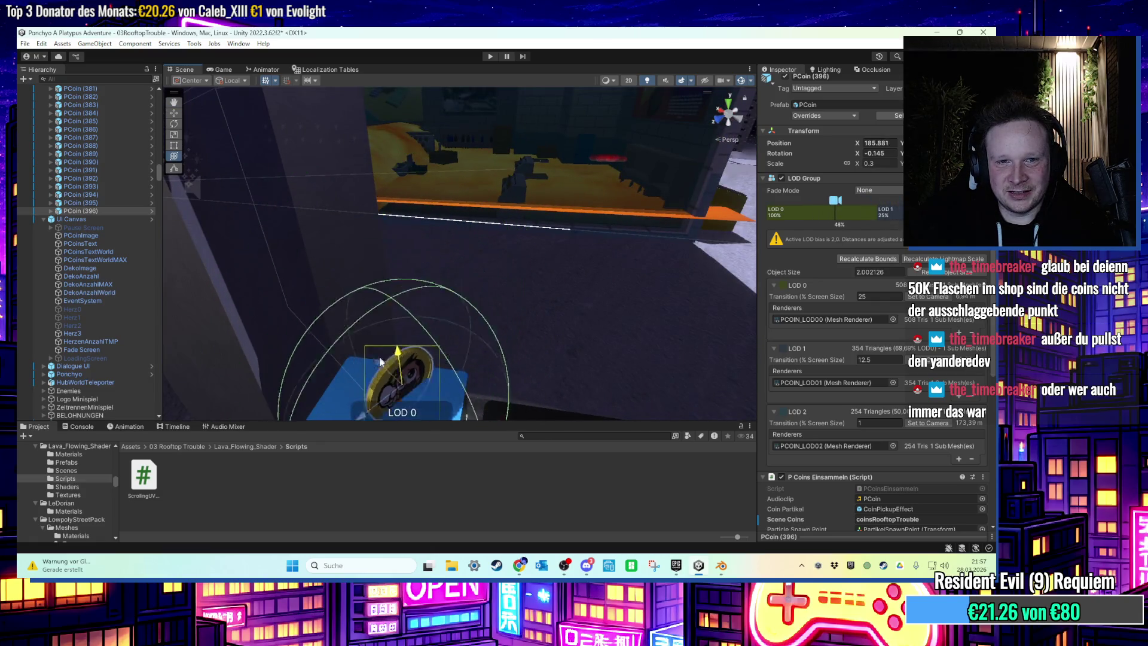
mouse_move(387, 319)
mouse_down()
mouse_move(408, 426)
mouse_move(459, 274)
mouse_move(451, 358)
mouse_up()
mouse_move(453, 291)
mouse_down()
mouse_move(450, 268)
mouse_move(525, 245)
mouse_move(537, 253)
mouse_move(596, 173)
mouse_move(649, 261)
mouse_up()
Place further coin copies along the street, ending with PCoin (399) at X 199.474 atop the blue bins.
mouse_move(562, 250)
mouse_down()
mouse_move(544, 281)
mouse_move(561, 306)
mouse_up()
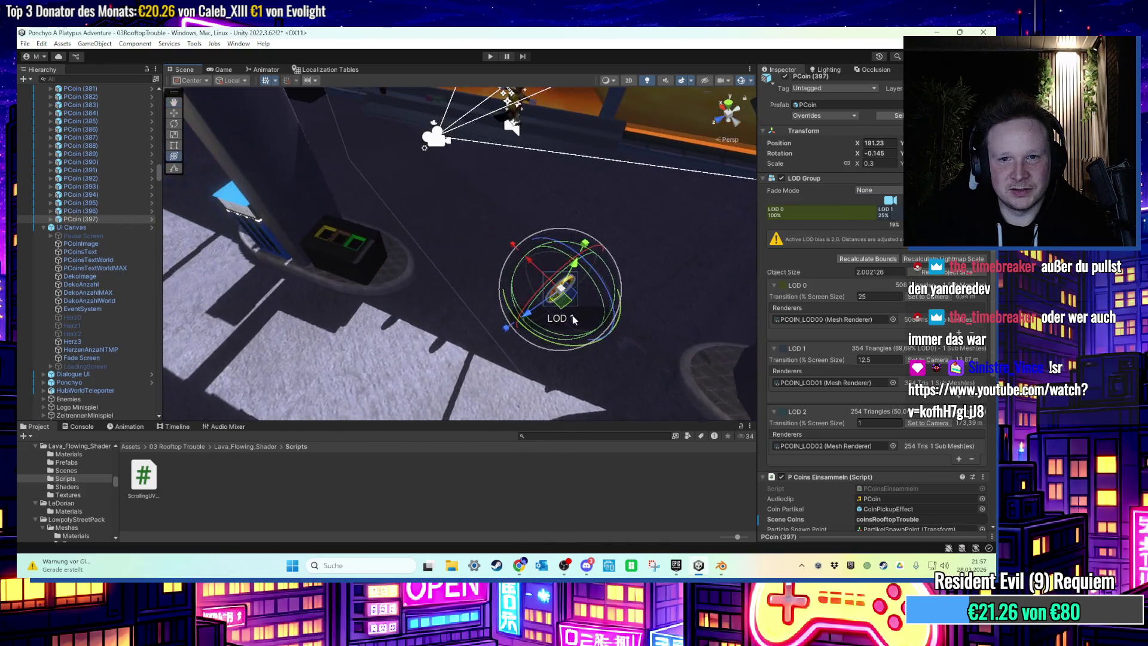
mouse_move(214, 190)
mouse_down()
mouse_move(250, 189)
mouse_move(392, 240)
mouse_move(411, 268)
mouse_move(519, 290)
mouse_move(484, 293)
mouse_move(305, 281)
mouse_move(359, 169)
mouse_move(380, 186)
mouse_move(584, 208)
mouse_up()
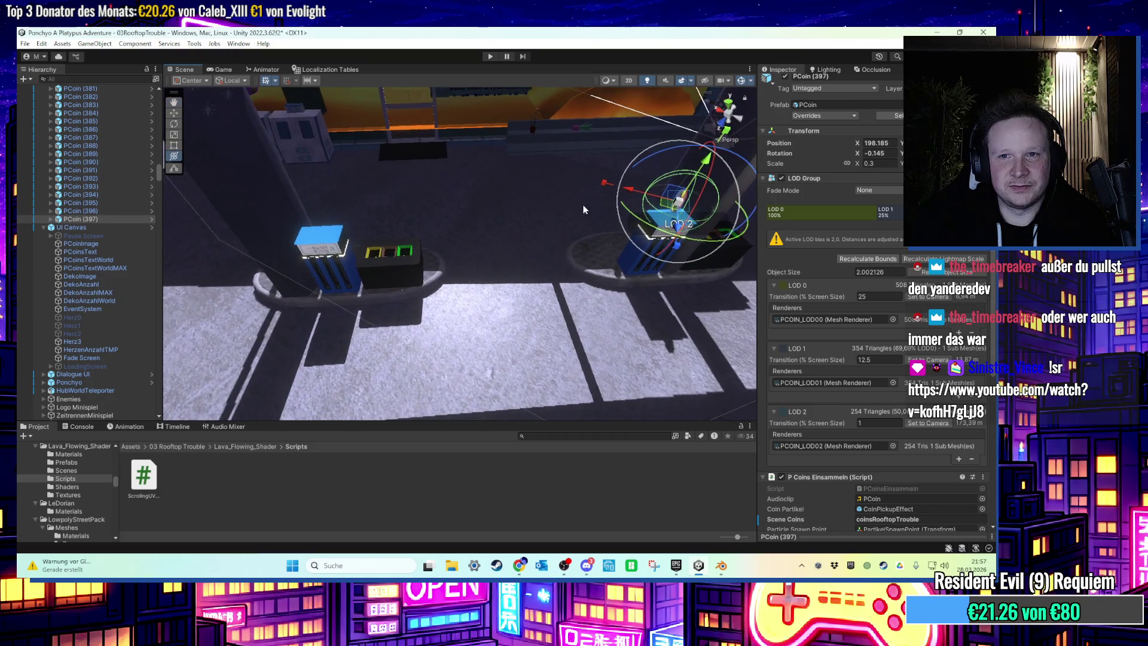
drag(284, 208, 280, 210)
key(f)
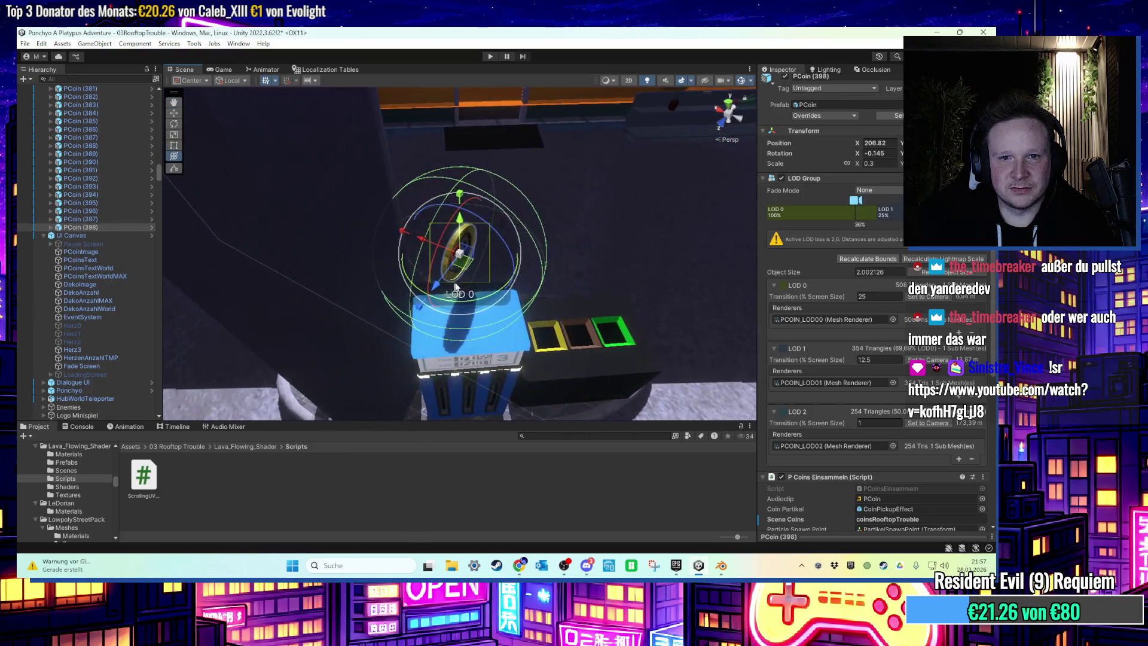
mouse_move(480, 308)
mouse_down()
mouse_move(426, 276)
mouse_move(382, 166)
mouse_move(256, 229)
mouse_move(251, 220)
mouse_move(284, 222)
mouse_move(369, 264)
mouse_up()
mouse_move(260, 274)
mouse_down()
mouse_move(546, 308)
mouse_move(477, 226)
mouse_move(535, 274)
mouse_up()
key(f)
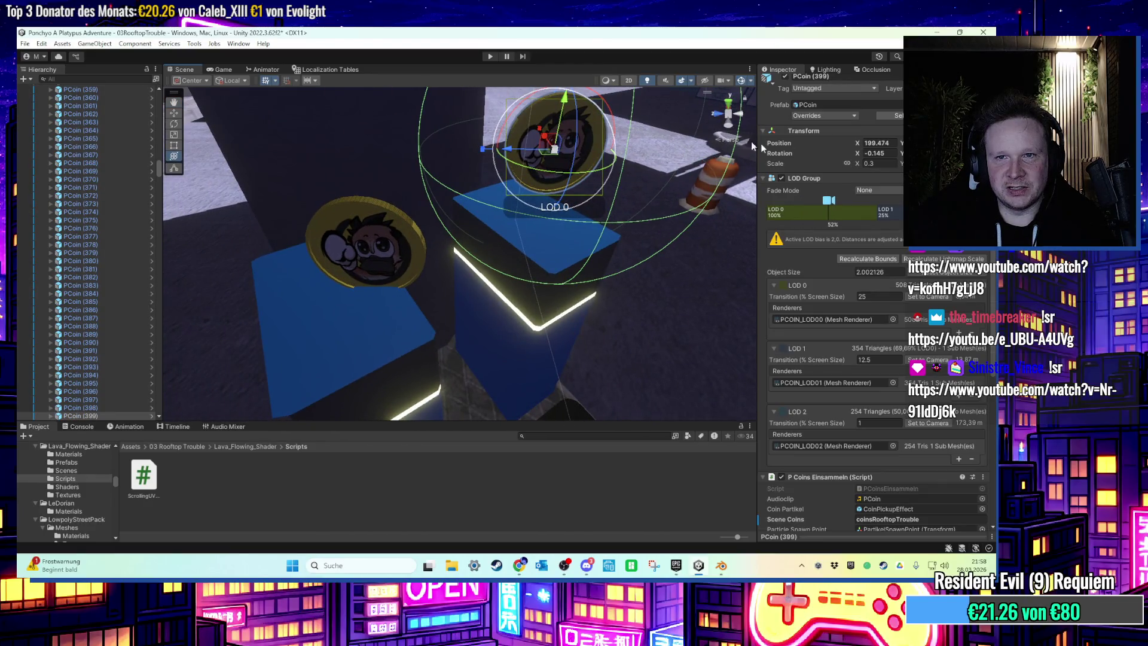
Shift PCoin (343) up and left above its kiosk, checking it from a top-down view.
click(403, 262)
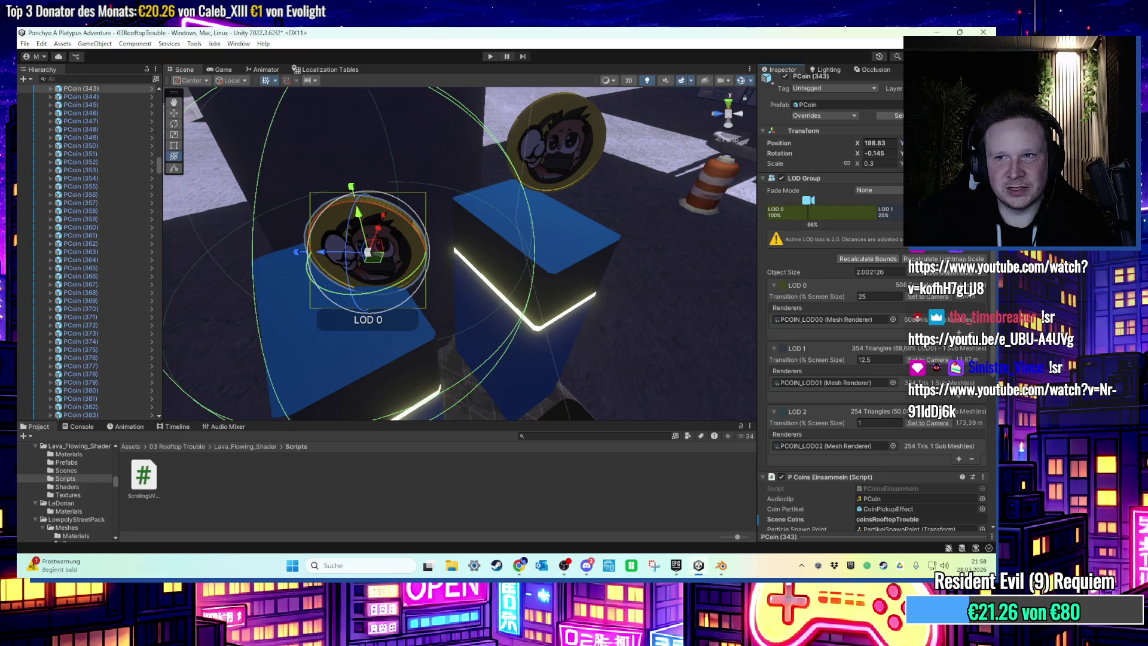
drag(368, 251, 354, 199)
drag(657, 182, 494, 352)
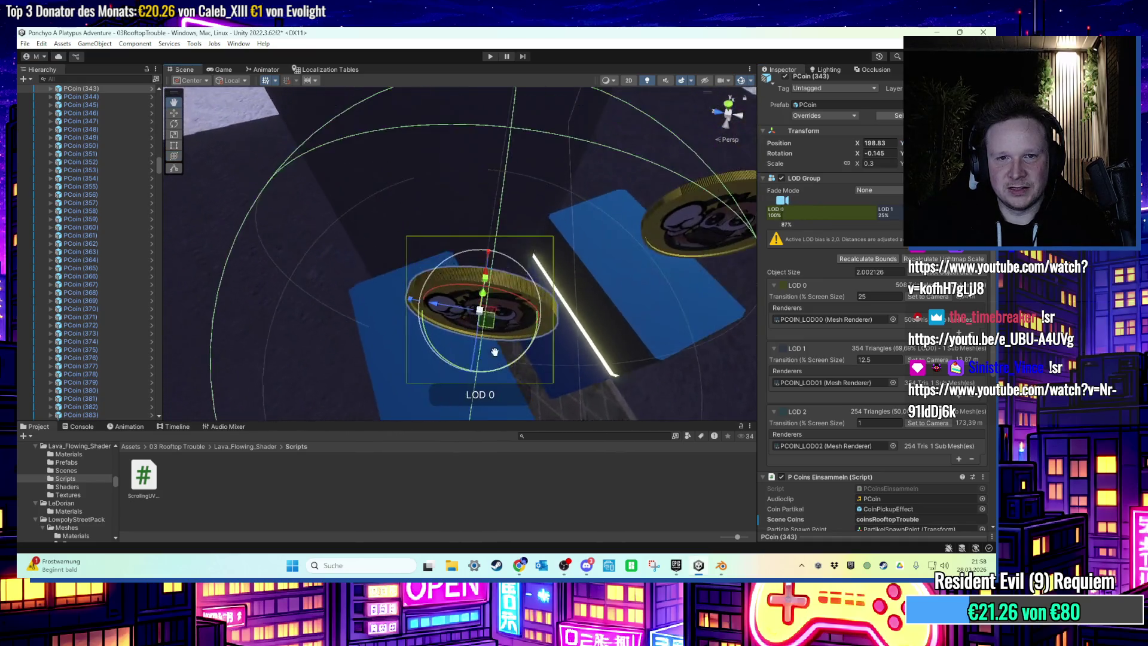
drag(411, 346, 475, 339)
mouse_move(523, 178)
mouse_down()
mouse_move(511, 322)
mouse_move(463, 230)
mouse_up()
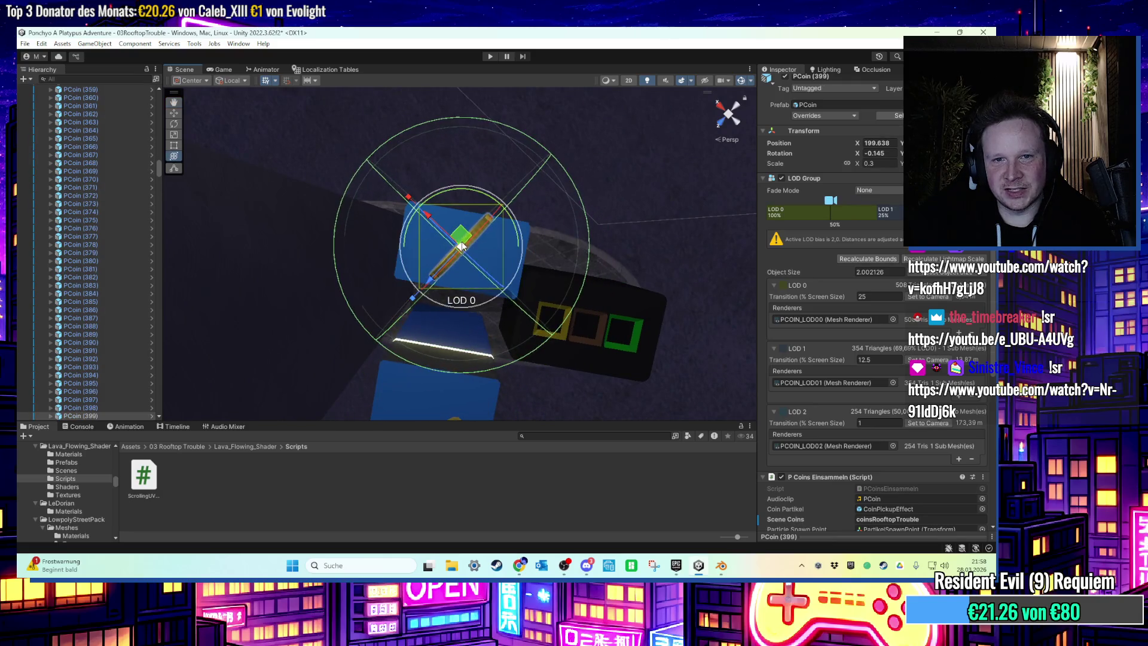
drag(464, 245, 517, 277)
mouse_move(569, 328)
mouse_down()
mouse_move(538, 285)
mouse_move(555, 191)
mouse_move(518, 238)
mouse_move(491, 177)
mouse_move(458, 178)
mouse_up()
Move PCoin (347) toward the kiosk area and raise it above the kiosk.
click(526, 237)
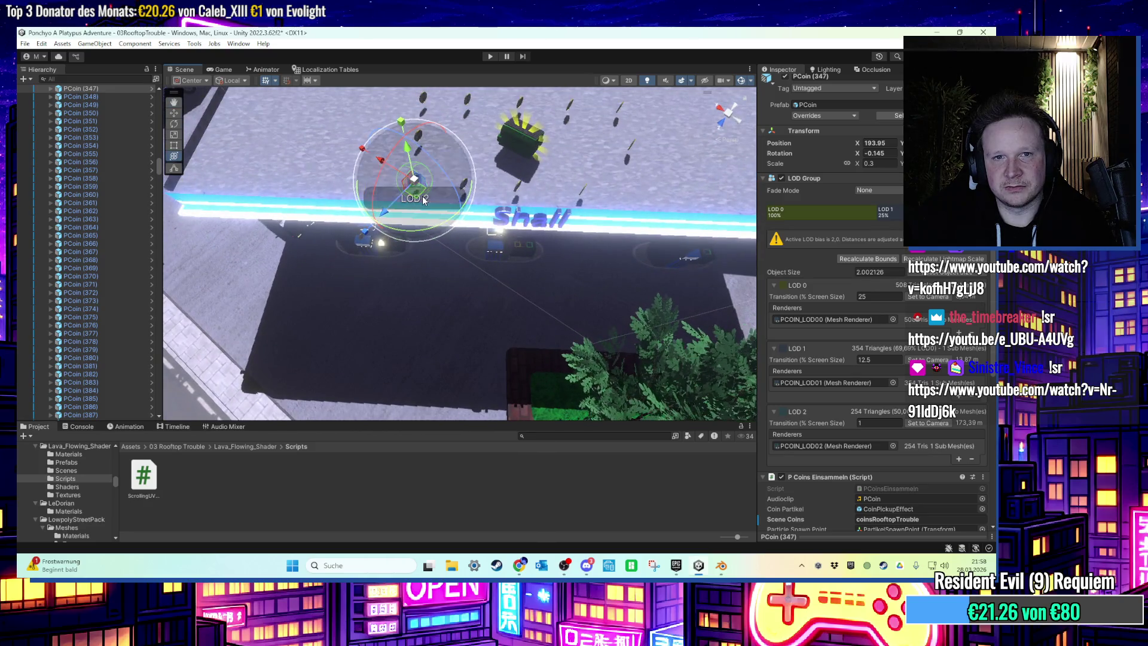
mouse_move(654, 269)
mouse_down()
mouse_move(475, 185)
mouse_move(534, 218)
mouse_move(411, 214)
mouse_up()
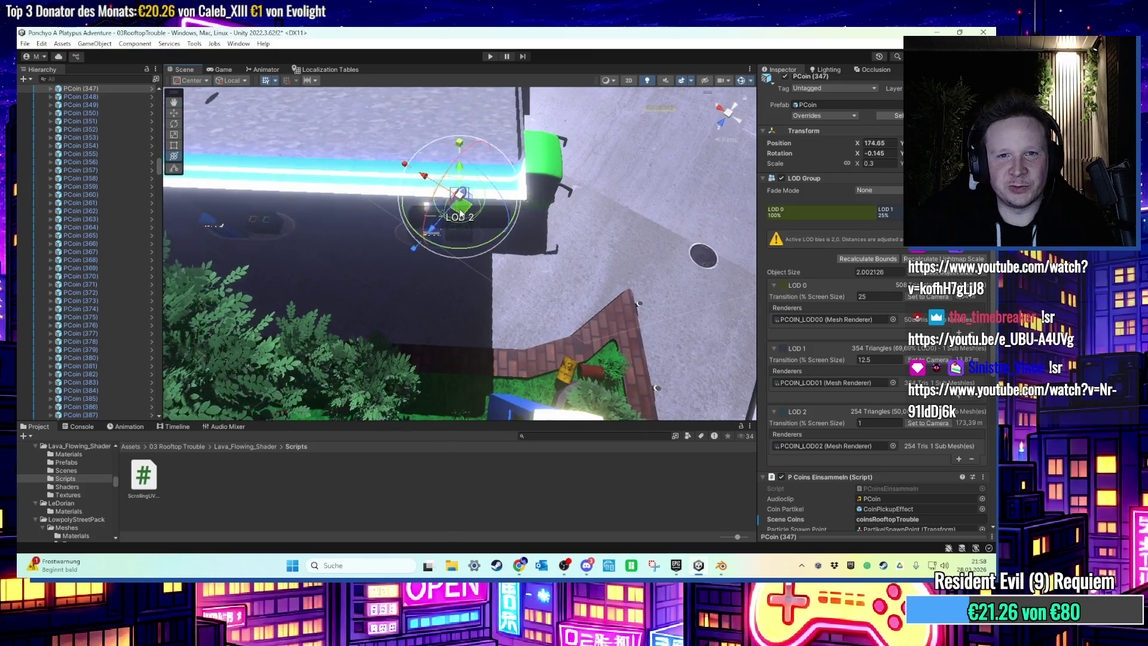
scroll(466, 269, up, 1)
drag(444, 242, 464, 276)
drag(445, 199, 501, 253)
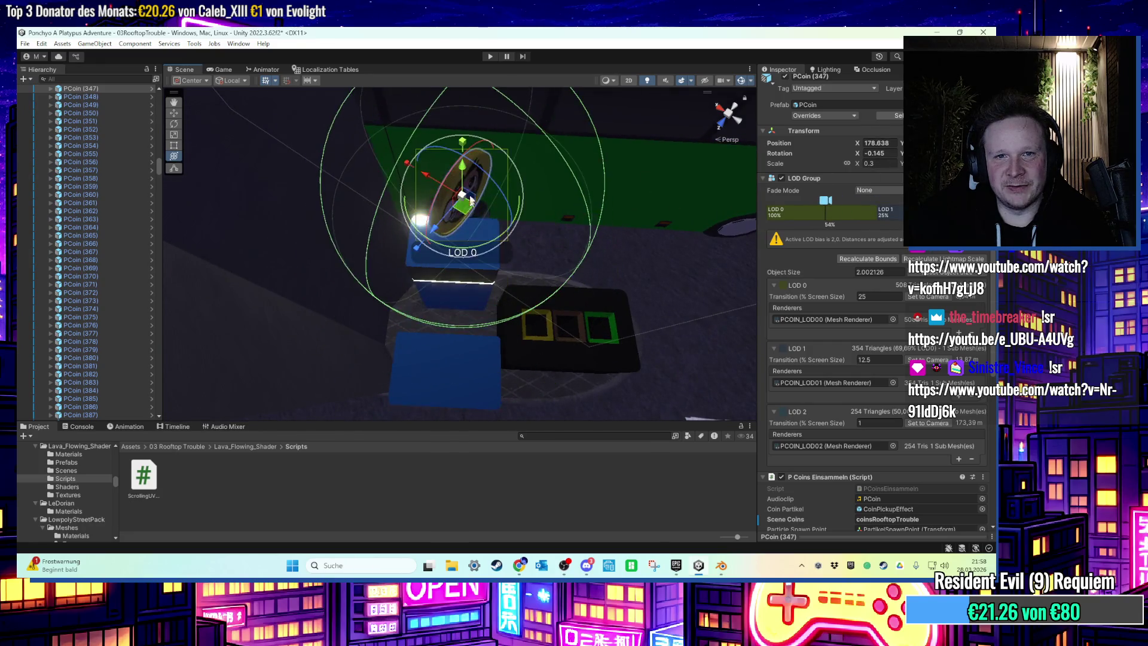
mouse_move(468, 285)
mouse_down()
mouse_move(461, 231)
mouse_move(474, 189)
mouse_move(525, 162)
mouse_move(490, 208)
mouse_up()
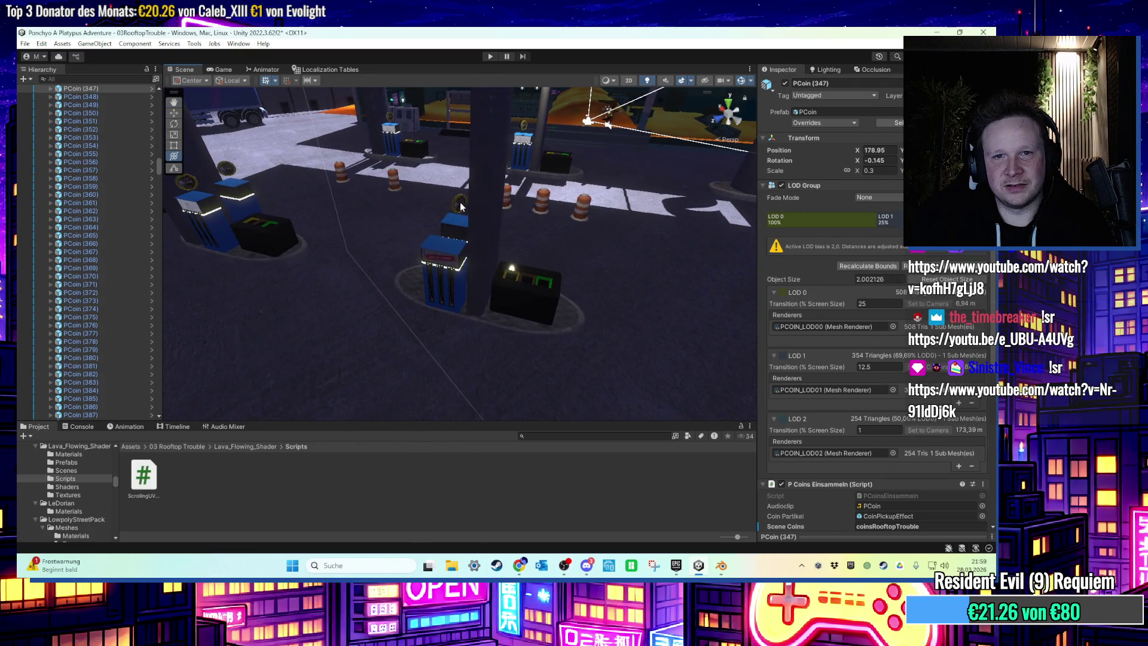
drag(649, 212, 562, 250)
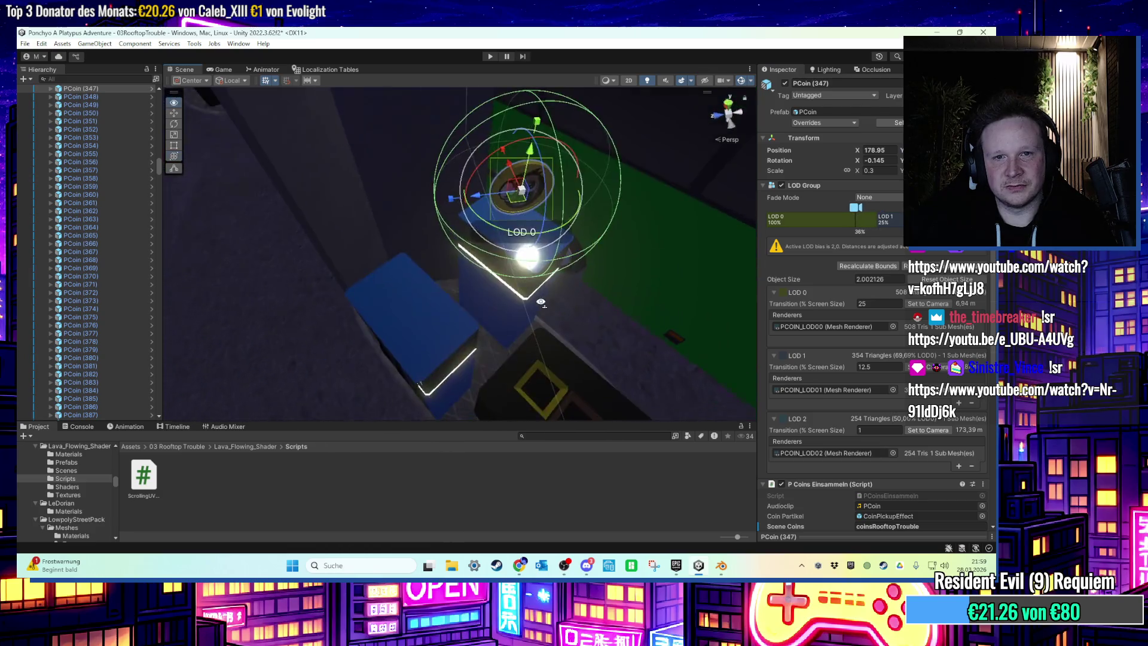
mouse_move(493, 266)
mouse_down()
mouse_move(483, 248)
mouse_move(306, 198)
mouse_move(390, 269)
mouse_move(466, 237)
mouse_up()
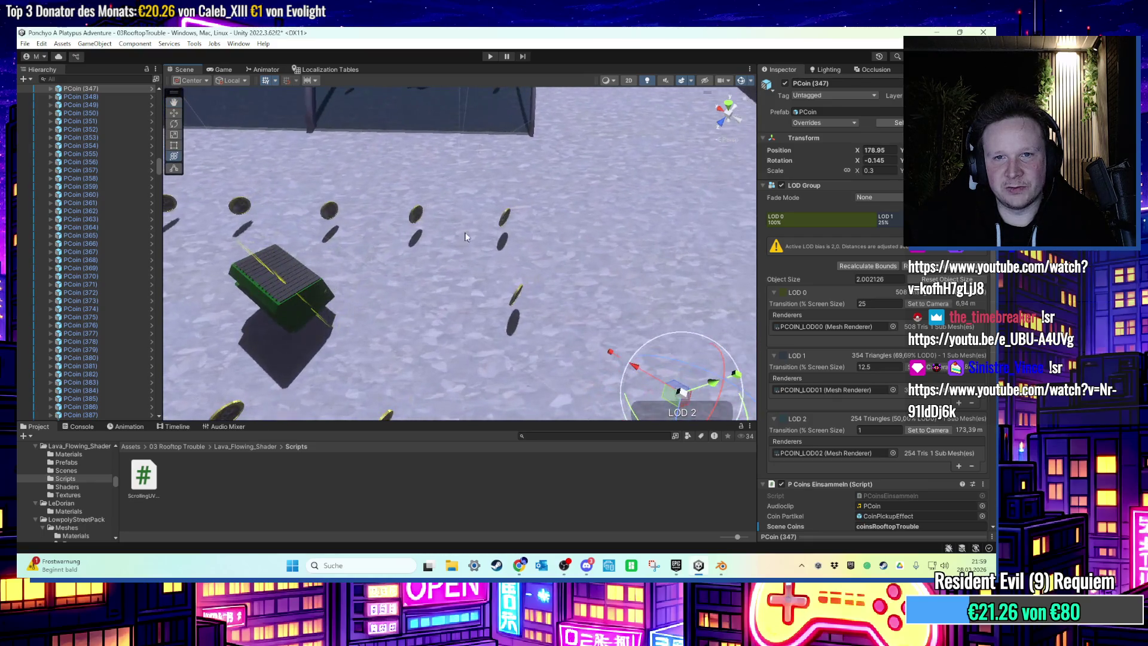
Frame PCoin (341) and nudge it into place beside PCoin (347).
click(506, 222)
key(f)
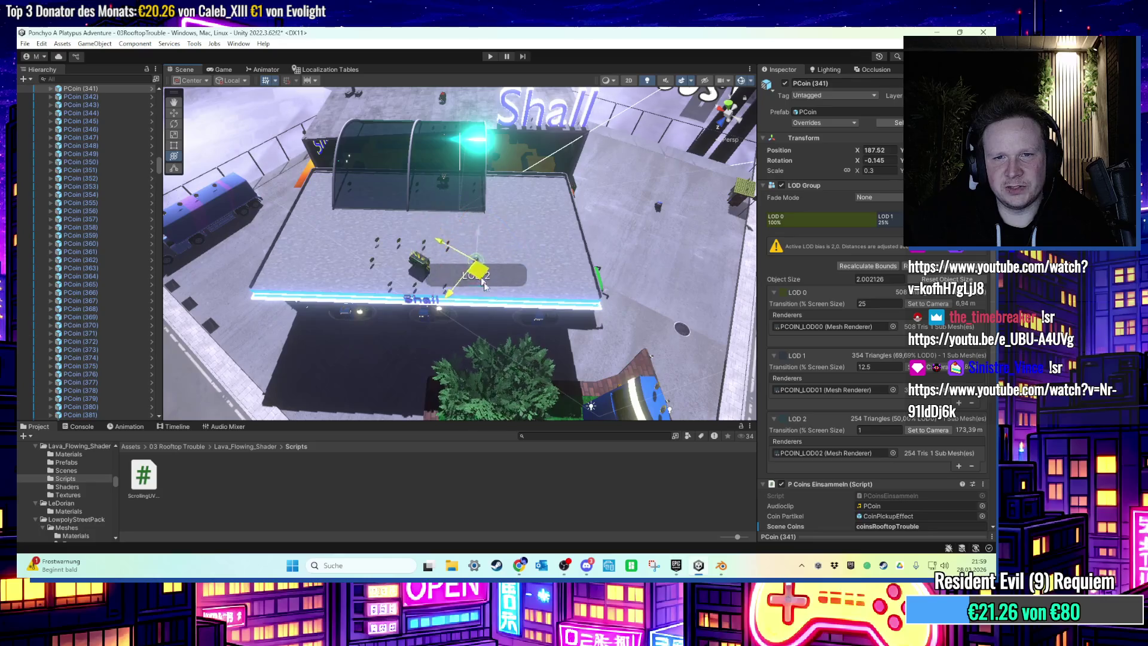
scroll(491, 272, up, 3)
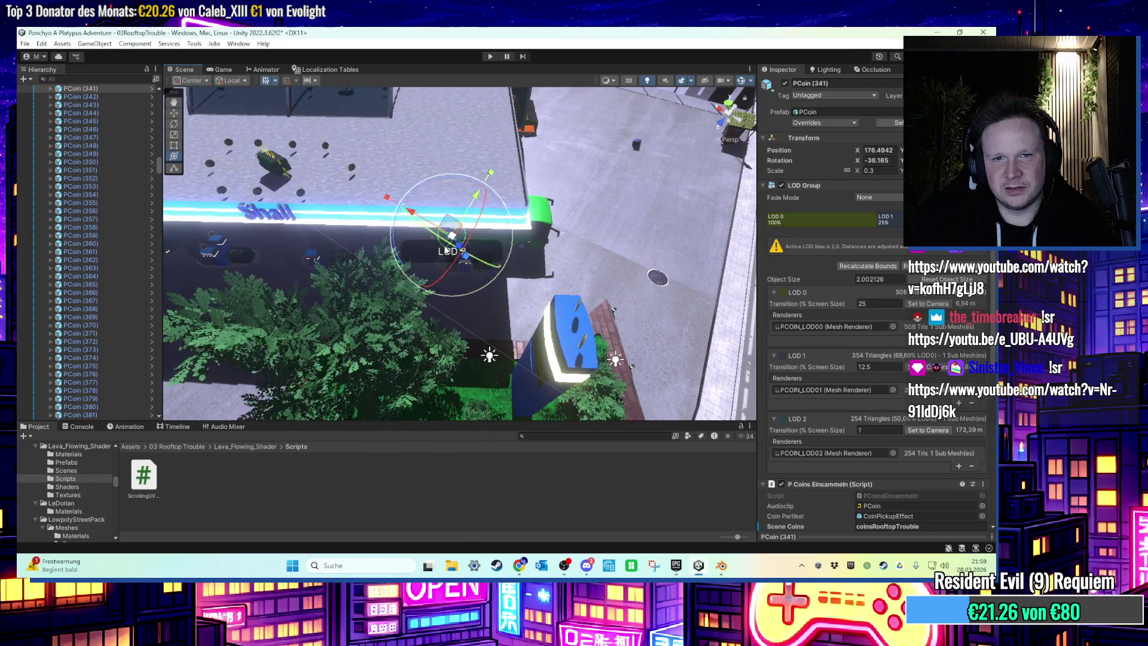
mouse_move(476, 237)
mouse_down()
mouse_move(439, 150)
mouse_move(426, 179)
mouse_move(450, 308)
mouse_move(446, 281)
mouse_up()
scroll(464, 266, up, 5)
scroll(449, 287, up, 5)
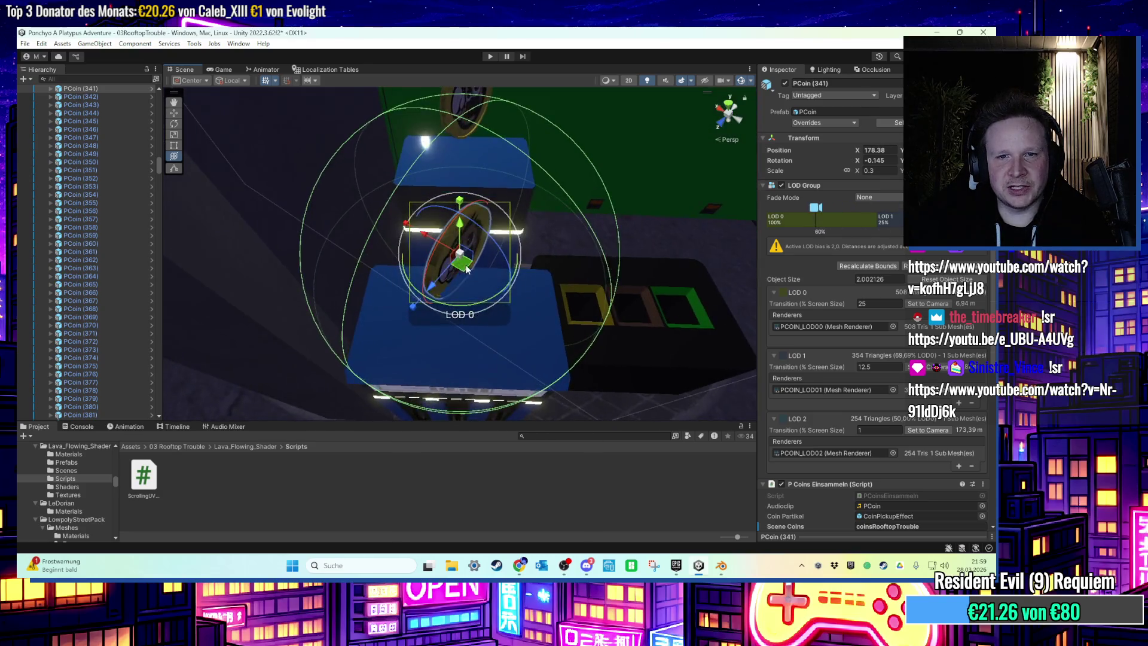
drag(464, 333, 393, 277)
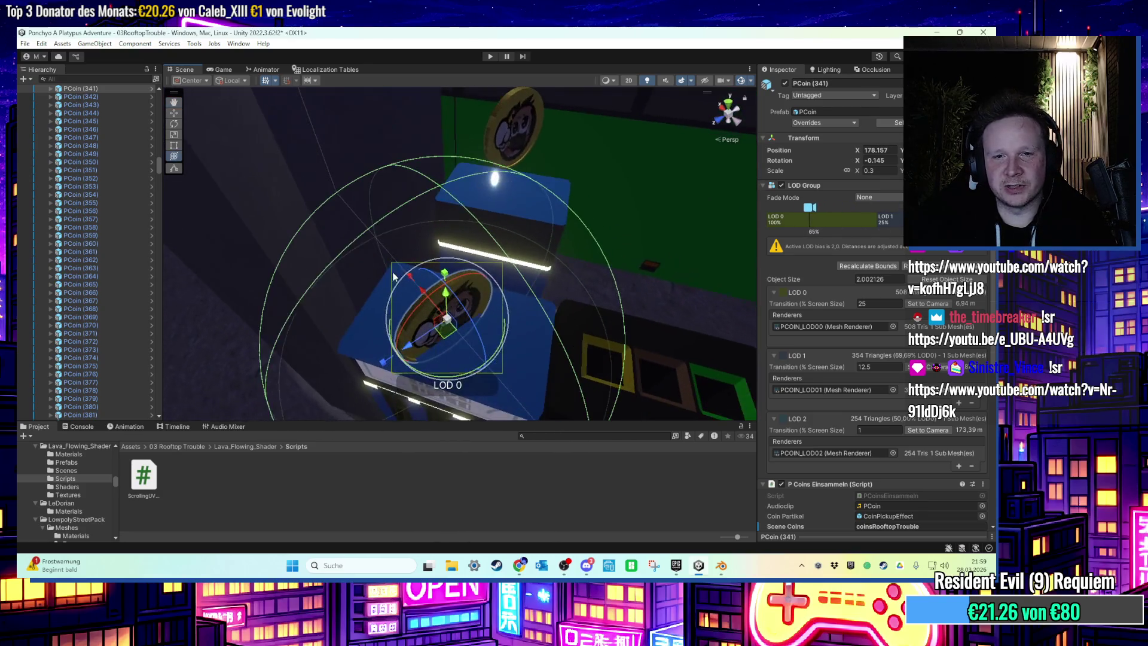
drag(455, 303, 359, 209)
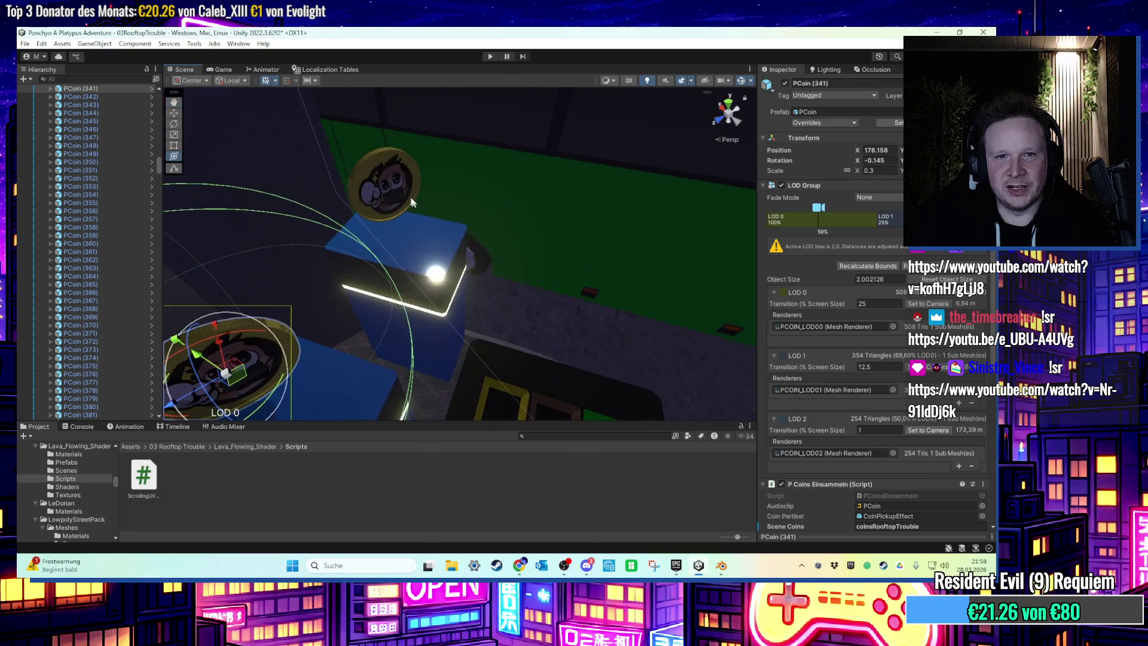
click(383, 185)
drag(345, 326, 438, 238)
click(439, 238)
mouse_move(359, 257)
mouse_down()
mouse_move(334, 249)
mouse_move(453, 238)
mouse_move(478, 213)
mouse_move(449, 298)
mouse_move(475, 320)
mouse_move(514, 180)
mouse_up()
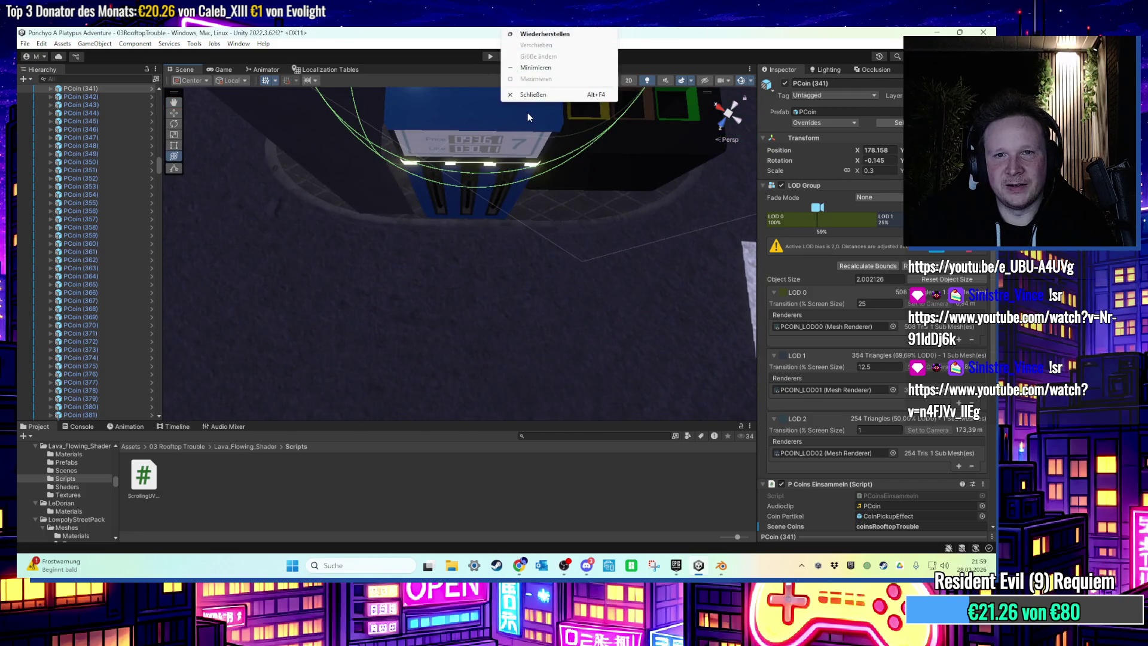
Pull back to a top-down rooftop view and pan to the street by the green bus.
scroll(463, 179, down, 4)
mouse_move(471, 211)
mouse_down()
mouse_move(464, 242)
mouse_move(548, 223)
mouse_move(512, 116)
mouse_move(547, 201)
mouse_up()
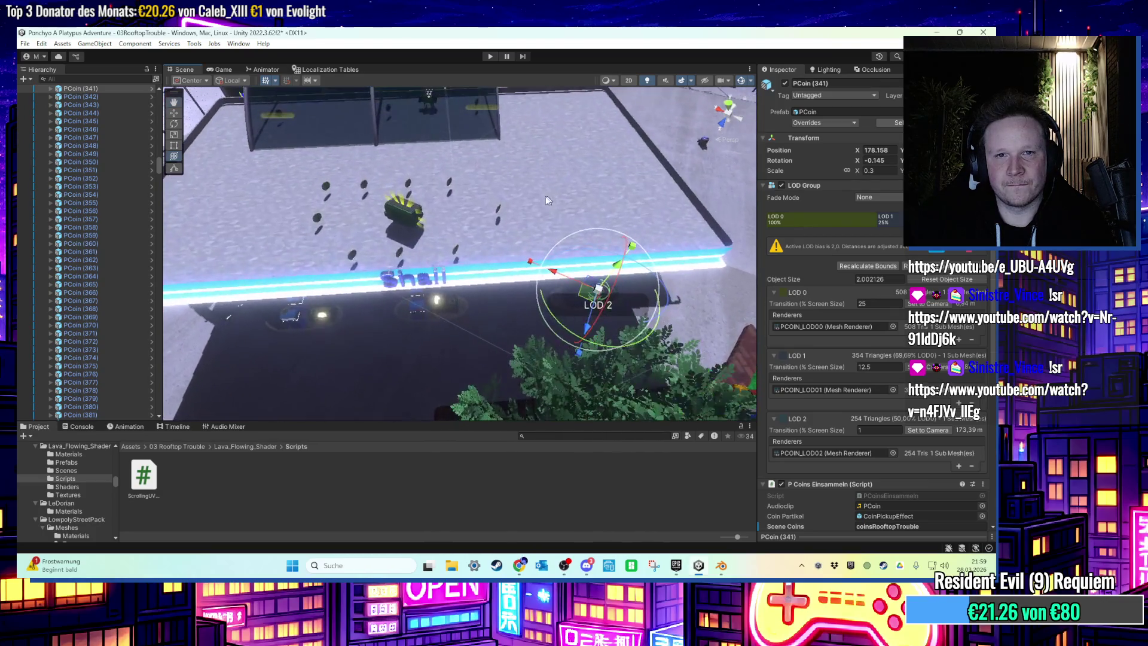
mouse_move(472, 277)
mouse_down()
mouse_move(479, 235)
mouse_move(462, 124)
mouse_move(468, 164)
mouse_move(547, 181)
mouse_move(331, 230)
mouse_move(478, 192)
mouse_move(553, 147)
mouse_up()
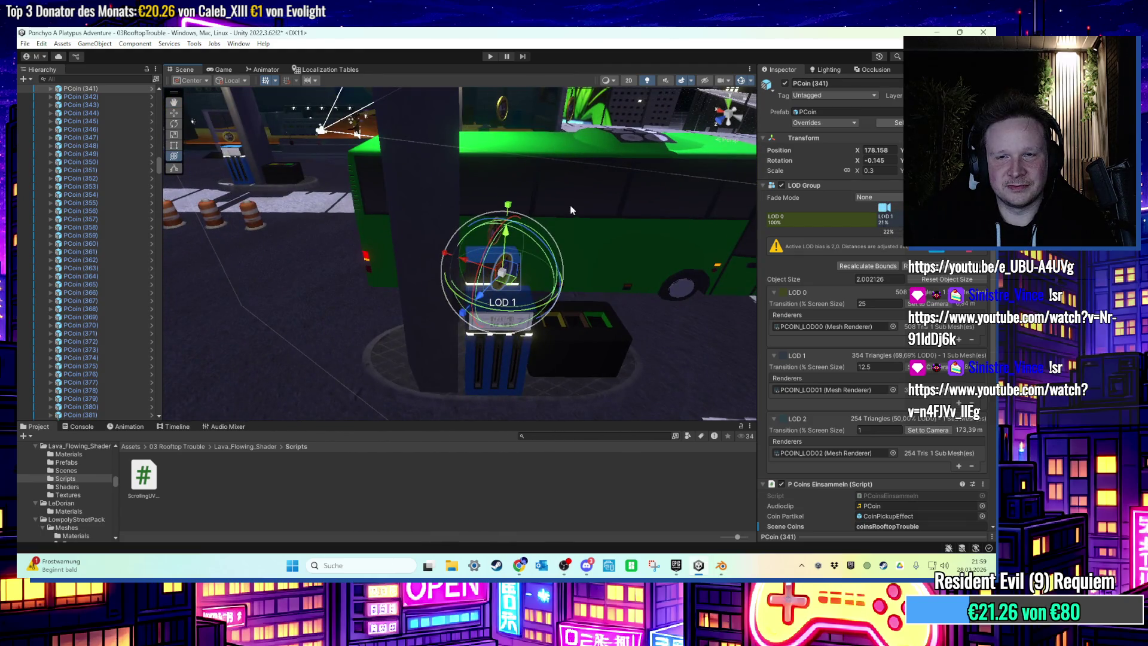
mouse_move(571, 209)
mouse_down()
mouse_move(399, 163)
mouse_move(509, 262)
mouse_move(410, 207)
mouse_move(407, 194)
mouse_move(330, 204)
mouse_move(519, 186)
mouse_move(320, 199)
mouse_move(423, 274)
mouse_up()
Drag PCoin (349) across to the right-hand rooftop and onto its planter bush.
scroll(425, 269, up, 3)
click(450, 326)
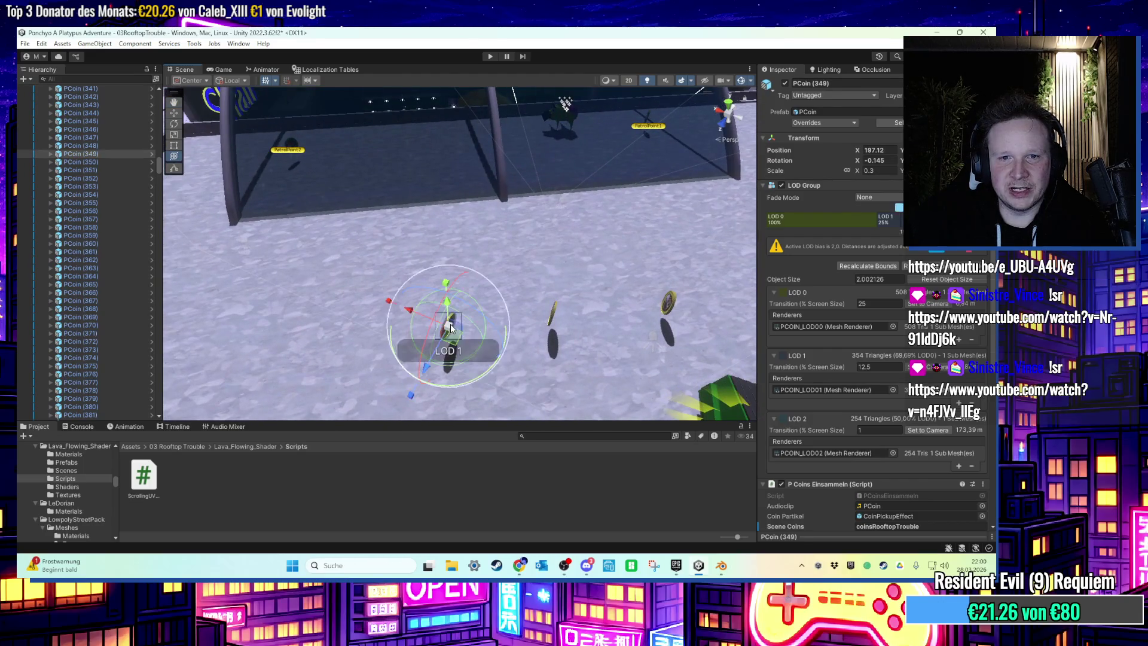
key(f)
scroll(479, 295, down, 10)
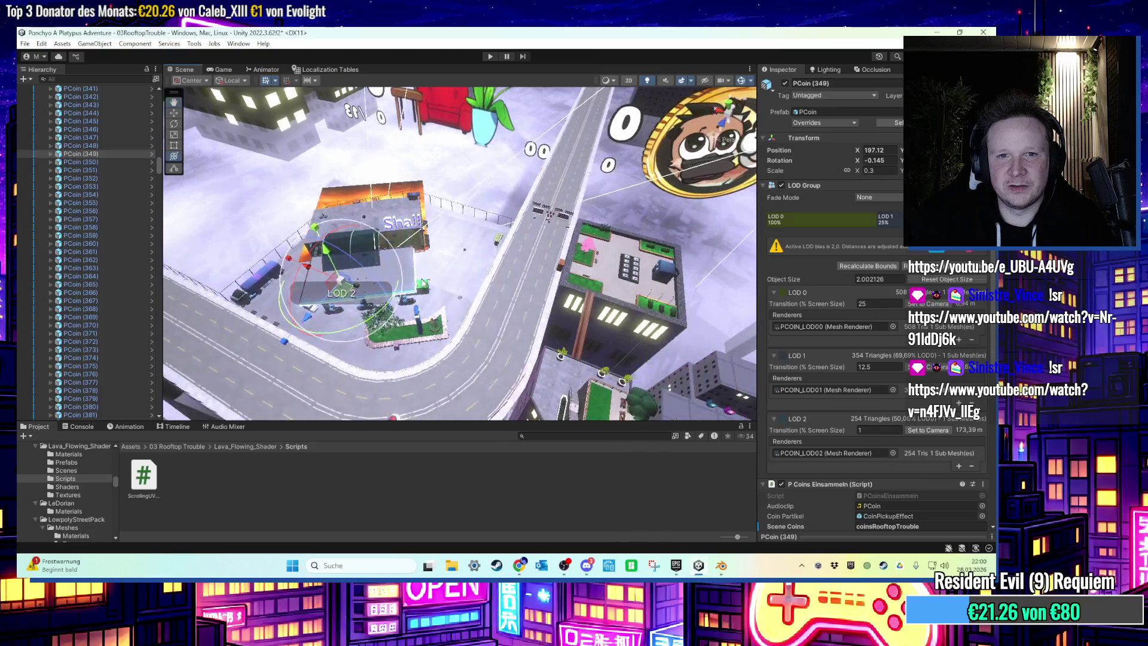
mouse_move(357, 299)
mouse_down()
mouse_move(496, 305)
mouse_move(598, 252)
mouse_up()
scroll(546, 283, up, 4)
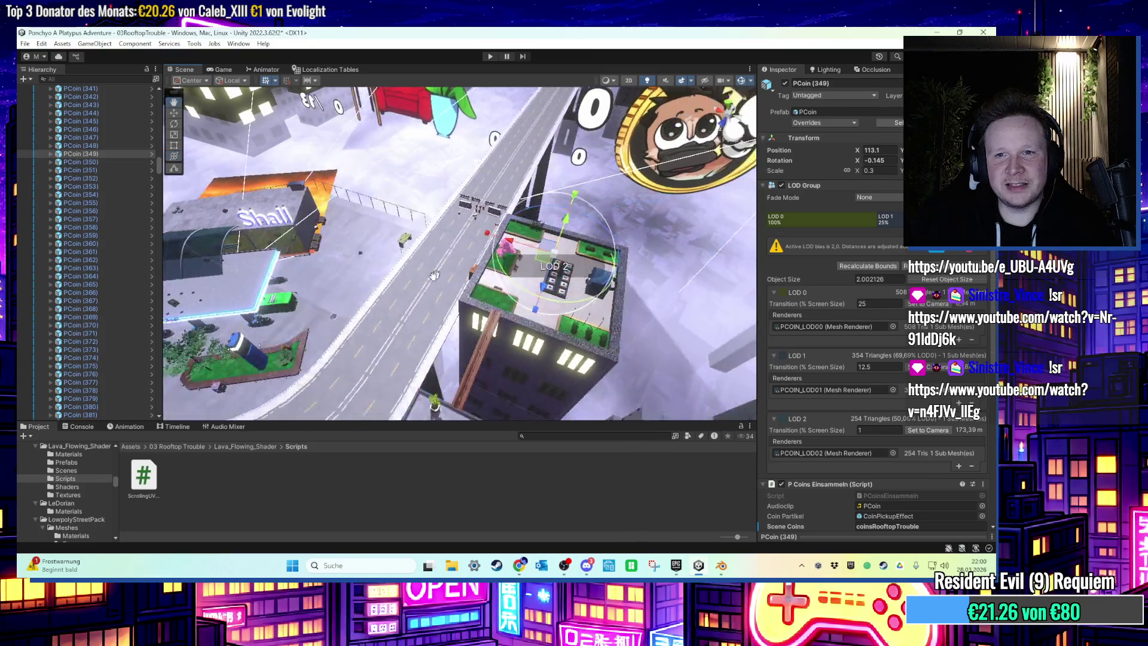
drag(545, 283, 556, 275)
scroll(556, 269, up, 6)
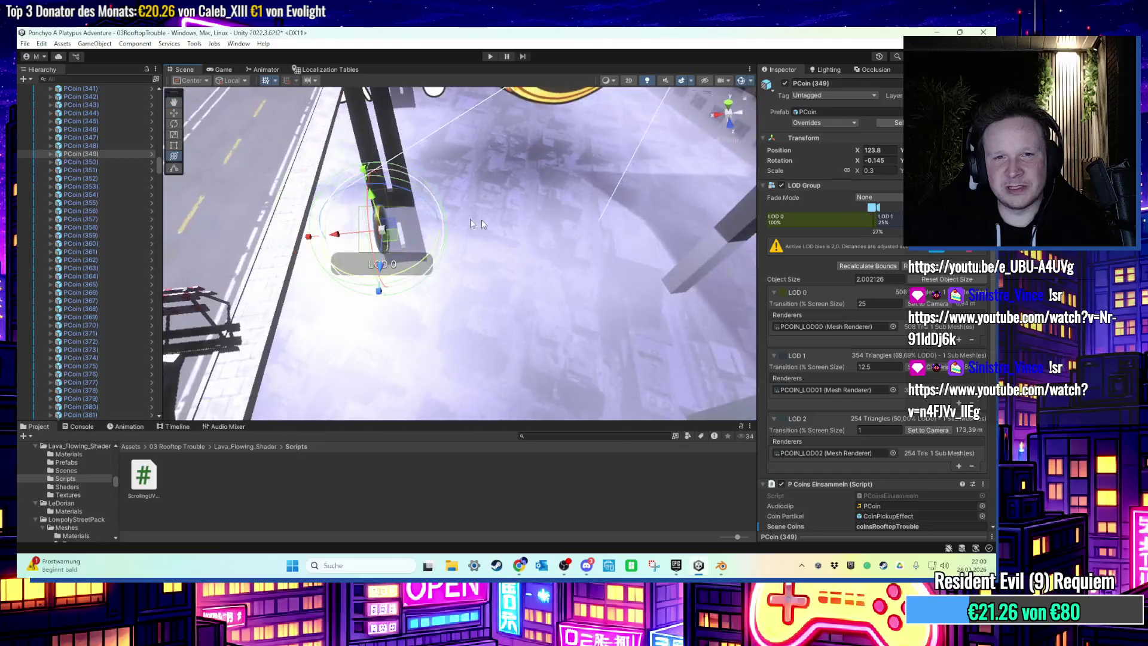
mouse_move(418, 188)
mouse_down()
mouse_move(578, 350)
mouse_move(622, 293)
mouse_move(577, 200)
mouse_move(544, 294)
mouse_move(533, 290)
mouse_move(538, 275)
mouse_move(496, 259)
mouse_move(507, 293)
mouse_move(457, 282)
mouse_move(484, 260)
mouse_up()
scroll(581, 286, up, 4)
Frame PCoin (349), nudge it to X 119.3, then select a coin near the street.
key(f)
scroll(522, 248, down, 5)
mouse_move(484, 278)
mouse_down()
mouse_move(531, 370)
mouse_move(413, 253)
mouse_move(585, 173)
mouse_move(508, 295)
mouse_up()
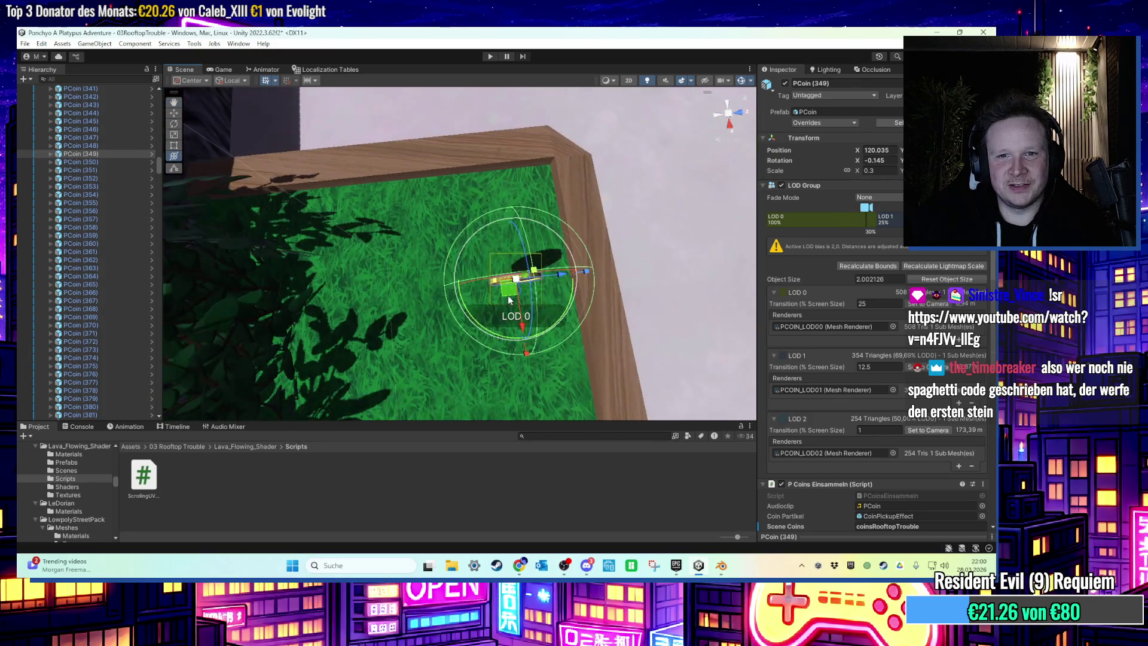
mouse_move(443, 257)
mouse_down()
mouse_move(436, 238)
mouse_move(470, 337)
mouse_move(477, 147)
mouse_up()
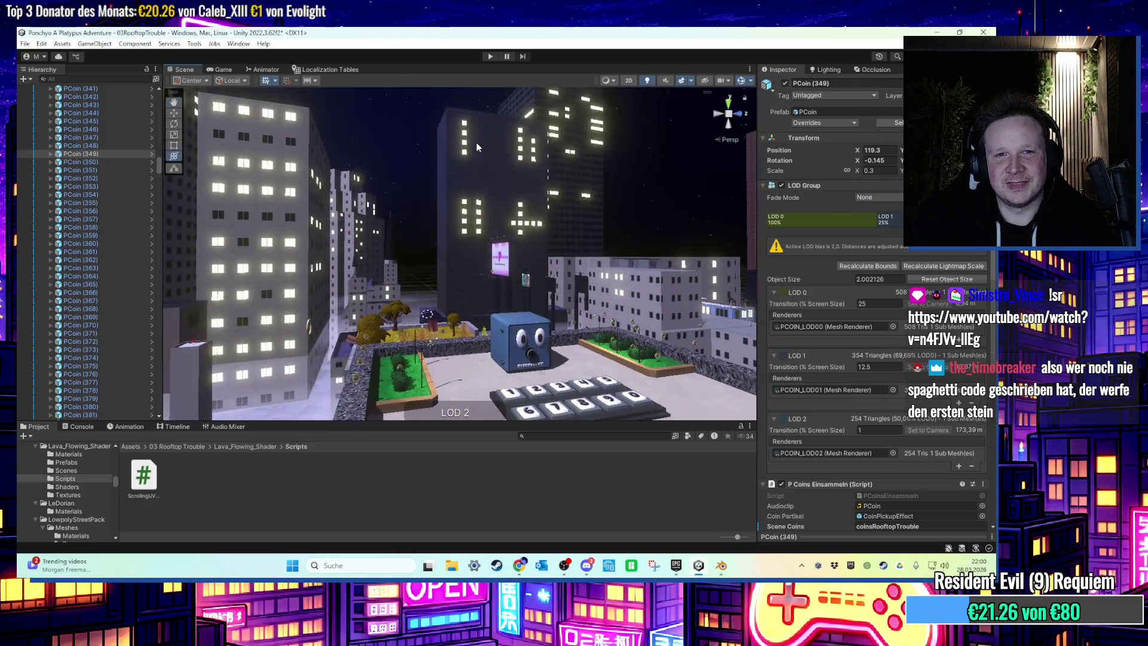
mouse_move(403, 146)
mouse_down()
mouse_move(565, 300)
mouse_move(464, 278)
mouse_move(523, 321)
mouse_move(568, 333)
mouse_move(522, 287)
mouse_move(547, 248)
mouse_move(479, 282)
mouse_up()
scroll(464, 279, up, 5)
click(469, 222)
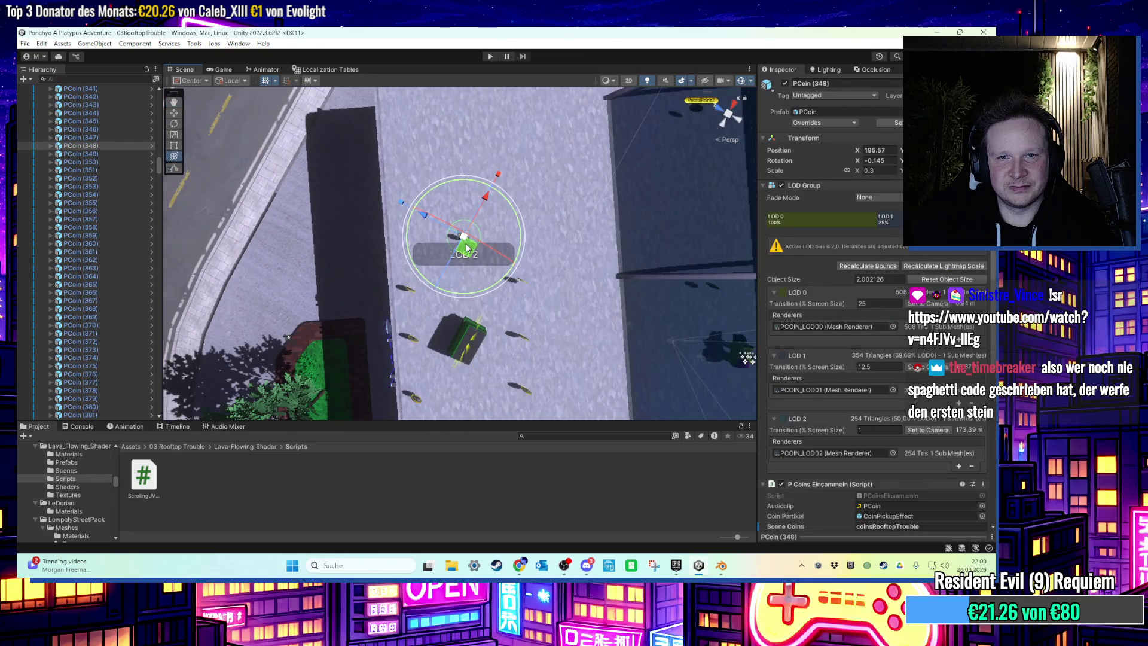
mouse_move(482, 296)
mouse_down()
mouse_move(474, 215)
mouse_move(485, 251)
mouse_move(572, 178)
mouse_move(419, 247)
mouse_up()
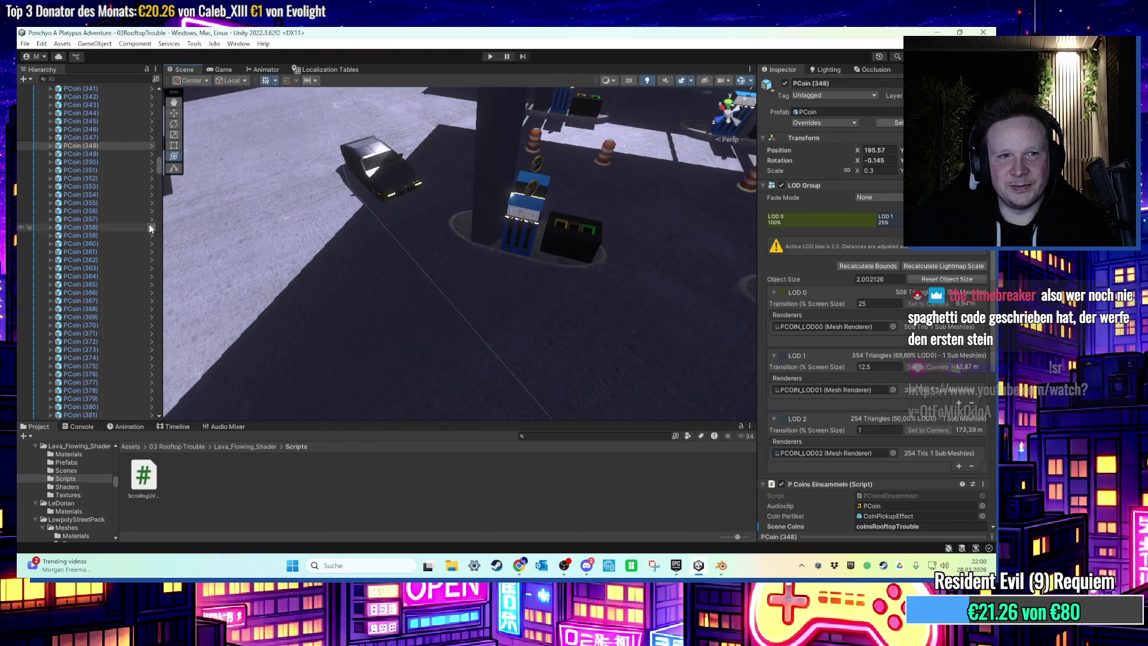
drag(158, 167, 150, 109)
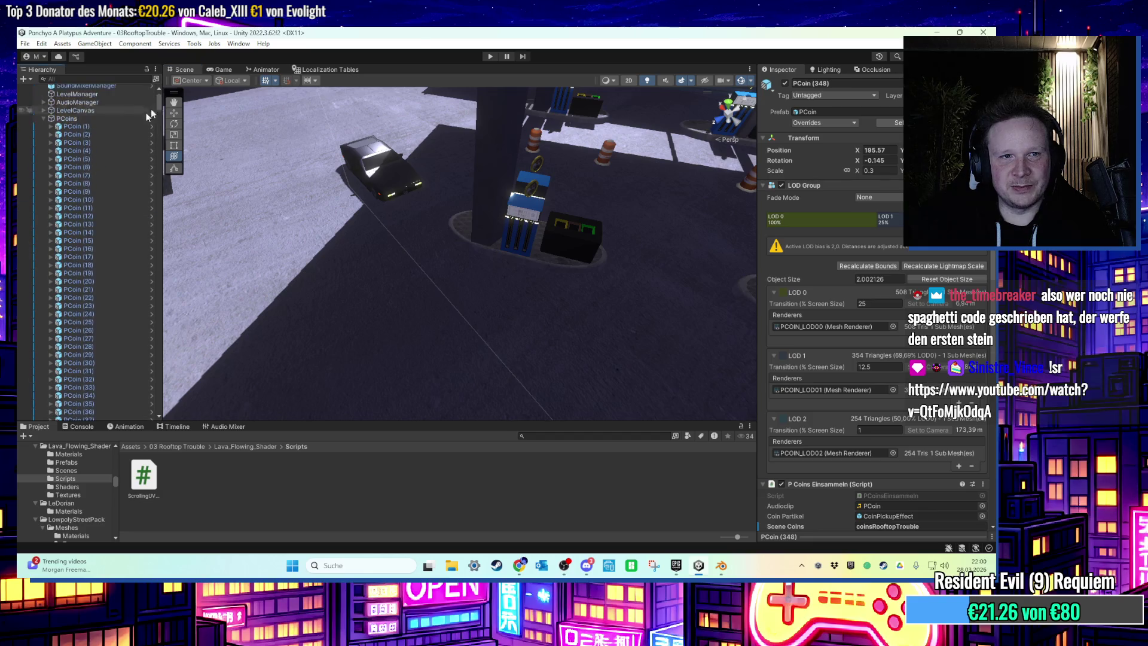
click(43, 119)
click(44, 170)
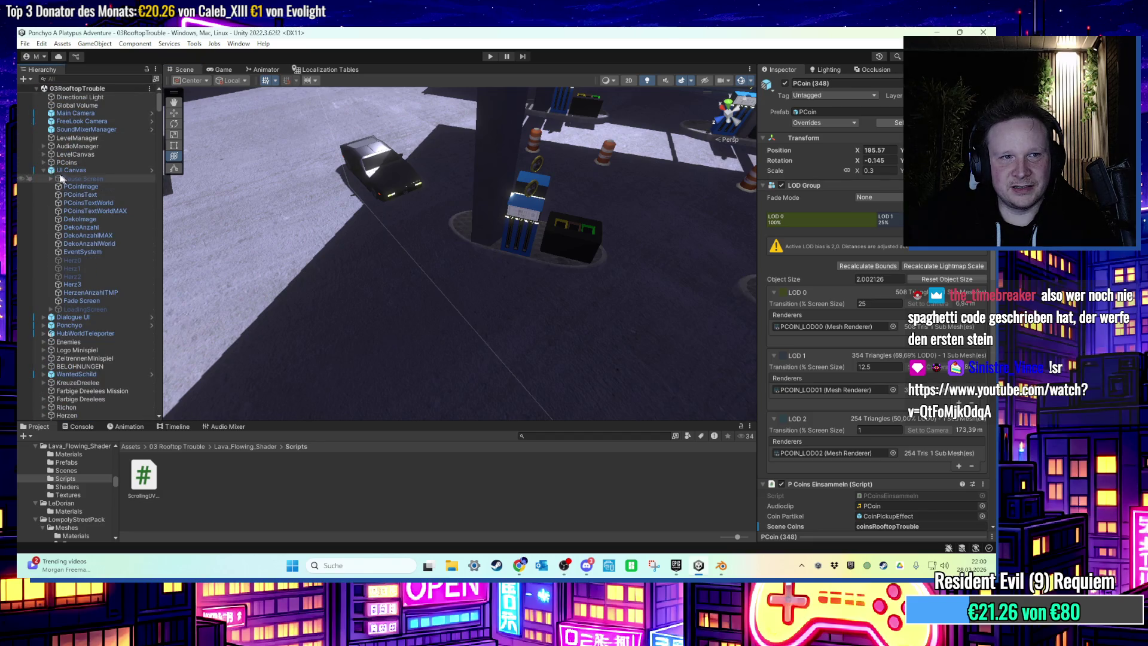
click(53, 169)
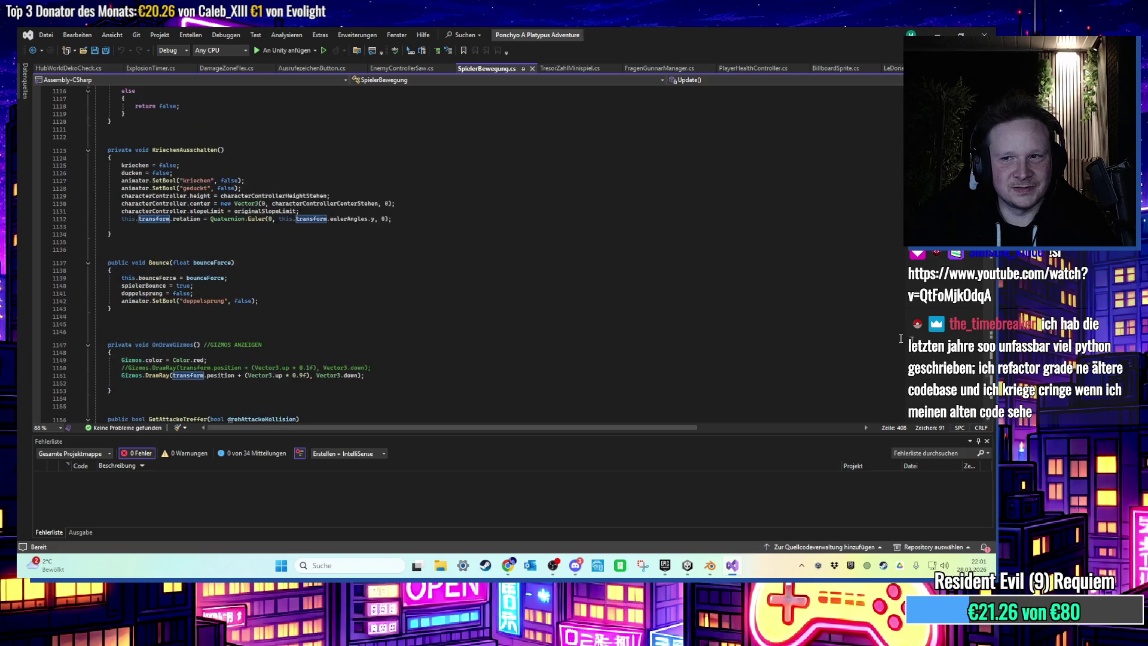
drag(989, 378, 896, 108)
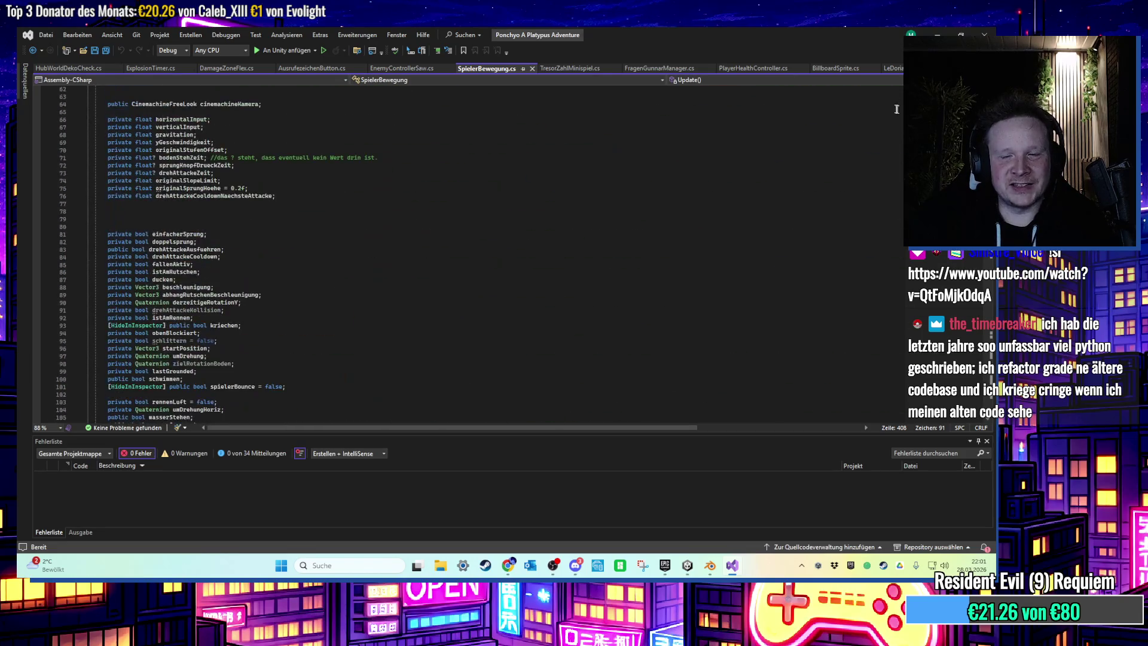
key(alt+Tab)
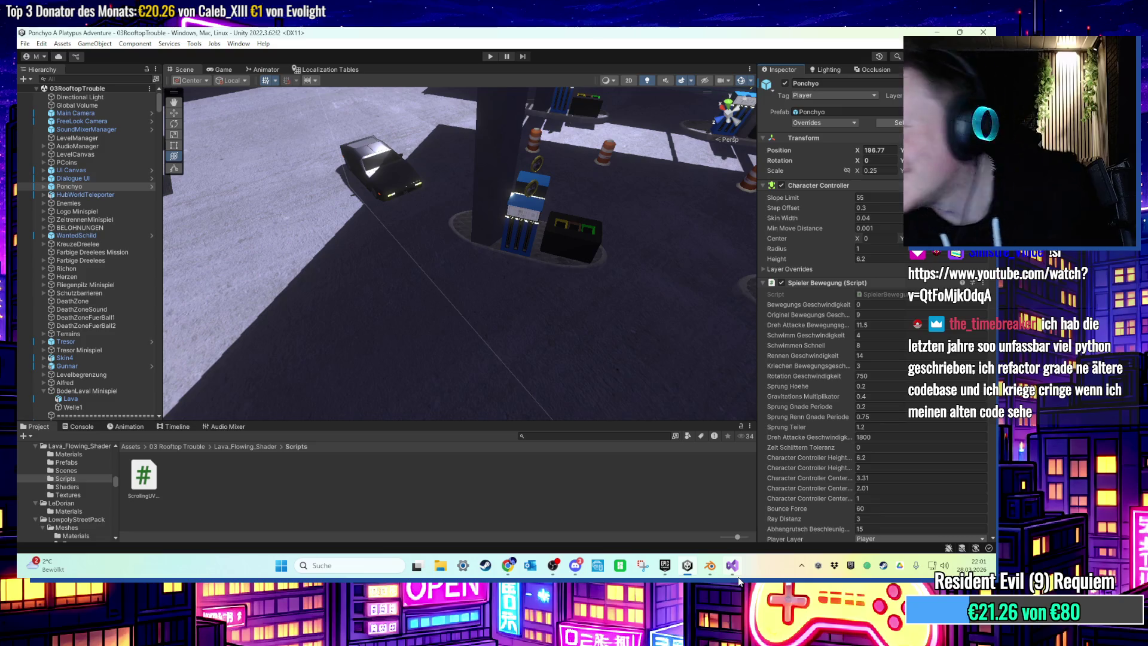
mouse_move(739, 580)
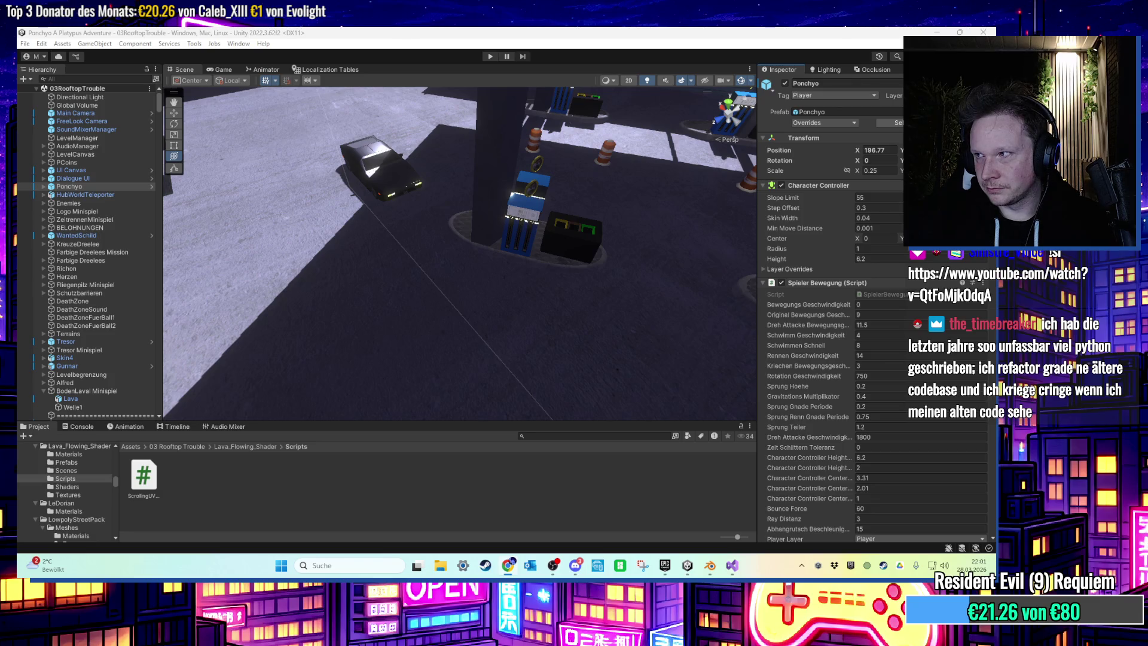
key(alt+Tab)
key(alt+Tab)
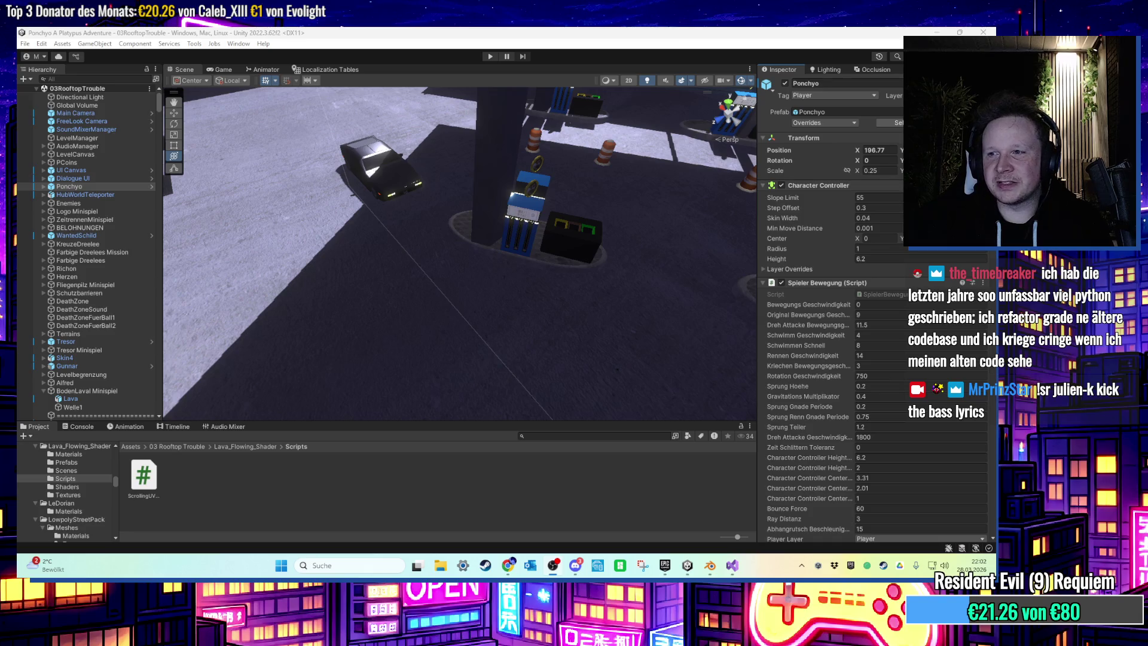
key(f)
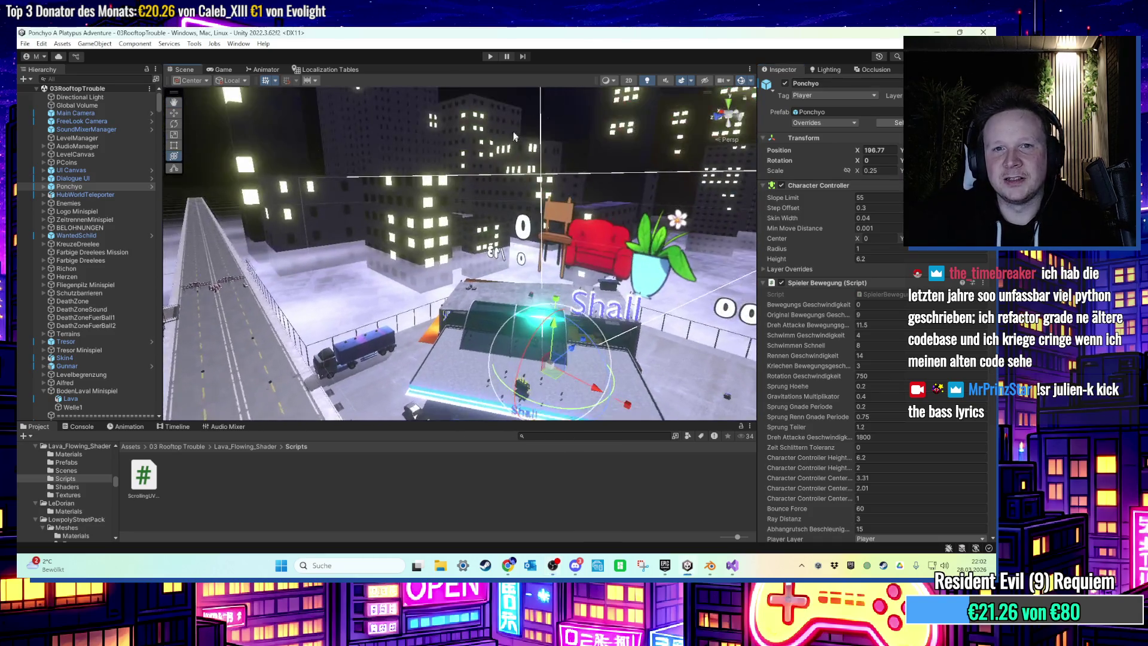
click(561, 126)
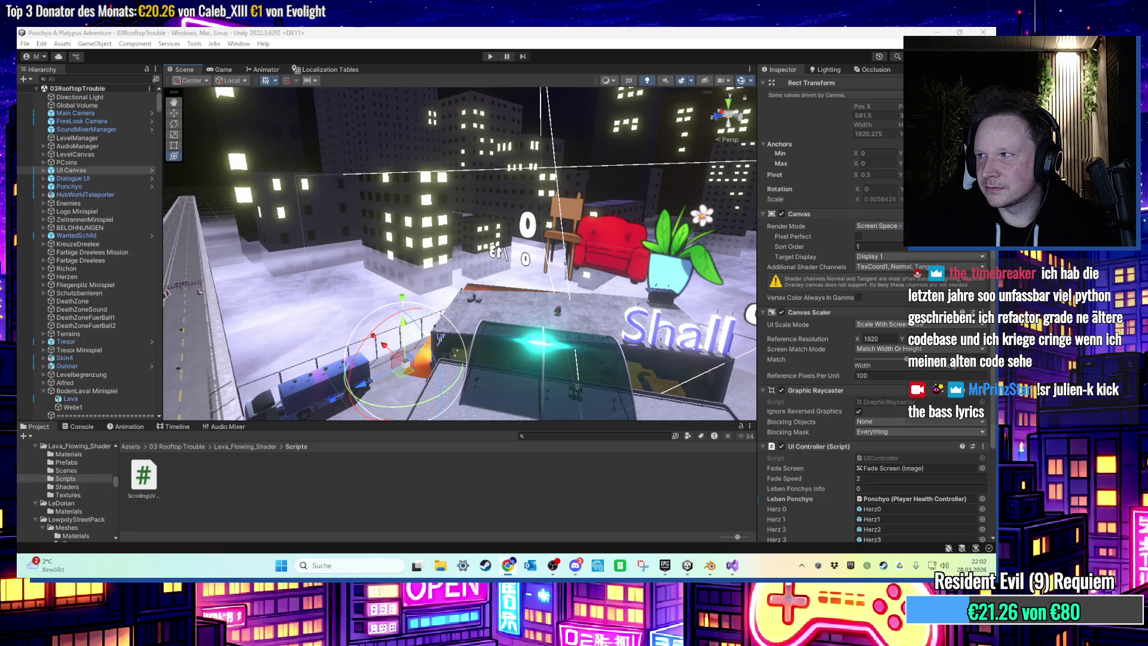
key(alt+Tab)
drag(430, 233, 524, 170)
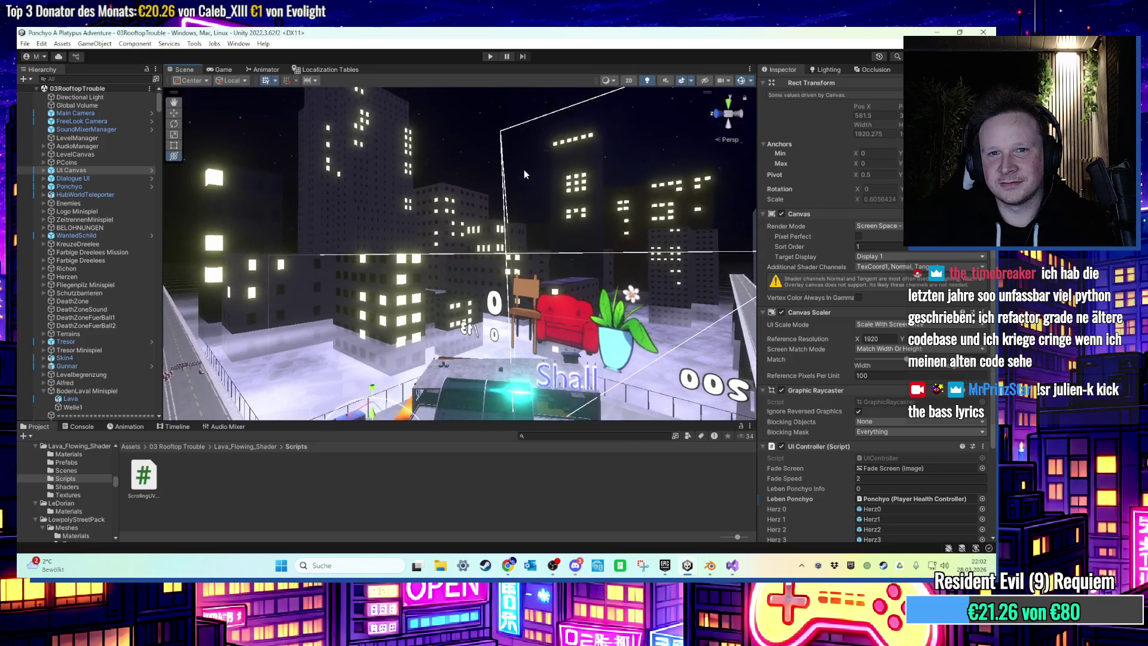
click(479, 155)
click(476, 167)
mouse_move(439, 149)
mouse_down()
mouse_move(551, 179)
mouse_move(547, 302)
mouse_move(494, 274)
mouse_move(523, 294)
mouse_up()
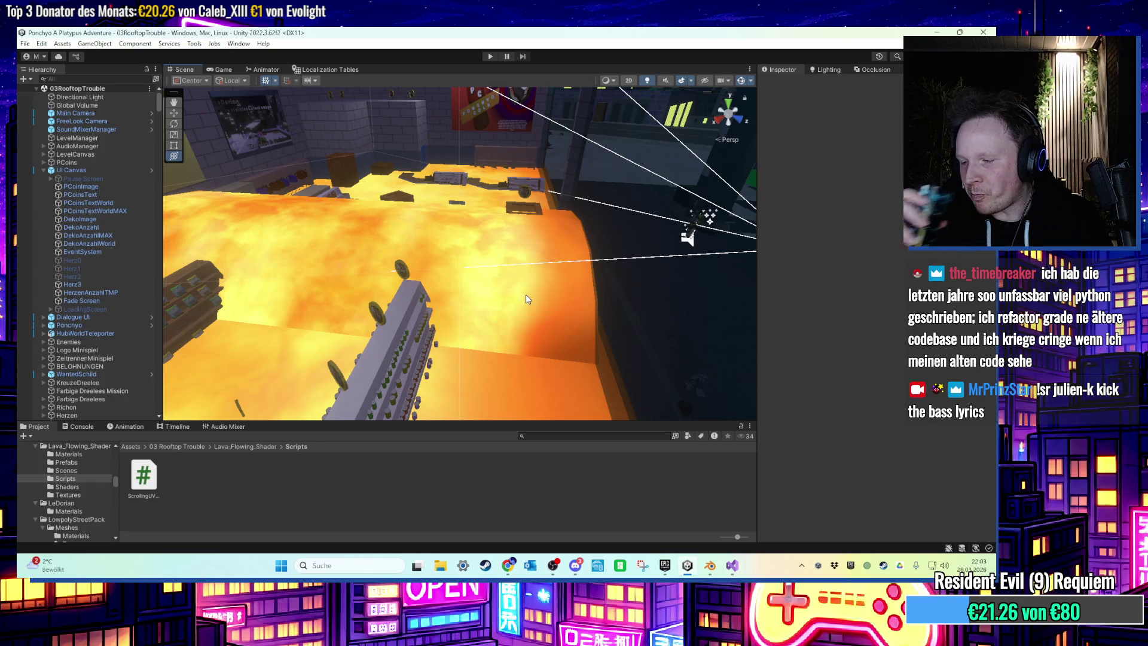
Tick Is Trigger on Welle1's mesh collider, then select the Button_Lava button.
mouse_move(526, 294)
mouse_down()
mouse_move(531, 306)
mouse_move(433, 259)
mouse_move(531, 299)
mouse_up()
click(531, 300)
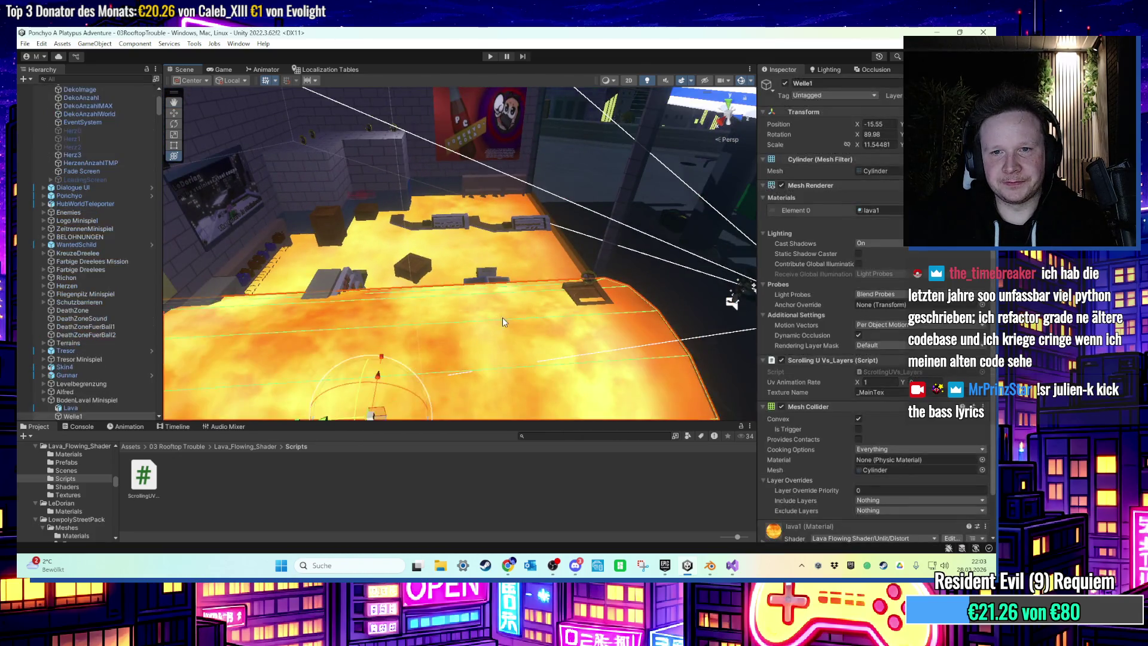
key(f)
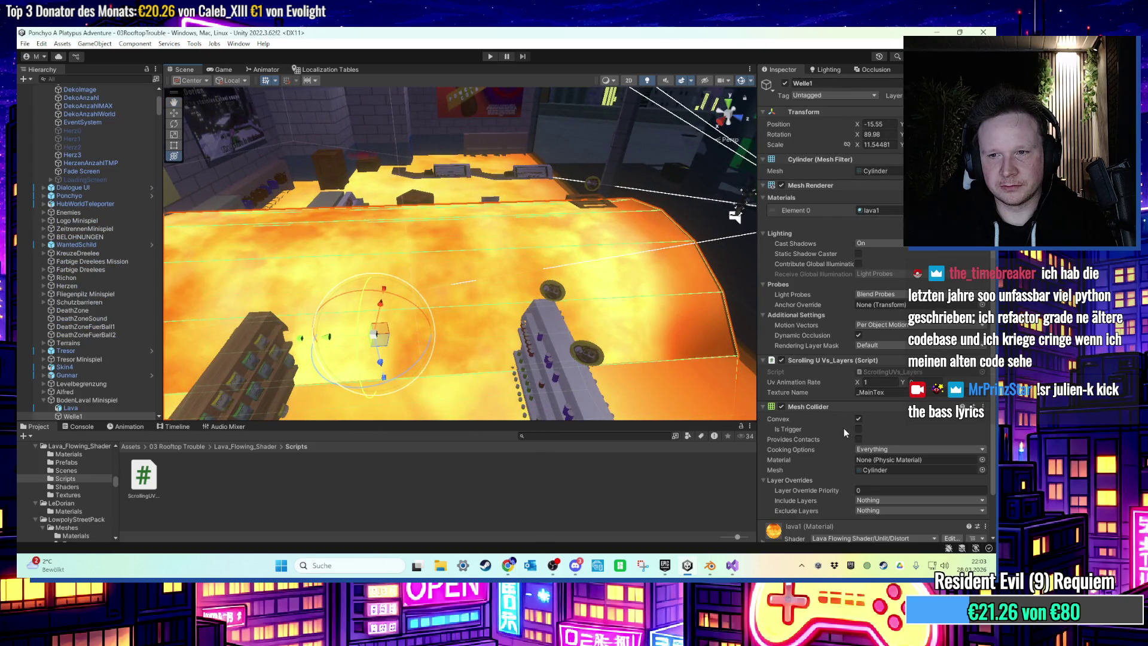
click(858, 428)
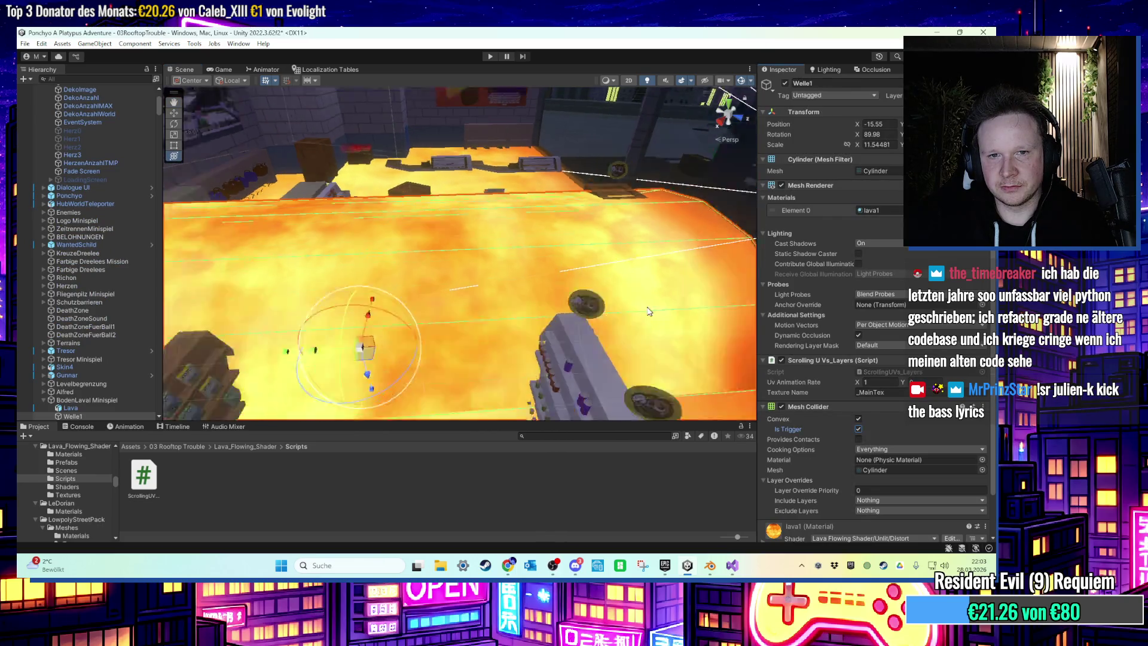
mouse_move(614, 307)
mouse_down()
mouse_move(528, 284)
mouse_move(630, 305)
mouse_move(609, 318)
mouse_move(543, 312)
mouse_move(637, 322)
mouse_move(440, 288)
mouse_move(681, 267)
mouse_move(385, 325)
mouse_move(571, 316)
mouse_move(394, 305)
mouse_up()
click(422, 311)
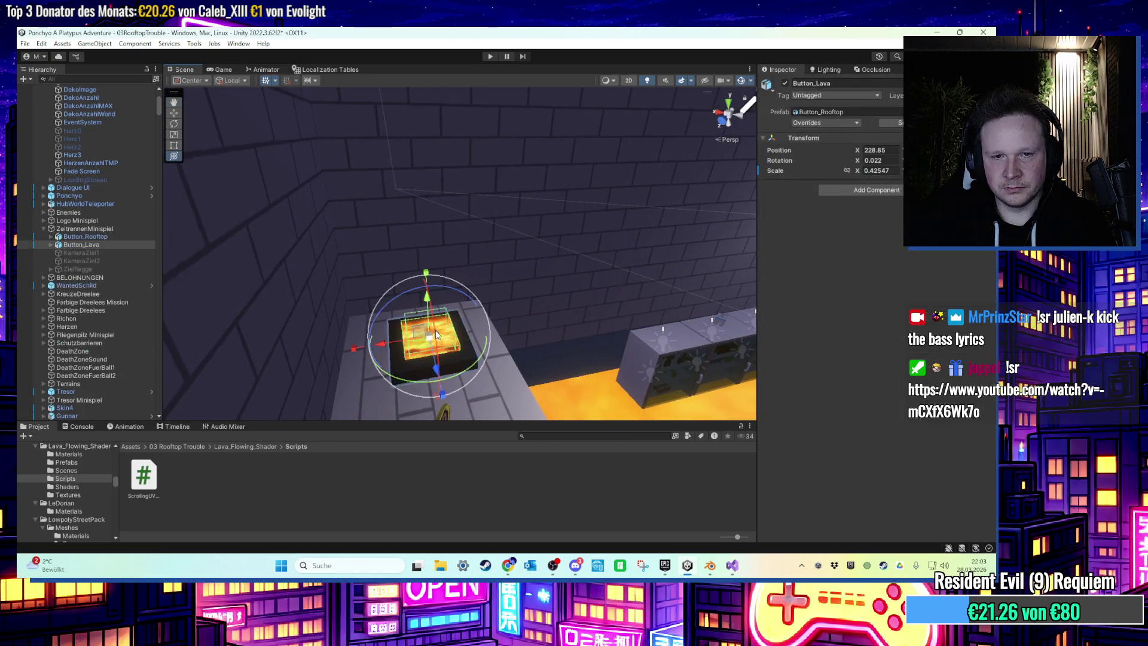
Select Button_Lava's Cube.001 part and navigate the Project window back to Assets.
click(51, 244)
click(51, 245)
click(77, 262)
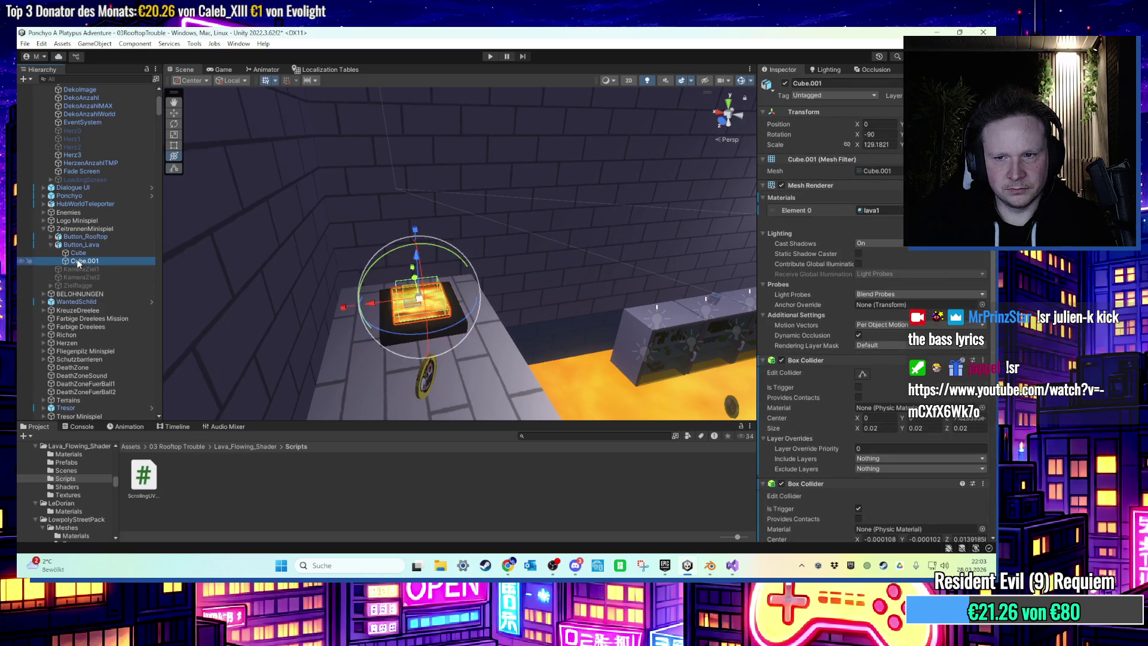
scroll(820, 342, down, 5)
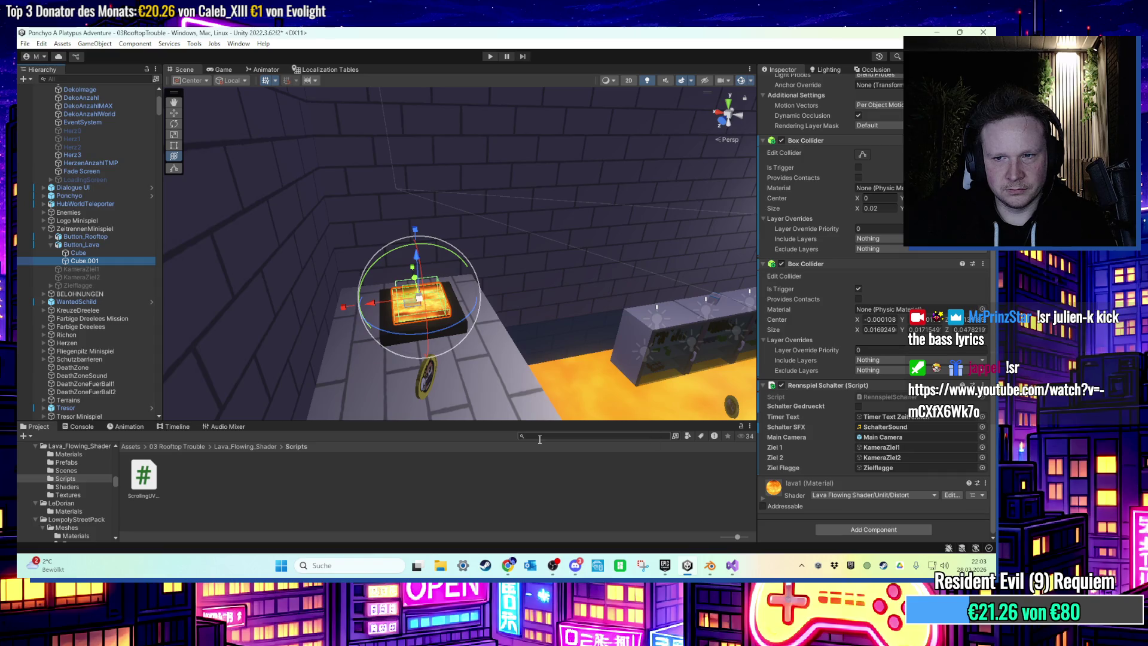
click(165, 446)
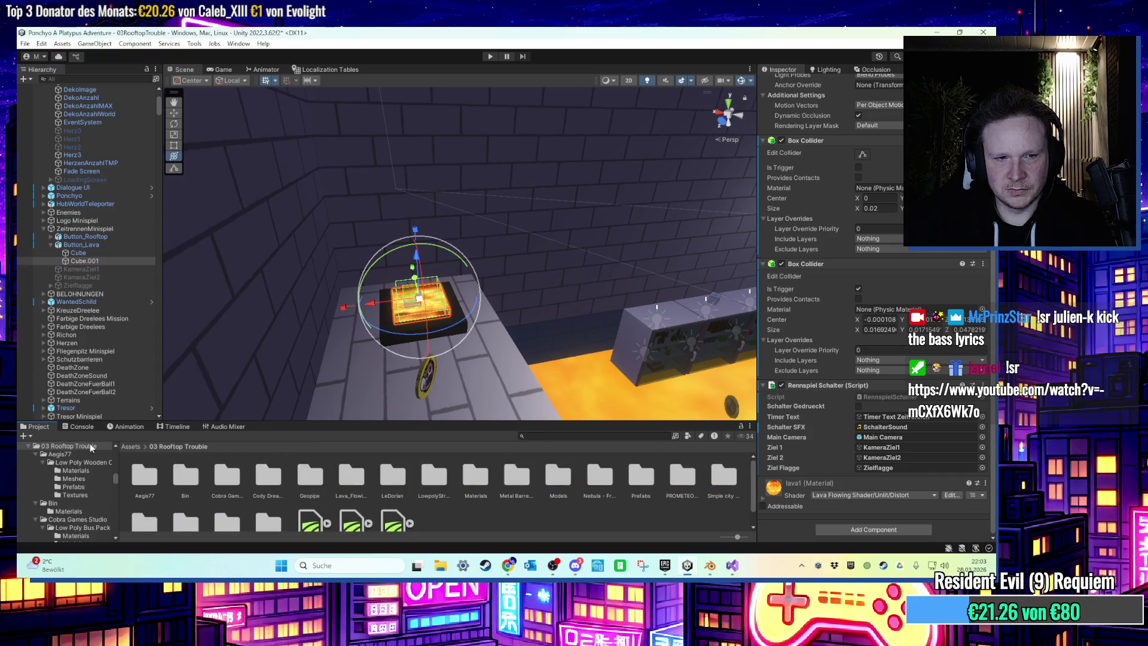
click(129, 447)
scroll(519, 488, down, 1)
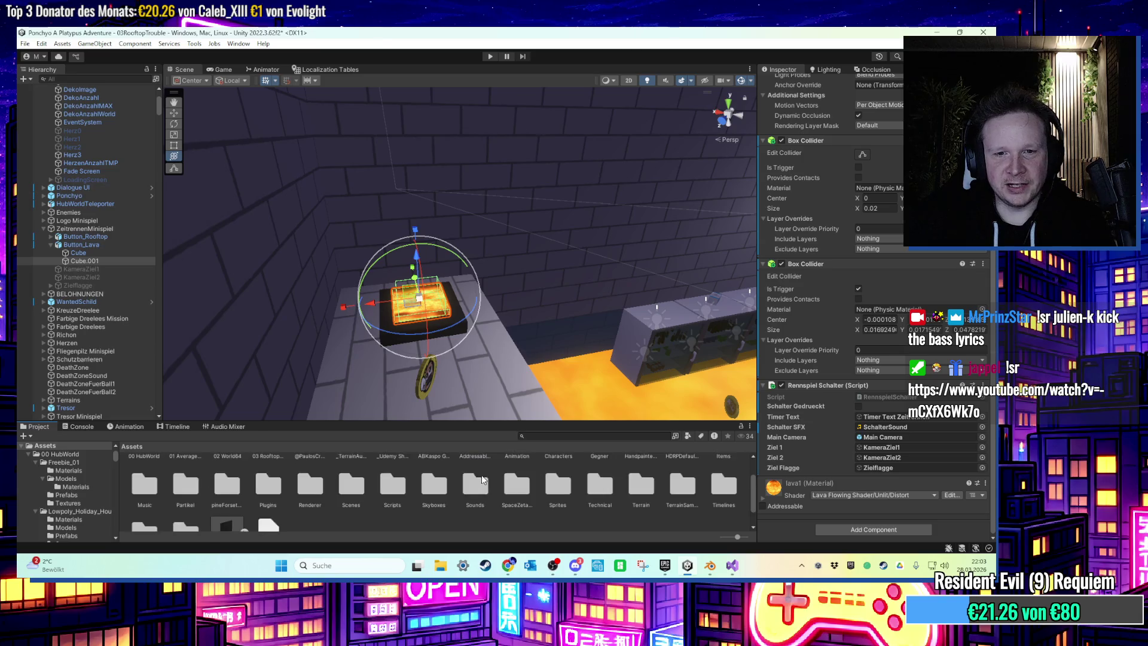
Create a C# script named LavaMinispielSchalter in Assets/Scripts/Level.
double_click(397, 494)
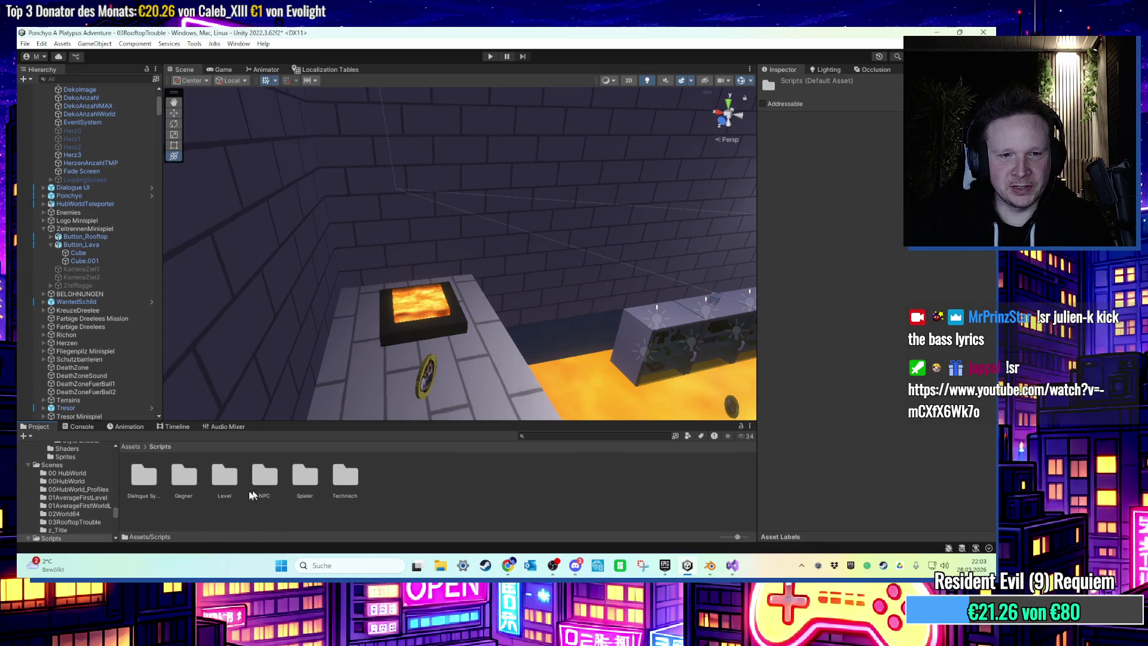
double_click(224, 476)
right_click(556, 513)
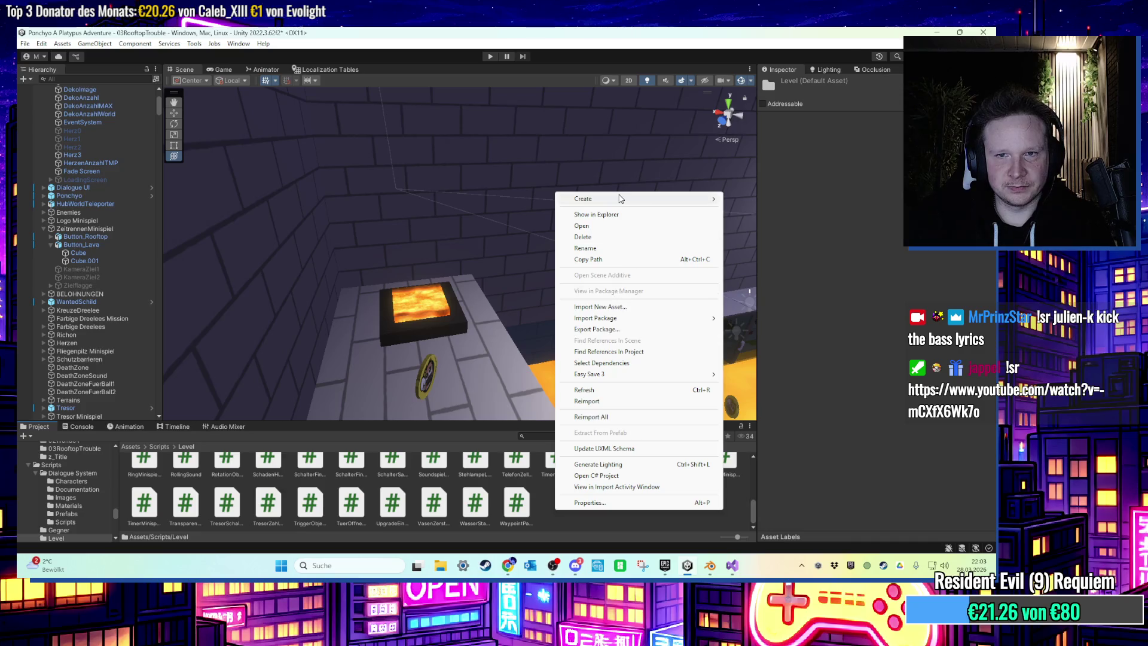
mouse_move(620, 199)
click(748, 221)
text(LavaMinispiel)
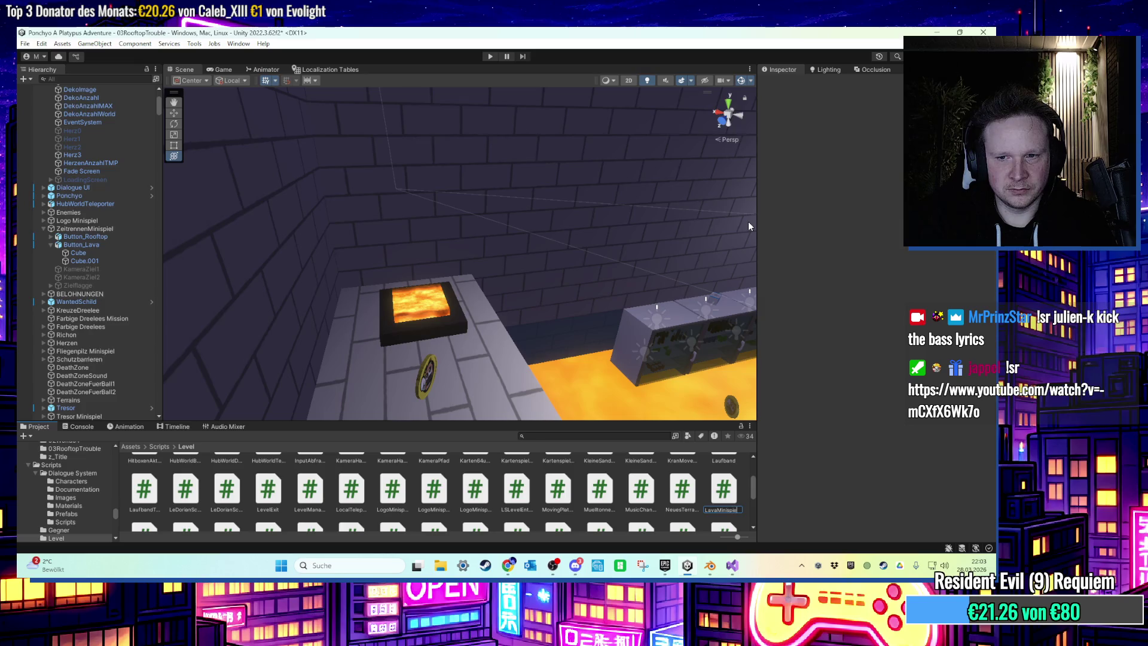
key(Return)
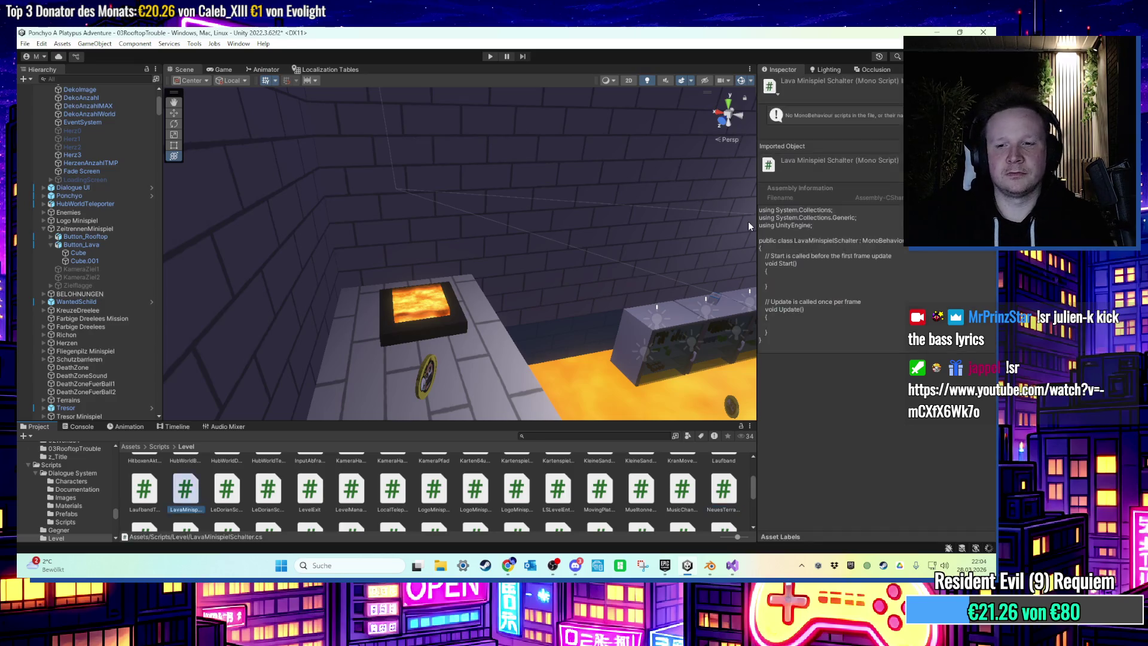
key(Return)
click(687, 565)
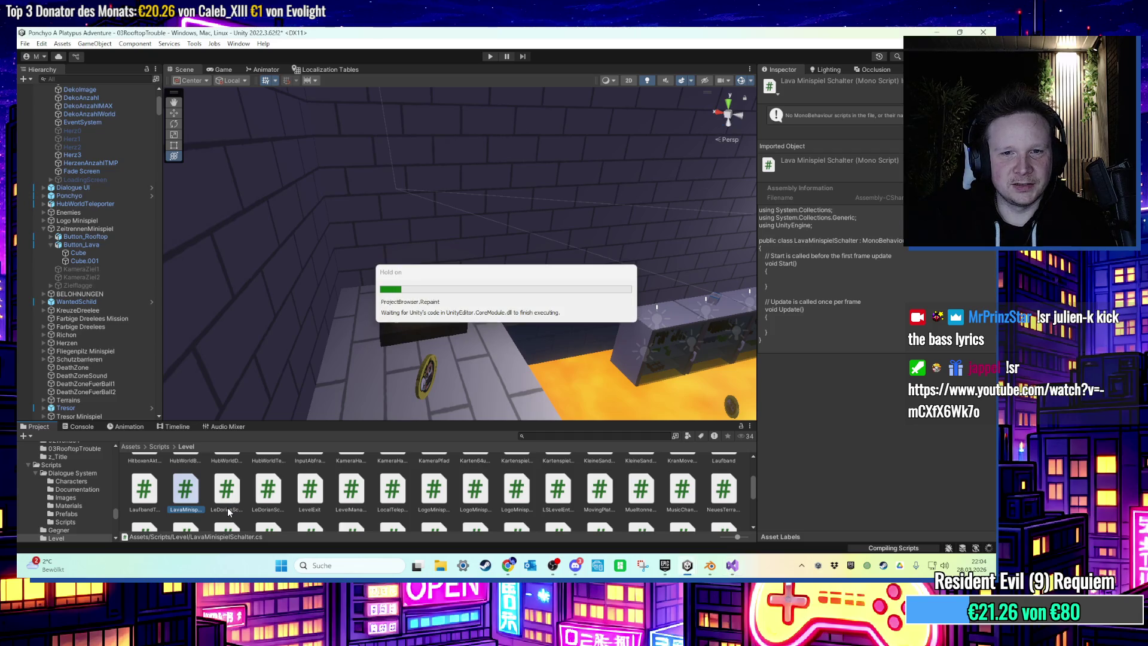
Open LavaMinispielSchalter, then frame Button_Lava's Cube.001 and inspect its Rennspiel Schalter component.
double_click(191, 497)
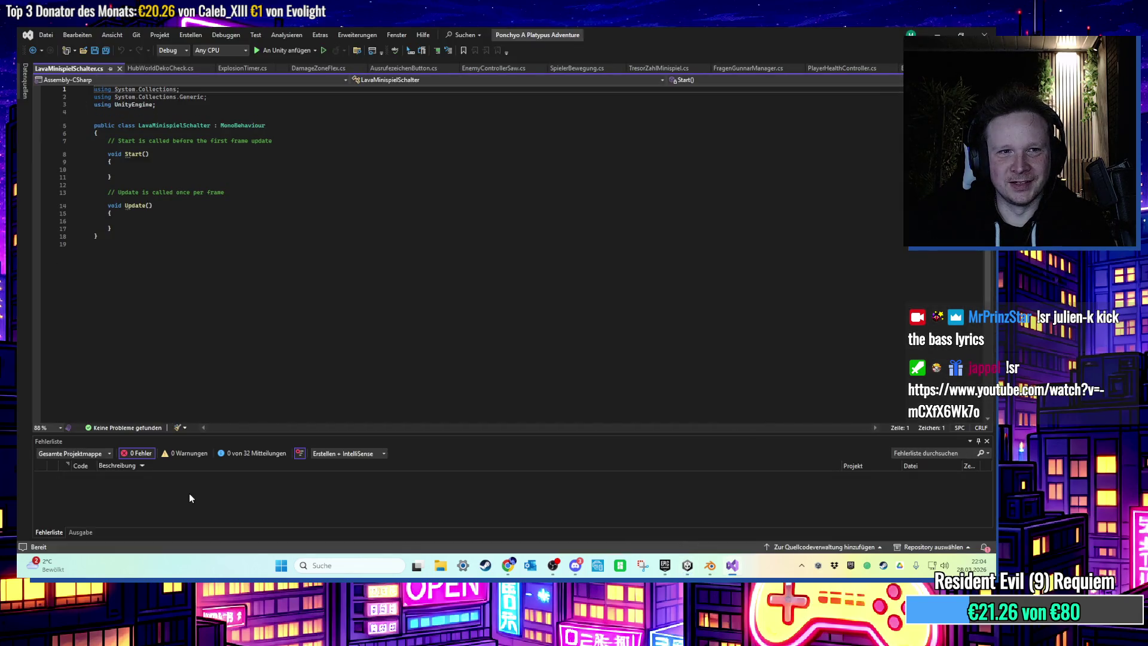
click(688, 565)
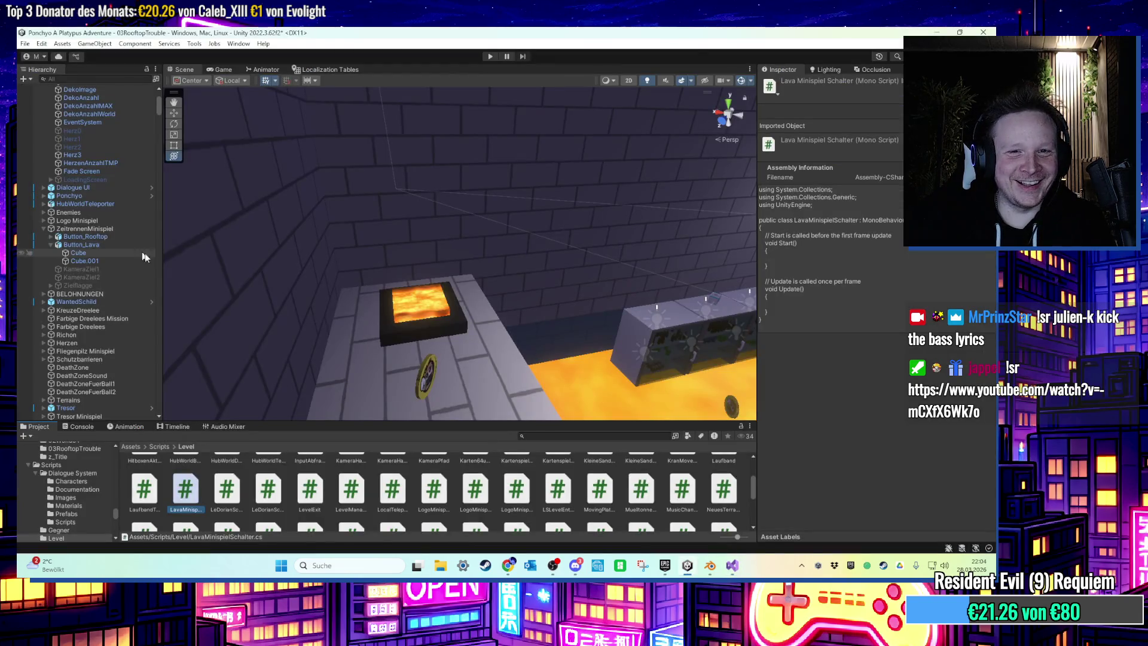
click(107, 260)
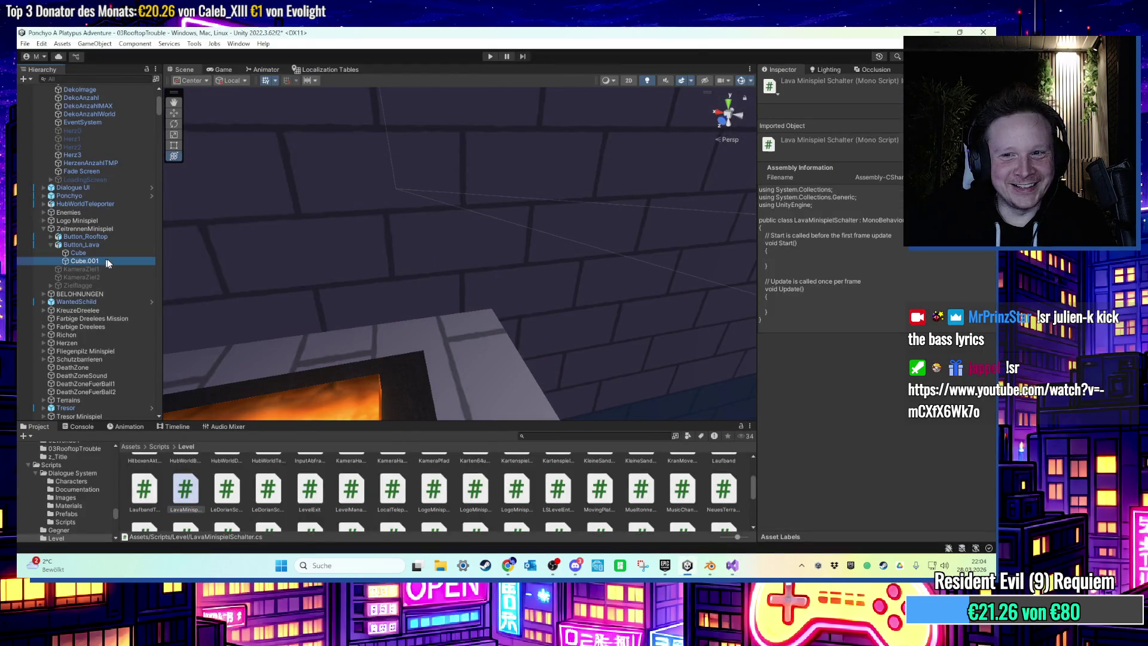
key(f)
scroll(845, 413, down, 3)
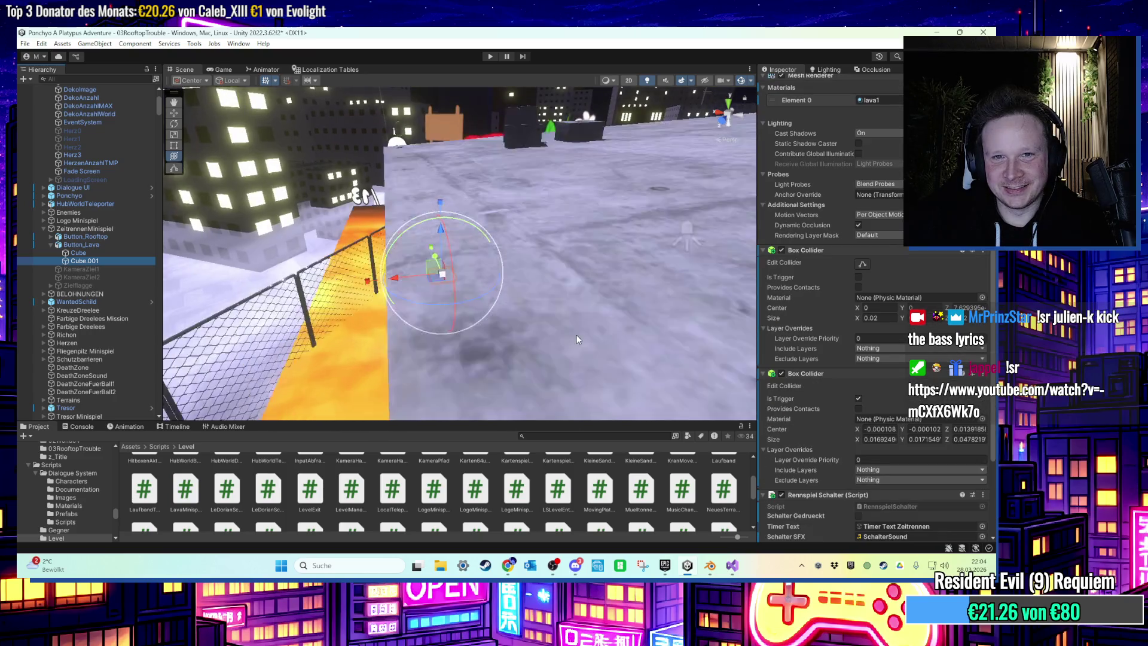
key(f)
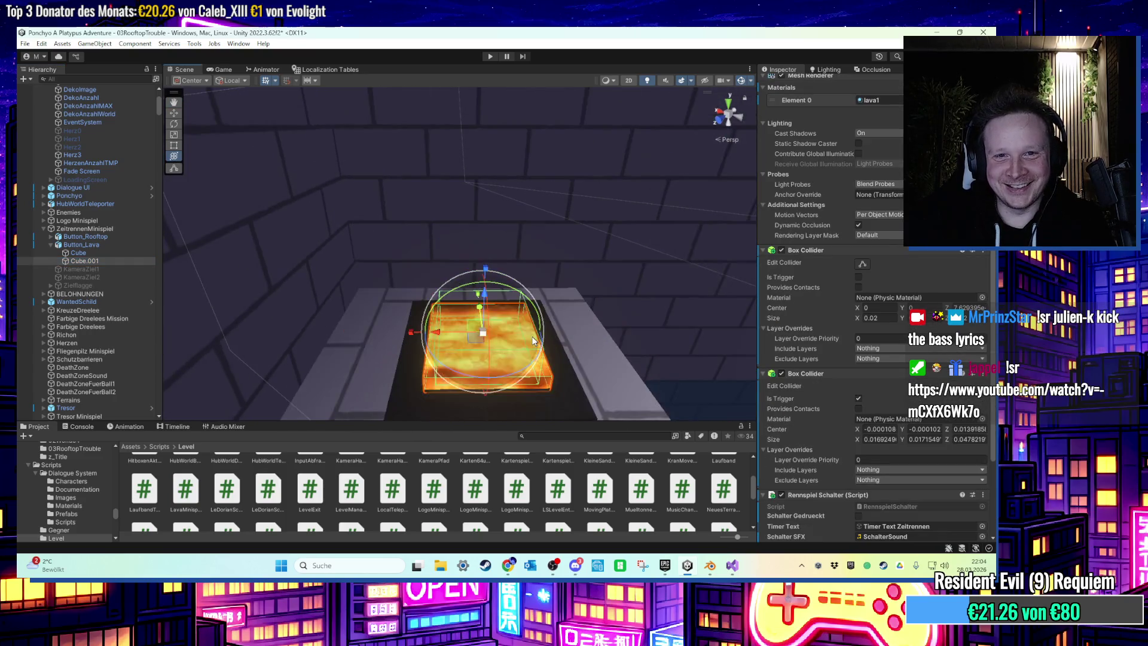
scroll(837, 405, down, 4)
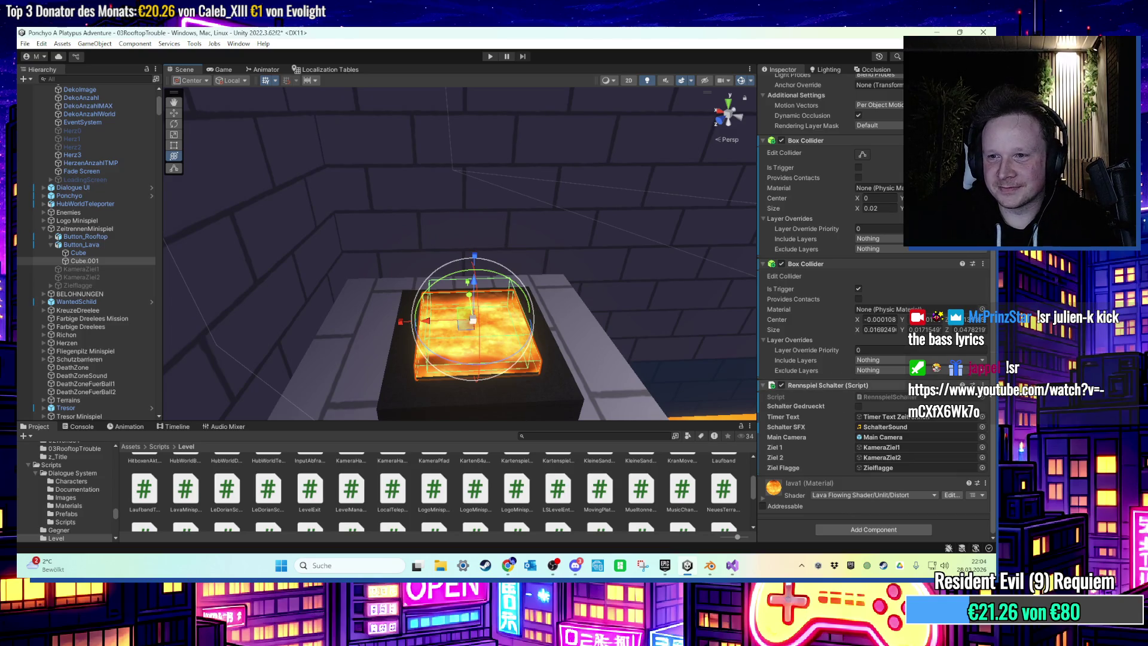
click(983, 385)
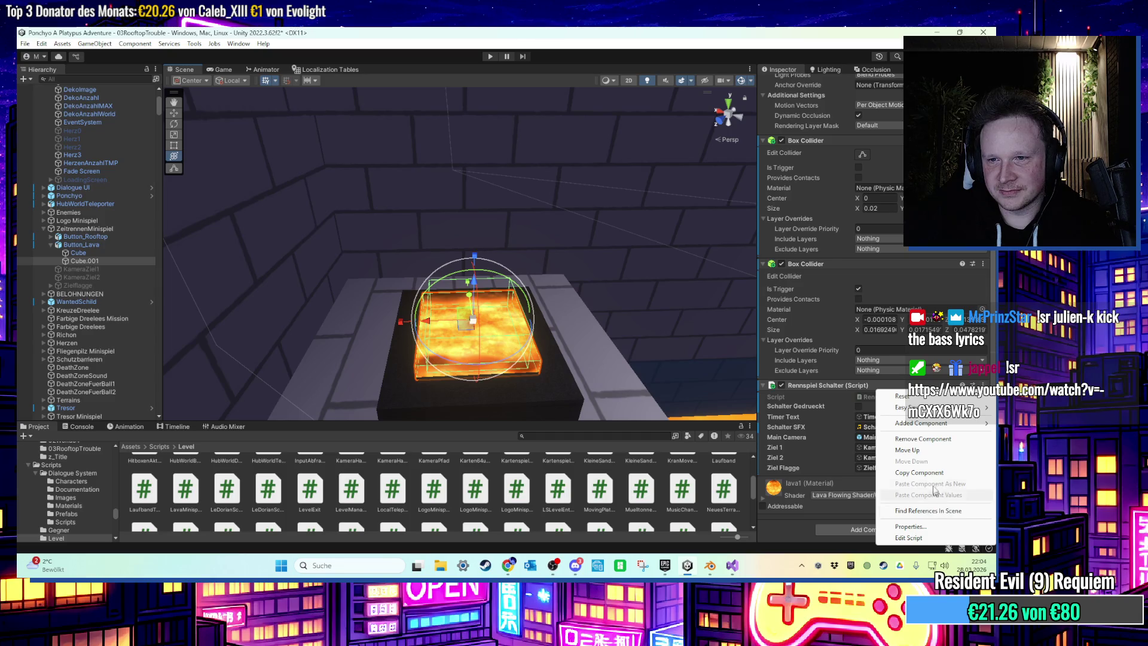
click(629, 226)
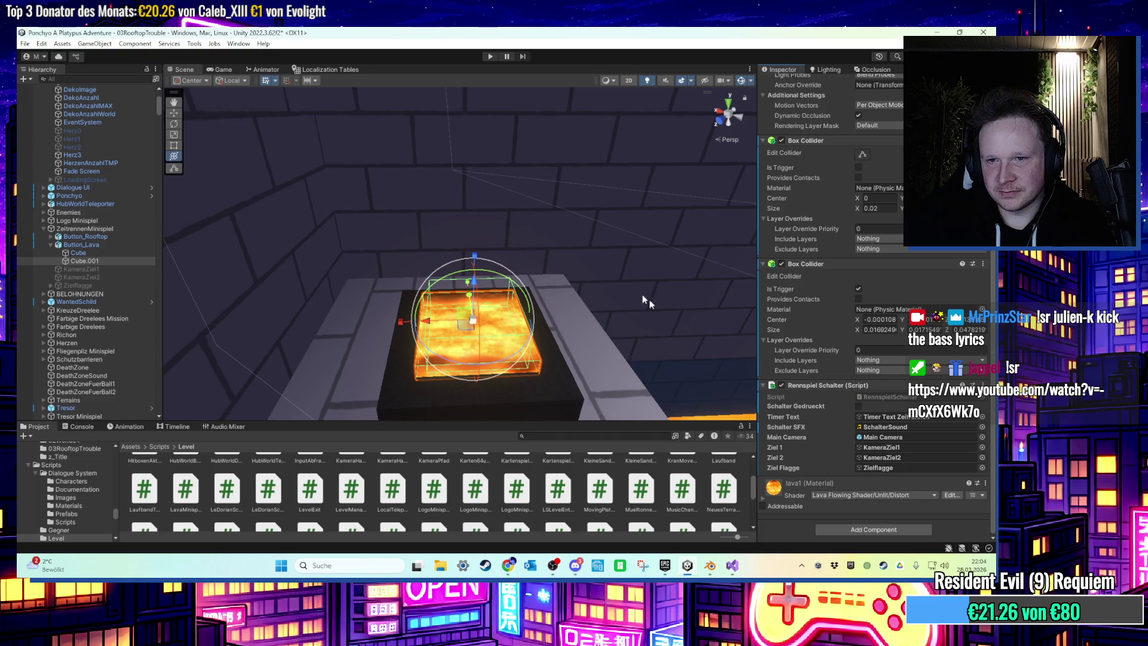
mouse_move(734, 572)
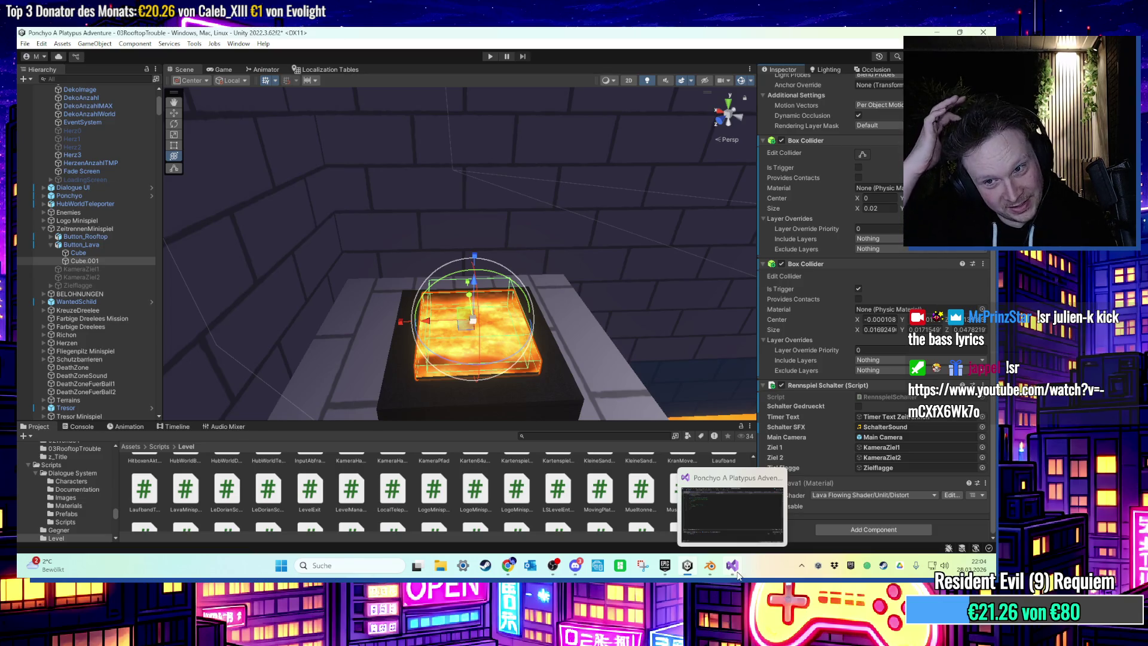
Begin a new public AudioClip field declaration on line 7 of LavaMinispielSchalter.
click(736, 563)
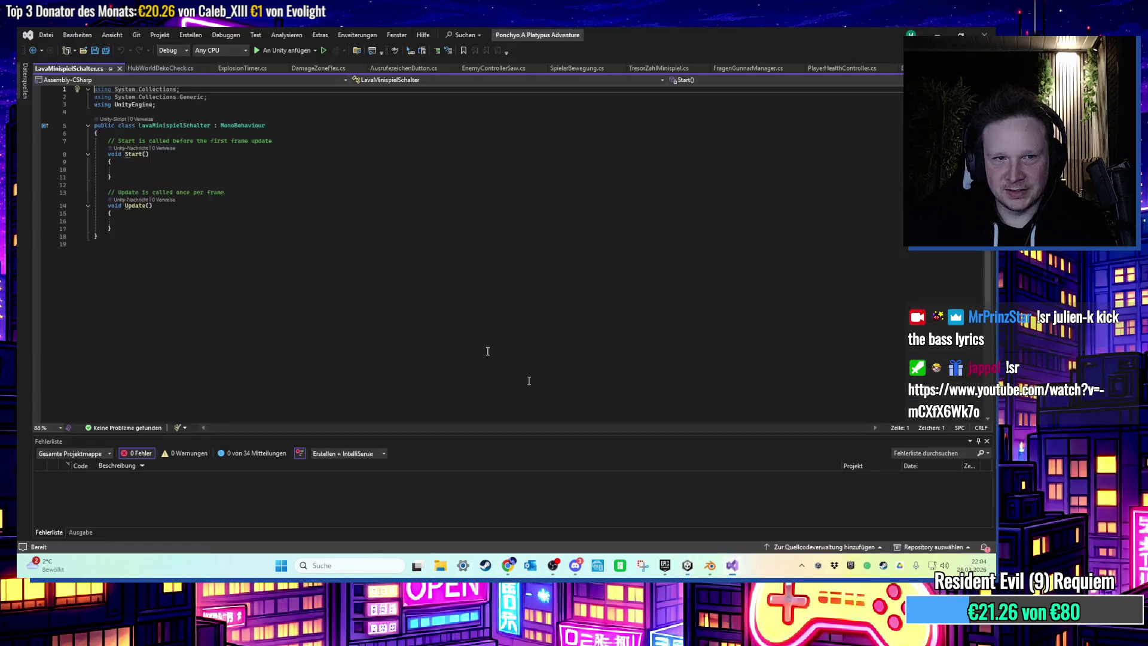
ctrl+scroll(173, 150, up, 10)
click(325, 206)
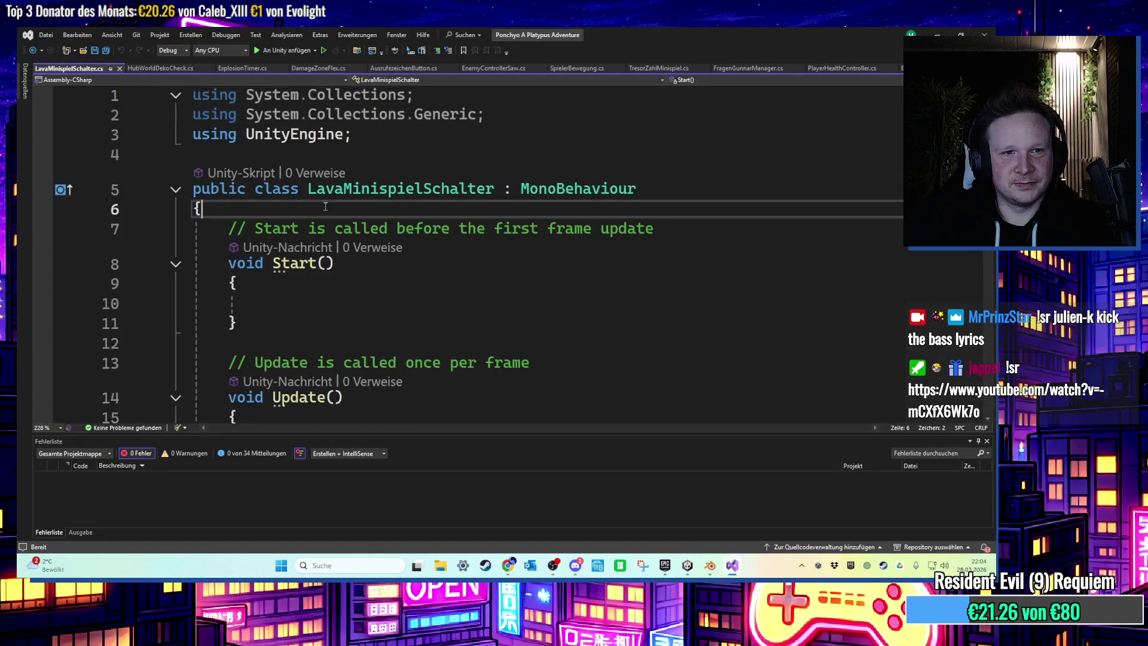
key(Return)
key(Return)
key(Up)
text(pub)
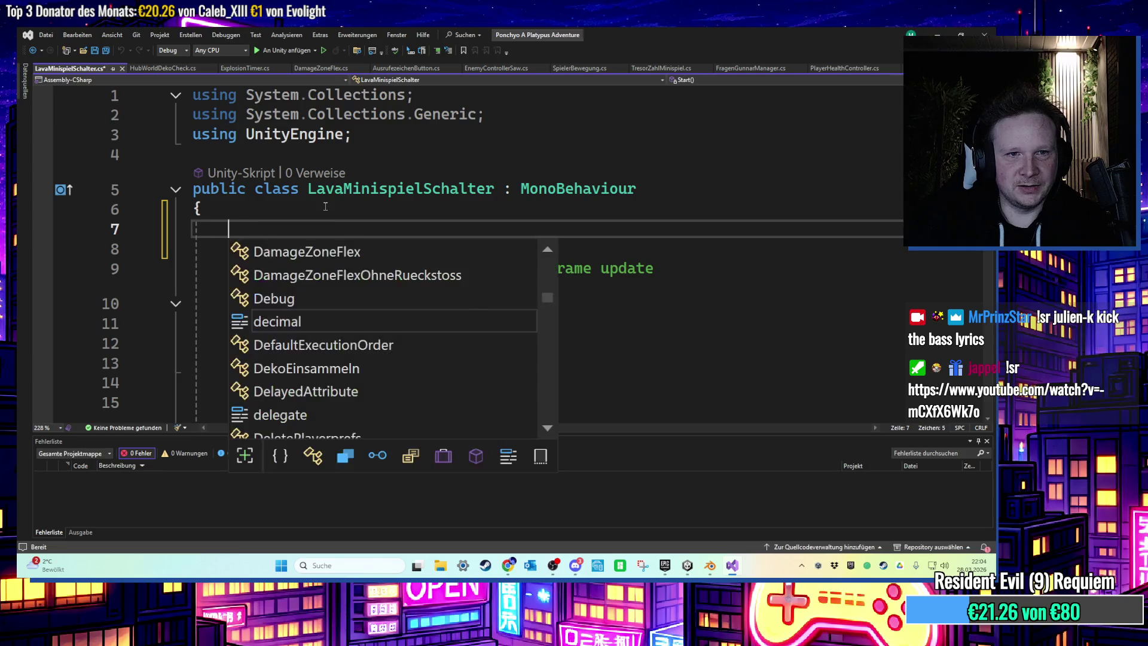
text(lic AudioCl)
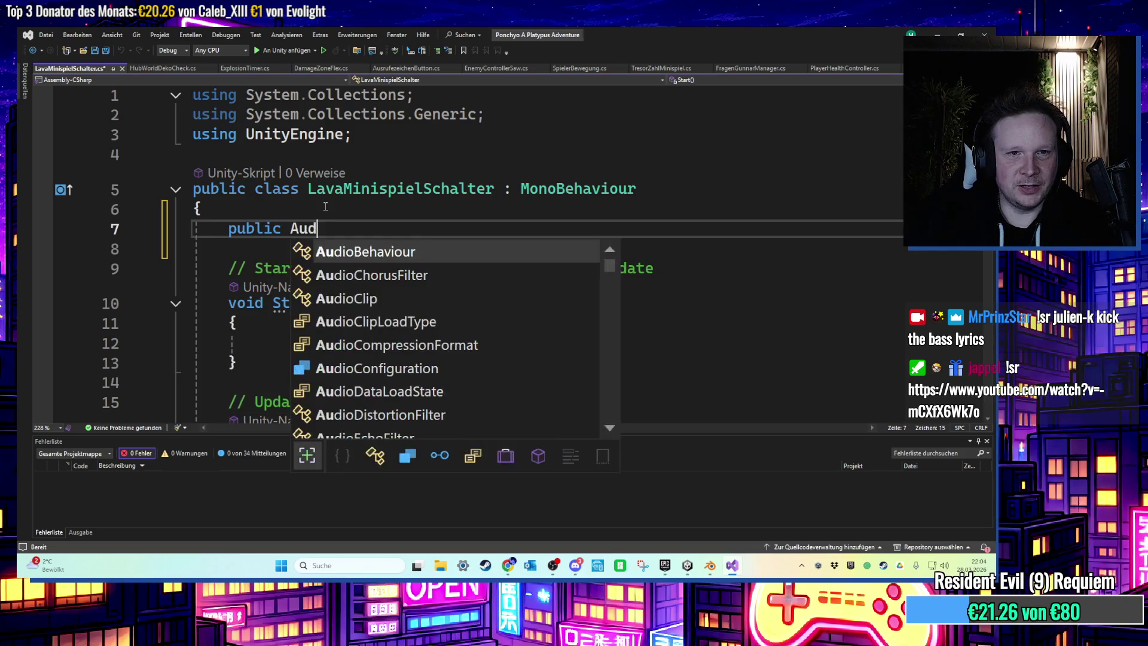
key(Tab)
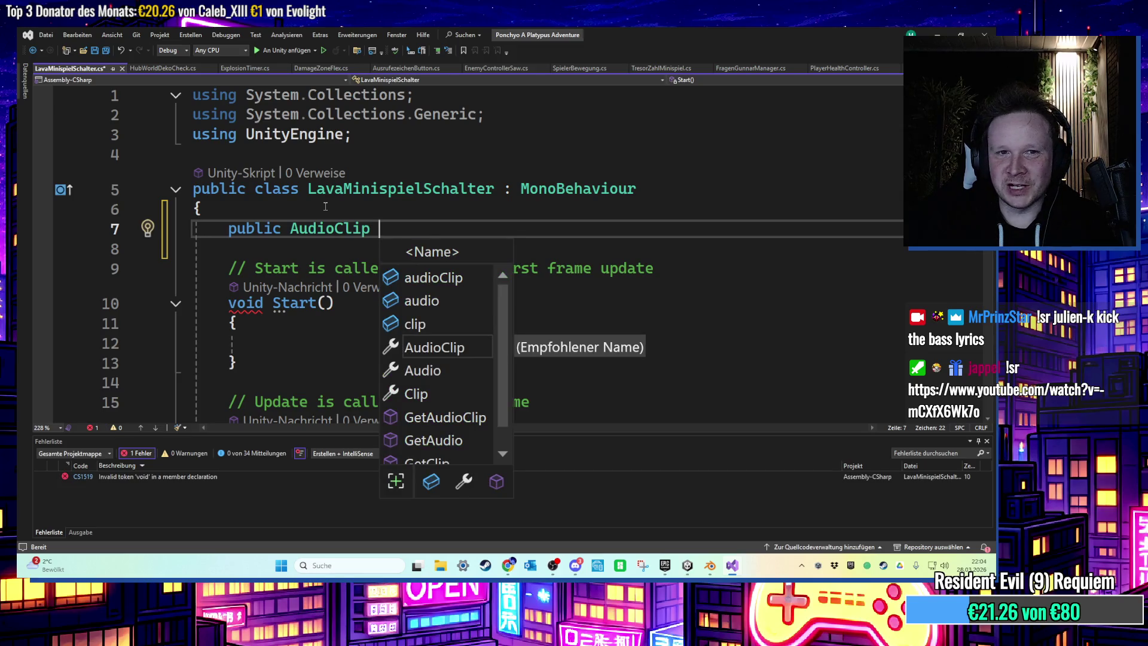
Make the field private, prefix it with [SerializeField], and save the script.
double_click(264, 233)
text(private)
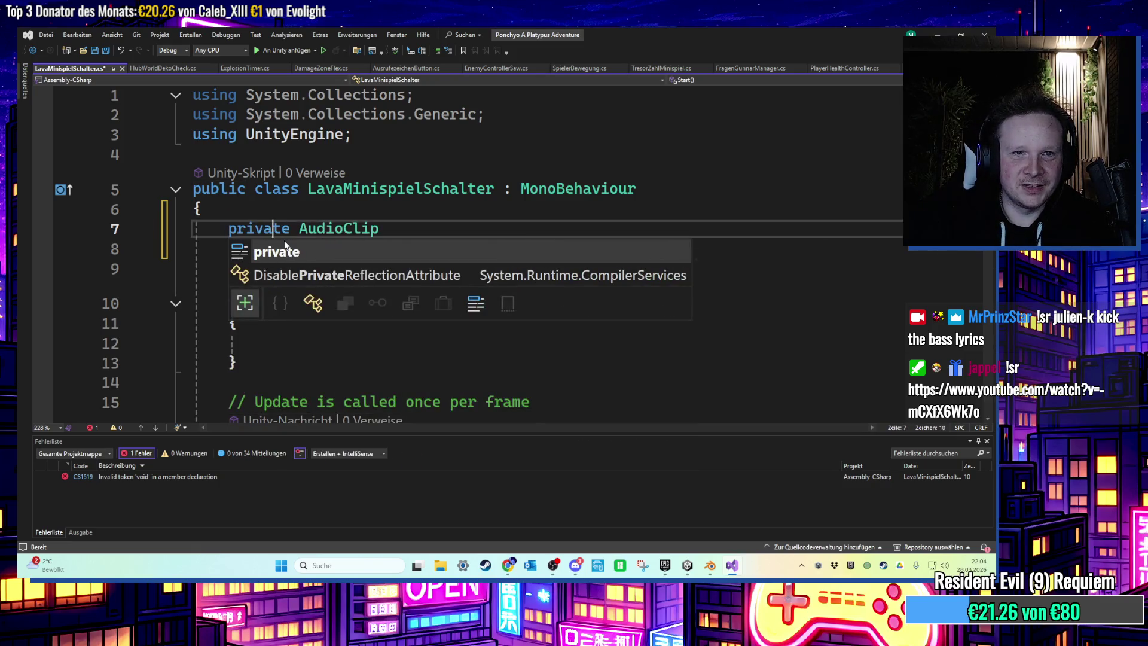
key(Left)
key(Left)
key(Left)
key(Escape)
text([Serializ)
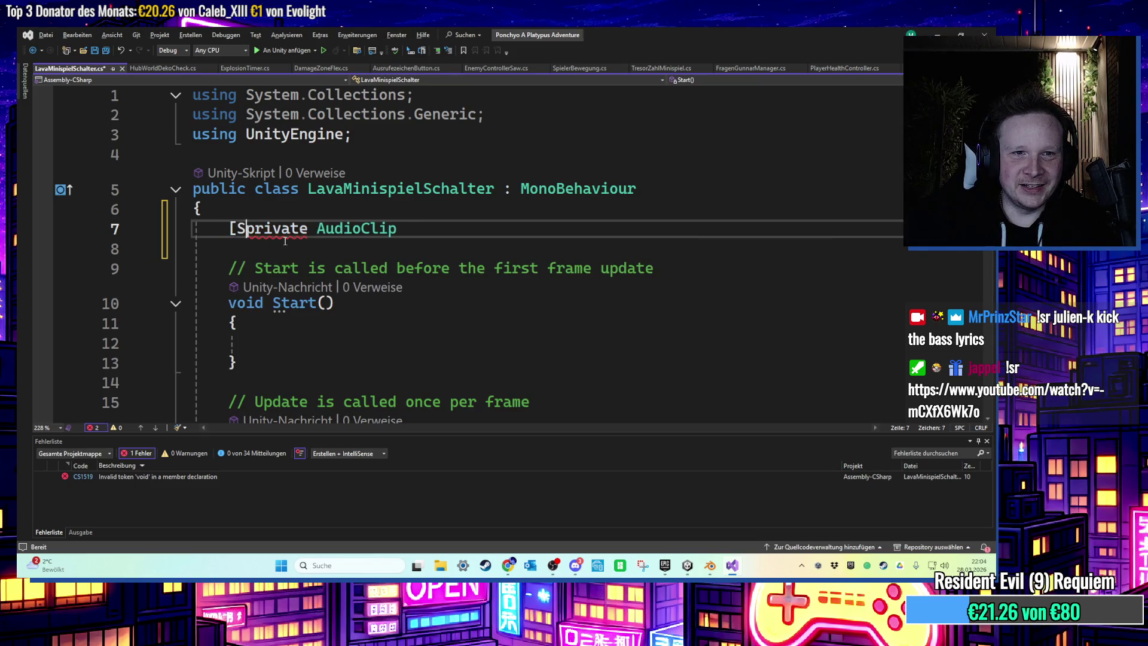
text(ed])
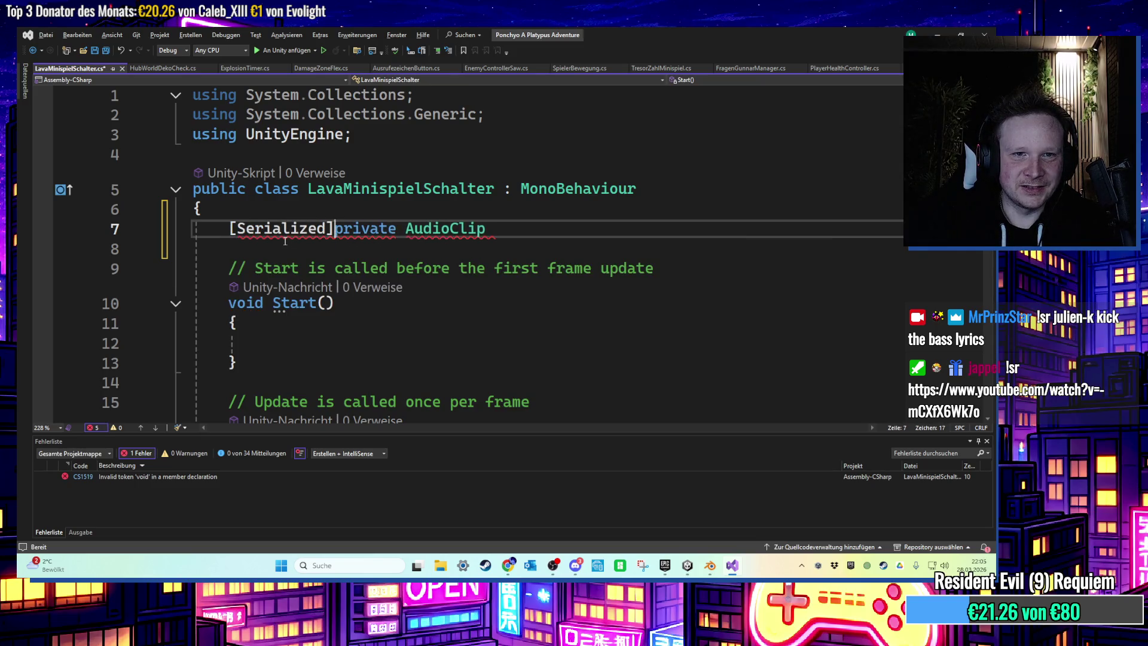
double_click(285, 238)
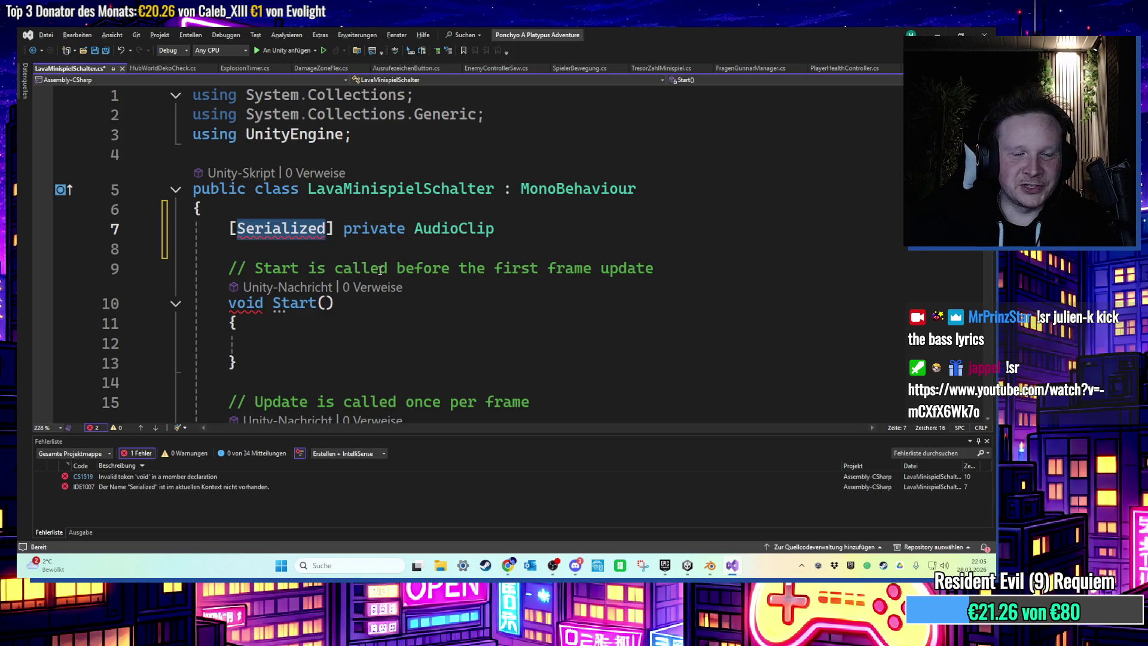
text(I)
key(BackSpace)
key(Delete)
text(S)
text(er])
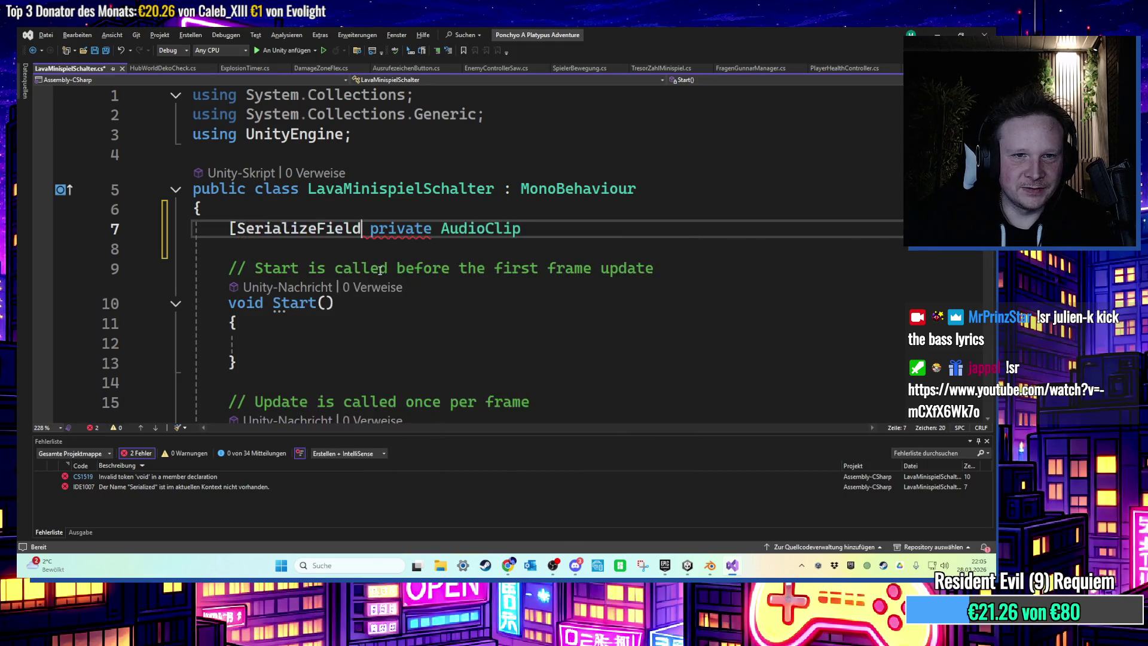
key(ctrl+s)
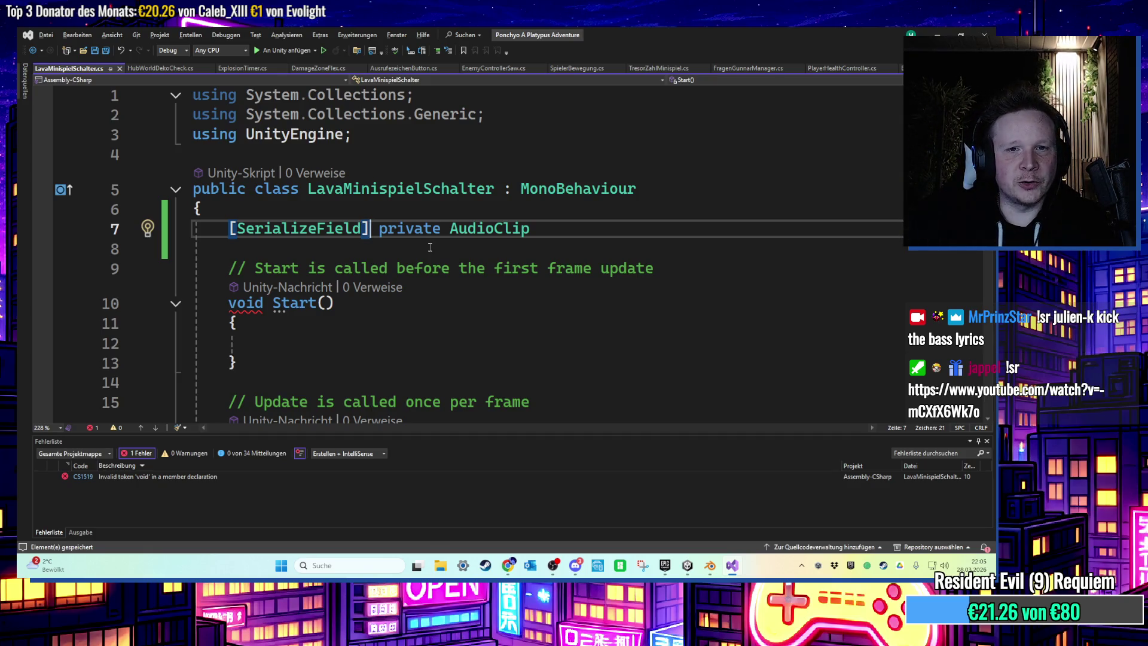
click(431, 280)
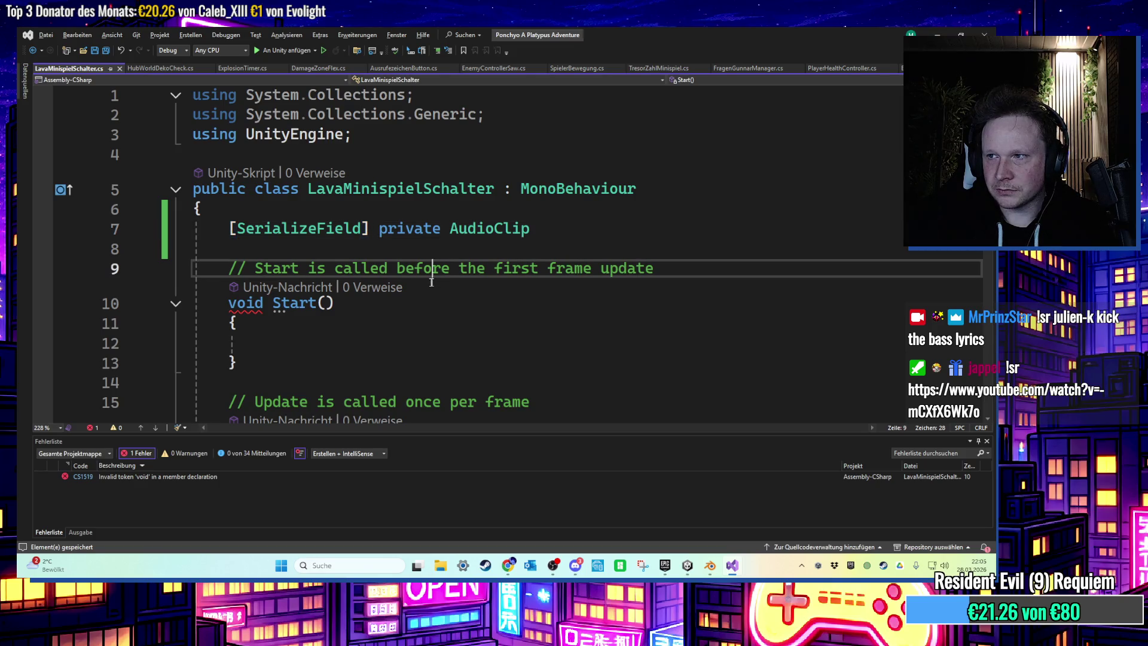
Delete the Start method and its comment from LavaMinispielSchalter.
click(299, 324)
ctrl+scroll(302, 331, down, 1)
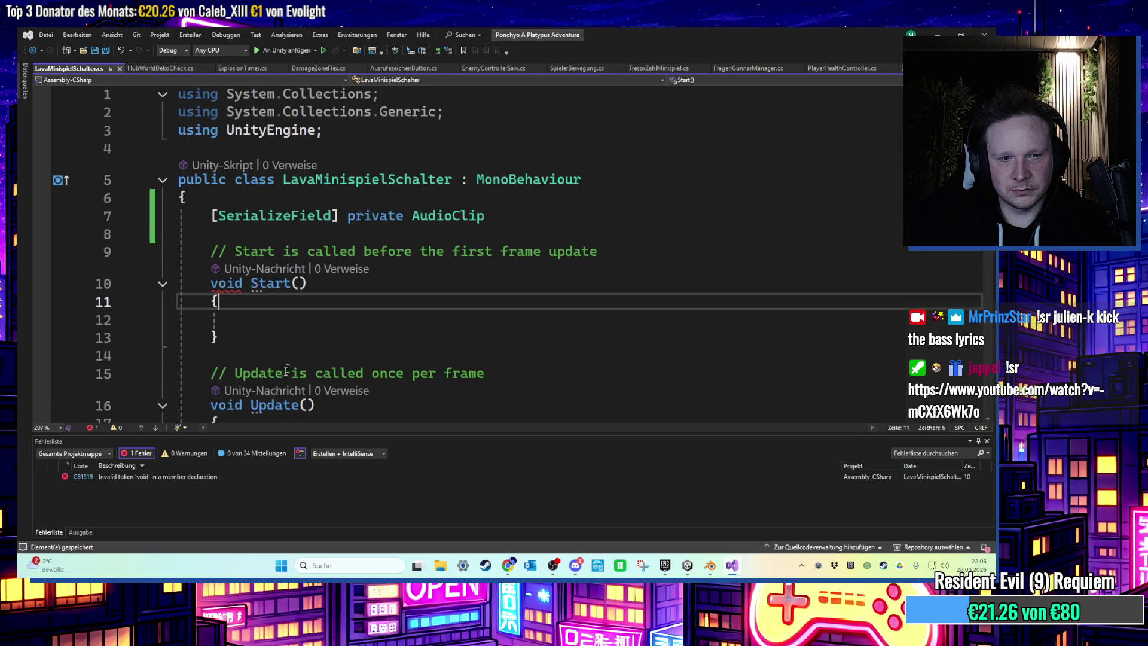
double_click(229, 477)
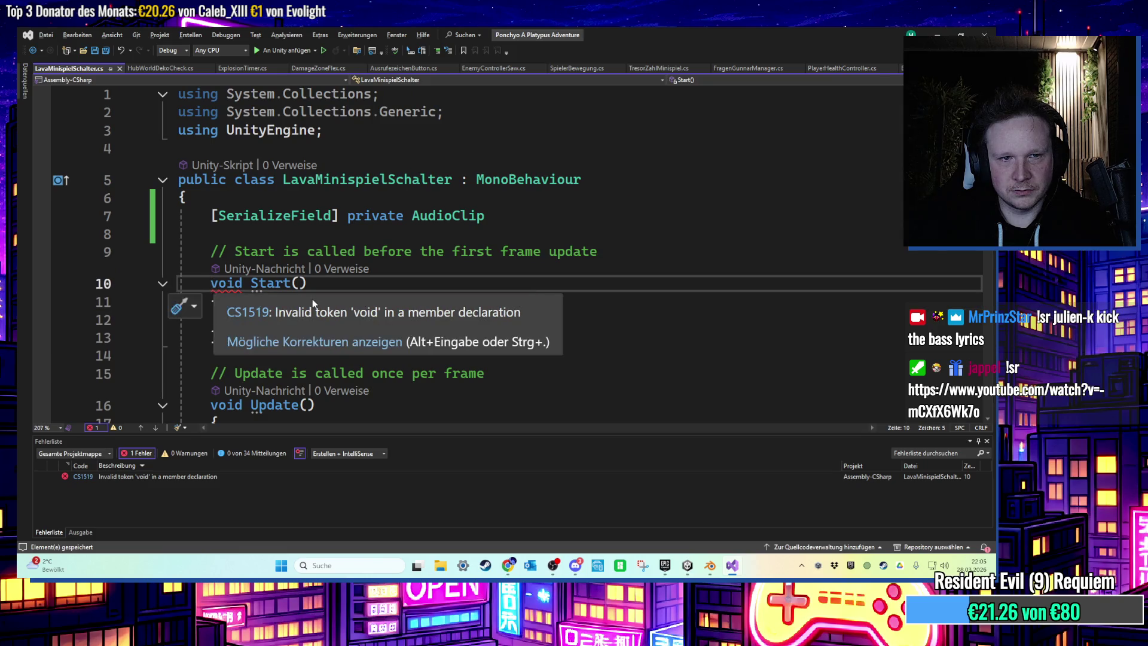
click(307, 251)
ctrl+scroll(309, 272, down, 2)
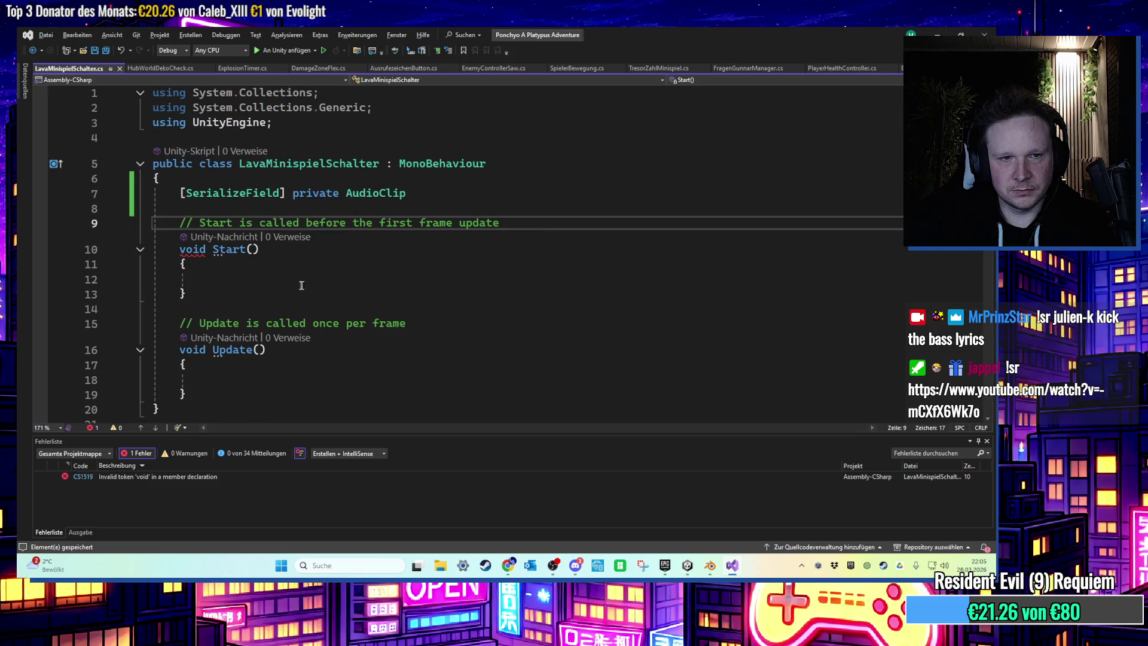
drag(257, 294, 174, 224)
key(BackSpace)
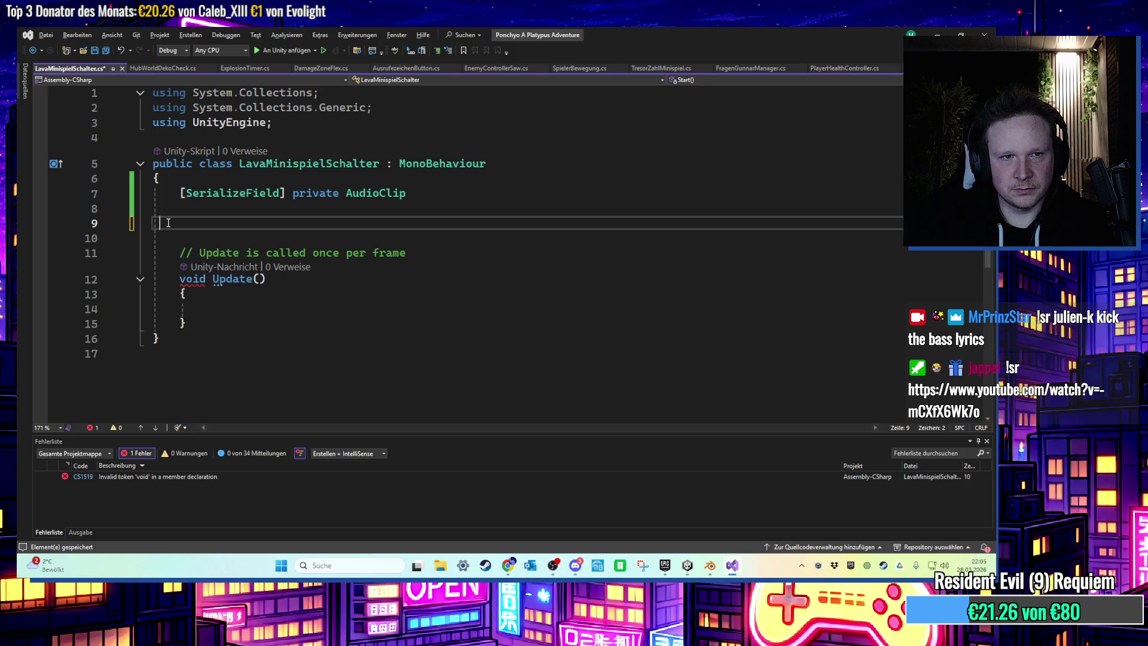
Change the AudioClip field's attribute to [Serialize], then switch back to Unity.
click(248, 193)
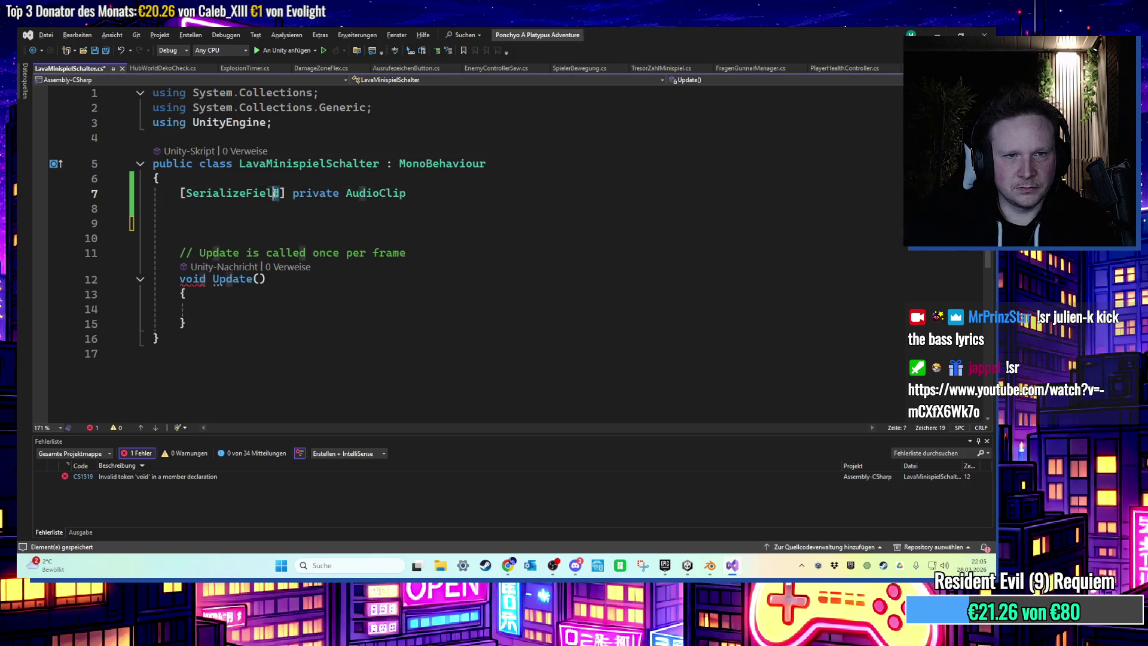
click(323, 254)
click(245, 193)
key(Delete)
key(Delete)
key(Delete)
text(d)
key(Down)
key(Down)
key(Down)
drag(183, 193, 258, 193)
text(S)
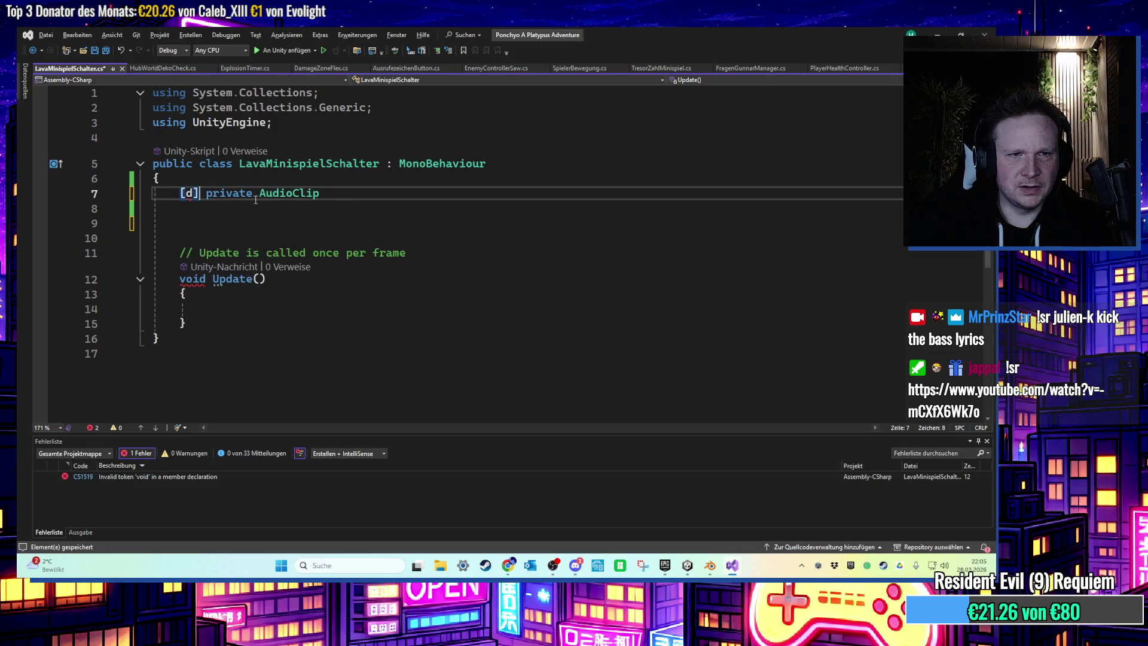
text(erio)
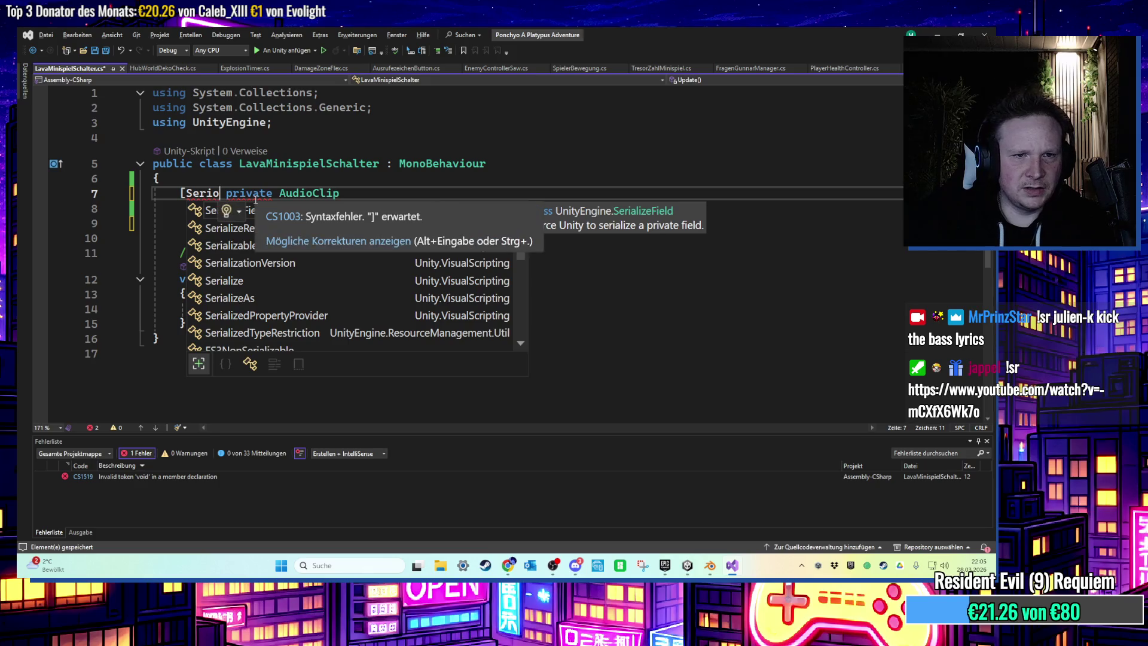
double_click(250, 286)
text(])
click(323, 269)
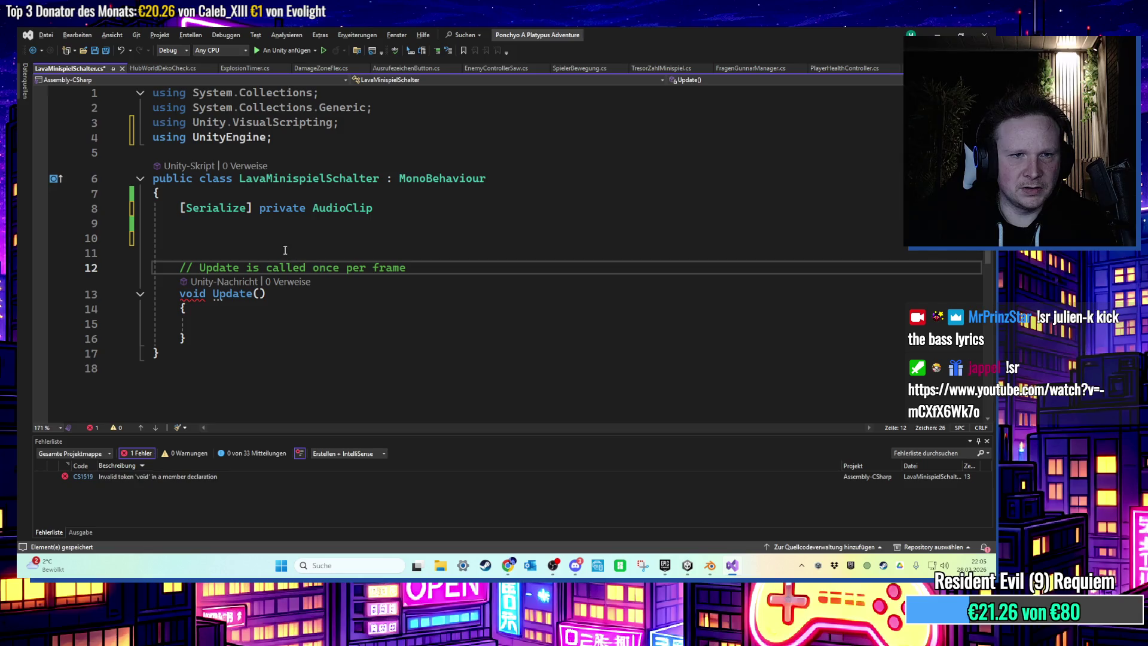
click(937, 34)
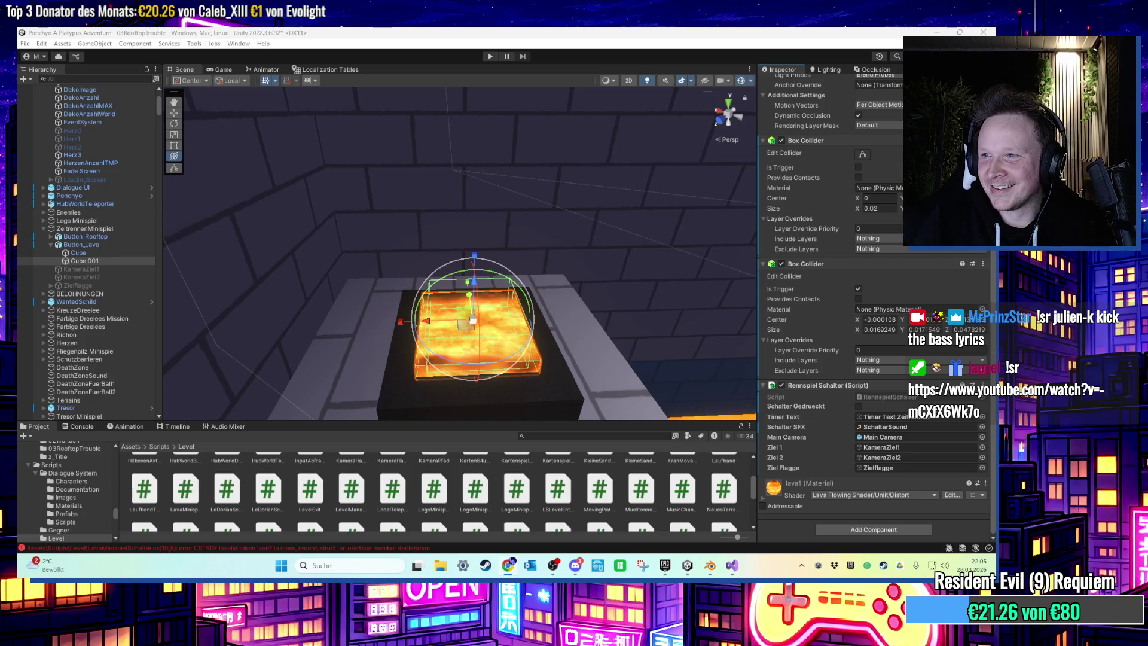
click(731, 567)
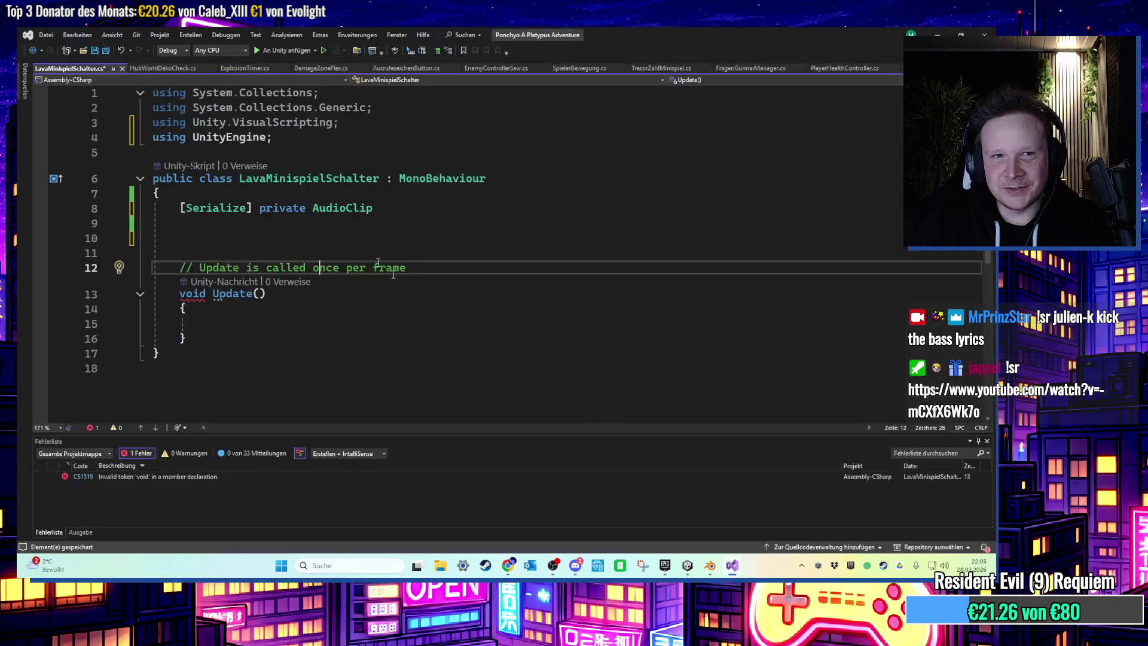
Check the reported error on line 8, removing and then restoring the attribute.
click(243, 213)
text(Field)
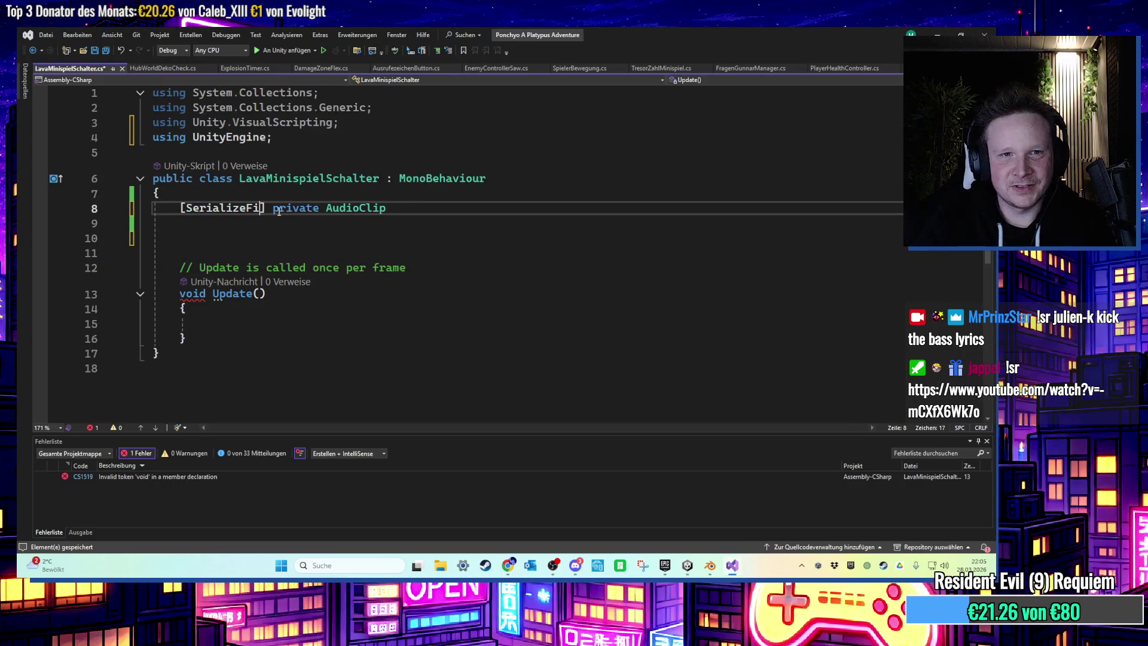
click(248, 268)
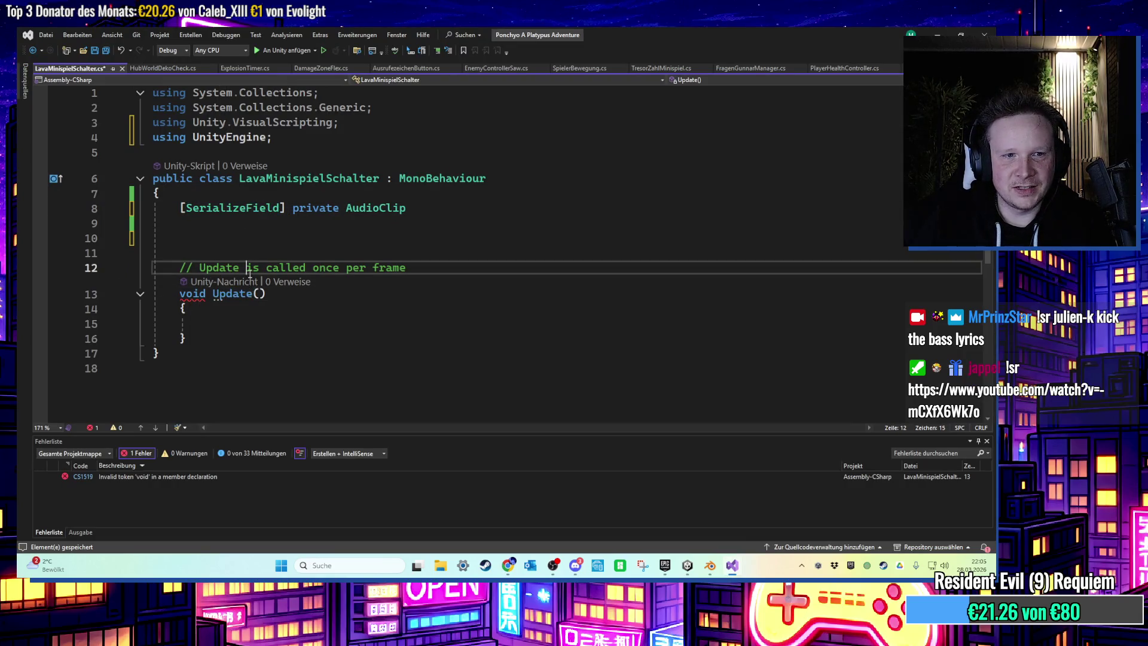
click(188, 296)
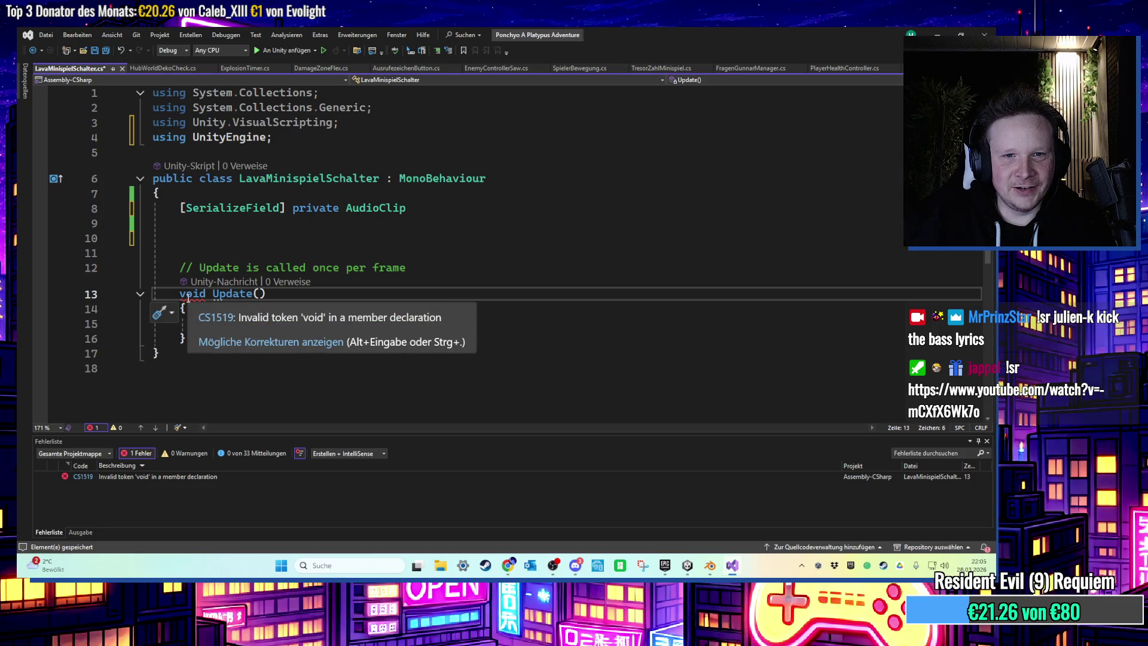
drag(293, 207, 178, 208)
key(BackSpace)
click(296, 305)
key(ctrl+s)
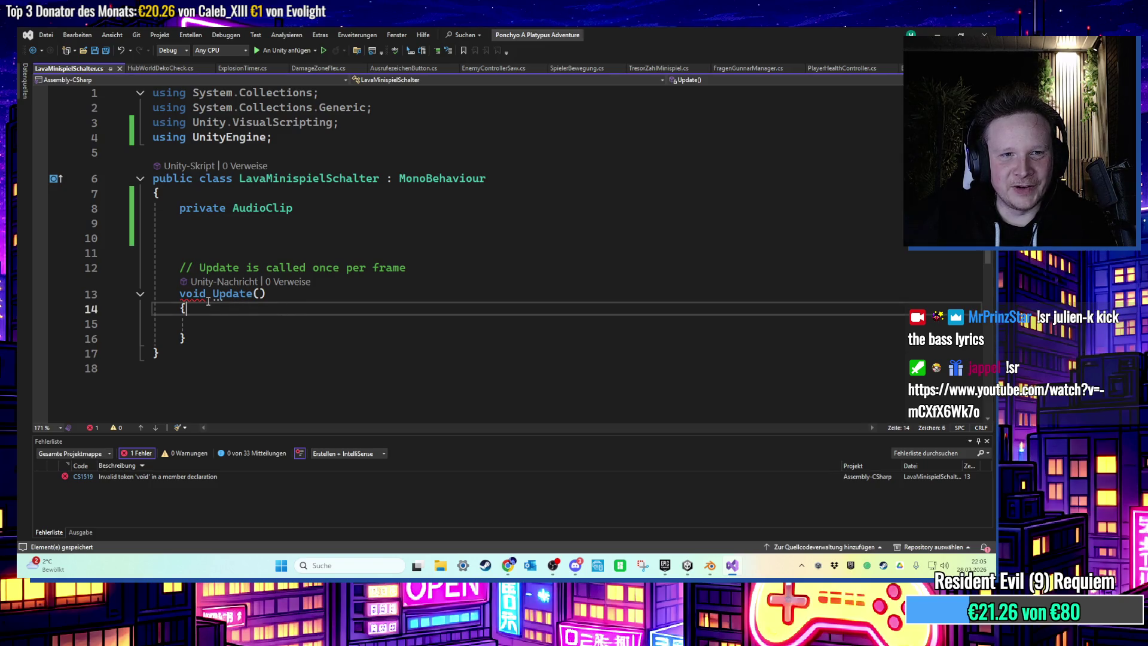
scroll(224, 310, down, 1)
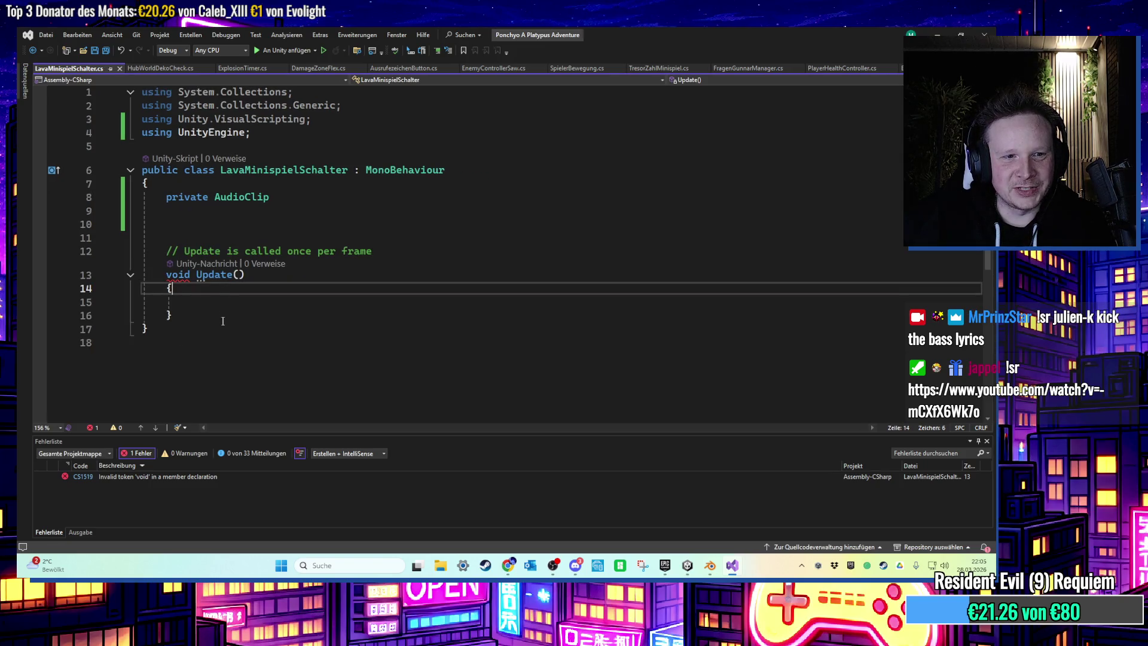
double_click(200, 475)
key(ctrl+z)
key(ctrl+z)
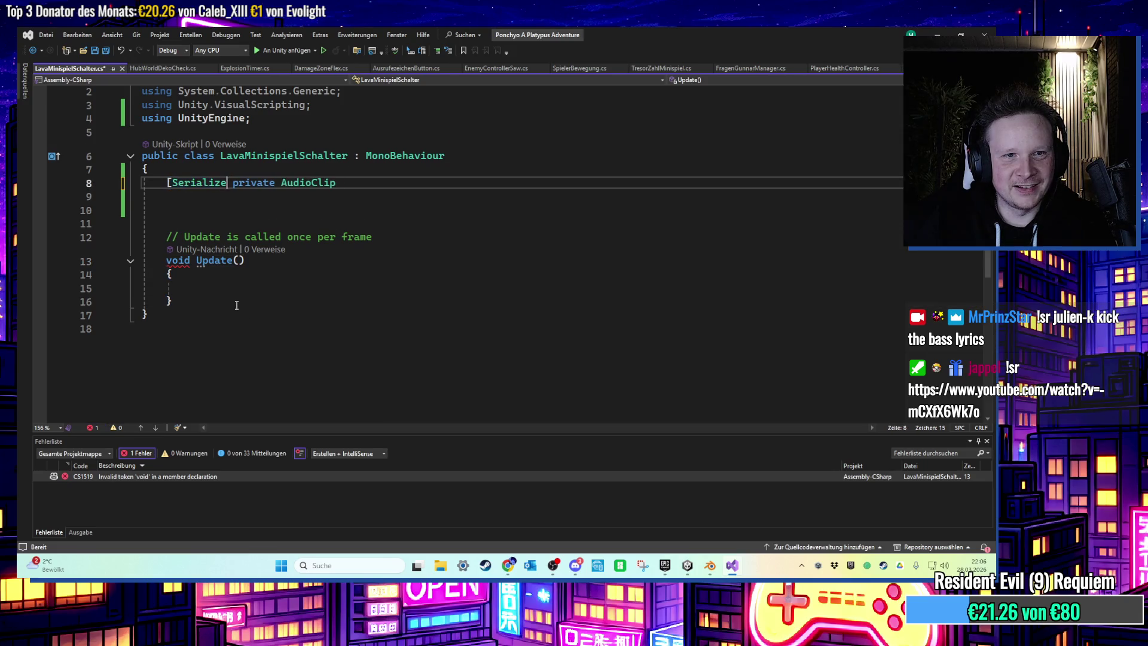
key(ctrl+z)
key(ctrl+z)
key(ctrl+z)
key(ctrl+z)
key(ctrl+z)
key(ctrl+z)
key(ctrl+z)
key(ctrl+z)
key(ctrl+z)
key(ctrl+z)
key(ctrl+z)
key(ctrl+z)
Complete the line as [SerializeField] private AudioClip schalterSFX; and save.
text(SerializeField])
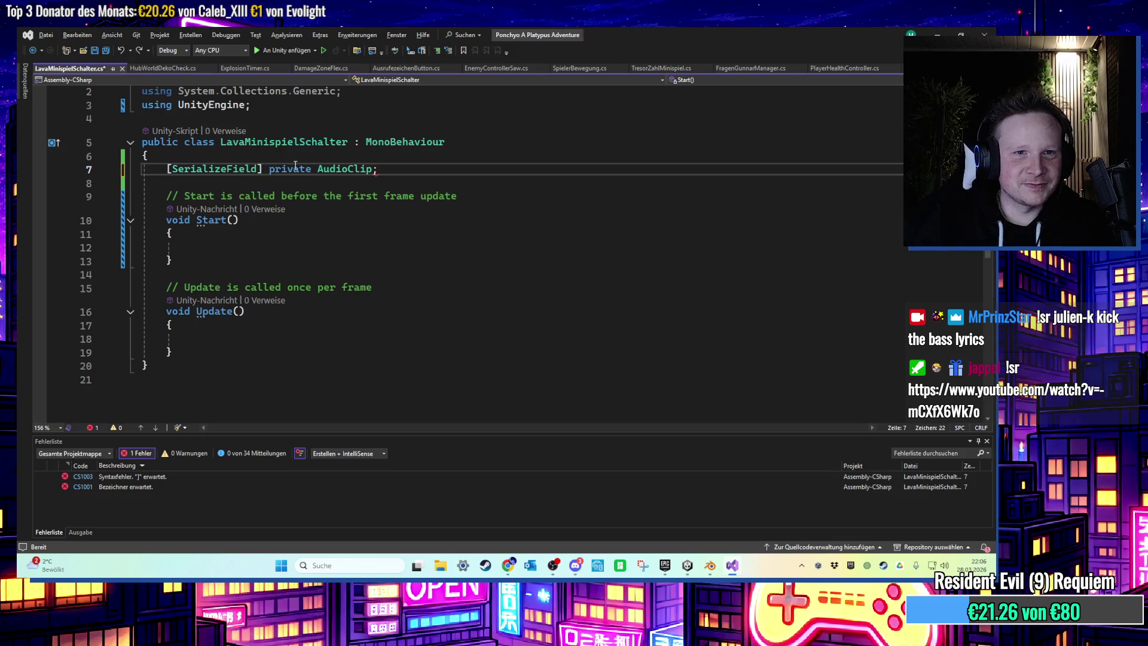
key(Down)
key(Down)
key(Down)
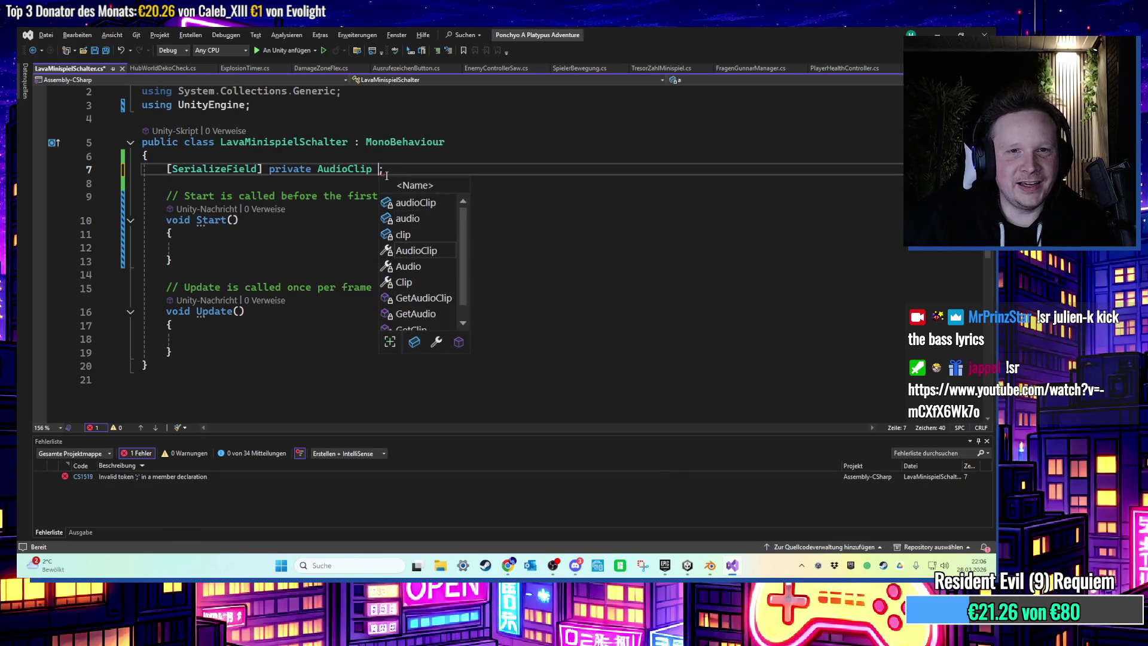
text(schalter)
text(SFX)
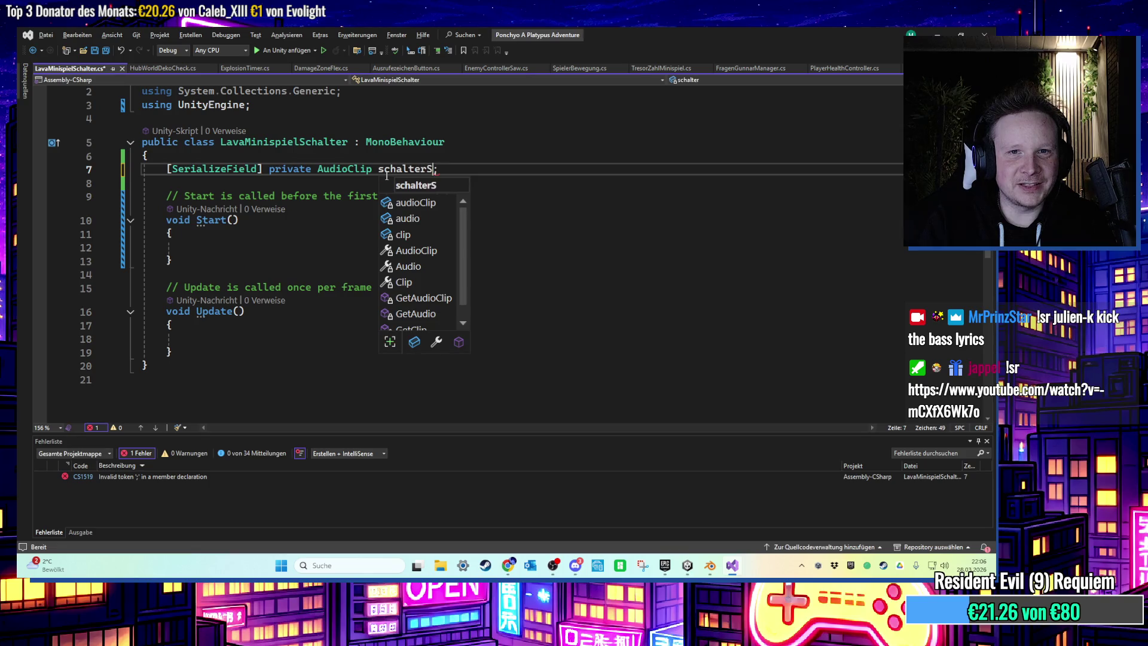
key(ctrl+s)
click(539, 247)
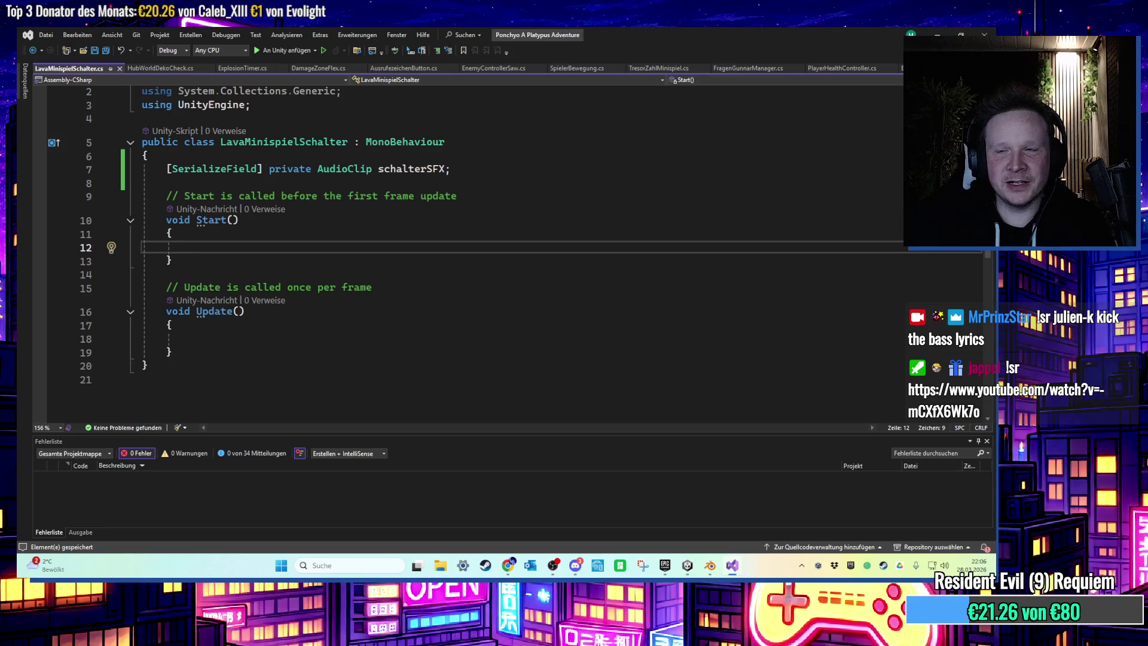
Attach the LavaMinispielSchalter script to the lava button Cube.001 in the Inspector.
key(alt+Tab)
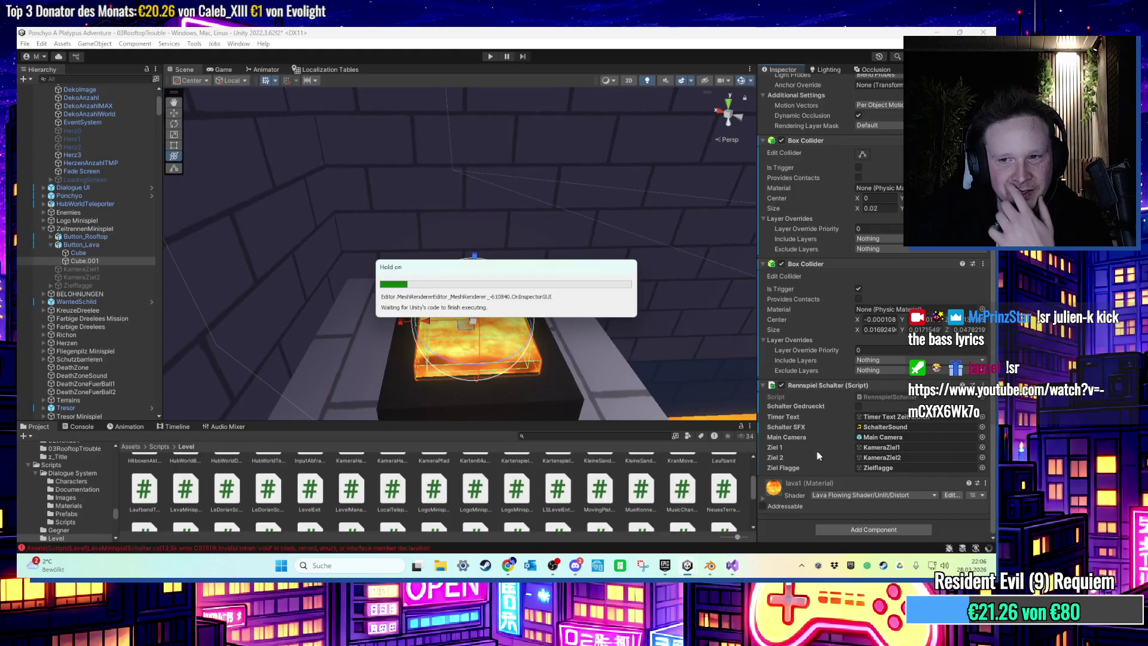
scroll(831, 439, down, 5)
scroll(520, 484, down, 2)
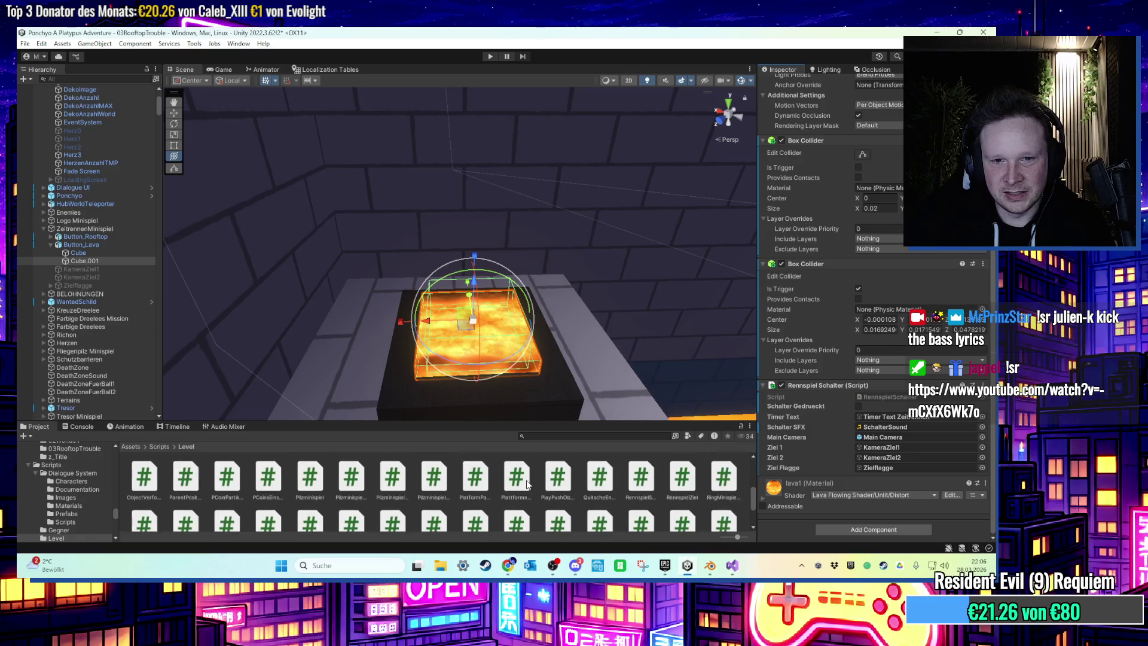
scroll(525, 487, up, 2)
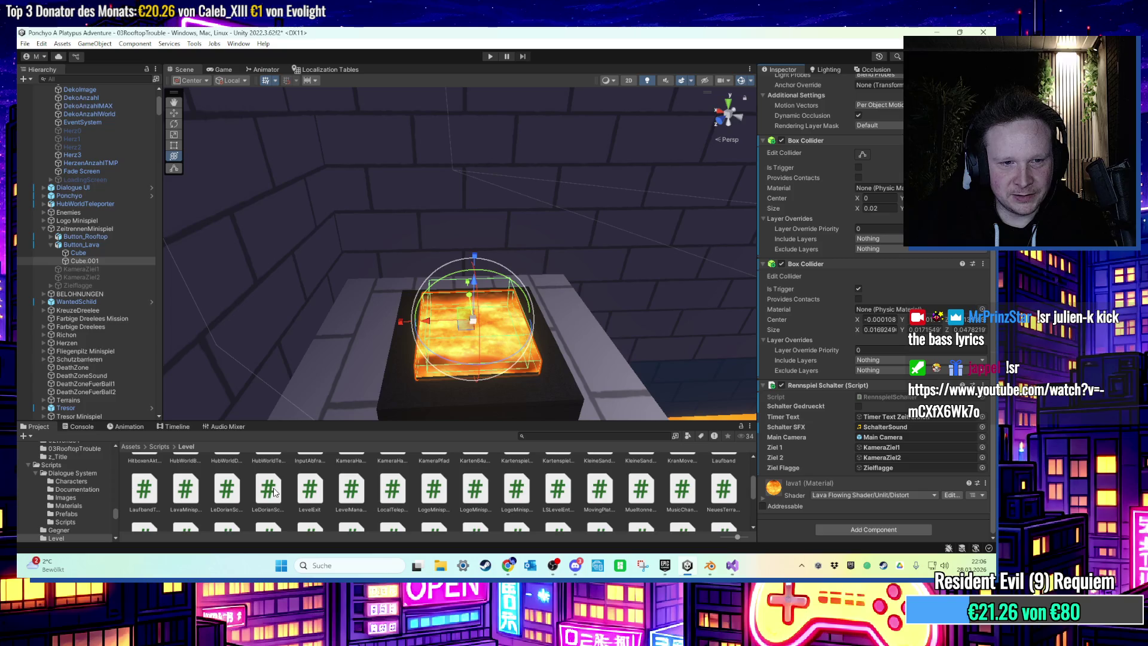
scroll(272, 492, up, 1)
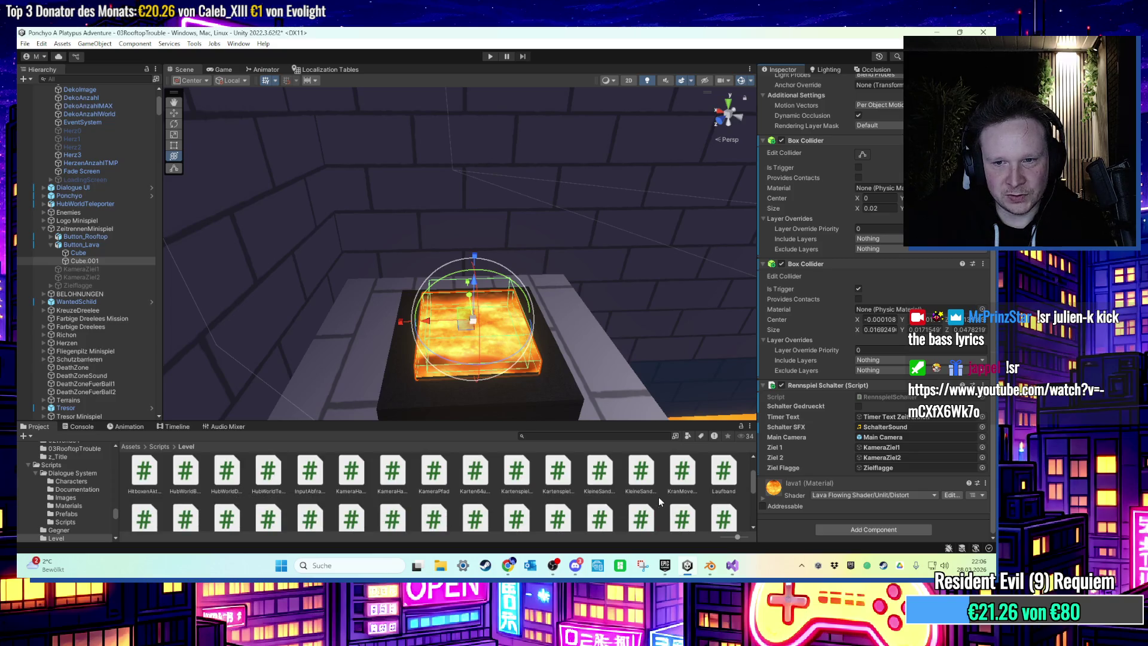
scroll(638, 495, down, 1)
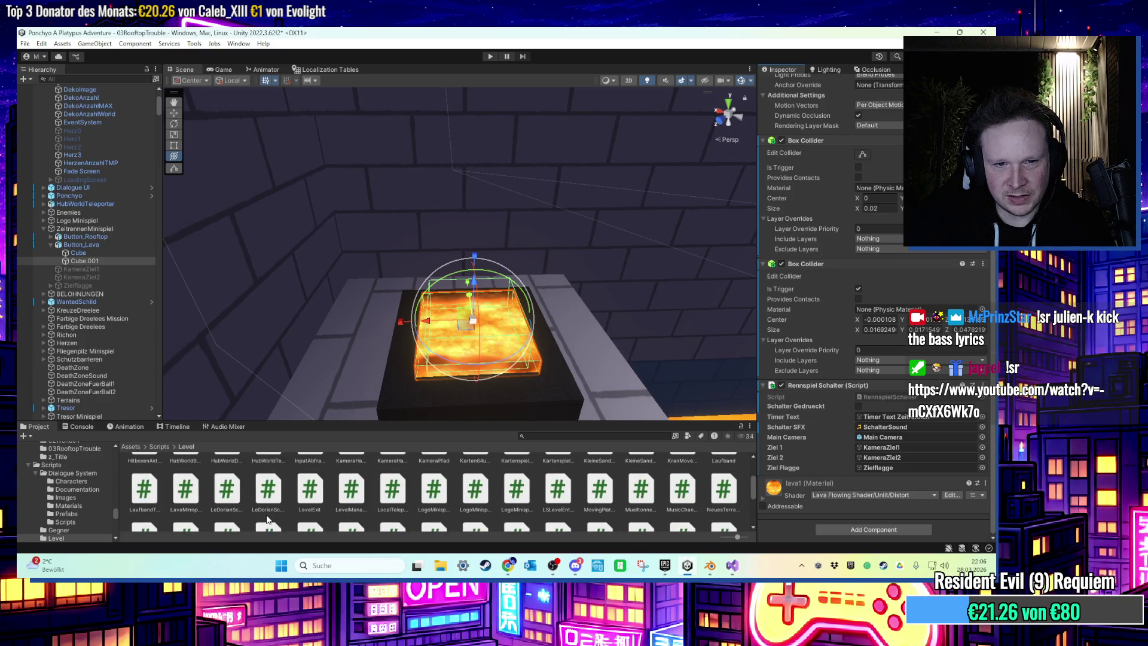
mouse_move(186, 489)
mouse_down()
mouse_move(835, 378)
mouse_move(831, 407)
mouse_move(861, 384)
mouse_up()
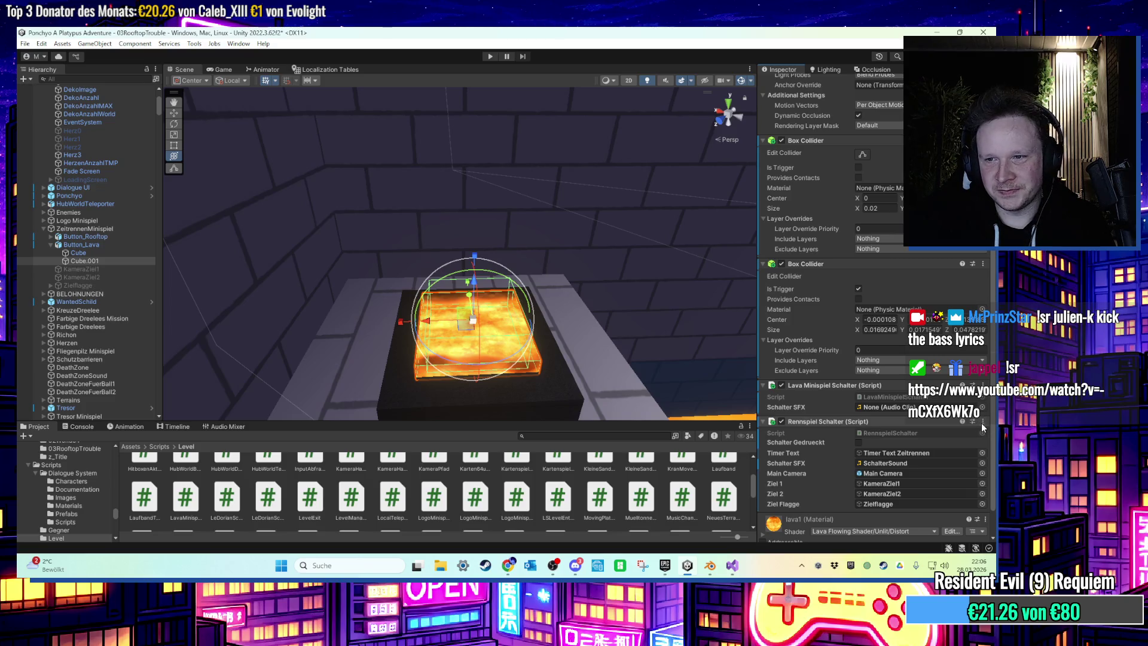
Open the Rennspiel Schalter component's script in Visual Studio via its ⋮ menu.
click(982, 424)
click(971, 419)
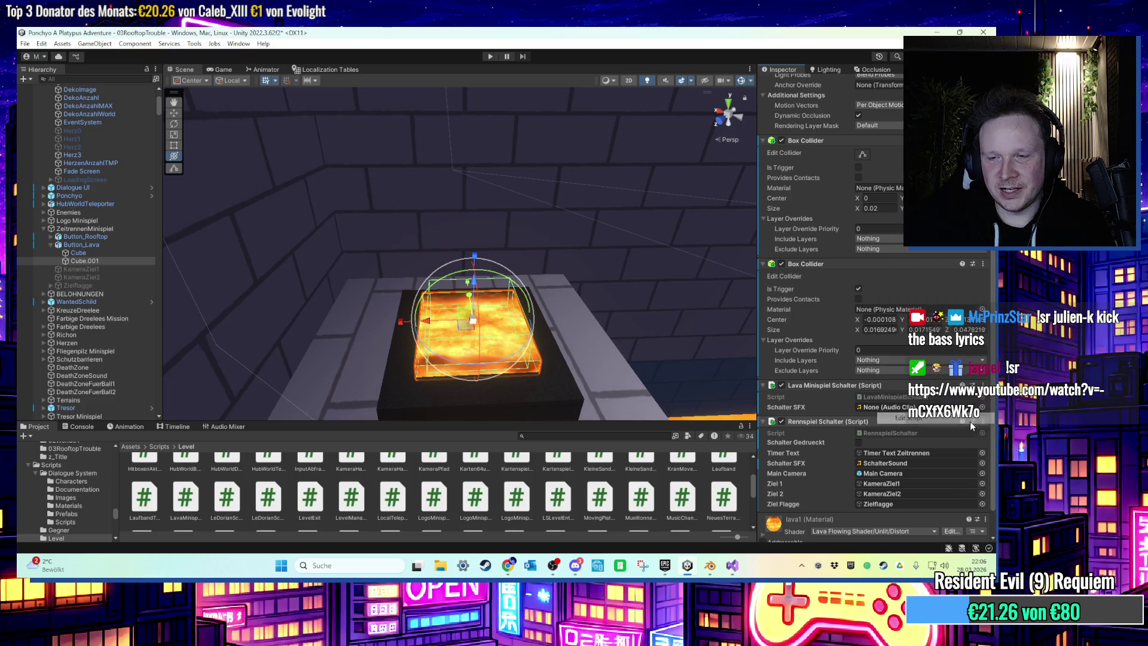
scroll(607, 350, up, 17)
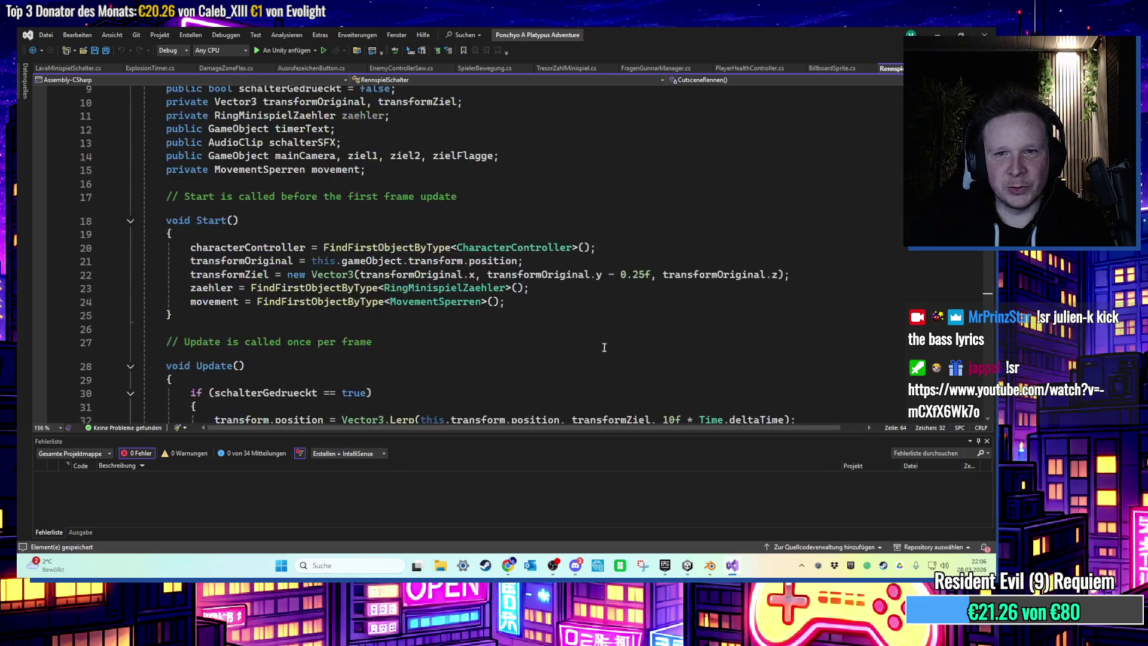
Copy RennspielSchalter's five Start setup lines into LavaMinispielSchalter's Start and save.
scroll(577, 330, down, 4)
scroll(569, 326, up, 4)
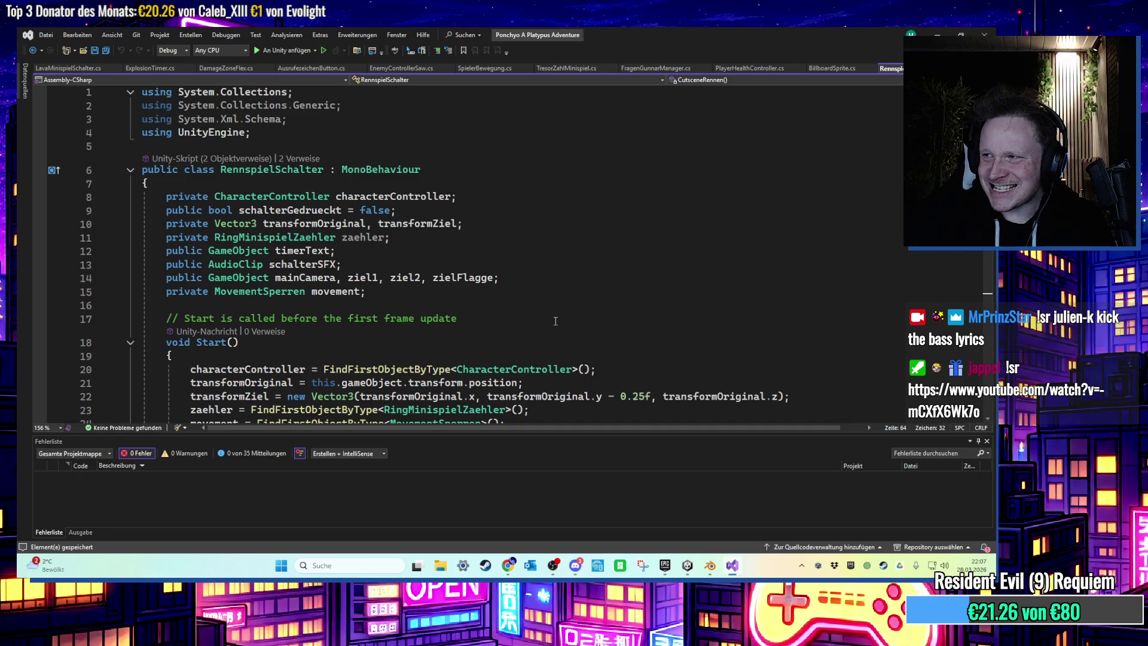
scroll(394, 290, down, 3)
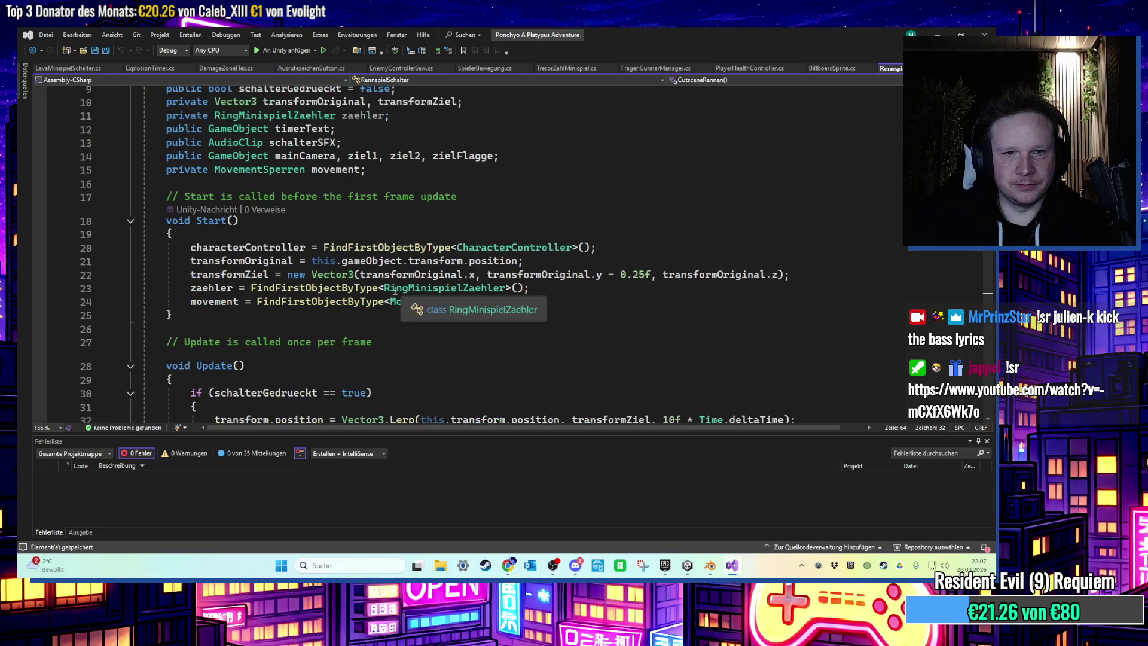
drag(173, 315, 151, 223)
key(ctrl+c)
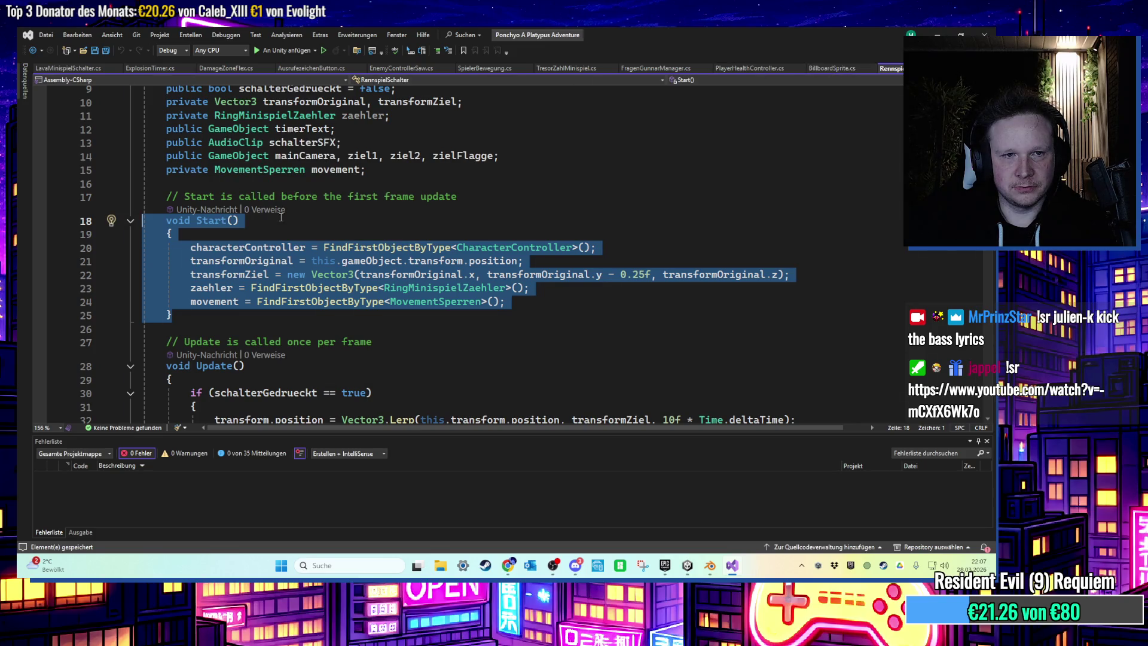
mouse_move(506, 302)
mouse_down()
mouse_move(239, 288)
mouse_move(32, 242)
mouse_up()
key(ctrl+Tab)
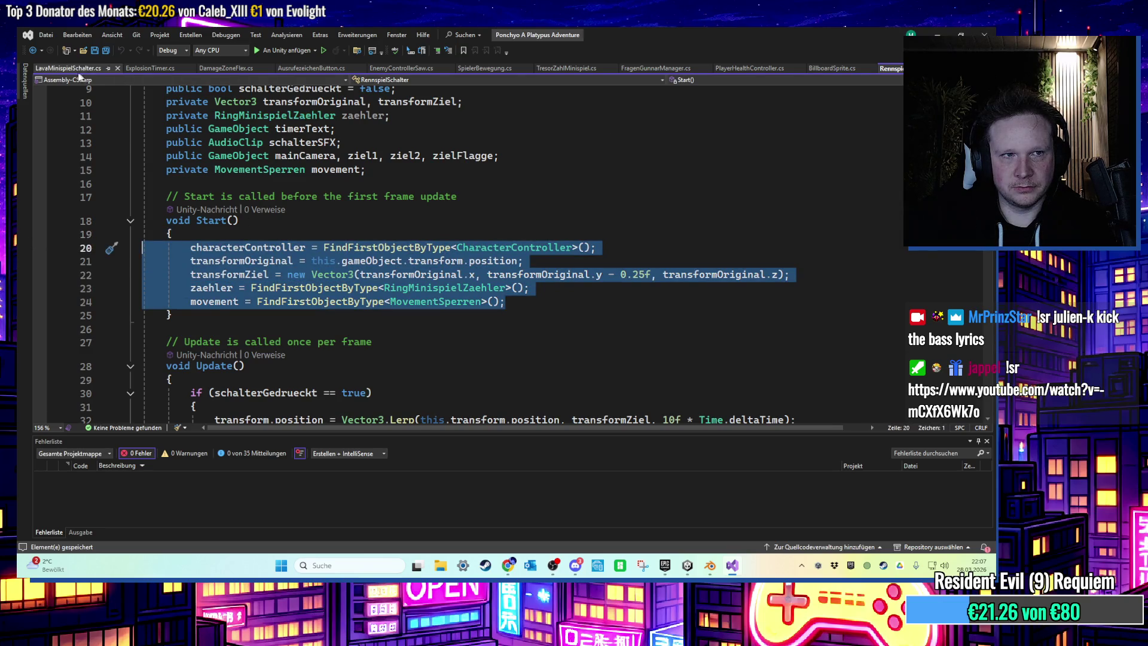
key(ctrl+v)
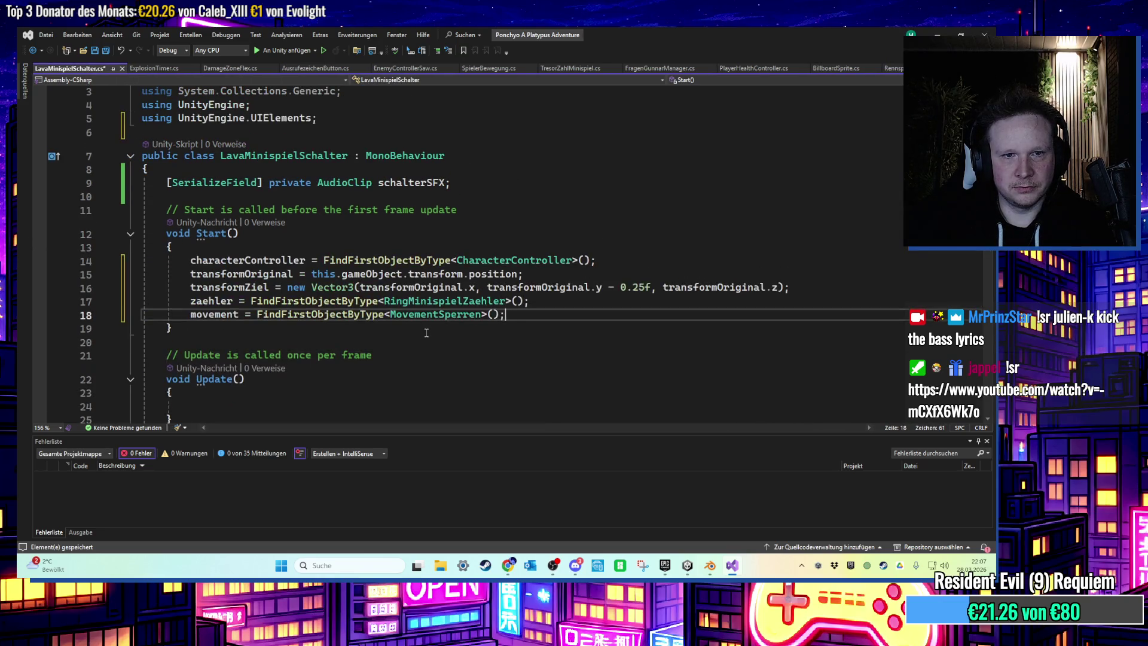
click(415, 341)
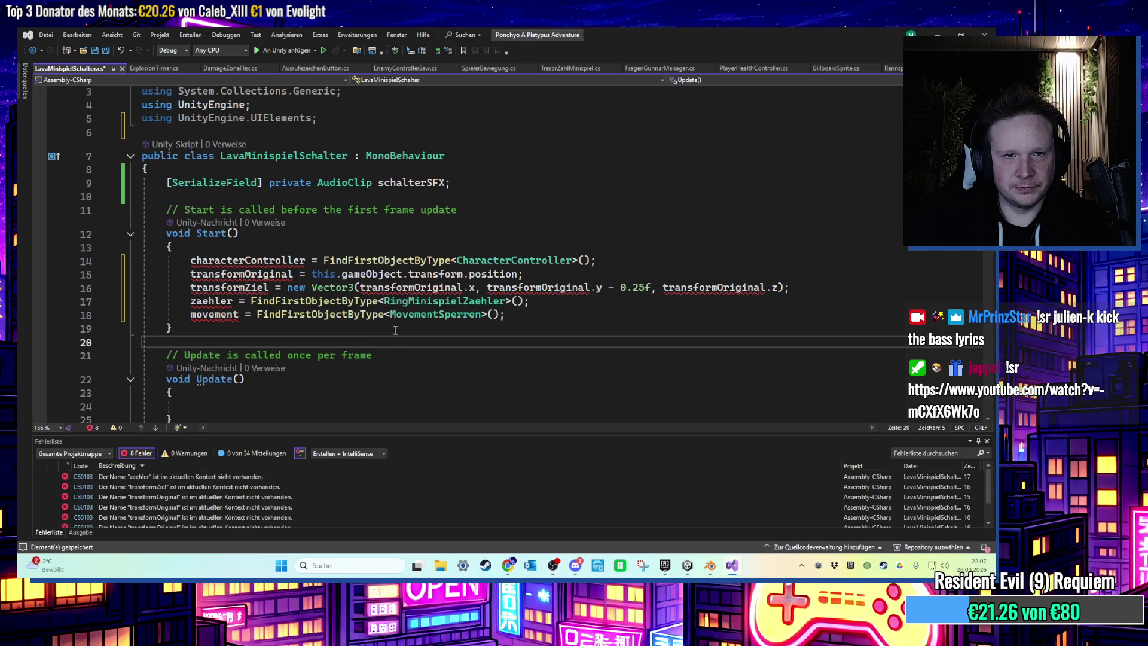
key(ctrl+s)
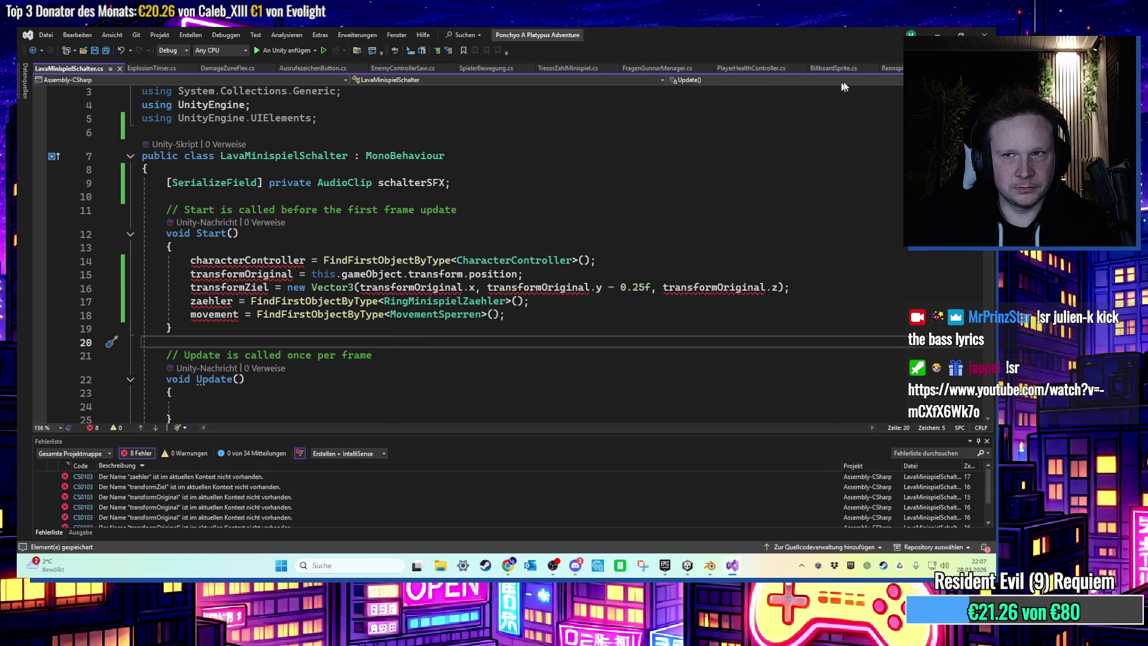
Add the characterController field declaration below the AudioClip field and save.
click(885, 68)
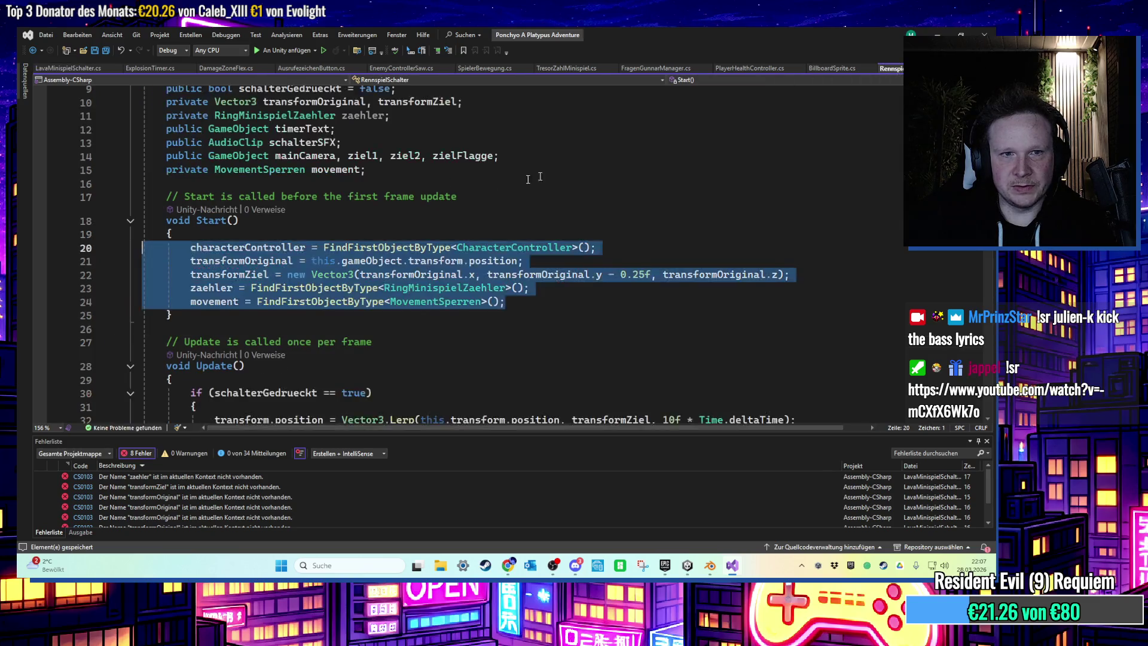
scroll(528, 179, up, 3)
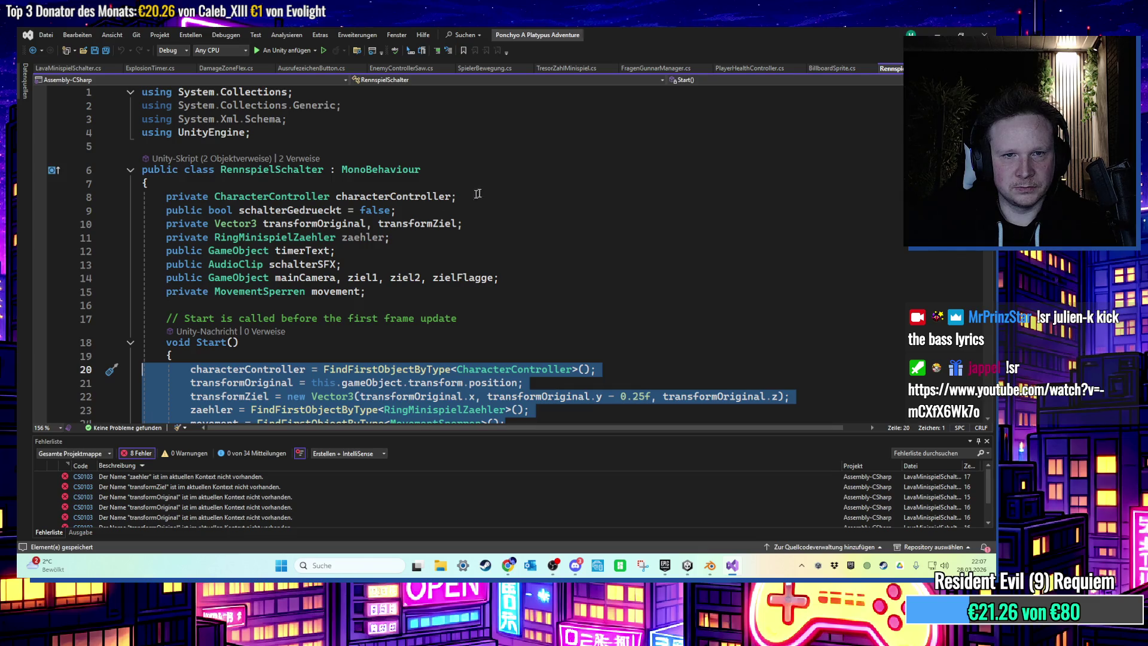
click(383, 196)
triple_click(384, 197)
key(ctrl+c)
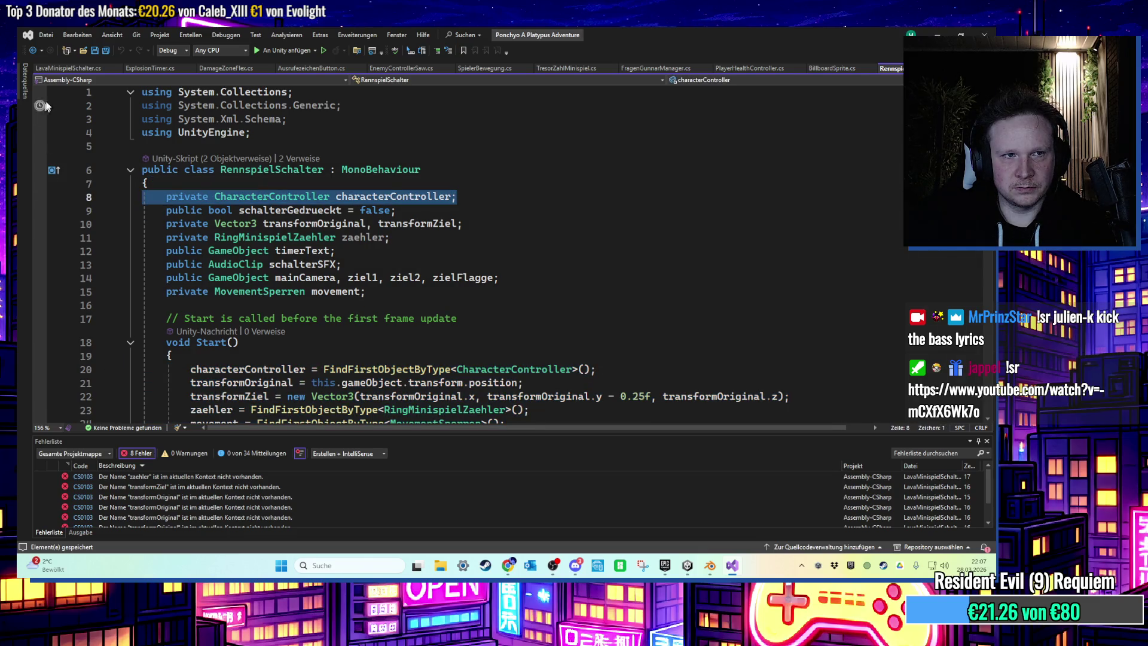
click(69, 68)
scroll(224, 186, up, 1)
click(273, 221)
key(ctrl+v)
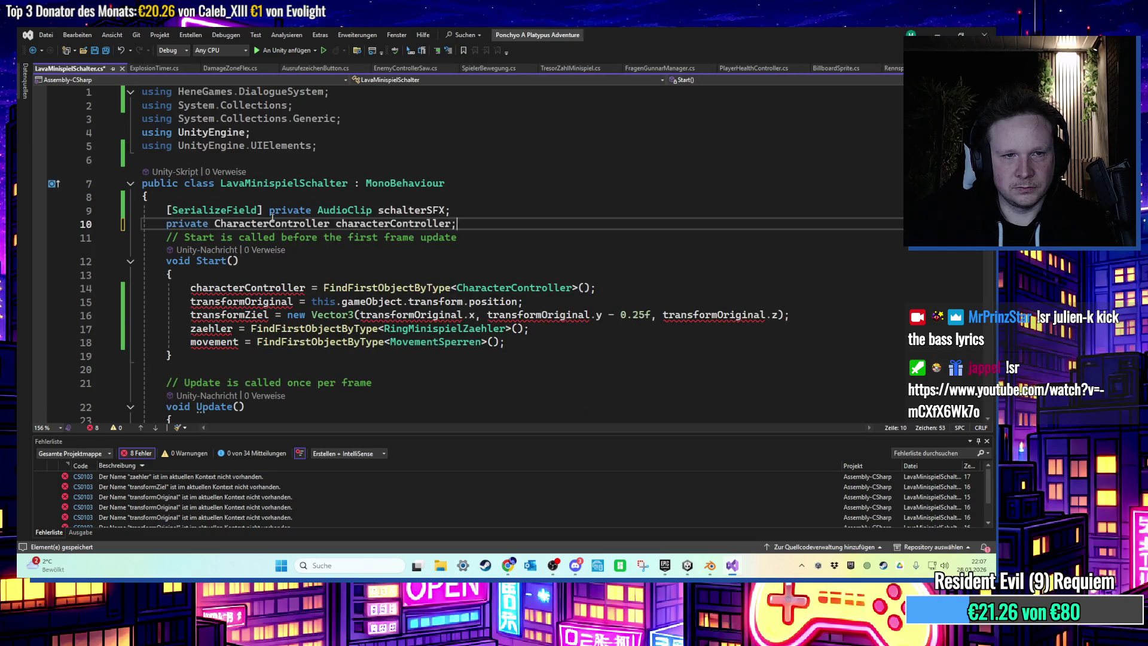
key(Return)
key(ctrl+s)
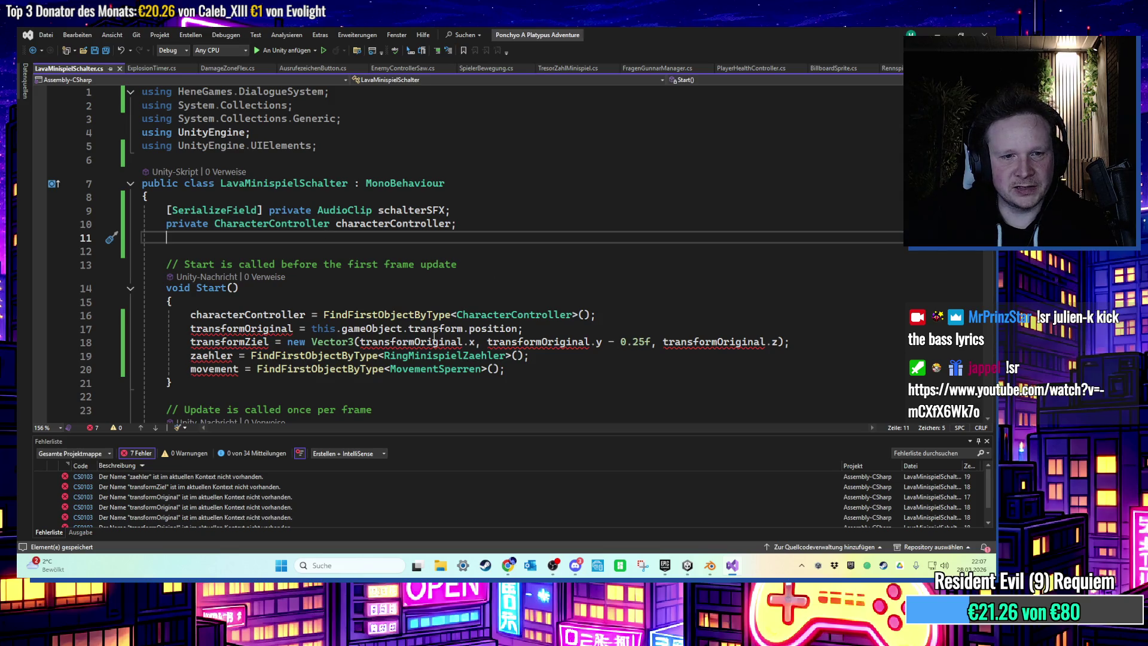
Copy the Vector3 transformOriginal/transformZiel declaration from RennspielSchalter and save.
mouse_move(445, 345)
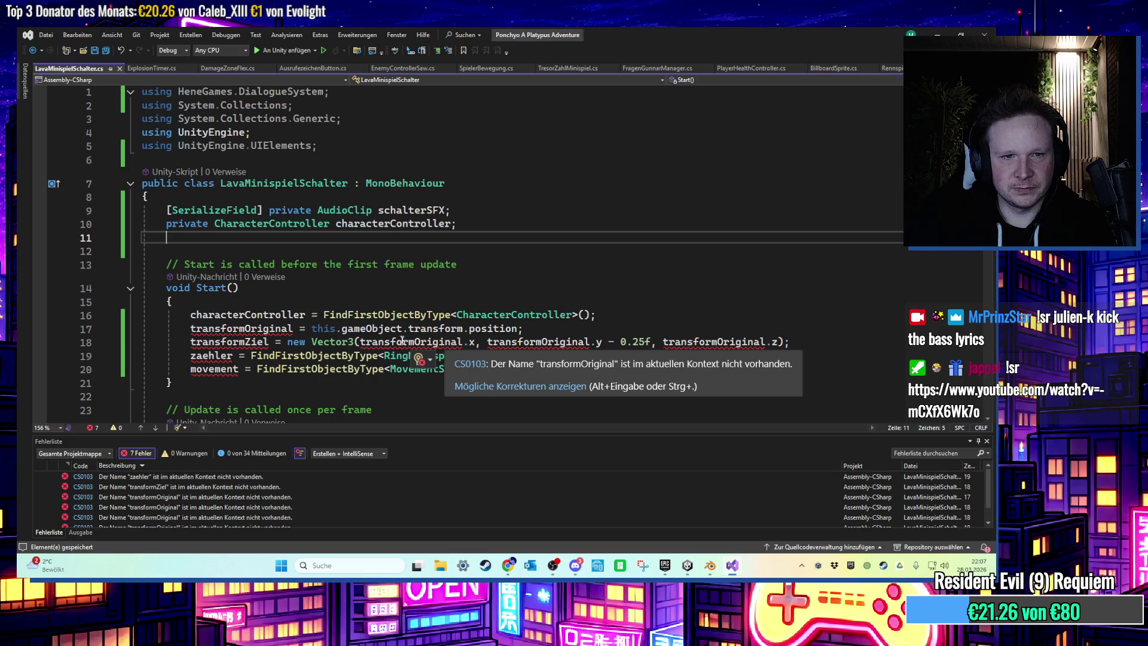
click(894, 68)
mouse_move(564, 226)
mouse_down()
mouse_move(263, 225)
mouse_move(179, 238)
mouse_move(220, 225)
mouse_move(144, 225)
mouse_up()
key(ctrl+c)
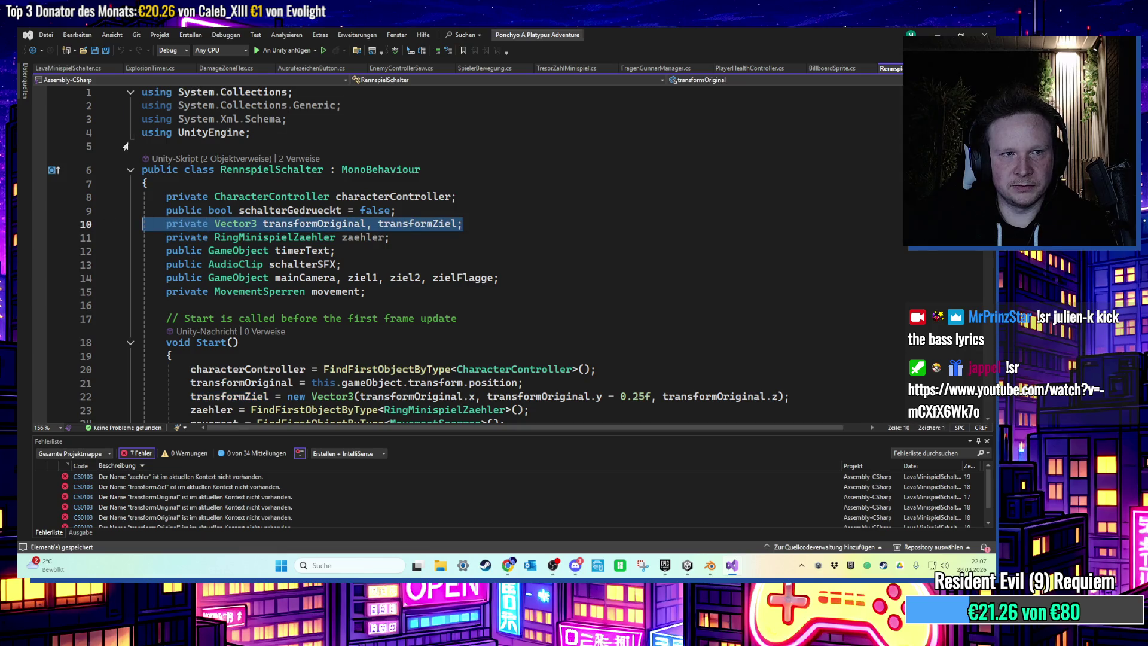
click(69, 68)
key(ctrl+v)
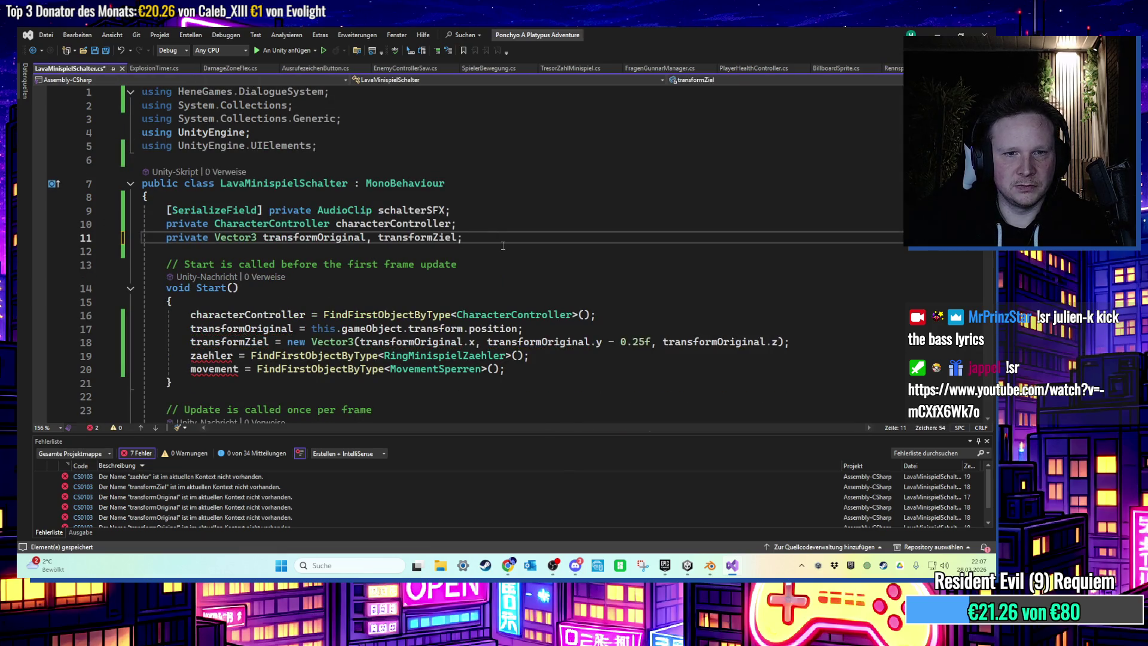
key(ctrl+s)
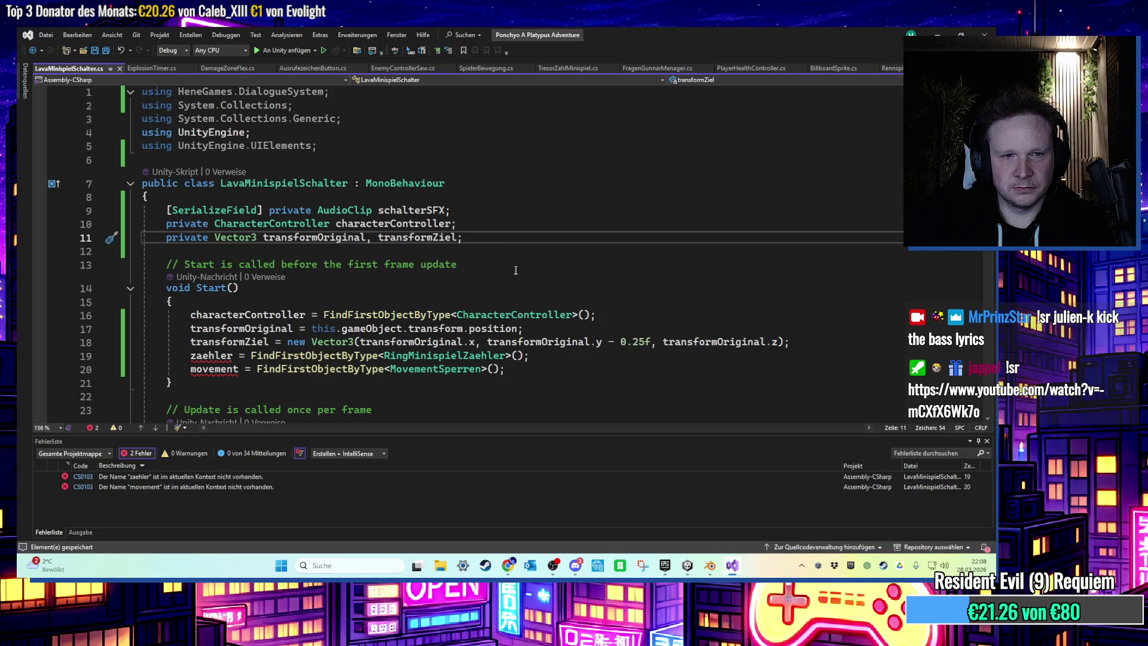
Remove the zaehler and movement assignments from Start.
drag(505, 369, 84, 358)
key(BackSpace)
key(BackSpace)
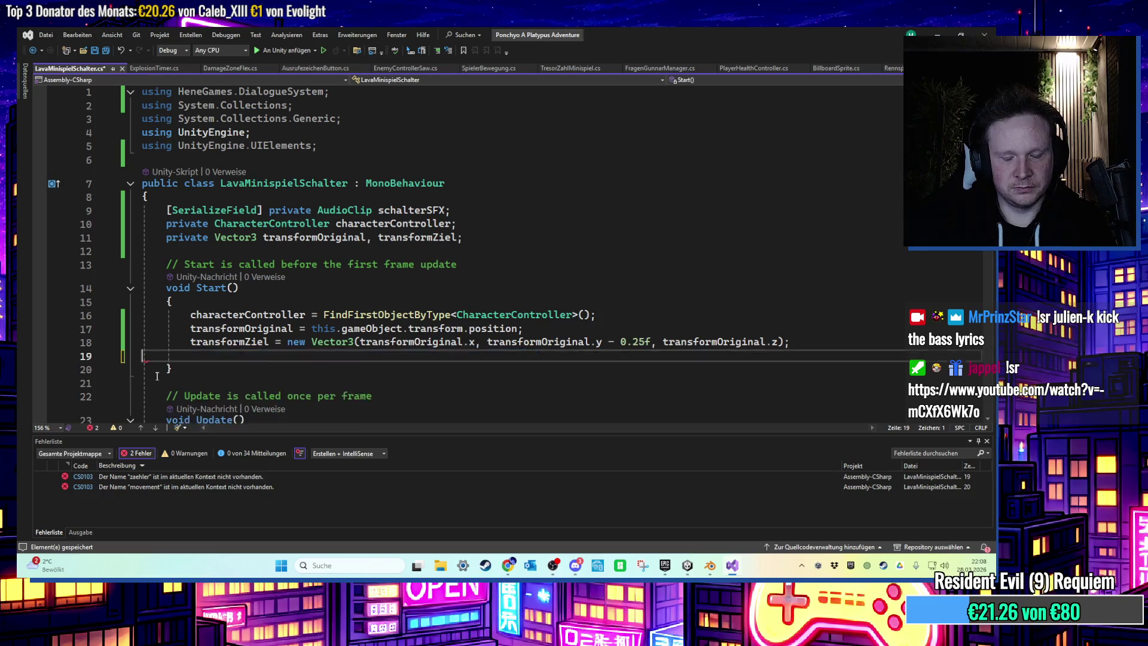
scroll(338, 378, down, 2)
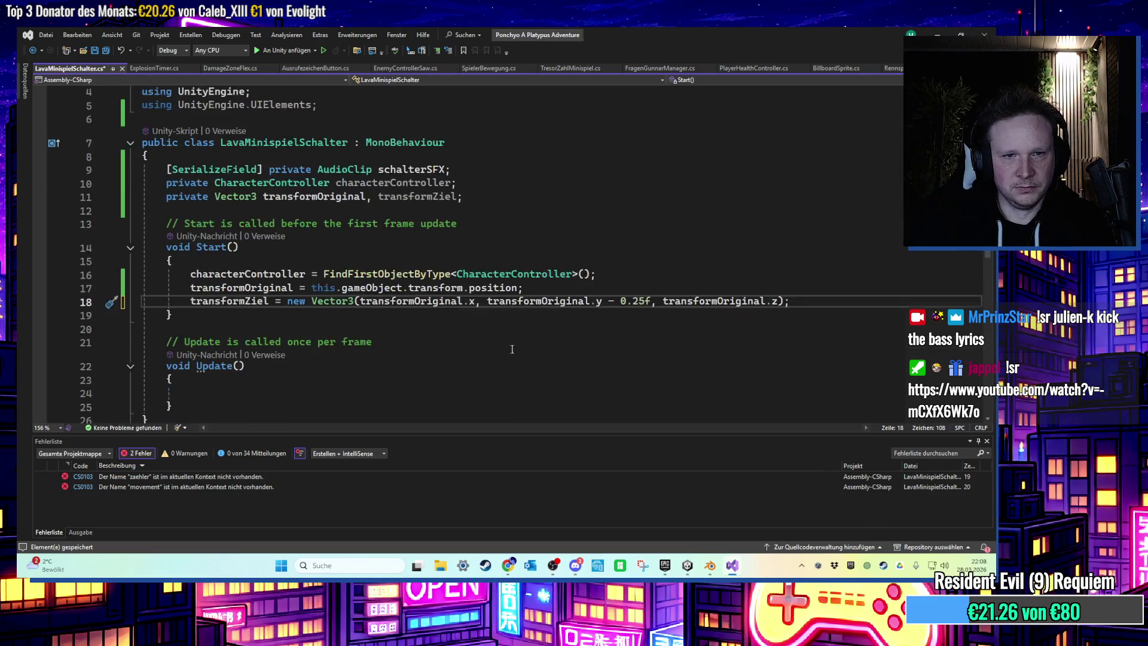
click(479, 338)
key(Down)
key(Down)
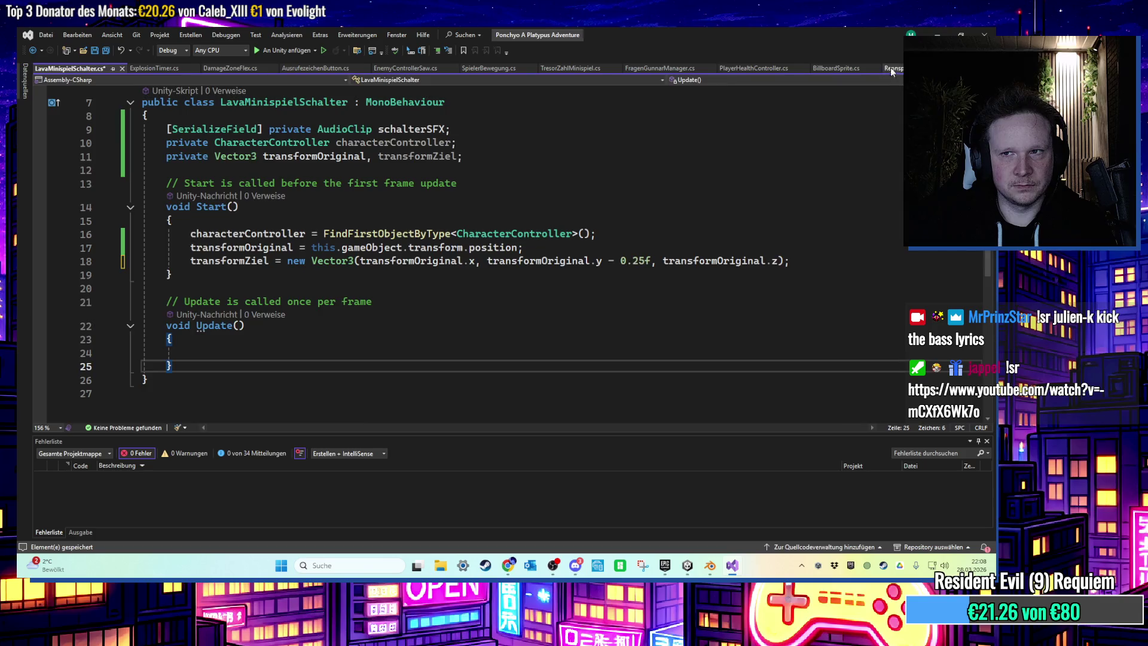
Copy RennspielSchalter's OnTriggerEnter method below Update in LavaMinispielSchalter and save.
click(891, 67)
scroll(444, 278, down, 8)
scroll(444, 279, down, 2)
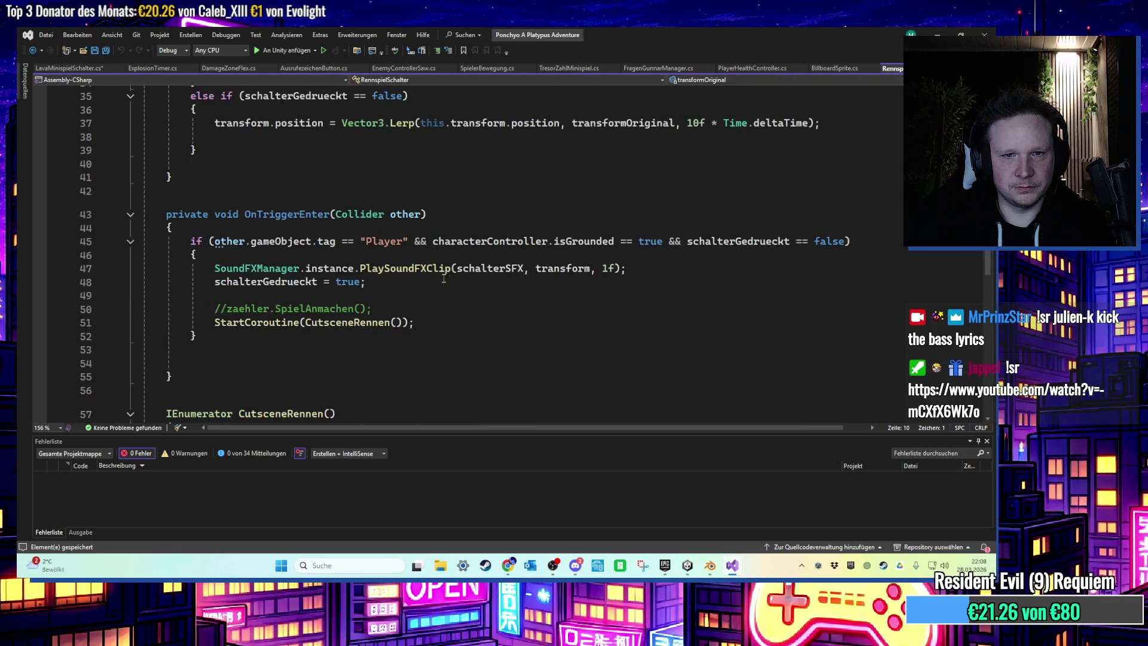
ctrl+scroll(313, 297, down, 4)
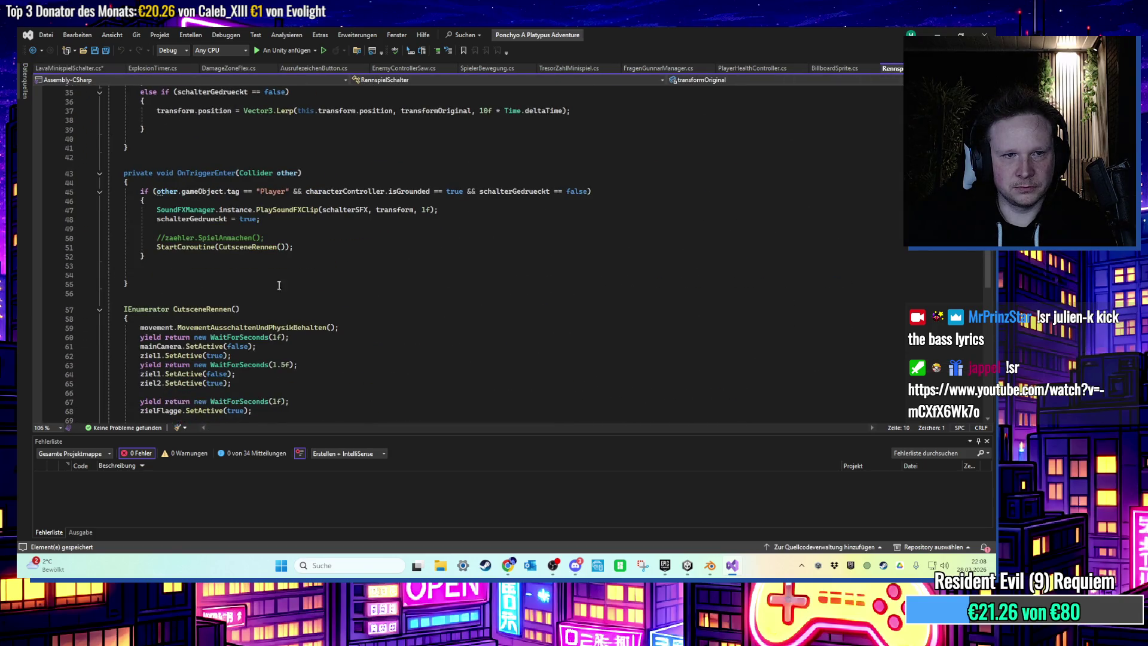
mouse_move(162, 286)
mouse_down()
mouse_move(90, 225)
mouse_move(69, 171)
mouse_up()
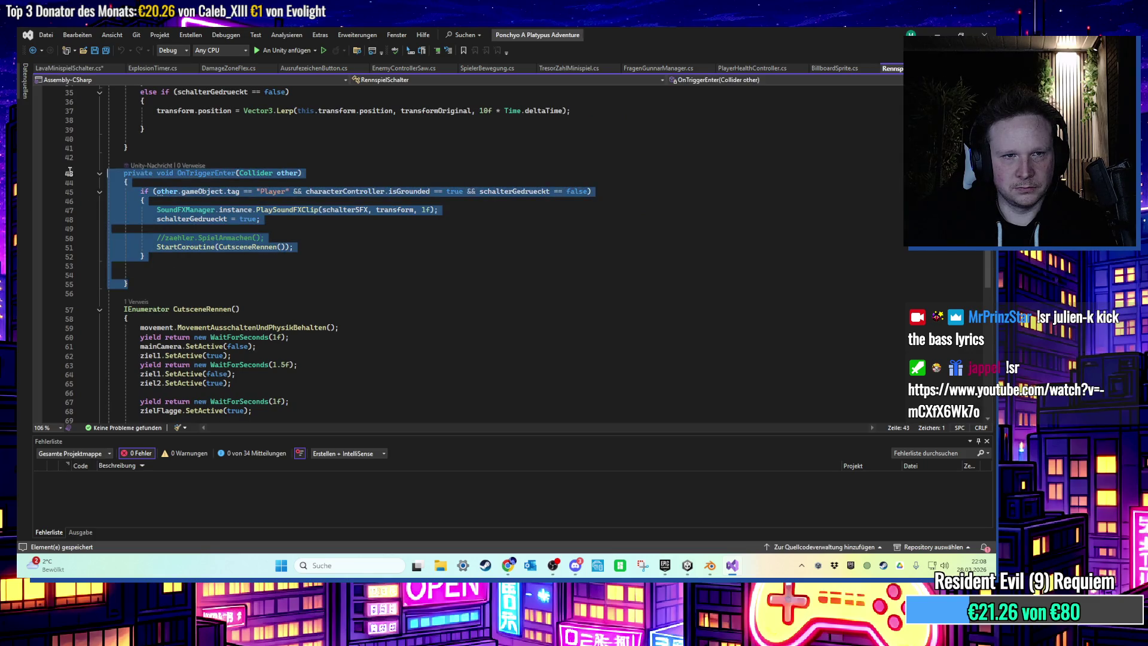
click(71, 69)
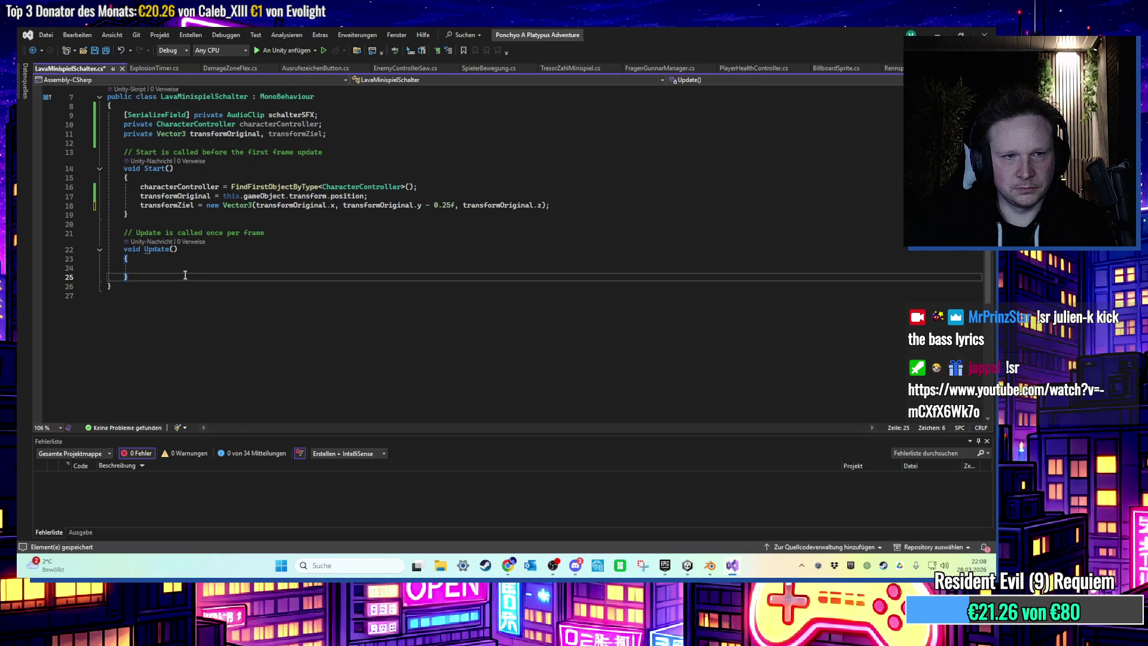
key(Return)
key(Return)
key(ctrl+v)
key(ctrl+s)
scroll(254, 328, down, 1)
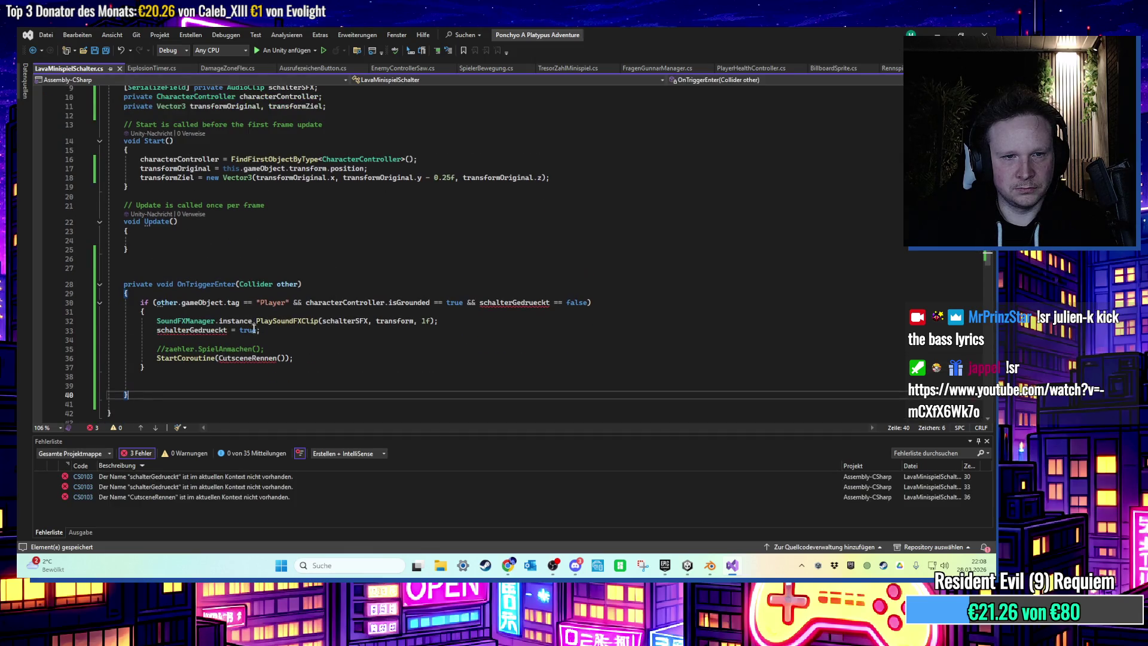
Add the schalterGedrueckt declaration from RennspielSchalter as line 12.
key(ctrl+Tab)
scroll(353, 263, up, 9)
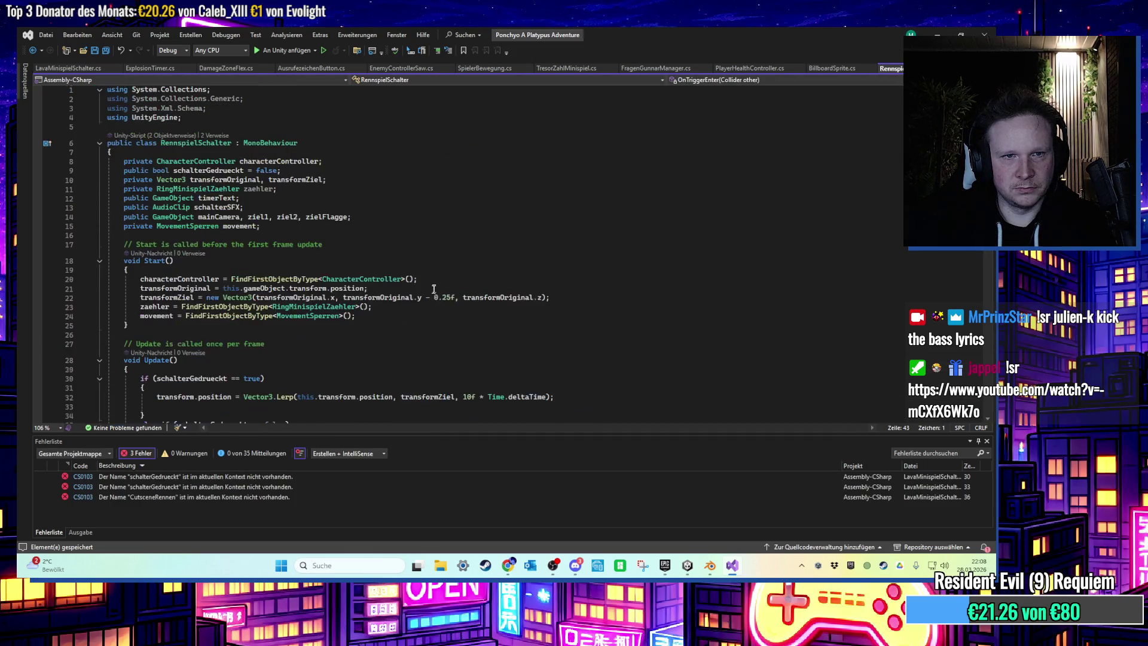
click(352, 262)
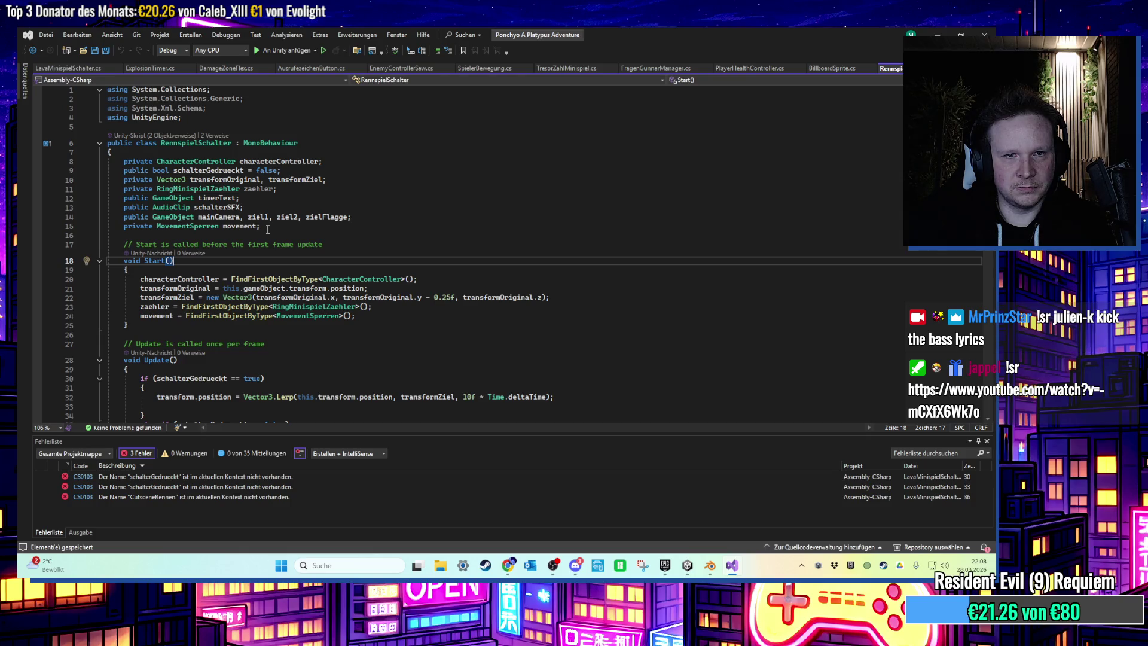
drag(107, 216, 351, 217)
drag(281, 170, 68, 170)
key(ctrl+c)
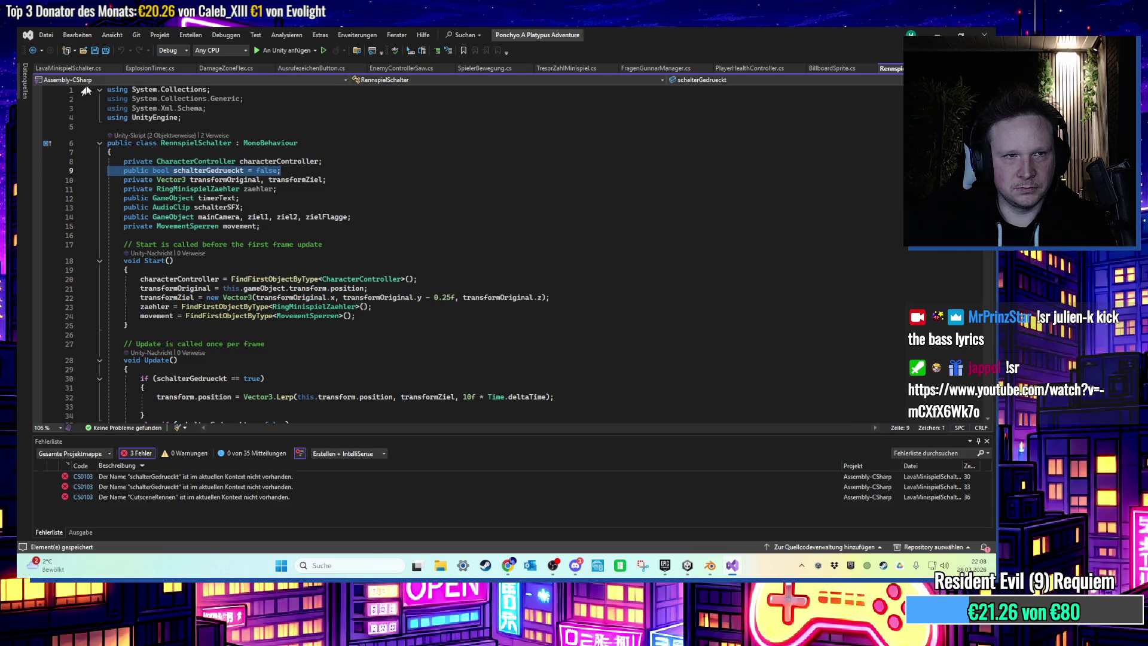
click(68, 68)
scroll(346, 239, up, 3)
click(346, 184)
click(347, 188)
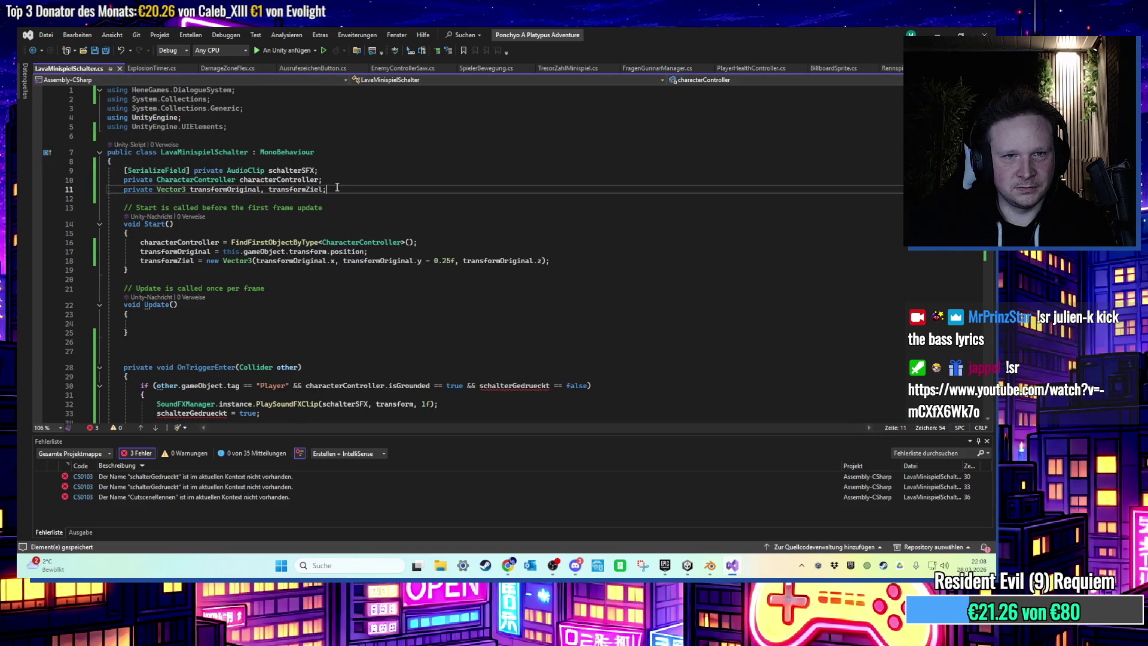
key(Return)
key(ctrl+v)
scroll(370, 290, down, 4)
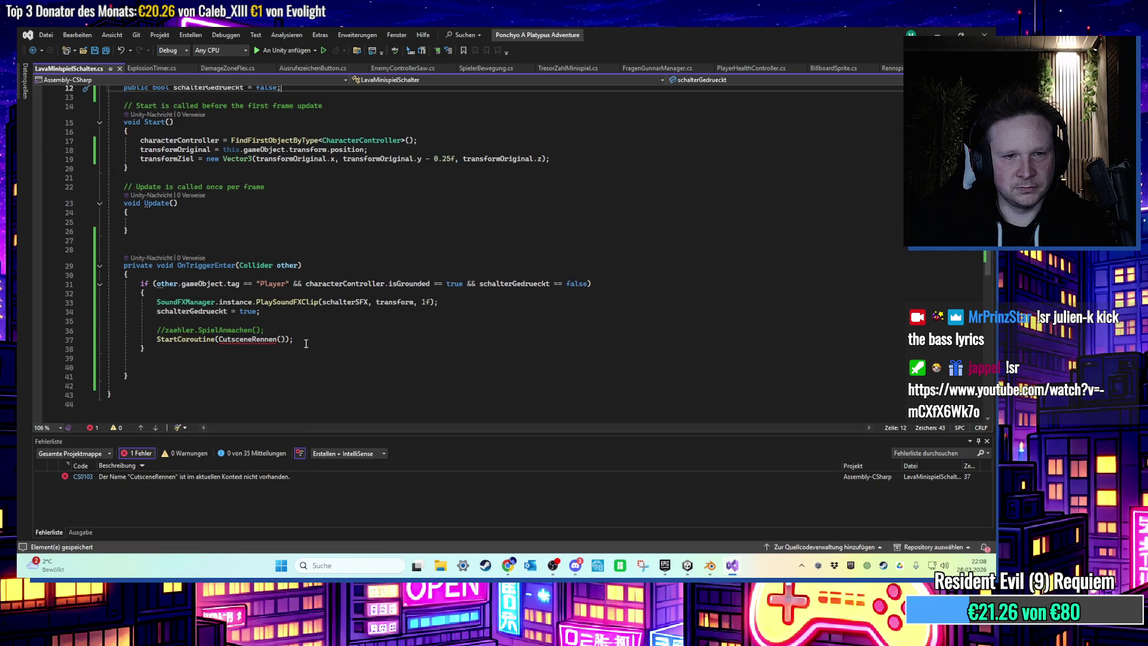
Delete the zaehler comment and StartCoroutine call from OnTriggerEnter and save.
click(891, 68)
scroll(419, 293, down, 15)
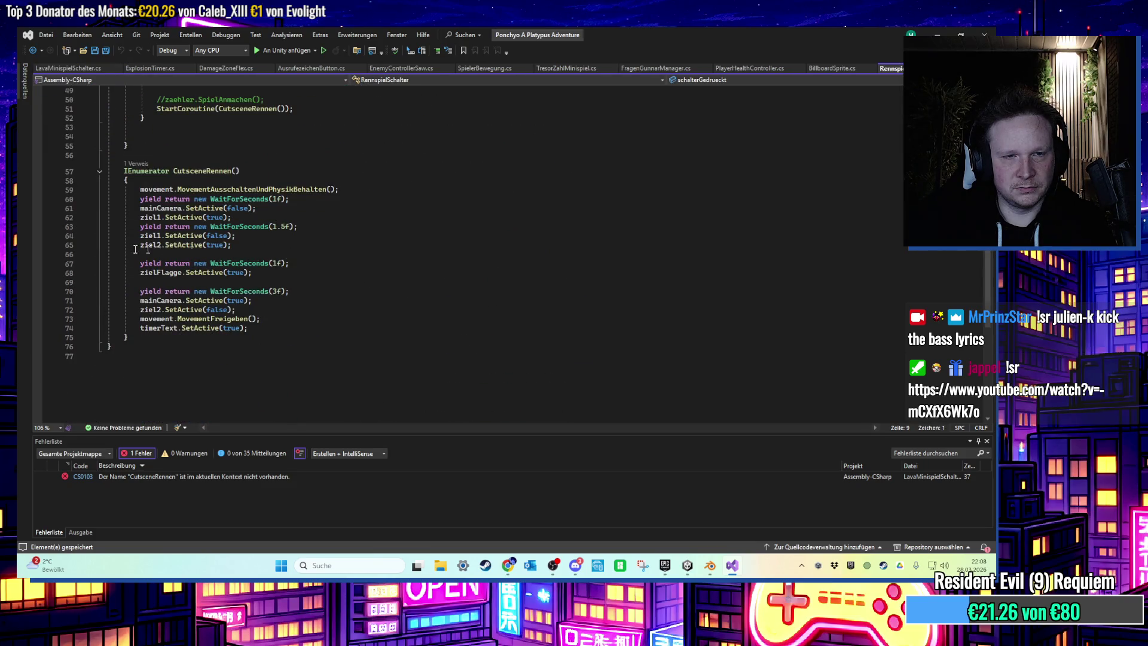
click(68, 68)
drag(293, 339, 74, 319)
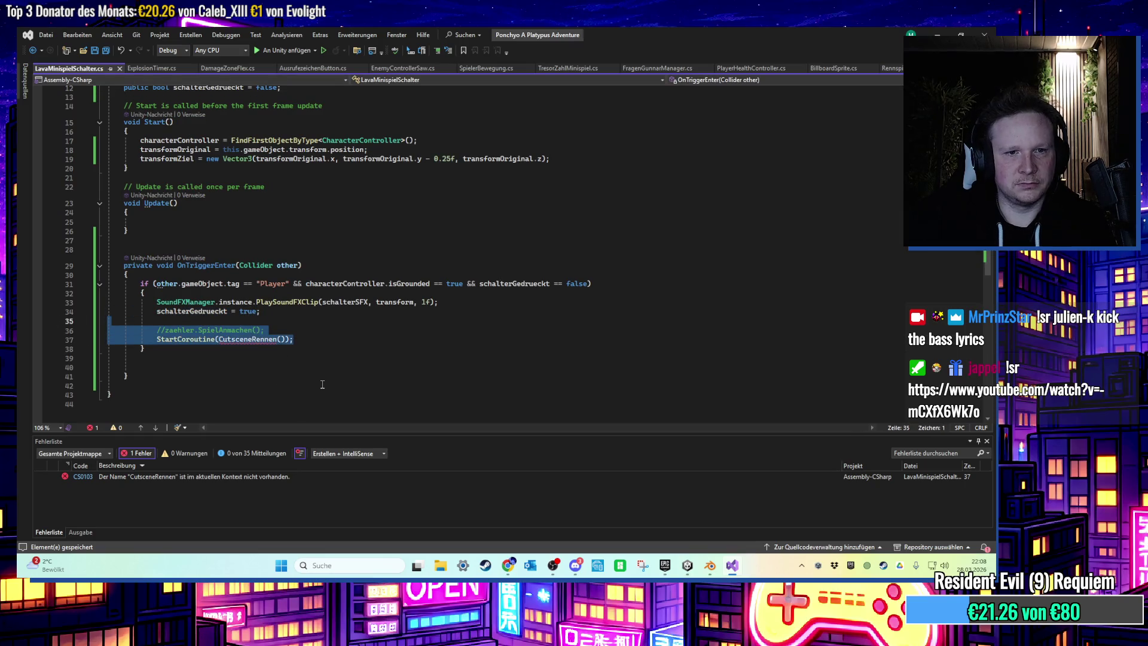
key(BackSpace)
key(BackSpace)
click(320, 350)
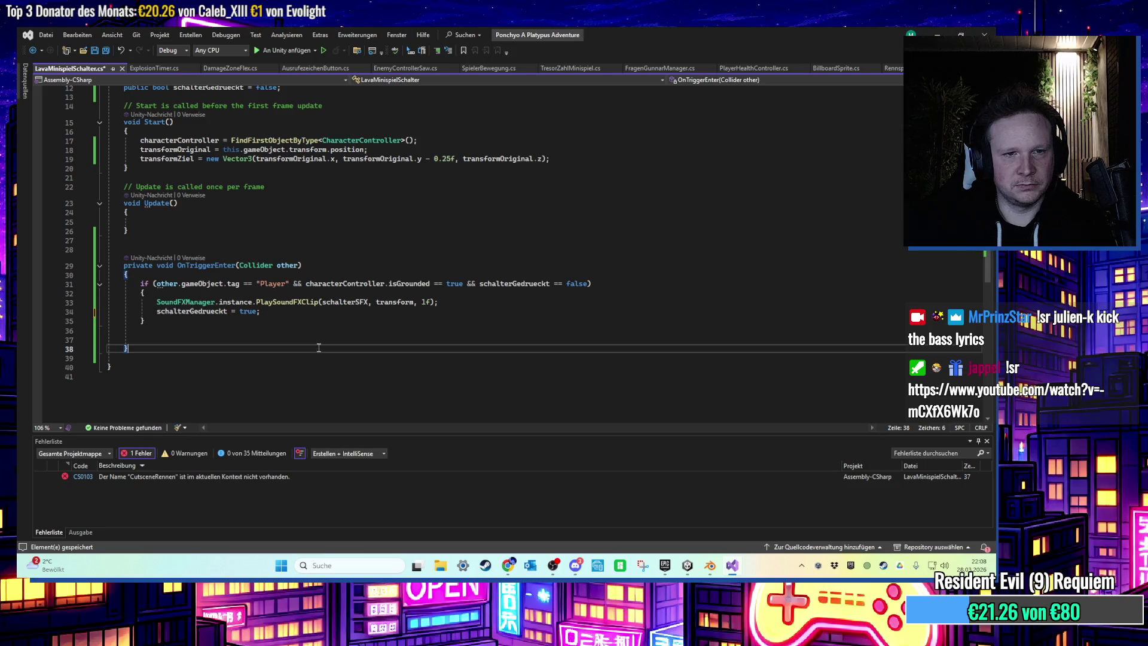
key(ctrl+s)
Add 'public GameObject lavaBoden;' below schalterGedrueckt, save, and return to Unity.
scroll(339, 206, up, 4)
click(329, 201)
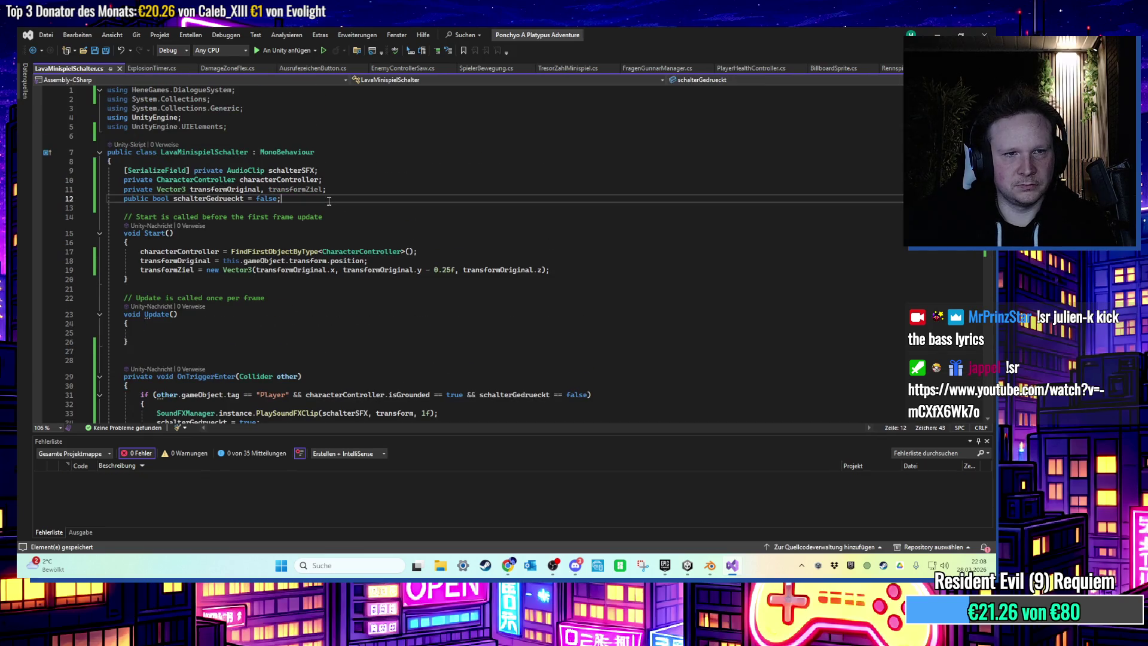
key(Return)
text(public GameObject lavaBoden;)
key(ctrl+s)
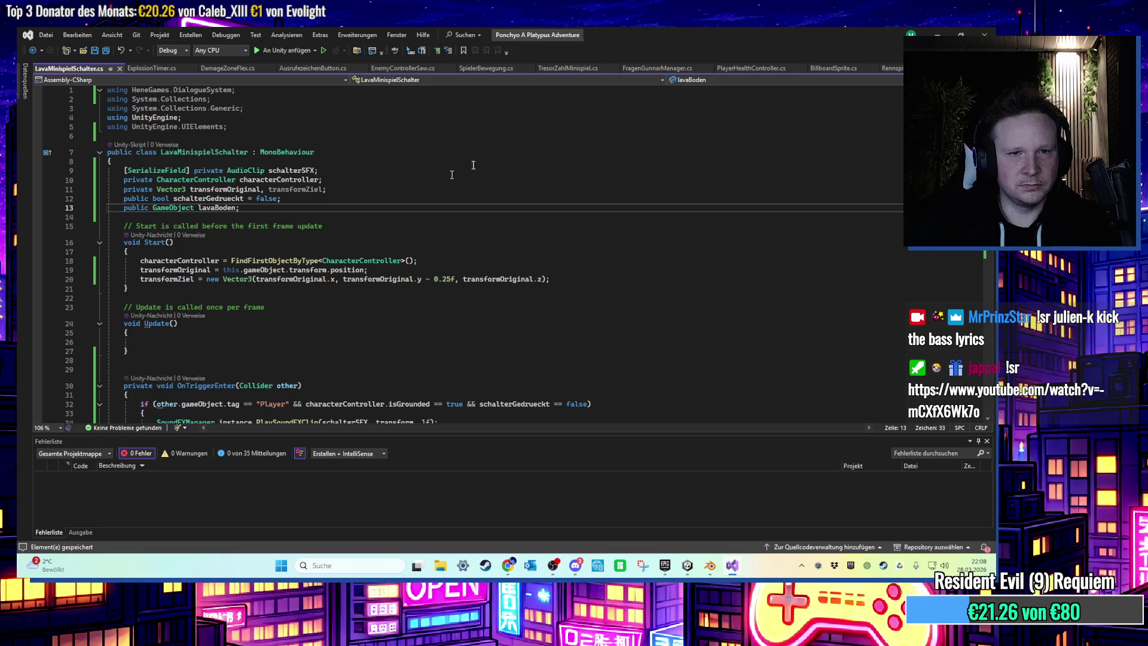
key(alt+Tab)
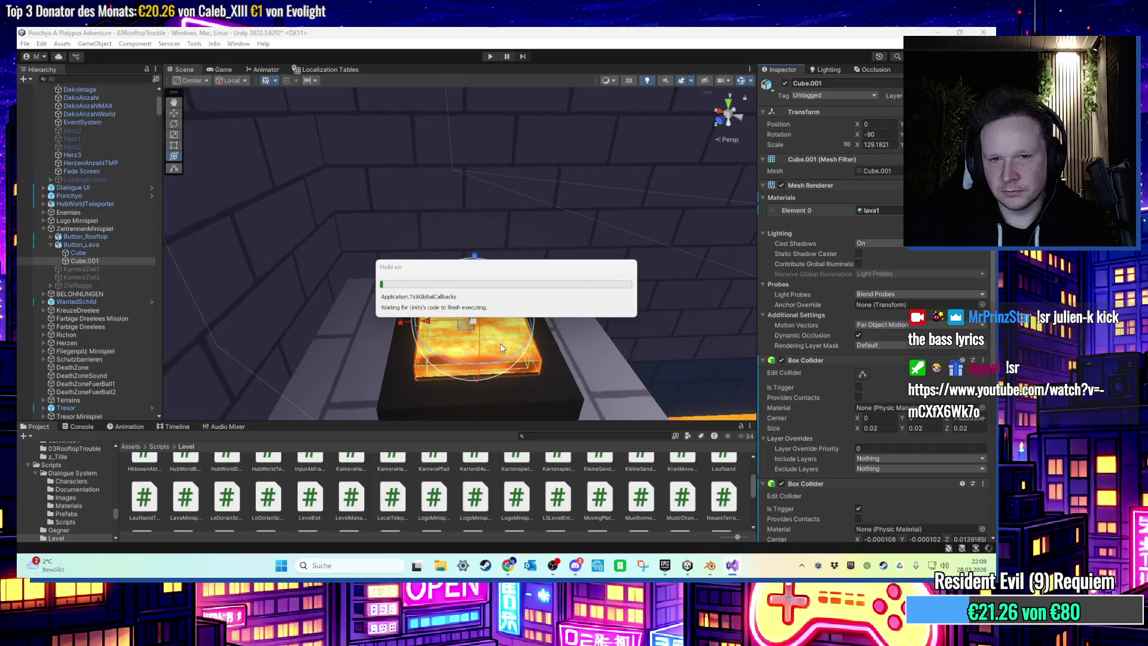
Assign SchalterSound as the lava button's switch sound.
mouse_move(166, 313)
mouse_down()
mouse_move(360, 285)
mouse_move(394, 299)
mouse_up()
scroll(851, 414, down, 10)
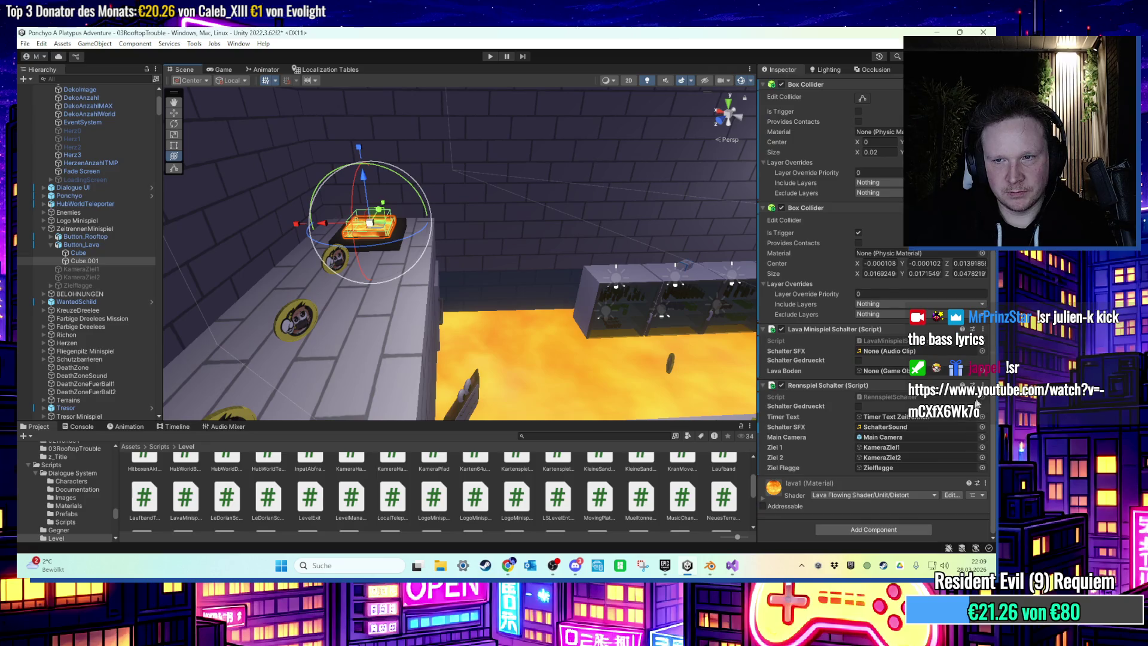
click(982, 351)
text(sc)
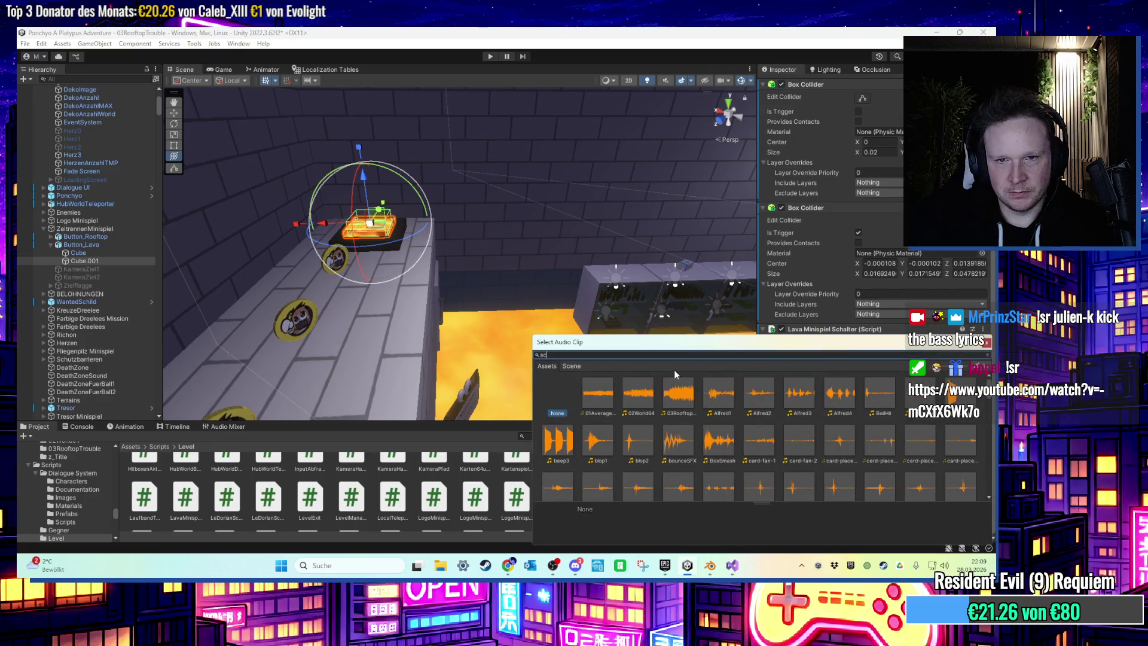
text(halter)
double_click(586, 397)
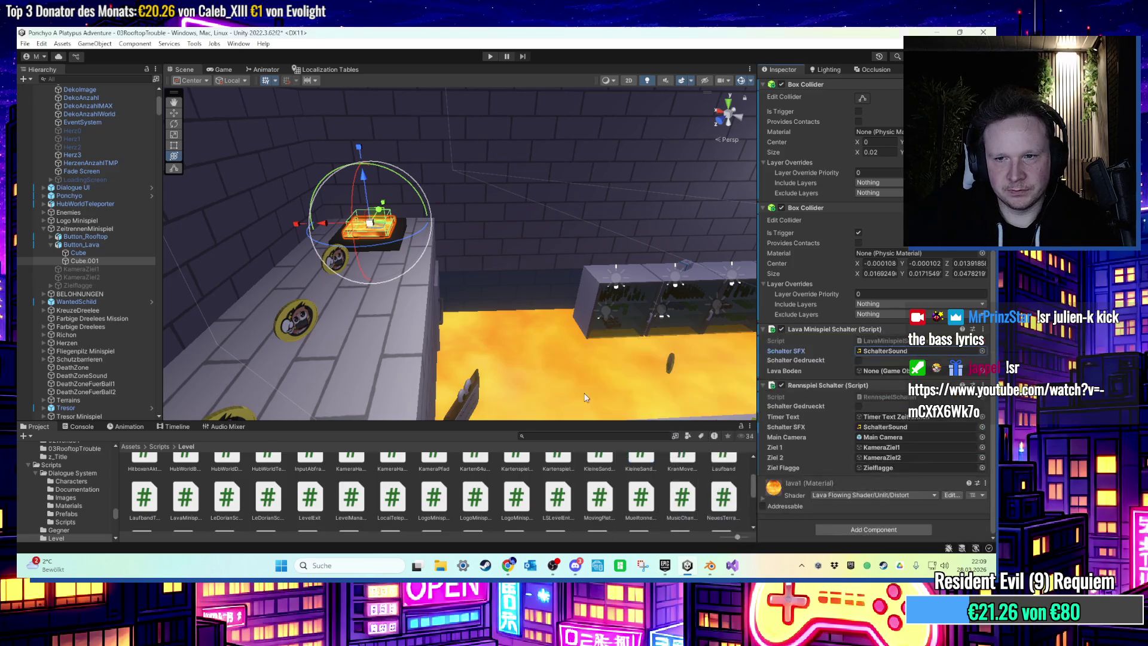
Select the lava floor object and start Play mode to test the level.
scroll(873, 418, up, 2)
drag(598, 359, 618, 324)
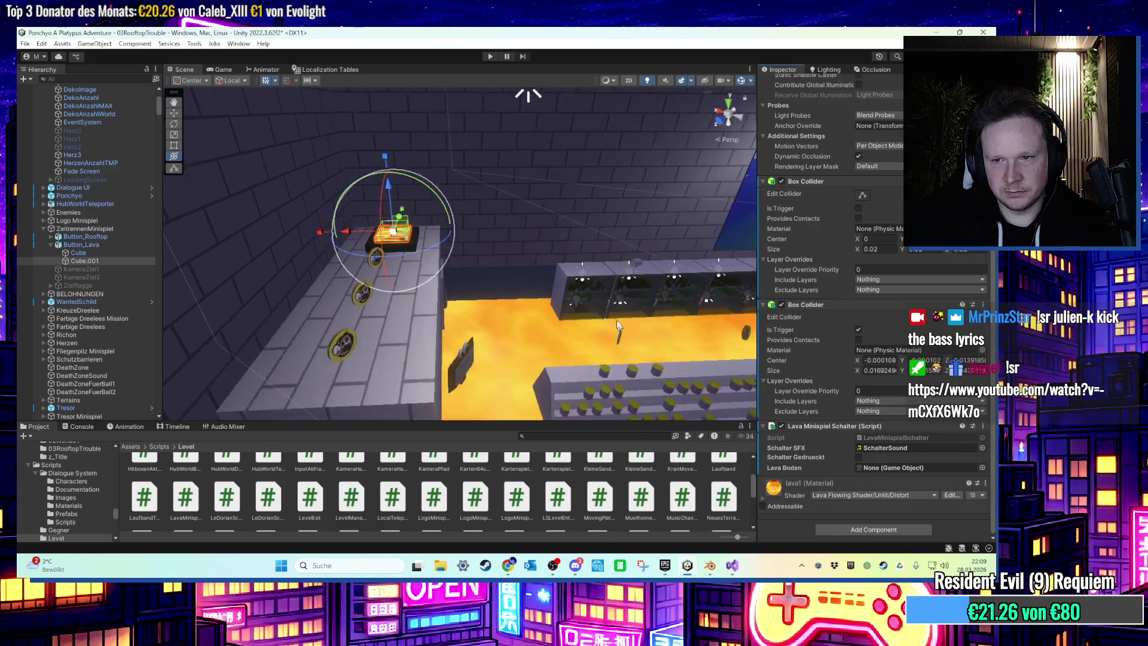
click(540, 332)
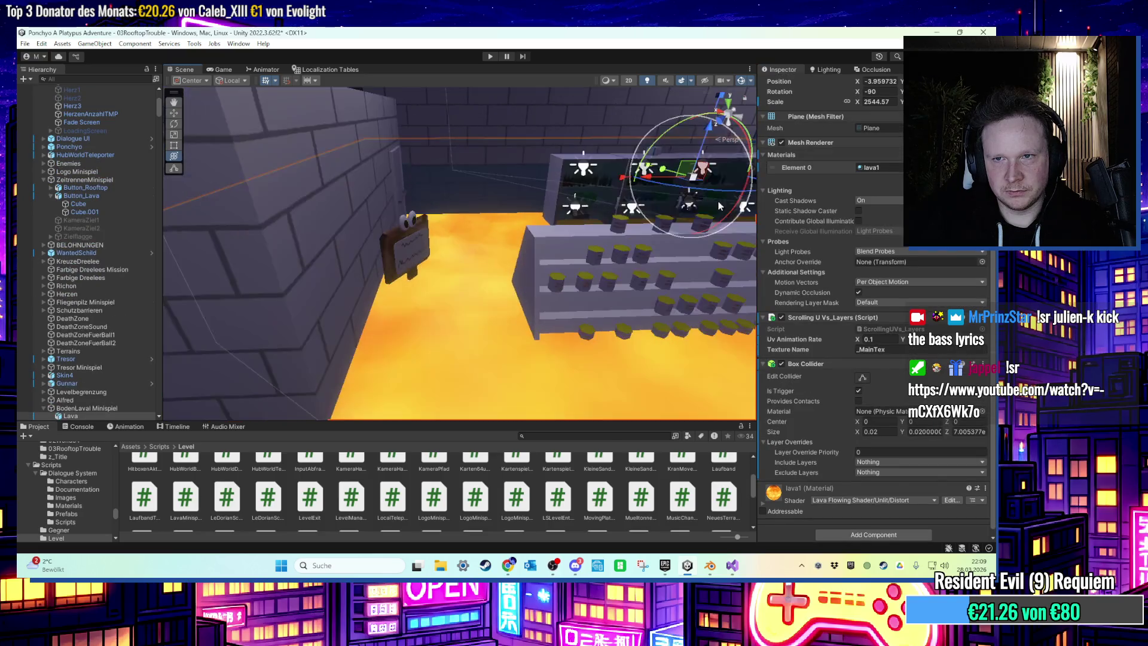
scroll(800, 178, up, 2)
click(491, 56)
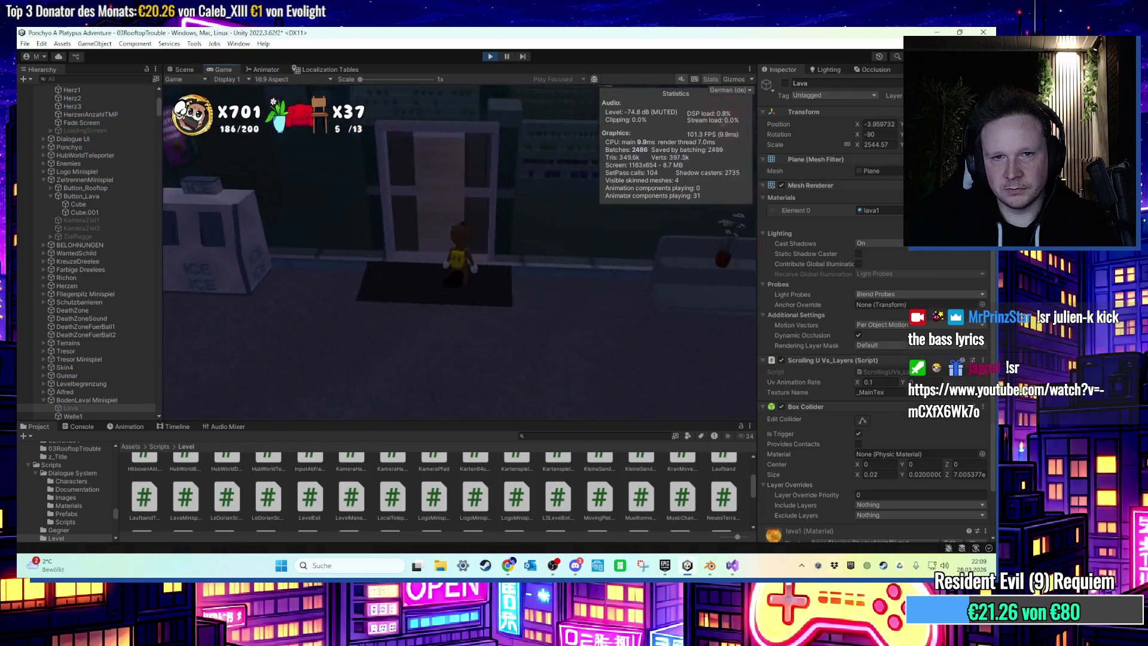
Walk the character onto the lava button, then stop the playtest.
key(w)
key(w)
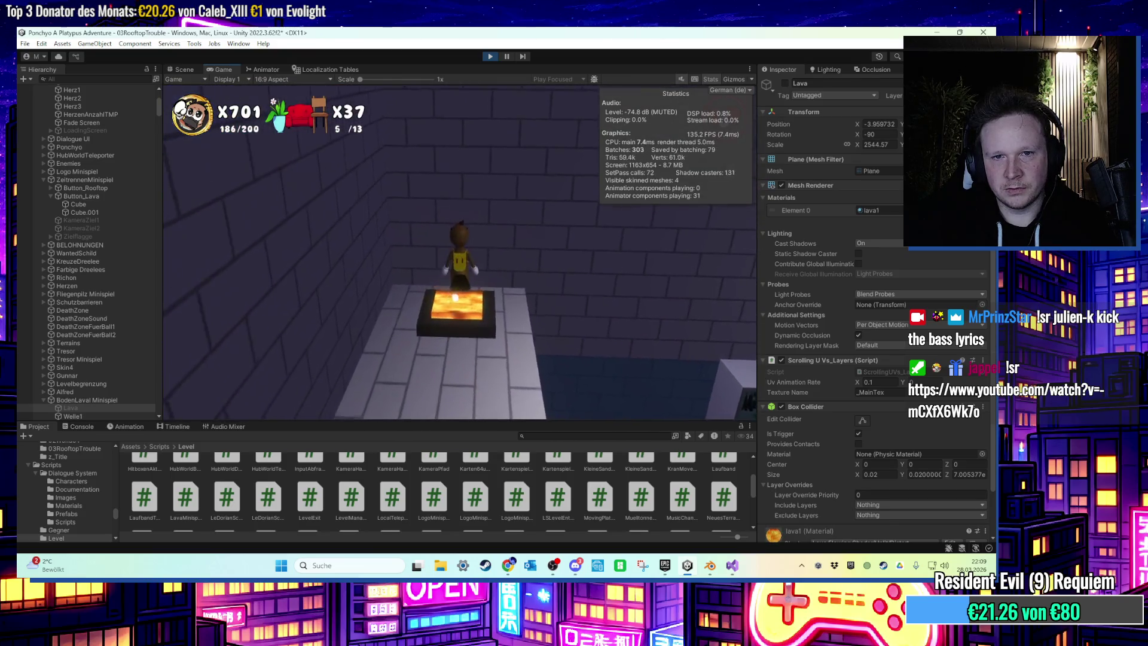
key(s)
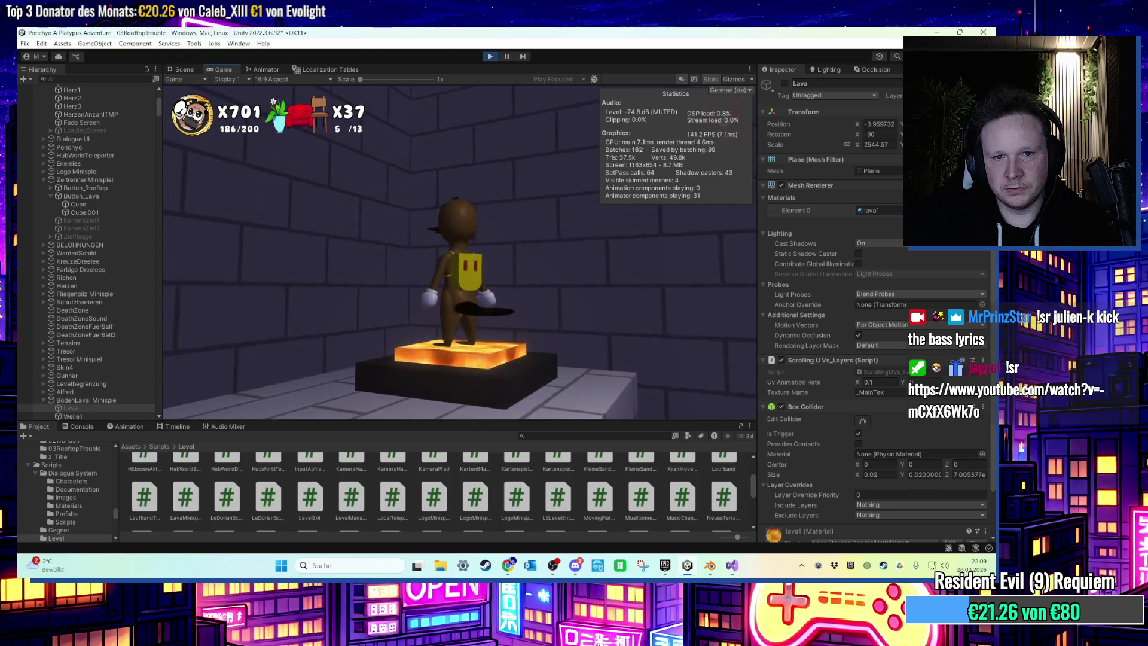
key(super)
click(482, 83)
key(ctrl+1)
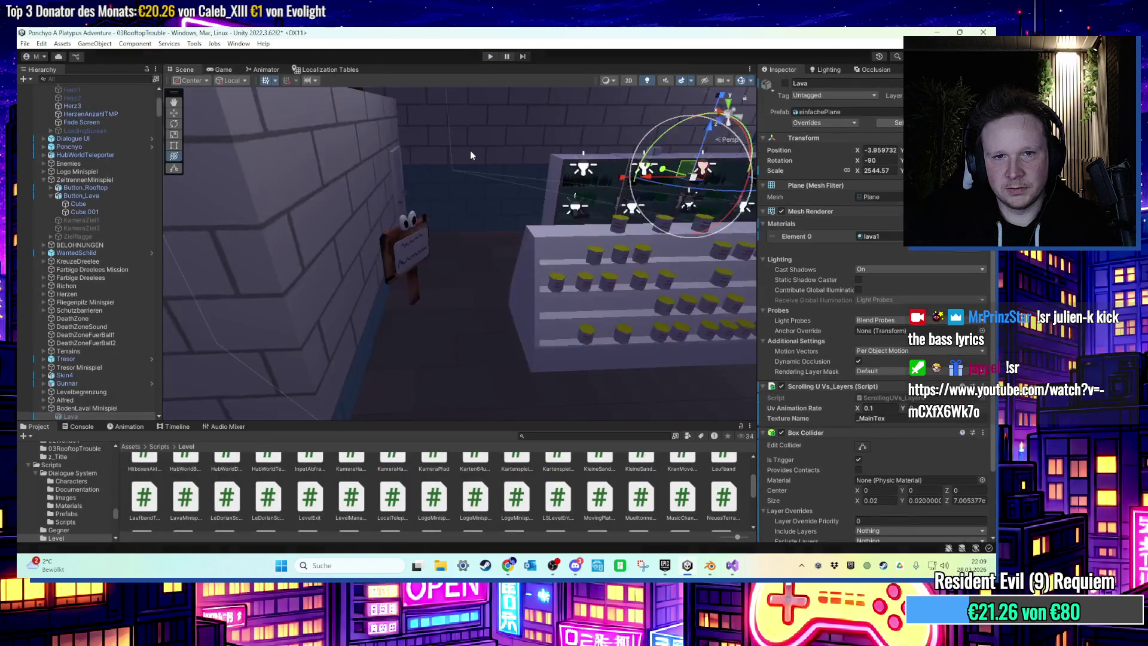
key(f)
Select Button_Lava's child Cube.001 to inspect its components.
click(449, 307)
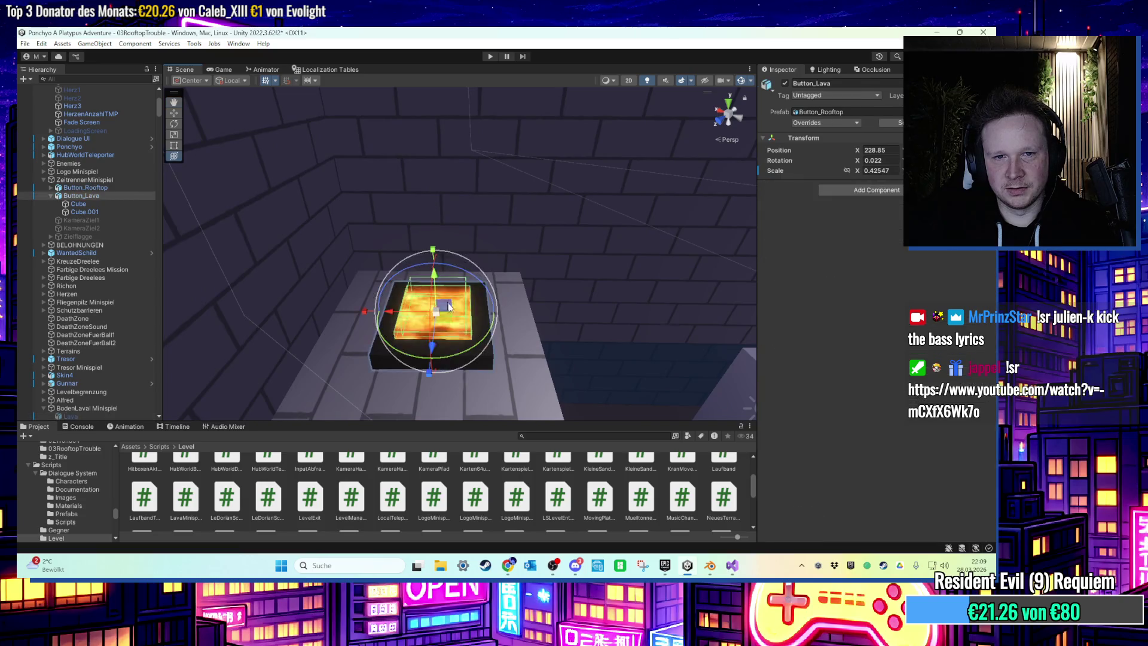
click(76, 203)
click(87, 212)
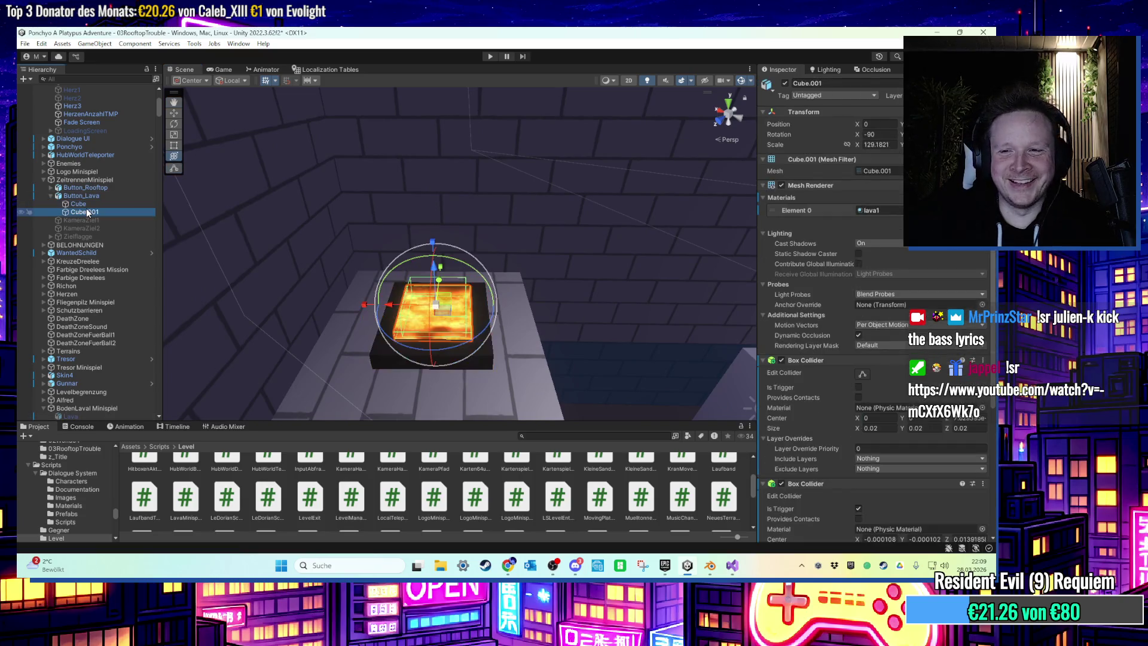
scroll(801, 336, down, 5)
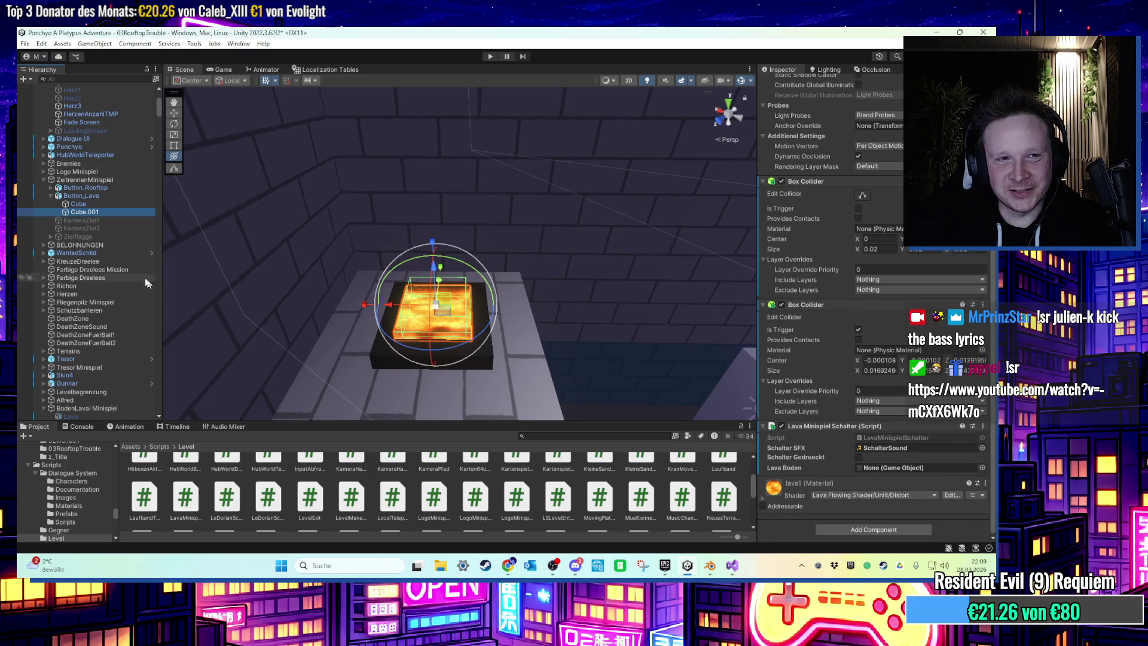
drag(330, 285, 528, 299)
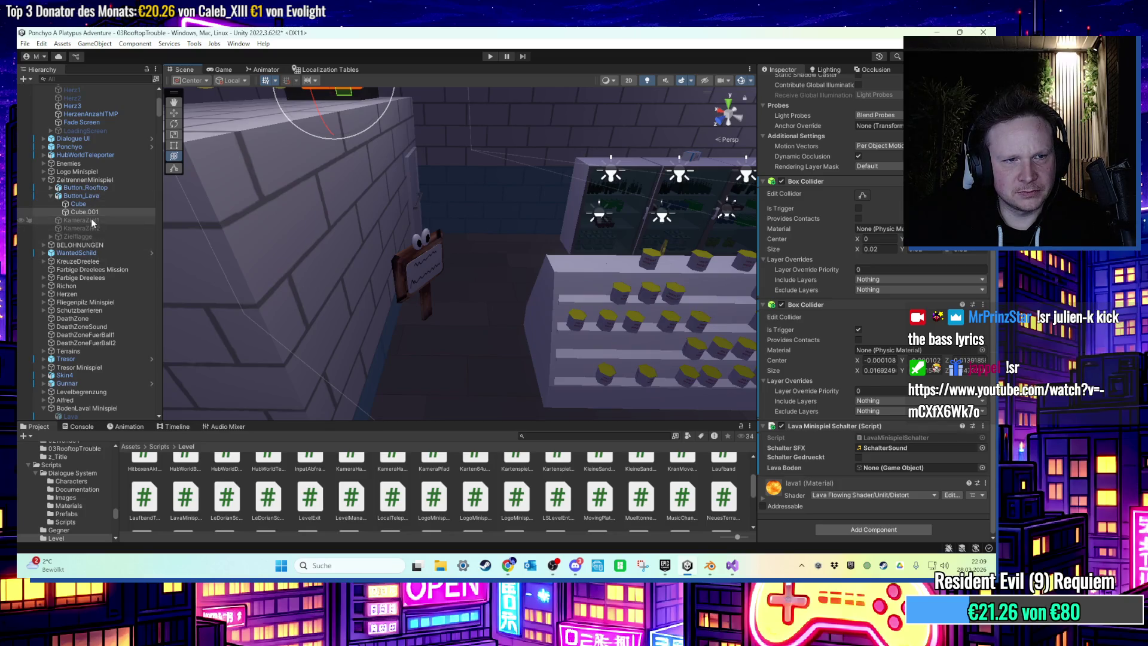
Move Button_Lava under the BodenLaval Minispiel group in the Hierarchy.
click(51, 196)
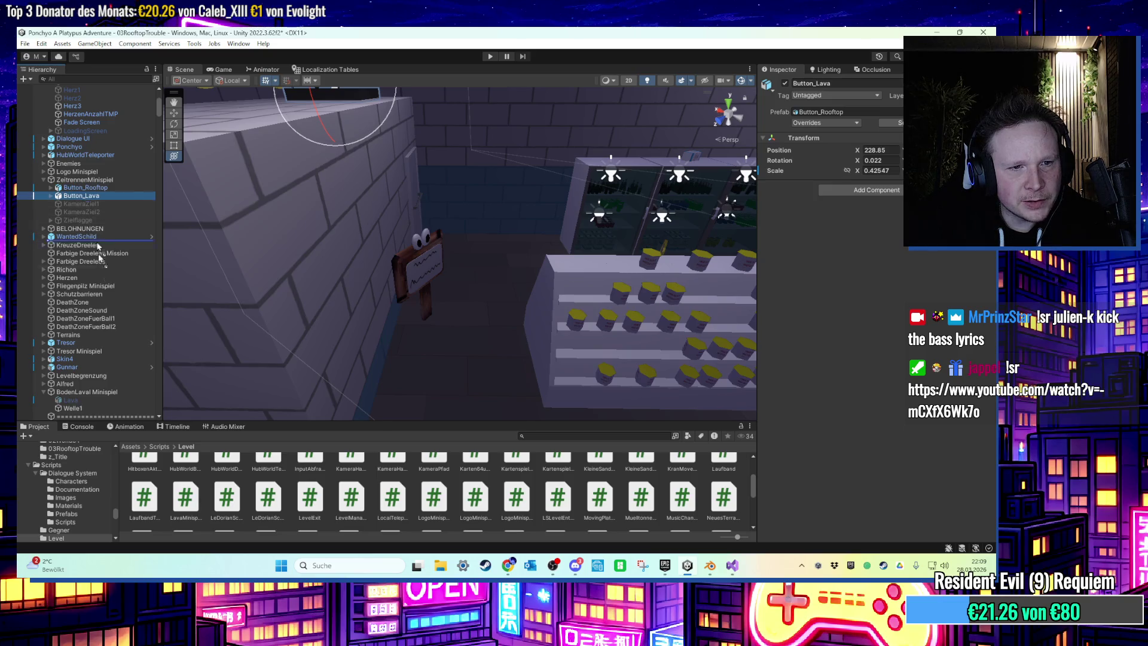
scroll(97, 311, down, 2)
drag(94, 357, 75, 353)
click(83, 360)
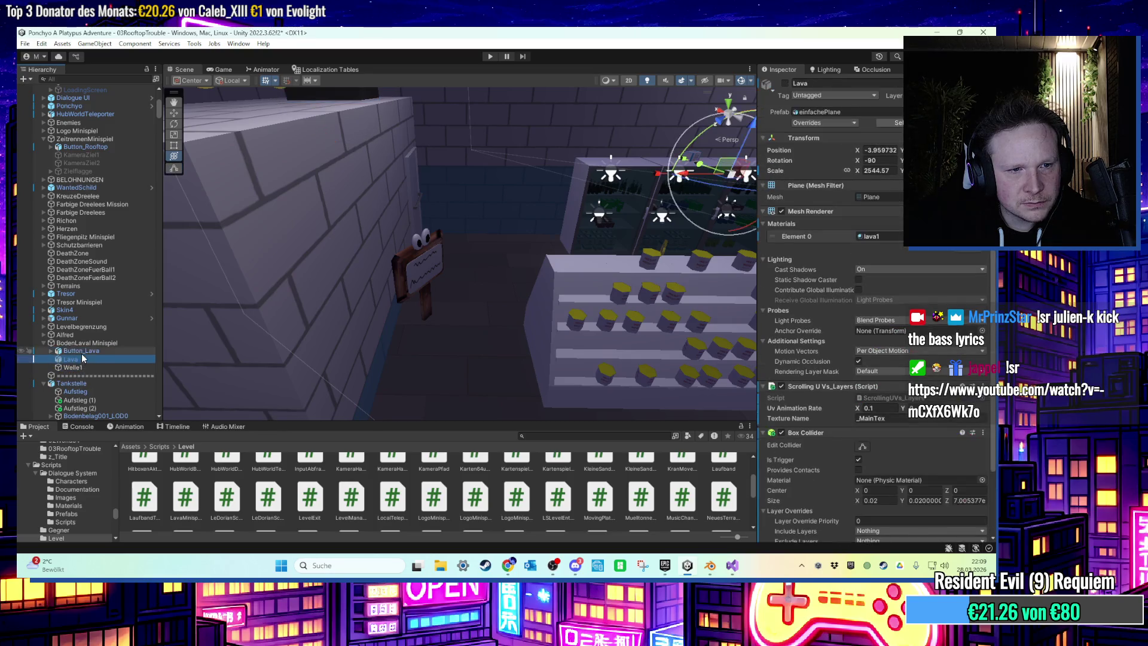
Assign the Lava object to Cube.001's Lava Boden script field.
click(50, 351)
click(84, 366)
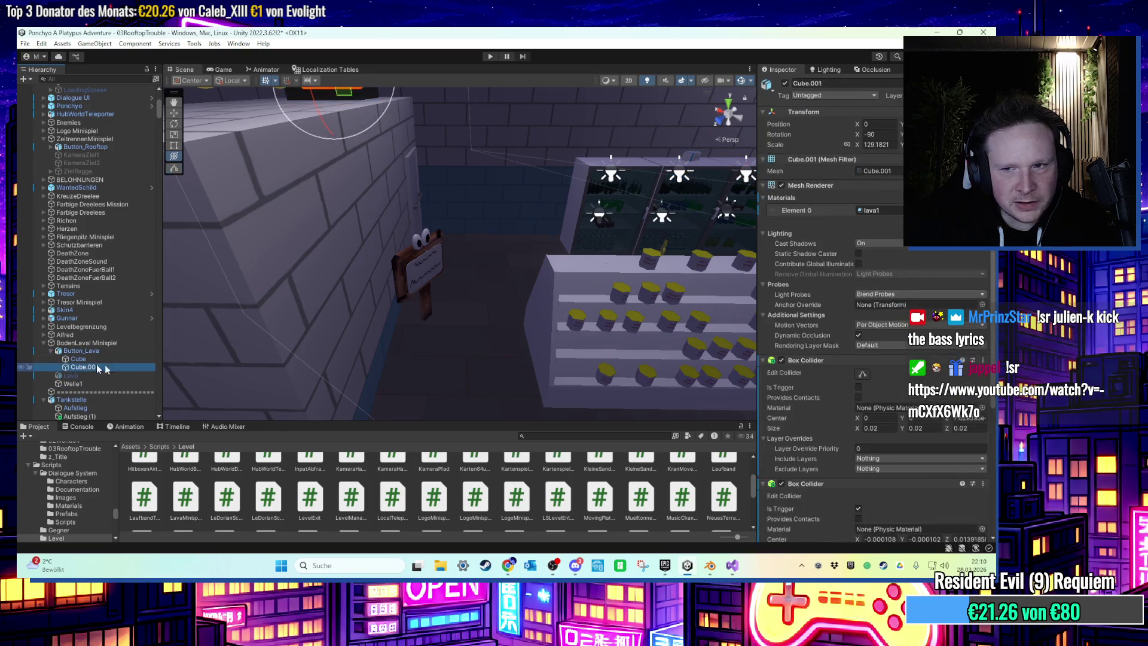
mouse_move(99, 375)
mouse_down()
mouse_move(891, 468)
mouse_move(896, 451)
mouse_up()
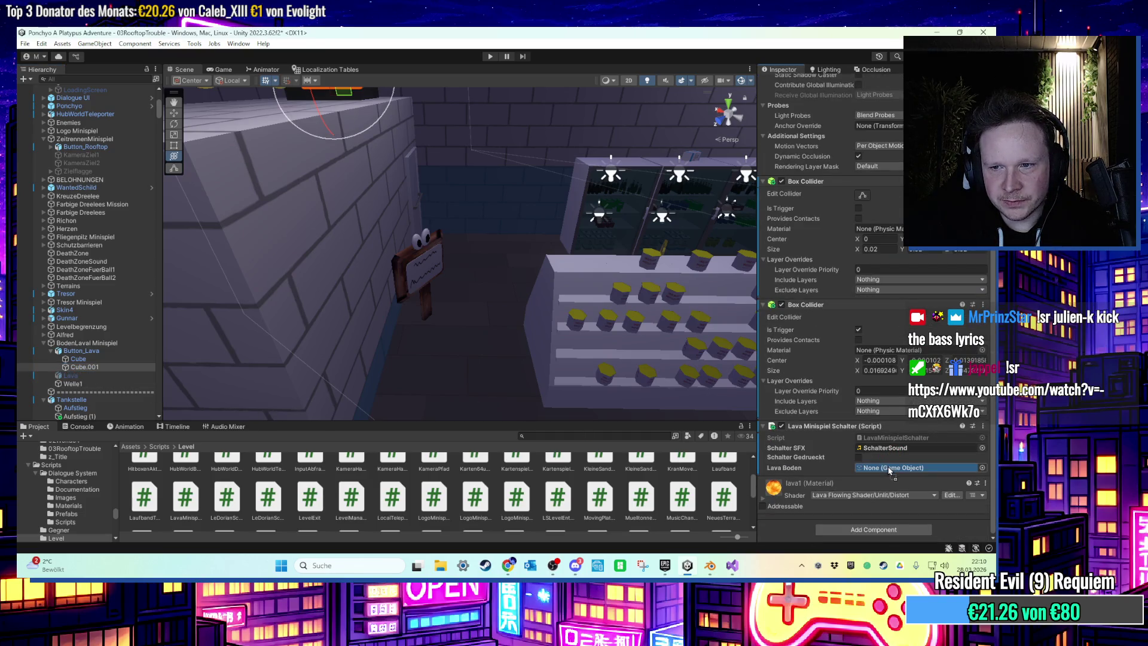
click(732, 566)
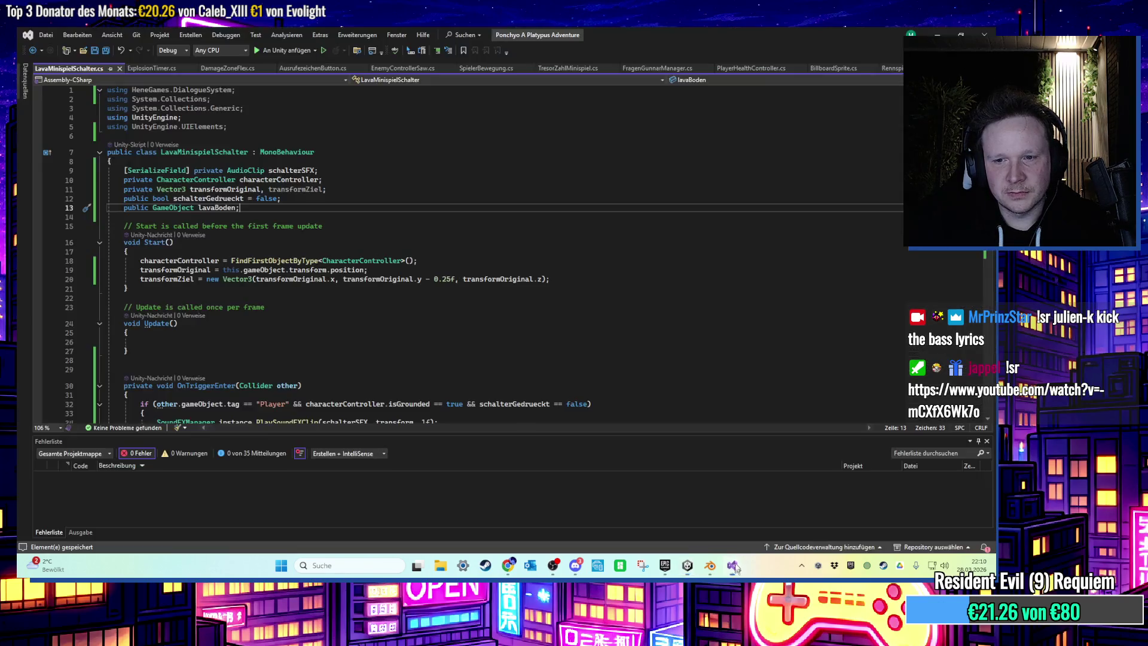
Locate the trigger code and Update() in LavaMinispielSchalter.cs.
scroll(448, 276, down, 4)
click(449, 275)
key(Down)
key(Down)
key(Down)
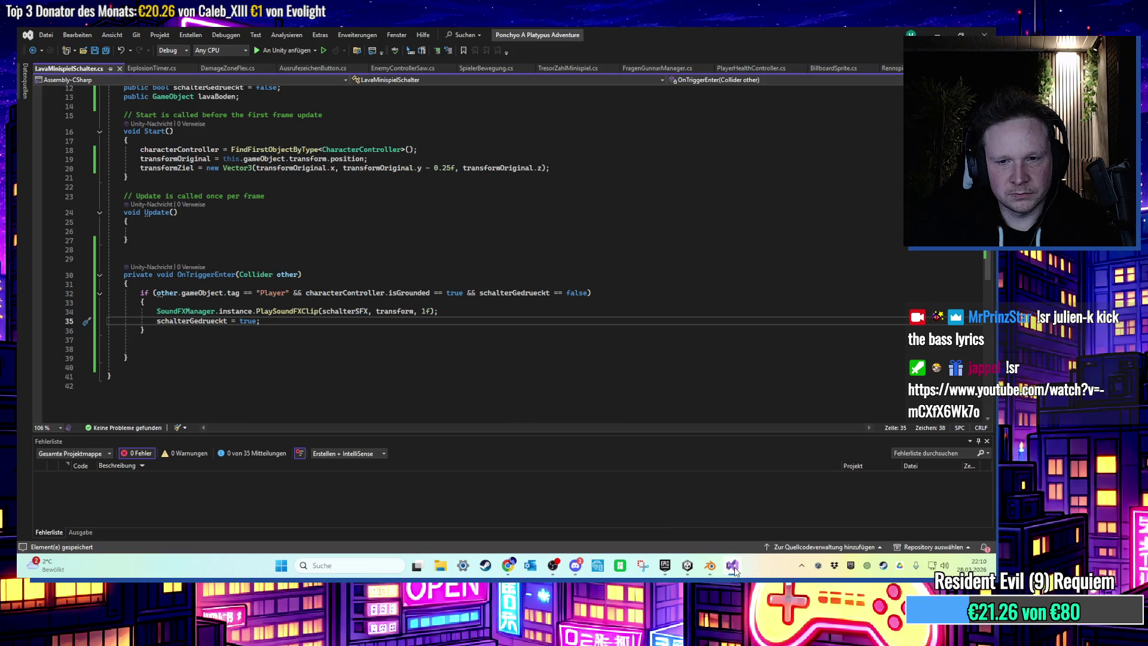
mouse_move(732, 565)
scroll(550, 297, up, 1)
scroll(549, 296, up, 1)
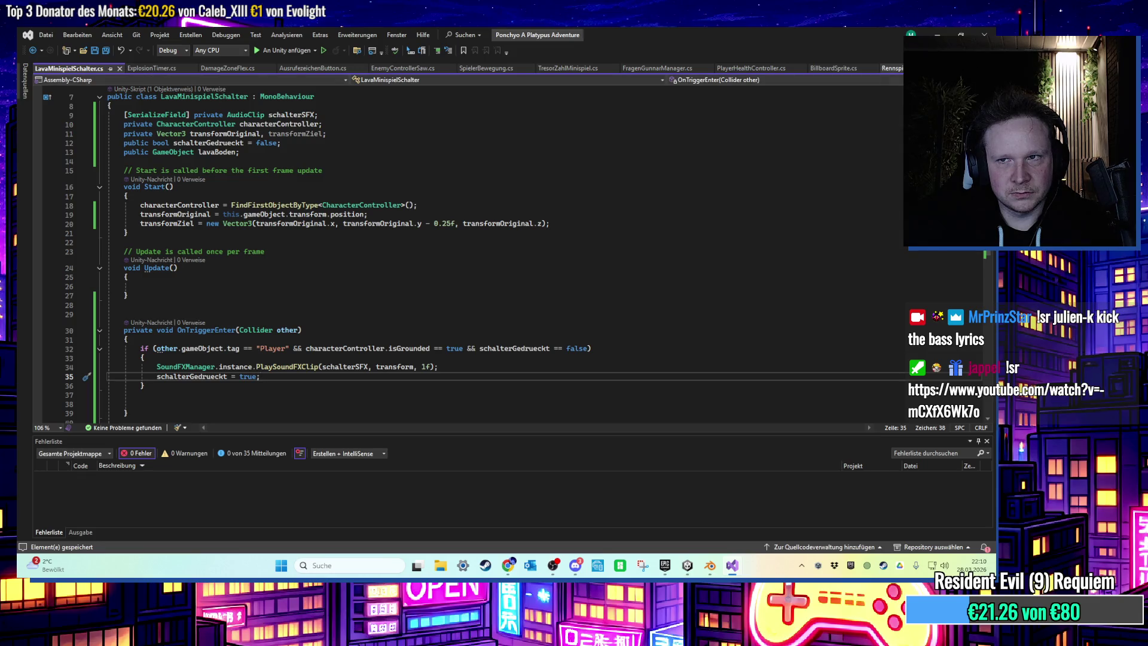
Copy RennspielSchalter's if/else Vector3.Lerp block into LavaMinispielSchalter's Update().
key(ctrl+Tab)
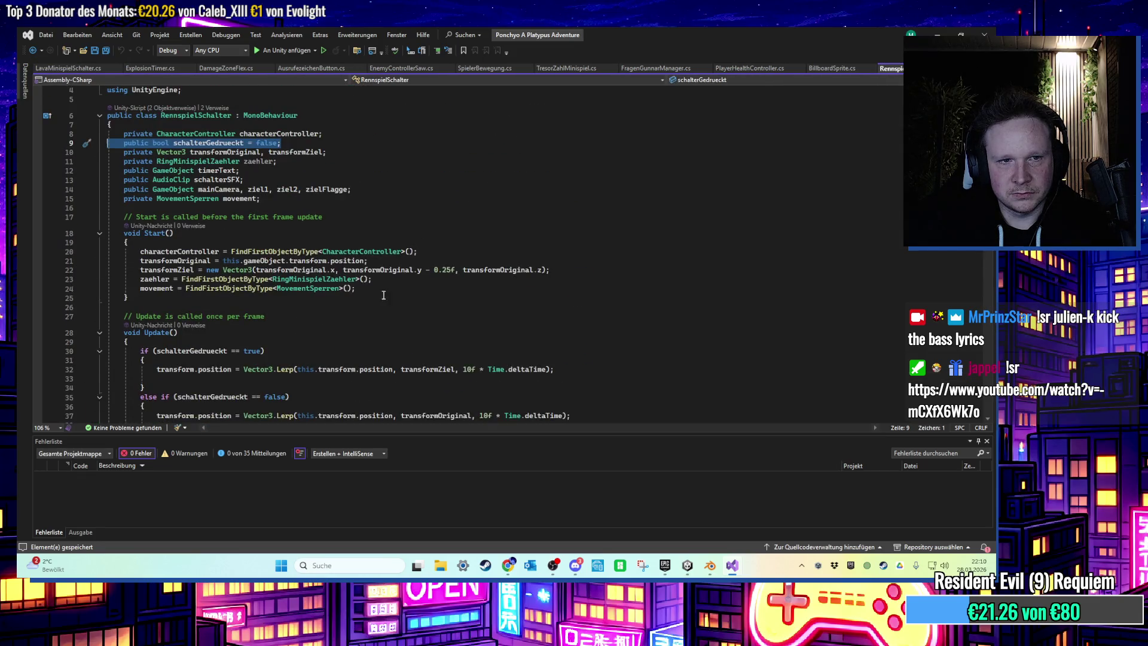
scroll(383, 295, down, 3)
drag(154, 347, 73, 277)
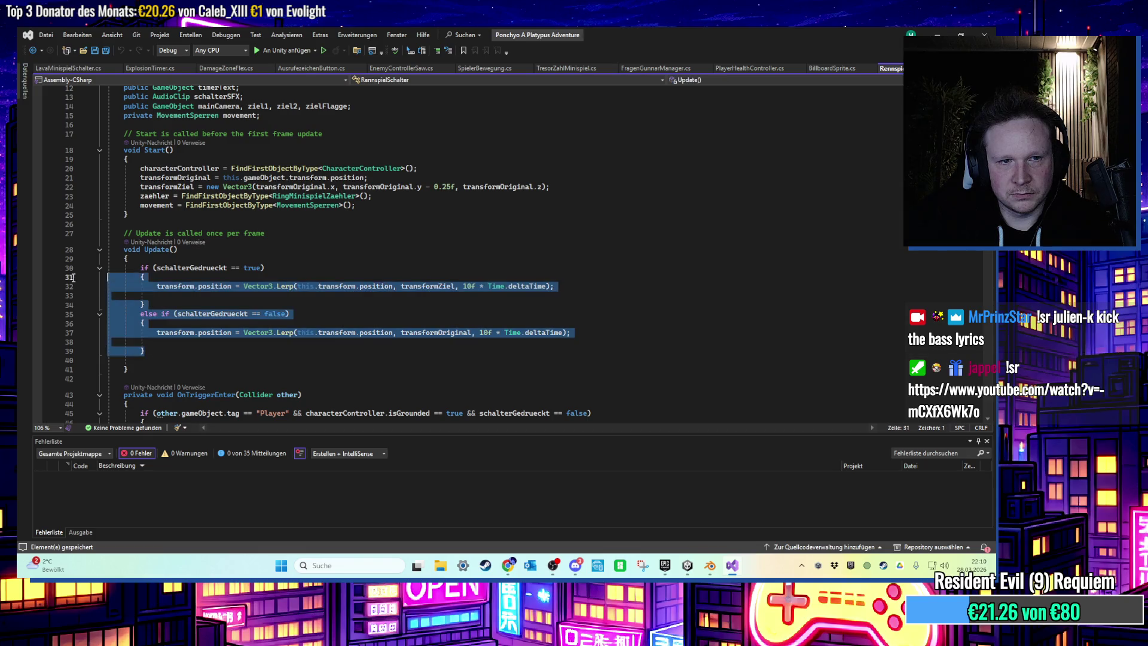
key(ctrl+c)
key(ctrl+Tab)
key(ctrl+v)
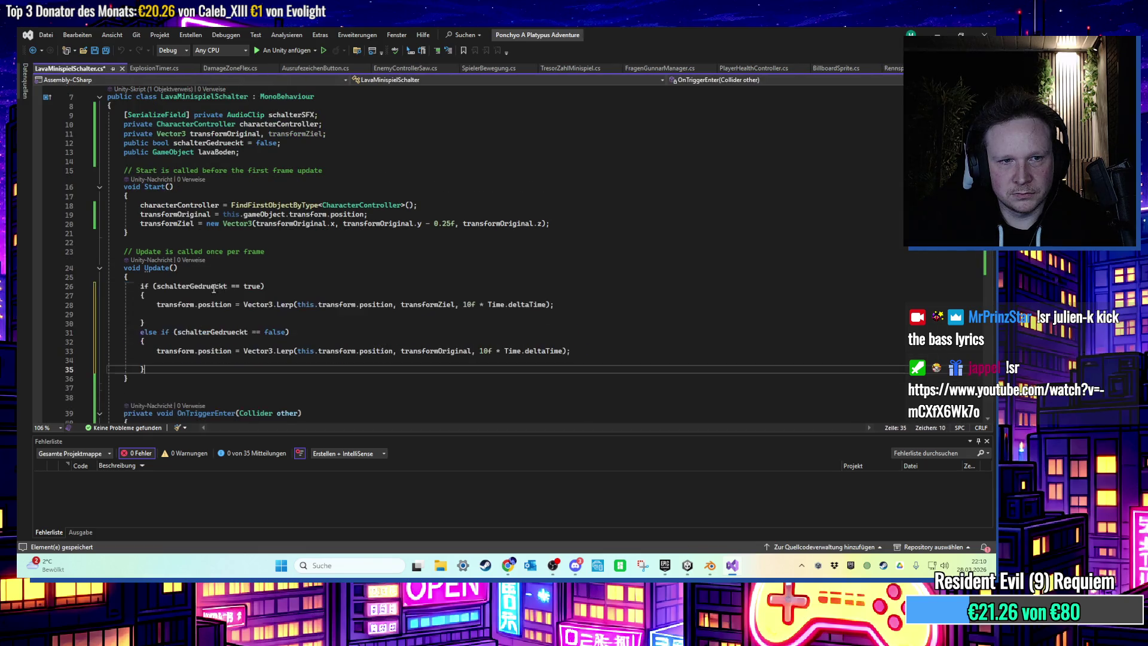
click(940, 33)
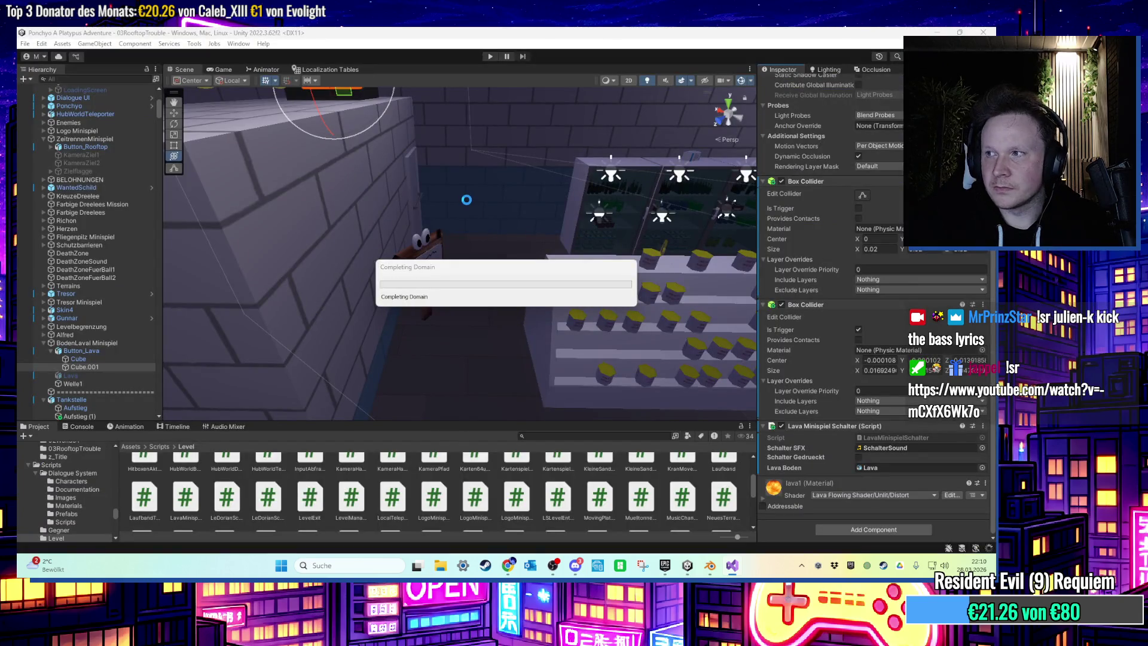
Play the recompiled level and walk the character up onto the lava tile.
click(487, 57)
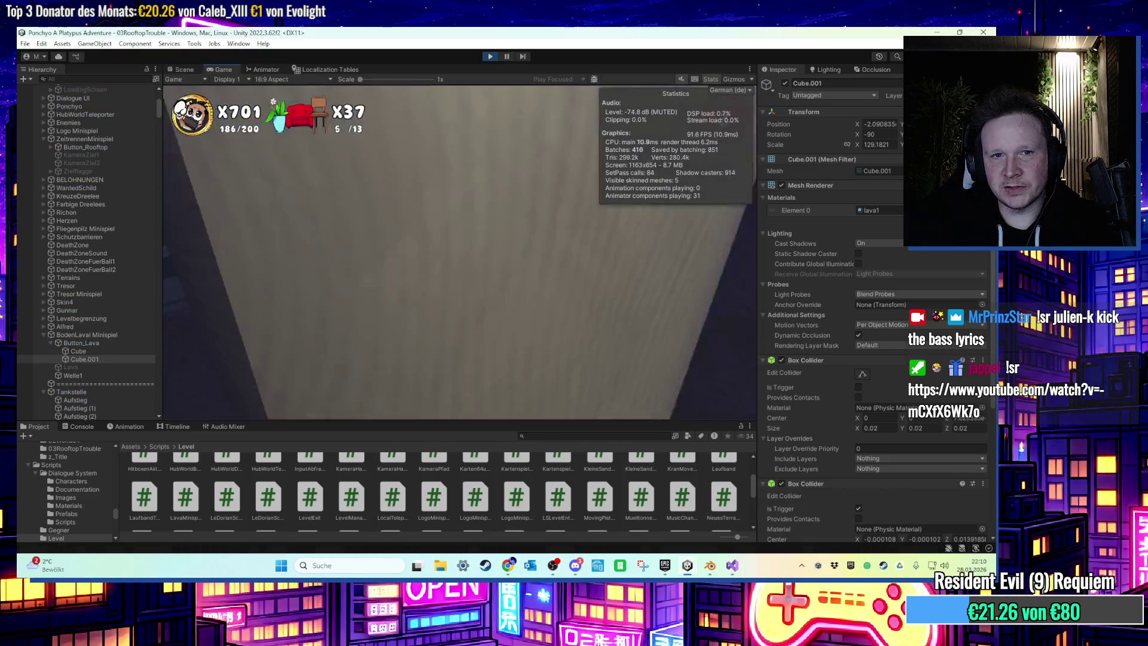
key(w)
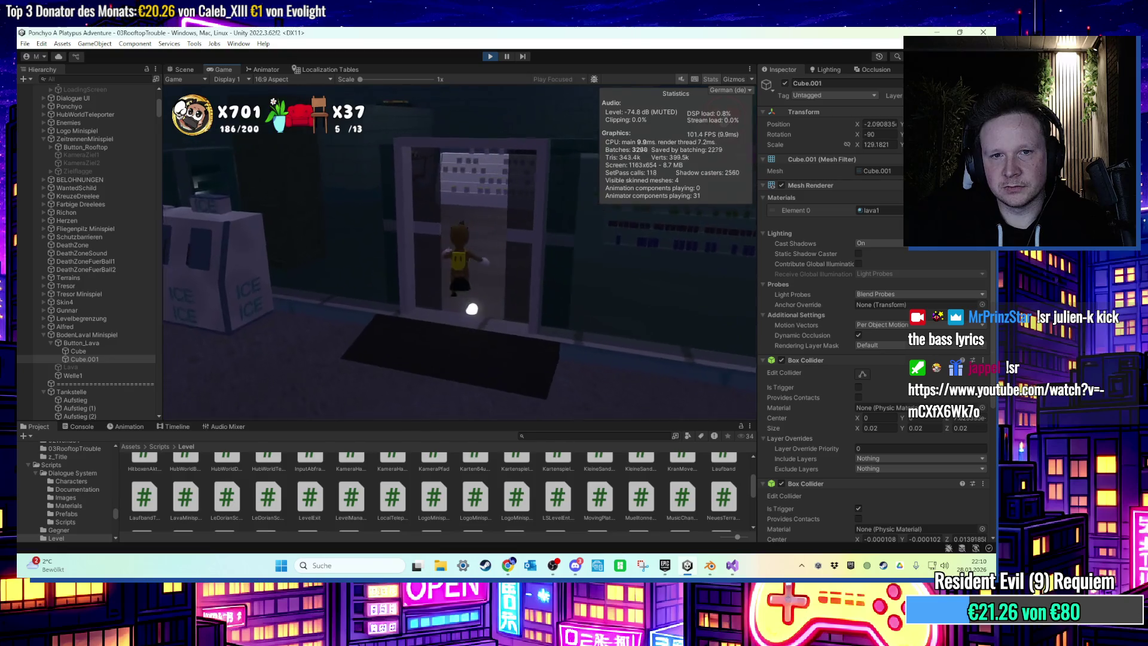
key(w)
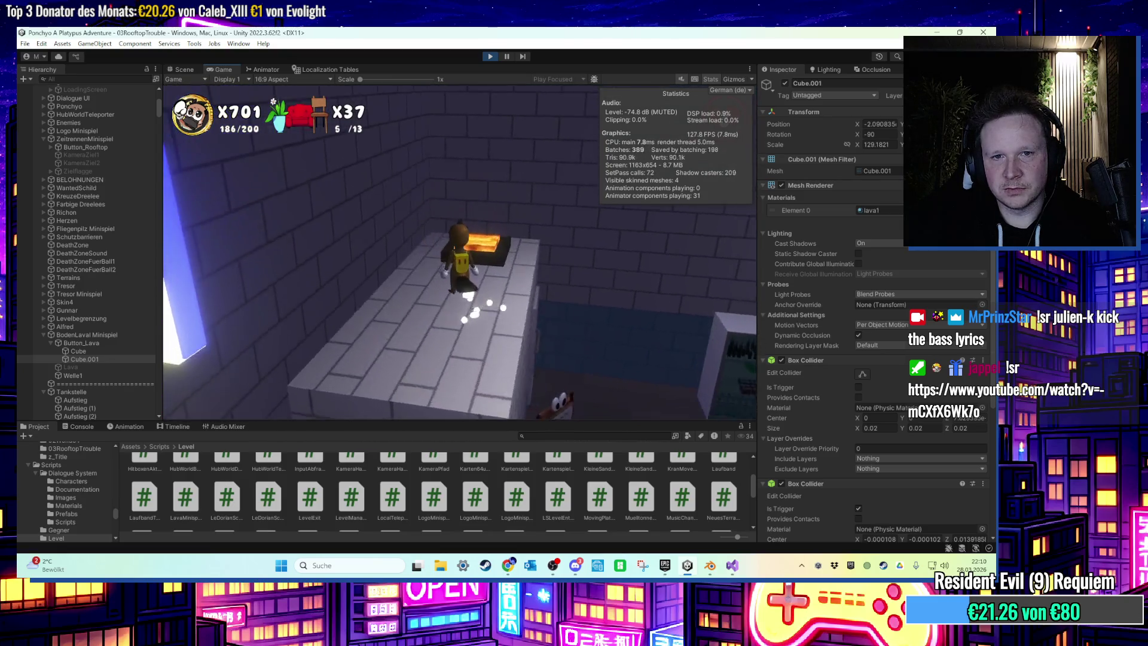
key(w)
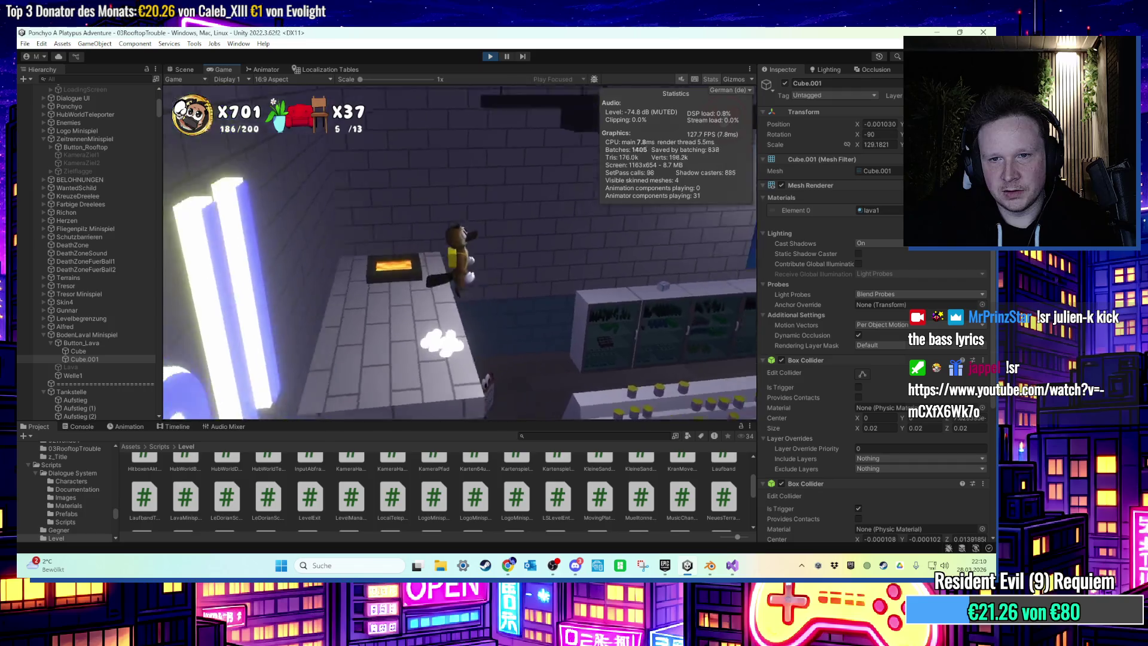
key(super)
click(718, 540)
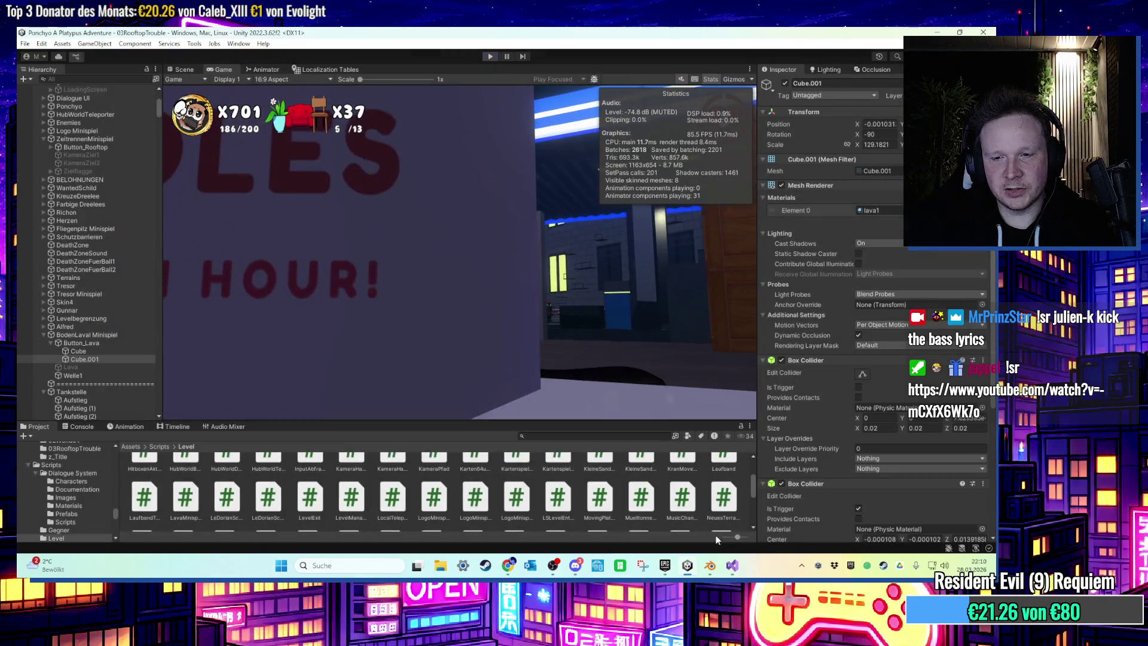
click(733, 565)
Add lavaBoden.SetActive(true); to the trigger handler and save the script.
scroll(354, 307, down, 3)
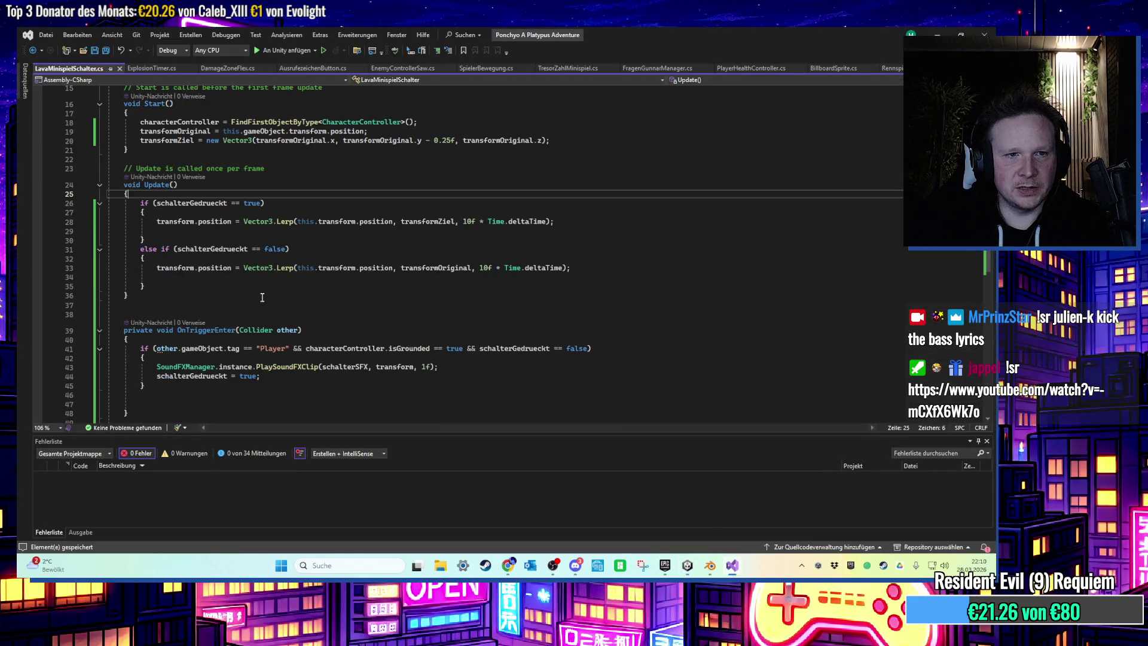
scroll(286, 289, down, 1)
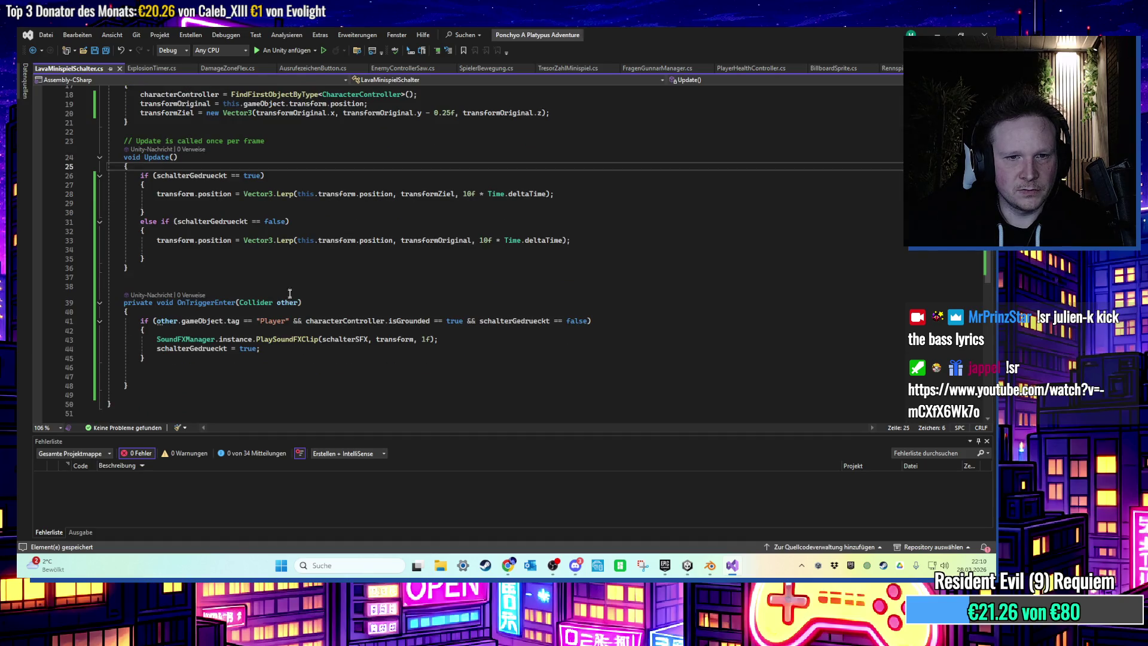
click(322, 348)
scroll(348, 342, up, 5)
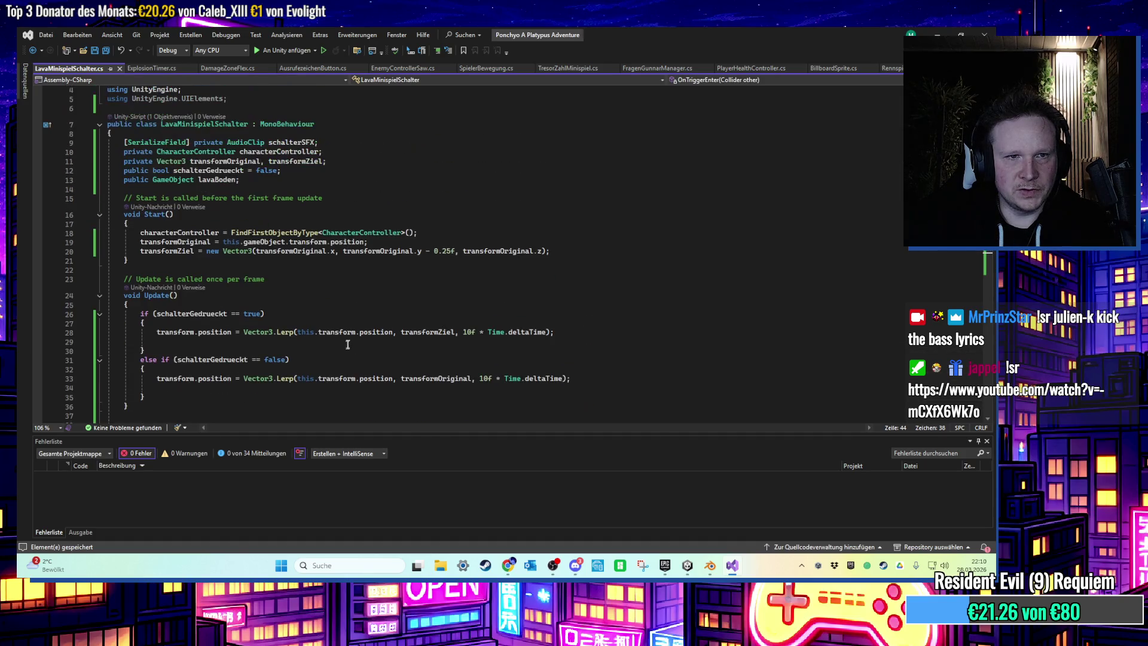
key(Return)
text(lavaBoden.)
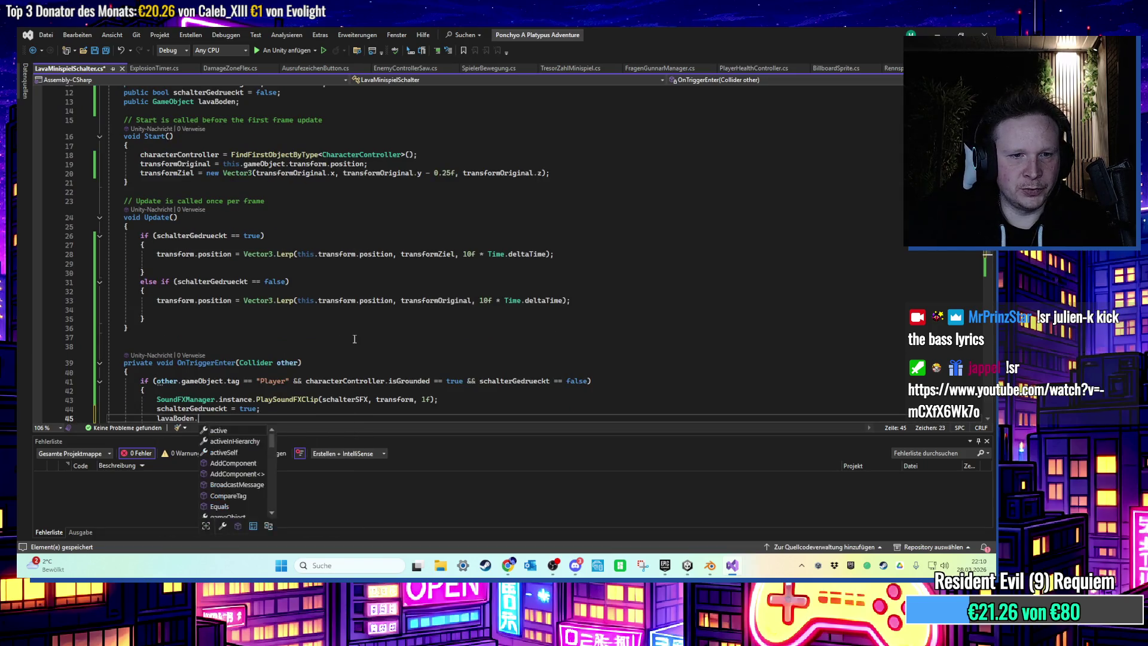
text(SetActive(true);)
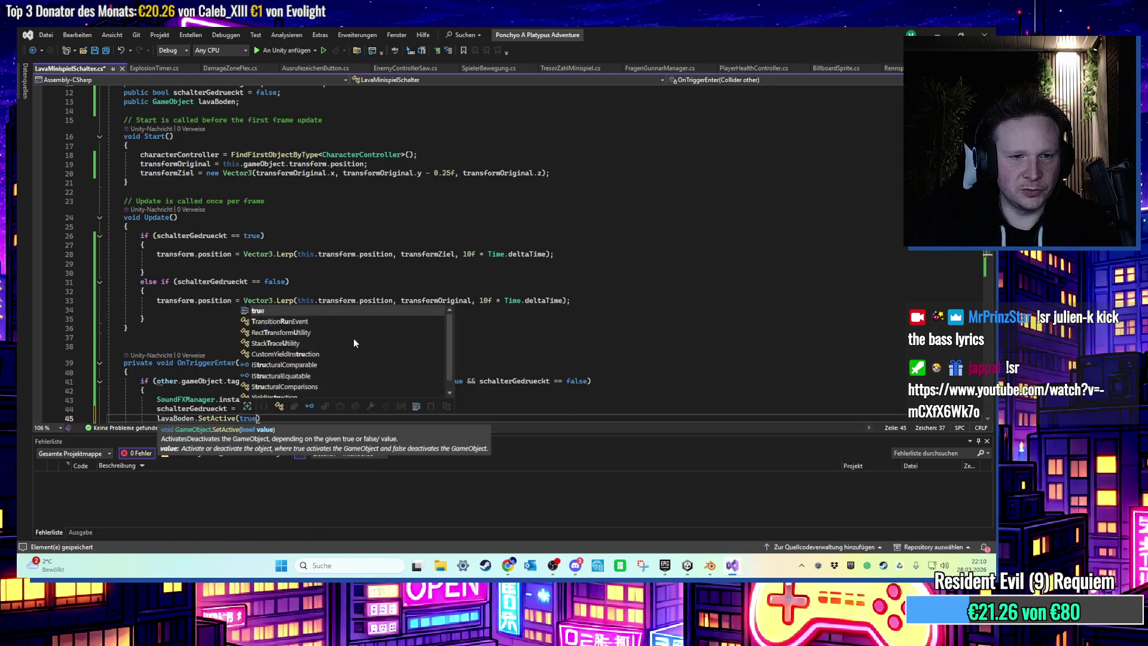
key(ctrl+s)
scroll(354, 339, down, 2)
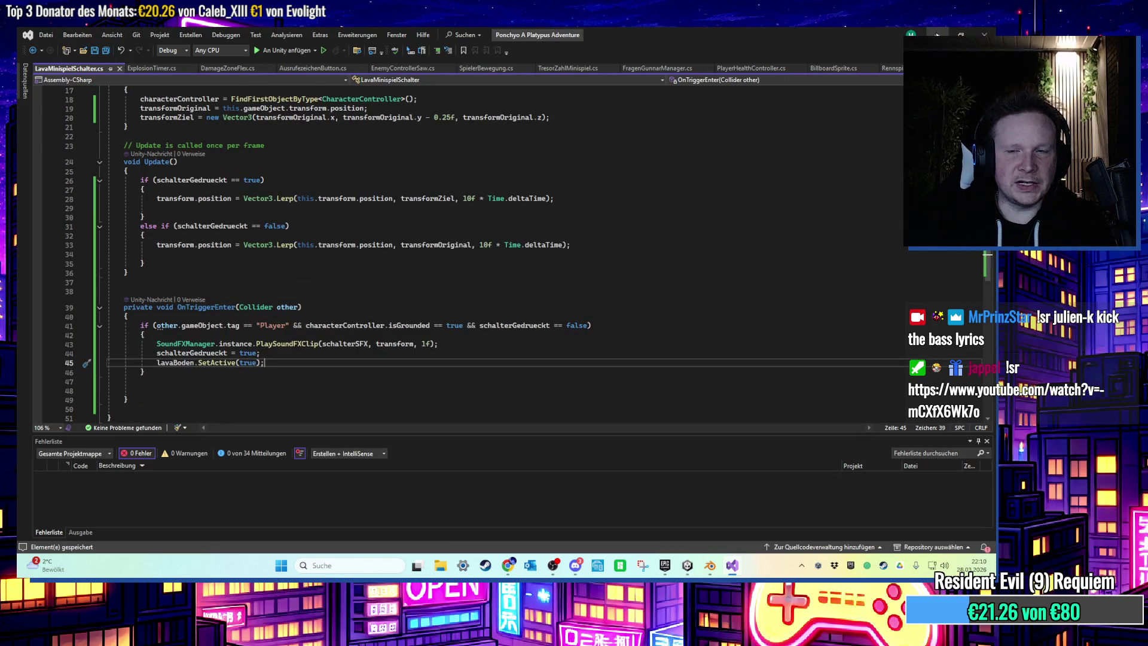
key(alt+Tab)
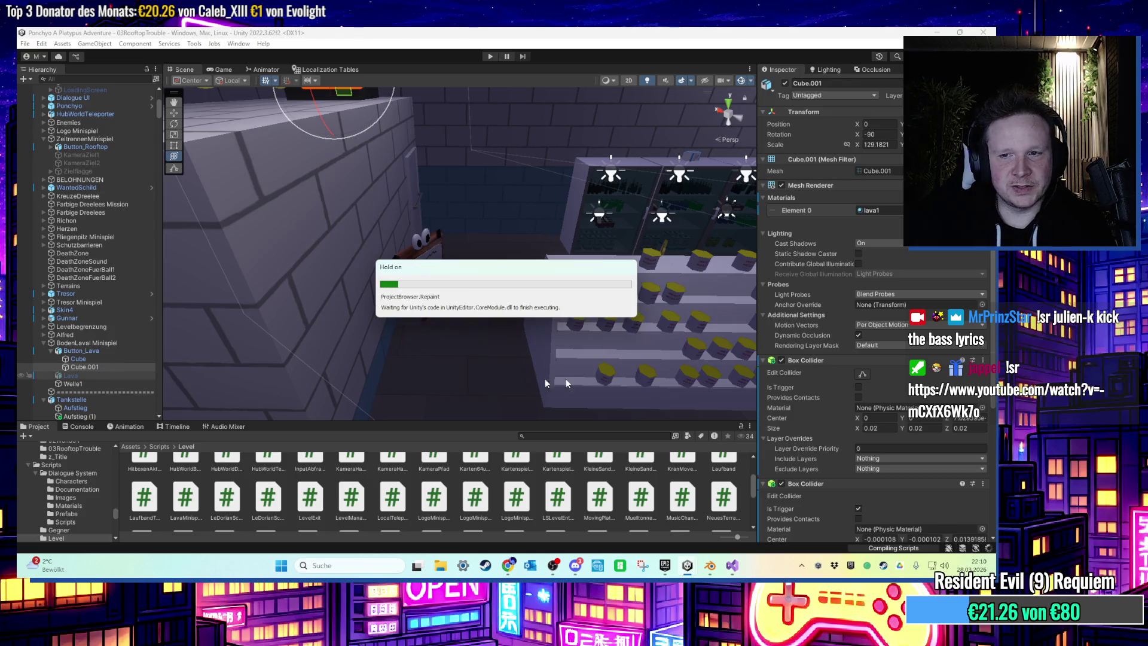
Play the level, step onto the lava button, and run across the shelves.
scroll(801, 404, down, 3)
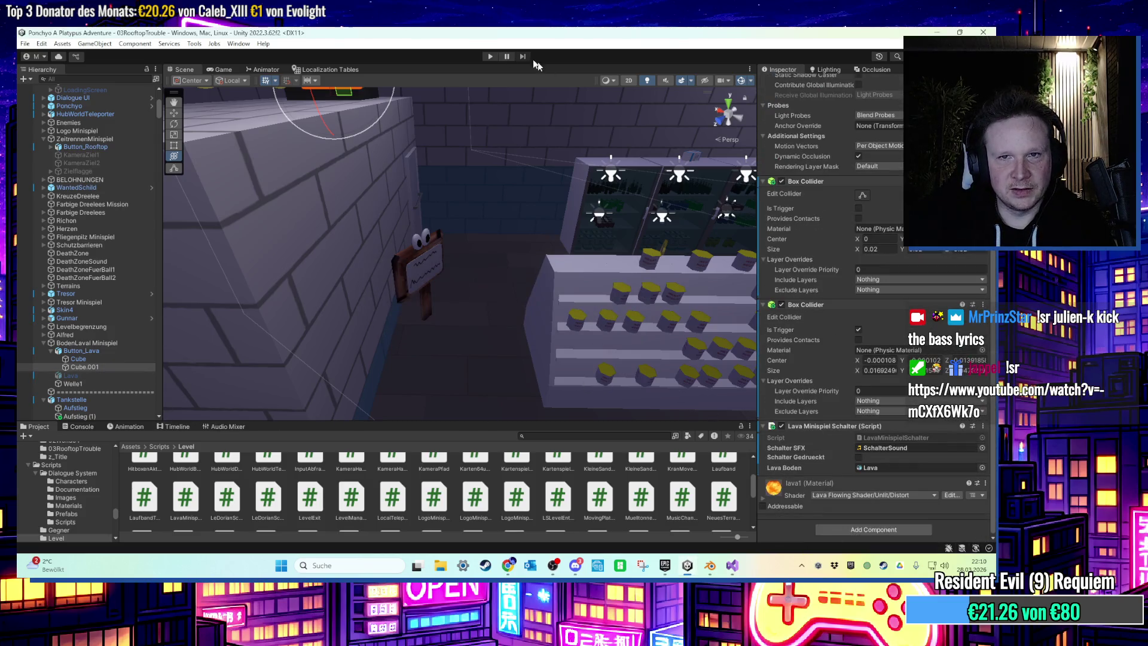
click(490, 56)
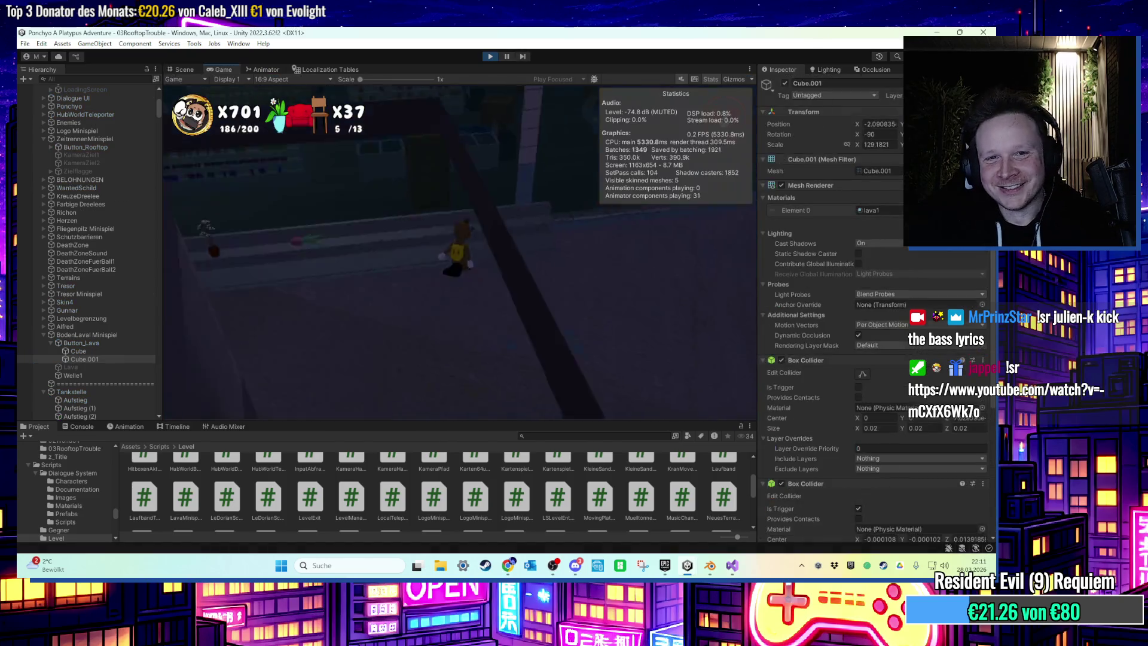
key(w)
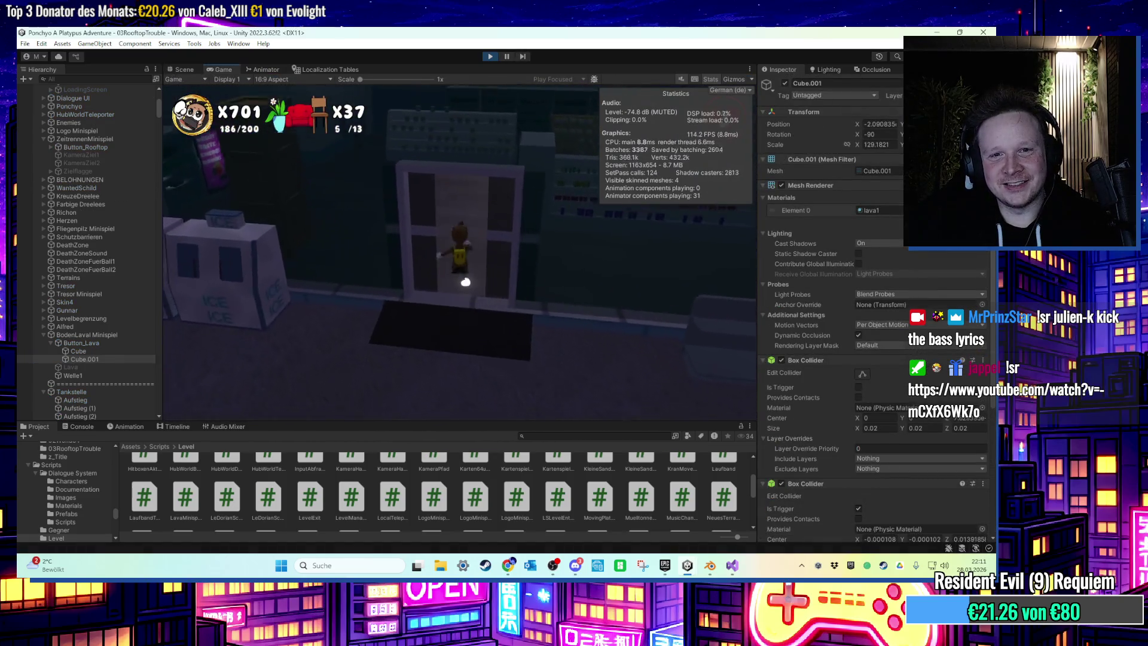
key(w)
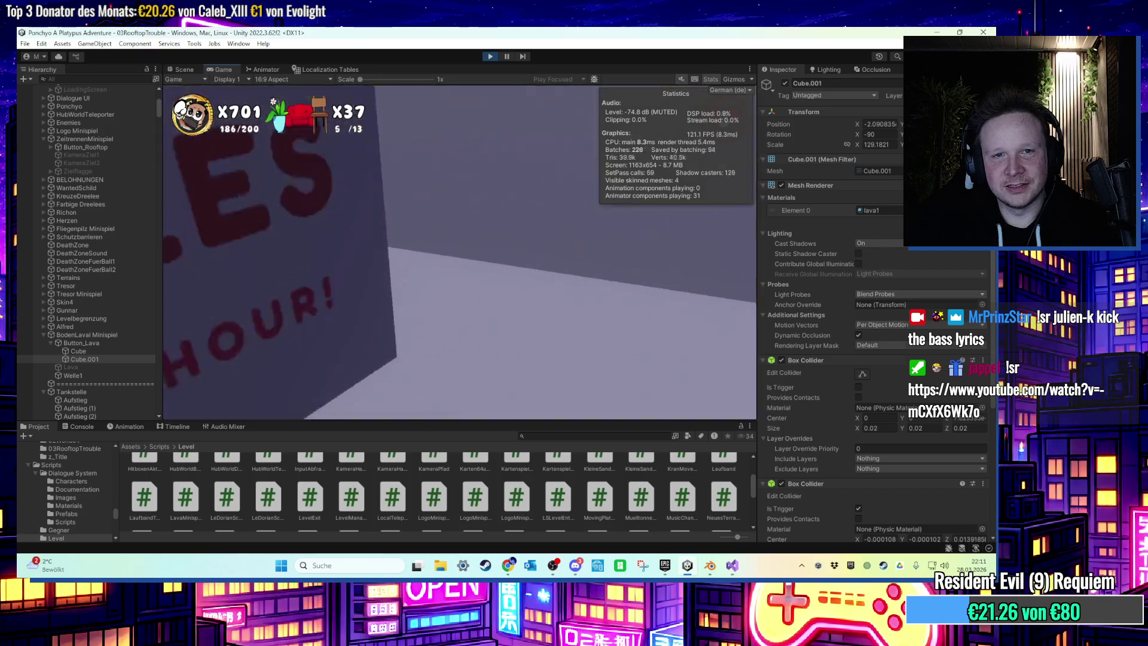
key(w)
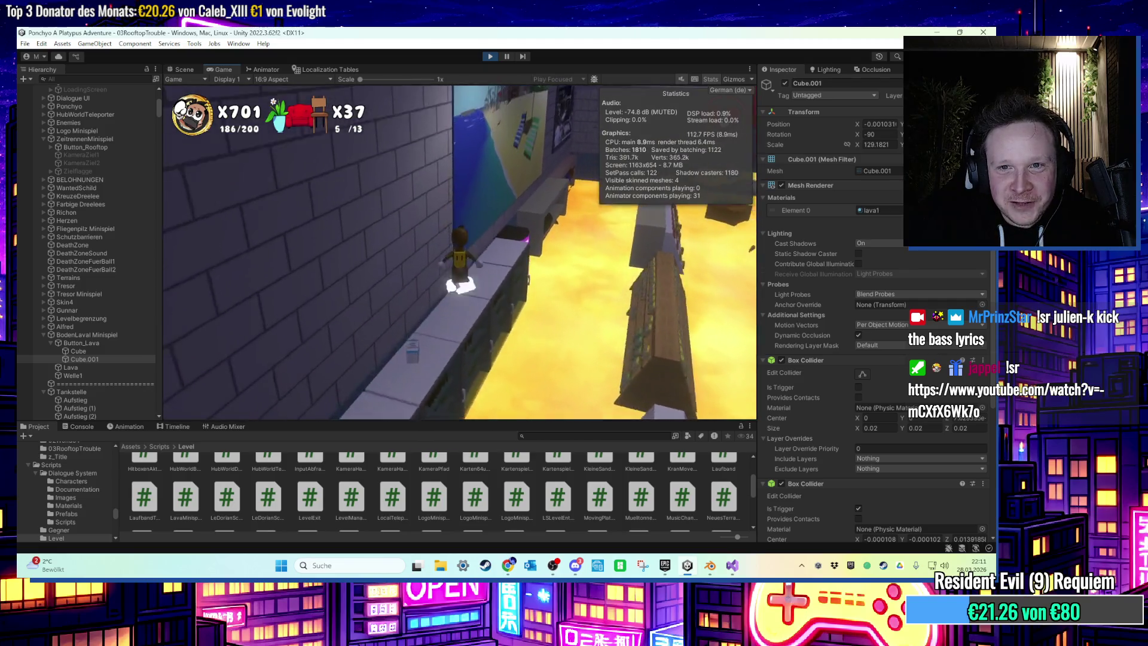
key(w)
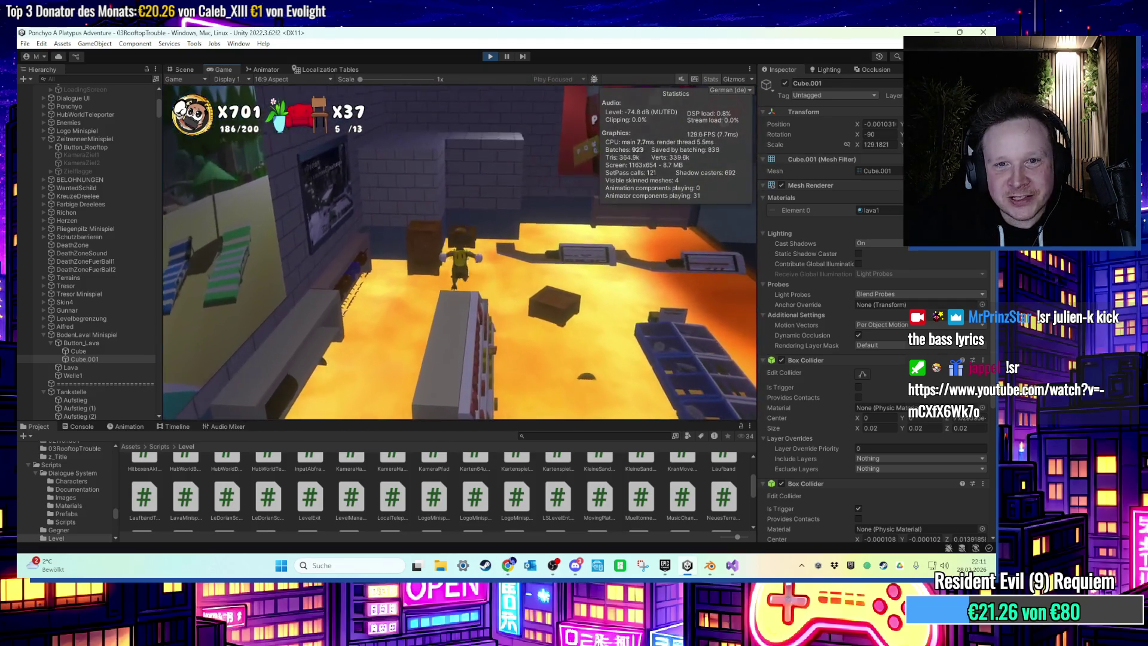
key(w)
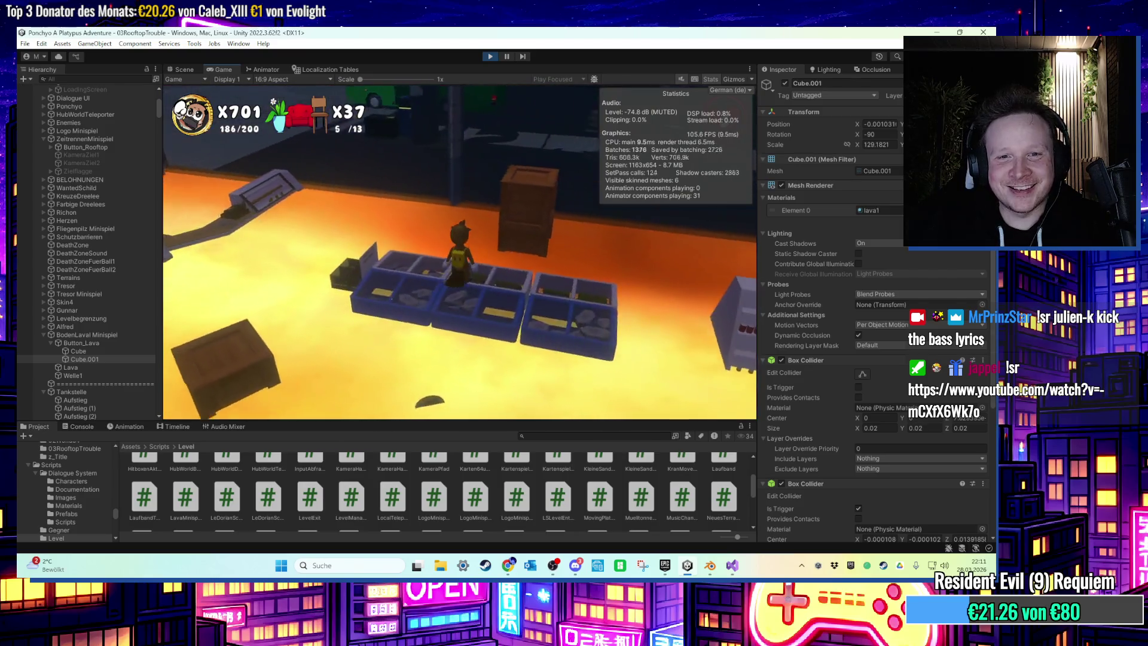
key(w)
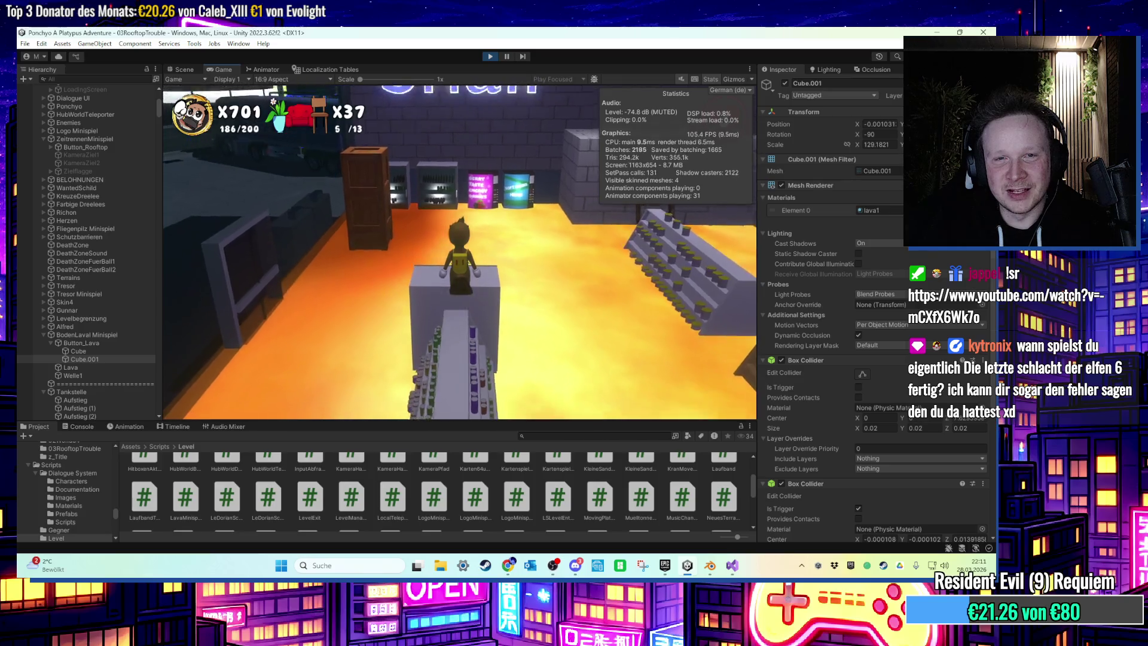
key(super)
Drag the Welle1 lava cylinder to Position X -35.45, then return to the Game view.
click(290, 87)
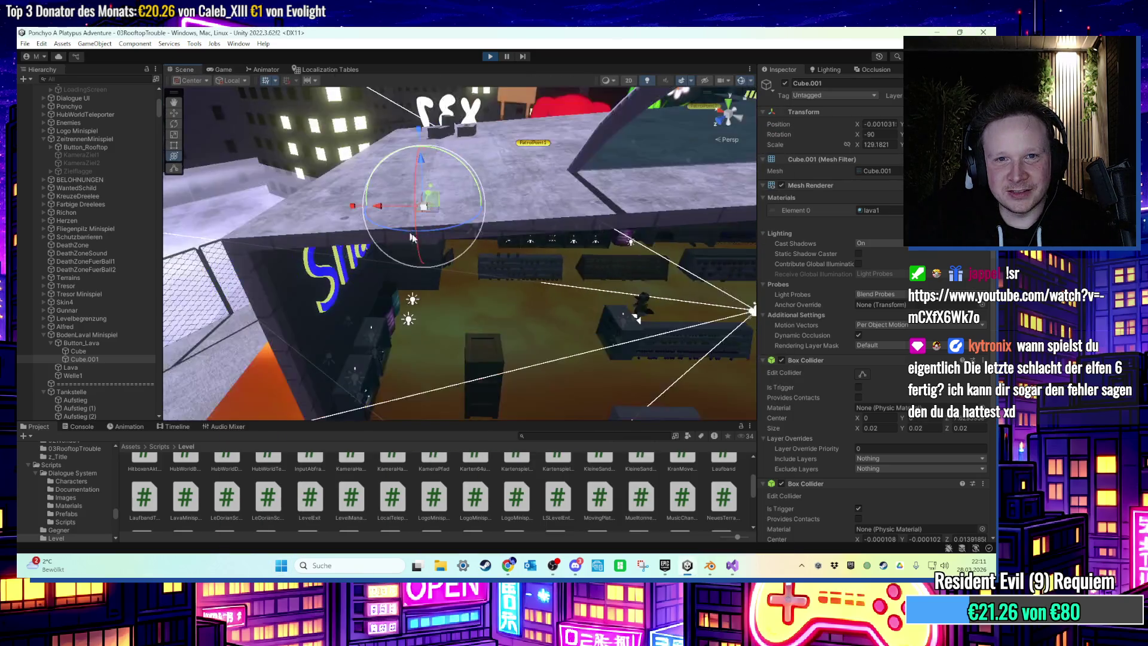
mouse_move(609, 269)
mouse_down()
mouse_move(653, 245)
mouse_move(697, 245)
mouse_up()
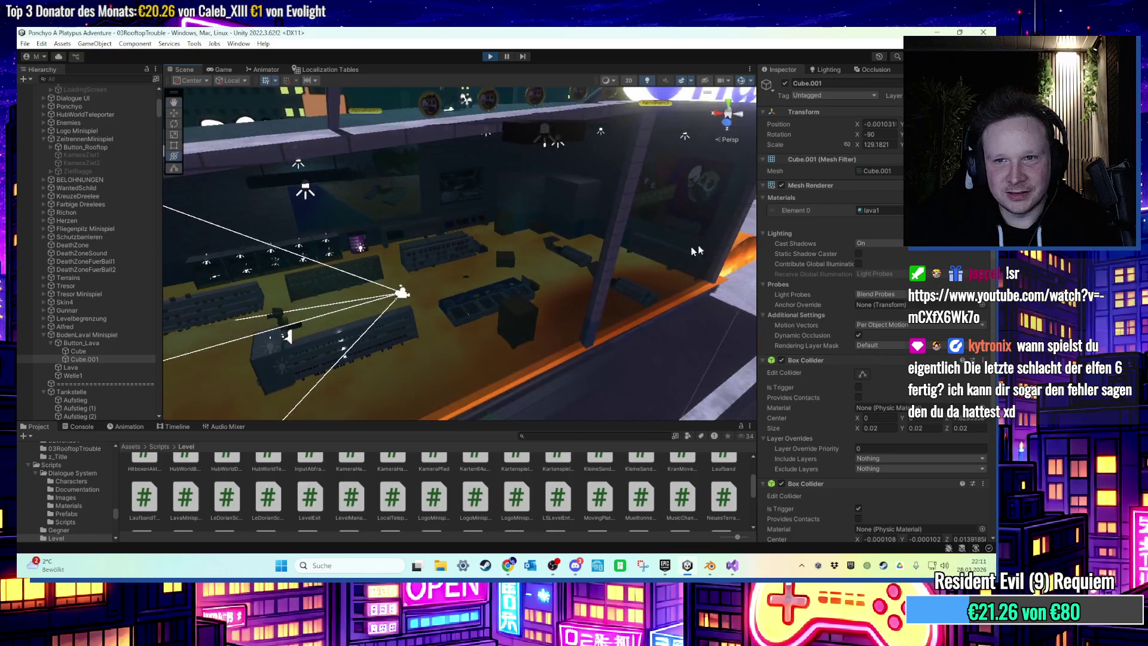
click(744, 245)
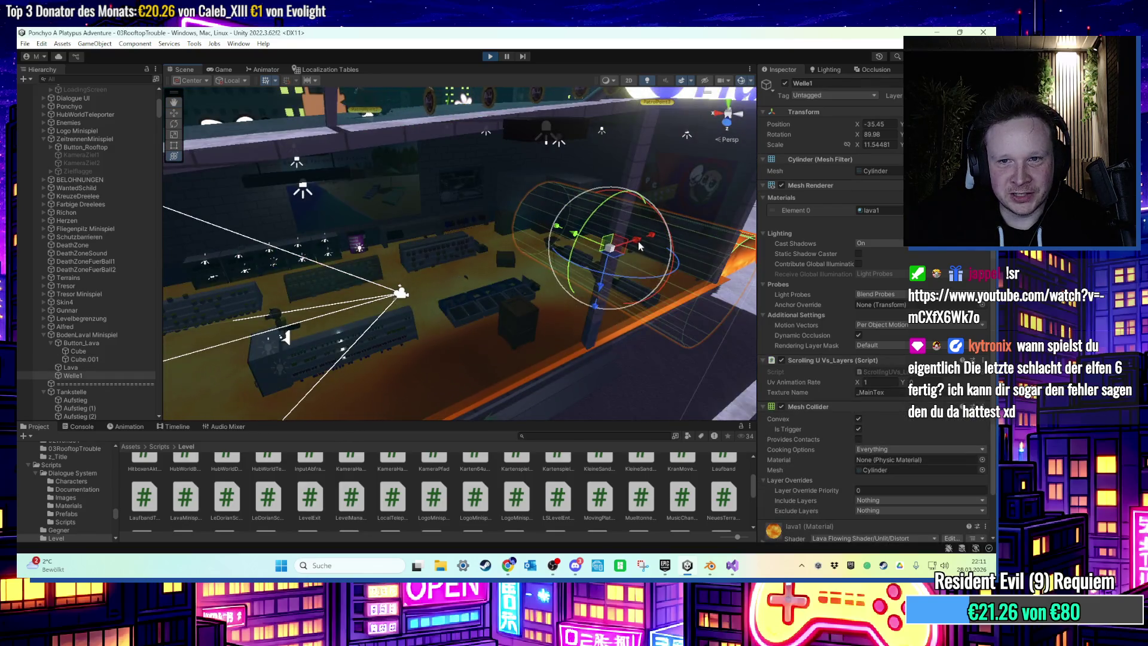
mouse_move(586, 261)
mouse_down()
mouse_move(299, 333)
mouse_move(658, 285)
mouse_up()
key(e)
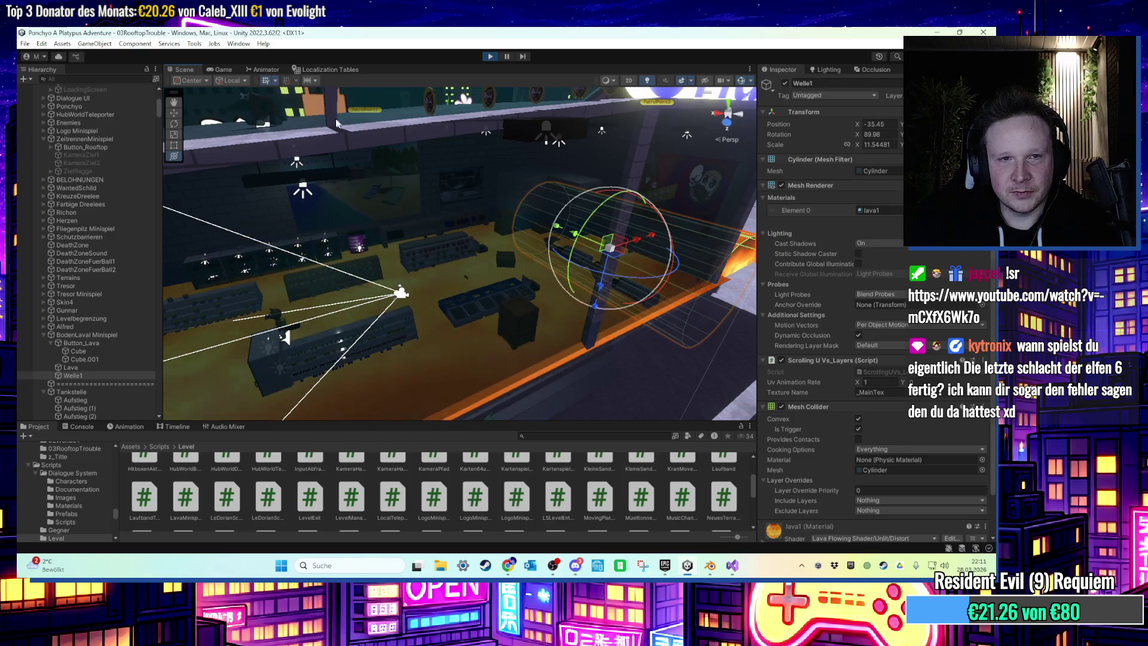
click(219, 71)
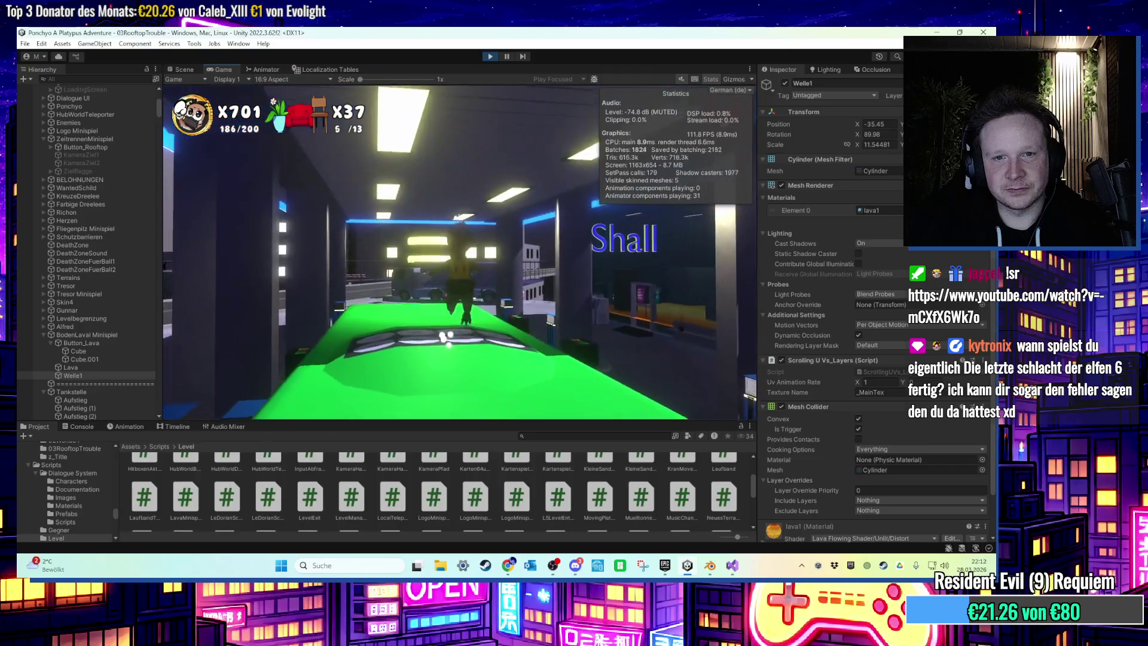
Stop the playtest and select the kozak_i_van green van in the scene.
key(super)
click(490, 57)
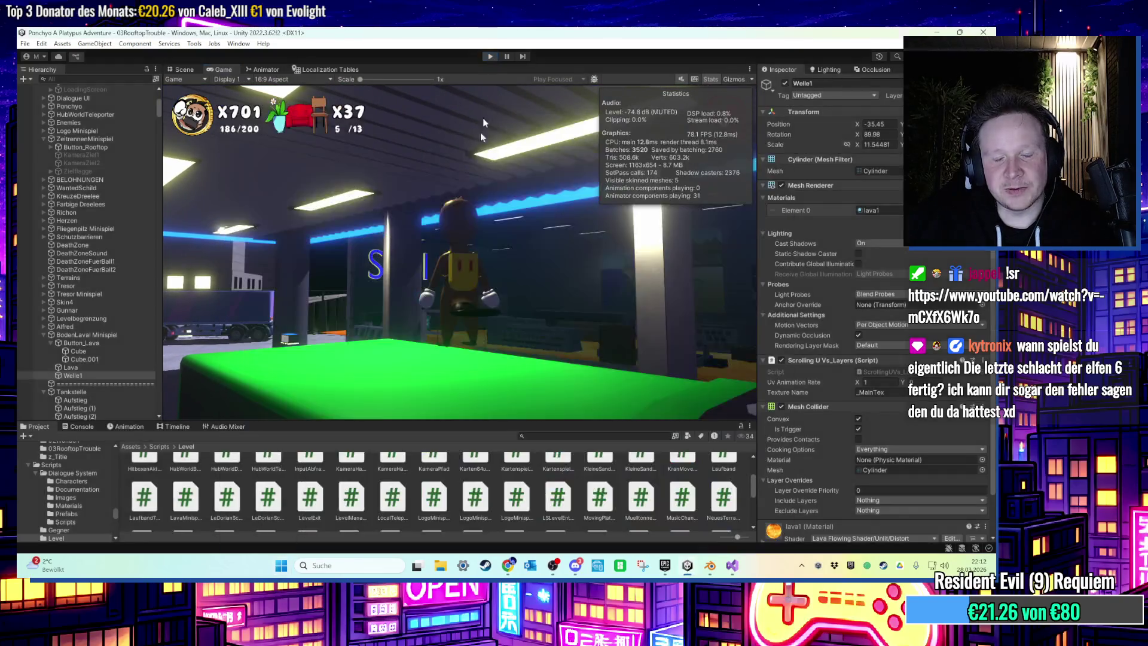
drag(464, 311, 400, 251)
click(376, 247)
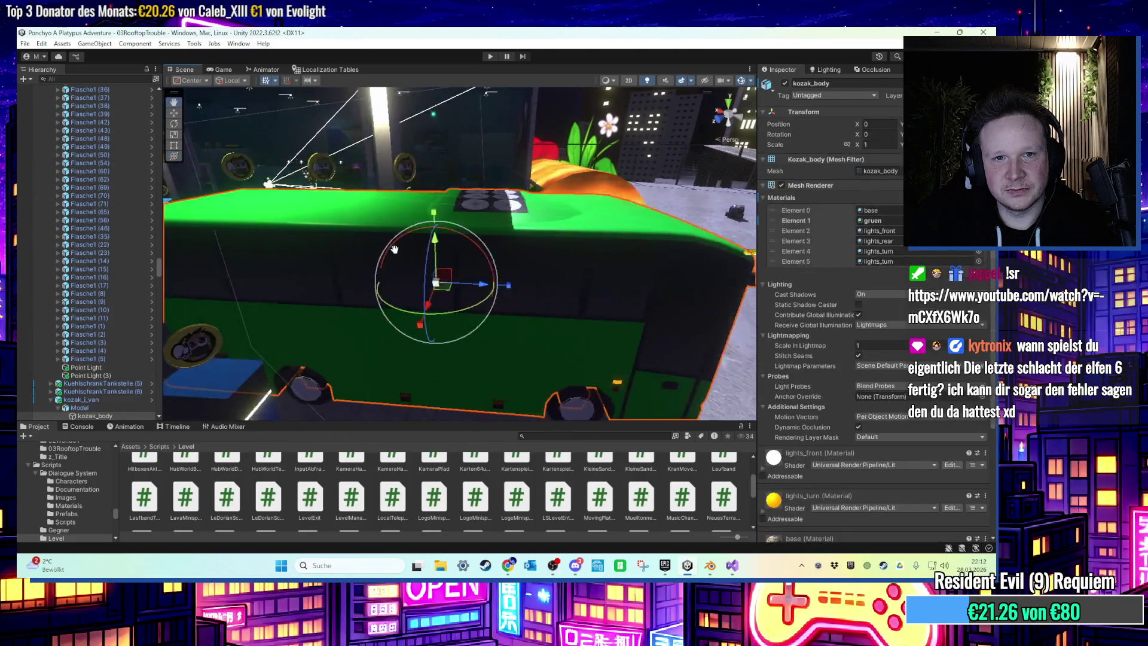
click(371, 244)
click(486, 266)
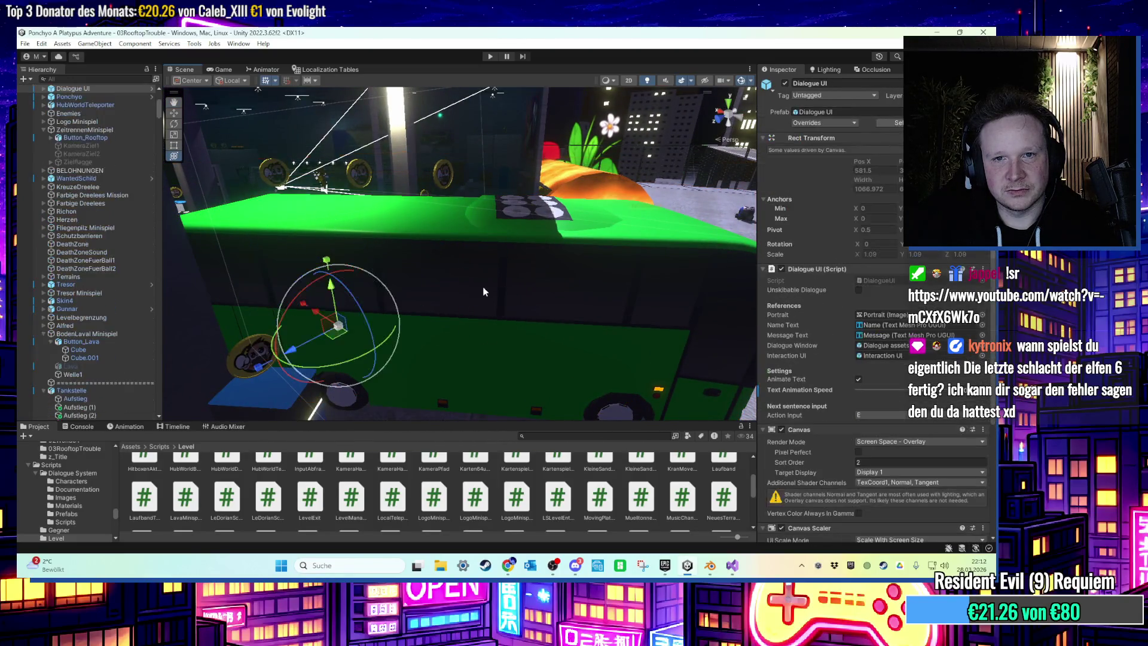
mouse_move(482, 279)
mouse_down()
mouse_move(405, 264)
mouse_move(394, 288)
mouse_move(359, 282)
mouse_move(392, 297)
mouse_up()
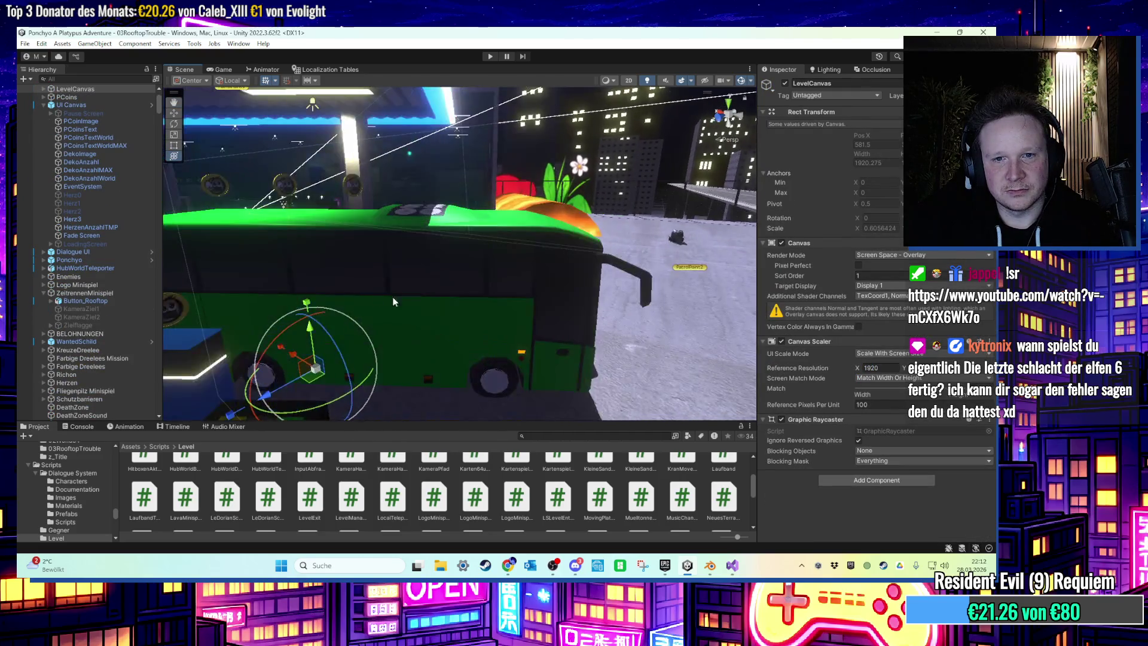
click(392, 297)
scroll(94, 387, down, 3)
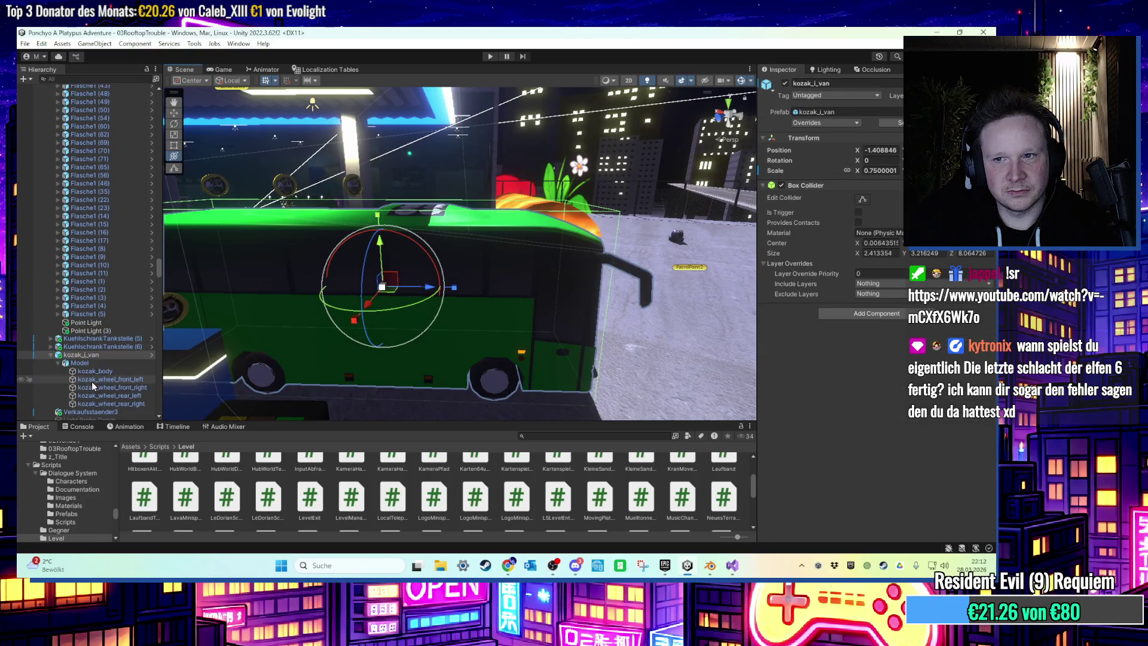
drag(482, 245, 492, 237)
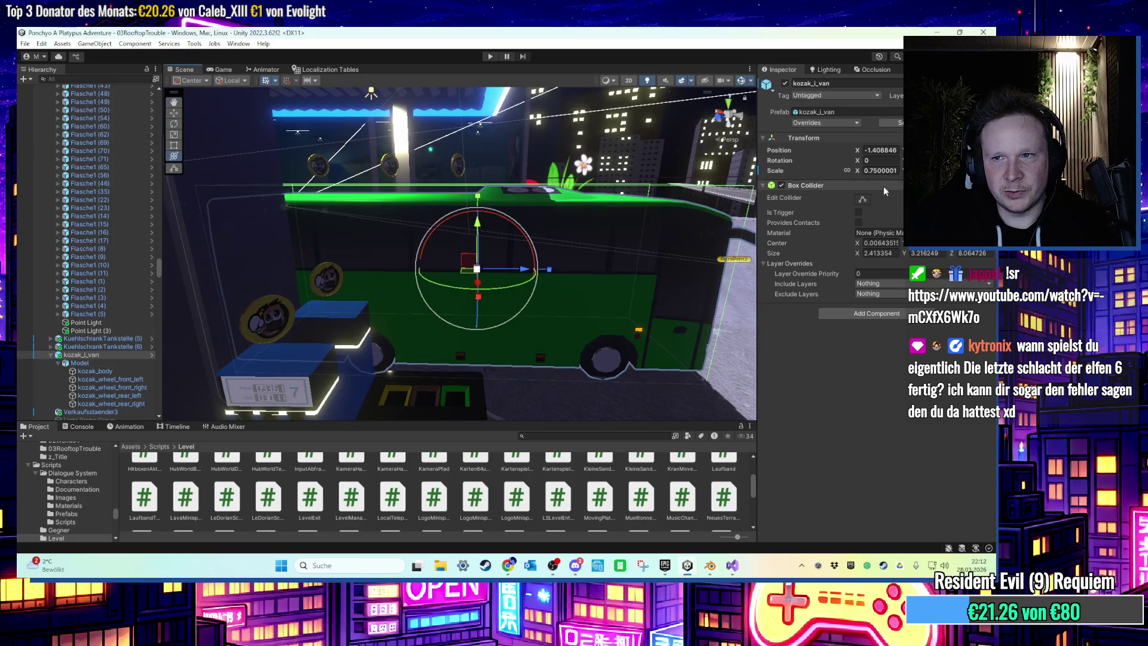
Disable the van's Box Collider and give kozak_body a convex Mesh Collider.
click(782, 186)
click(380, 226)
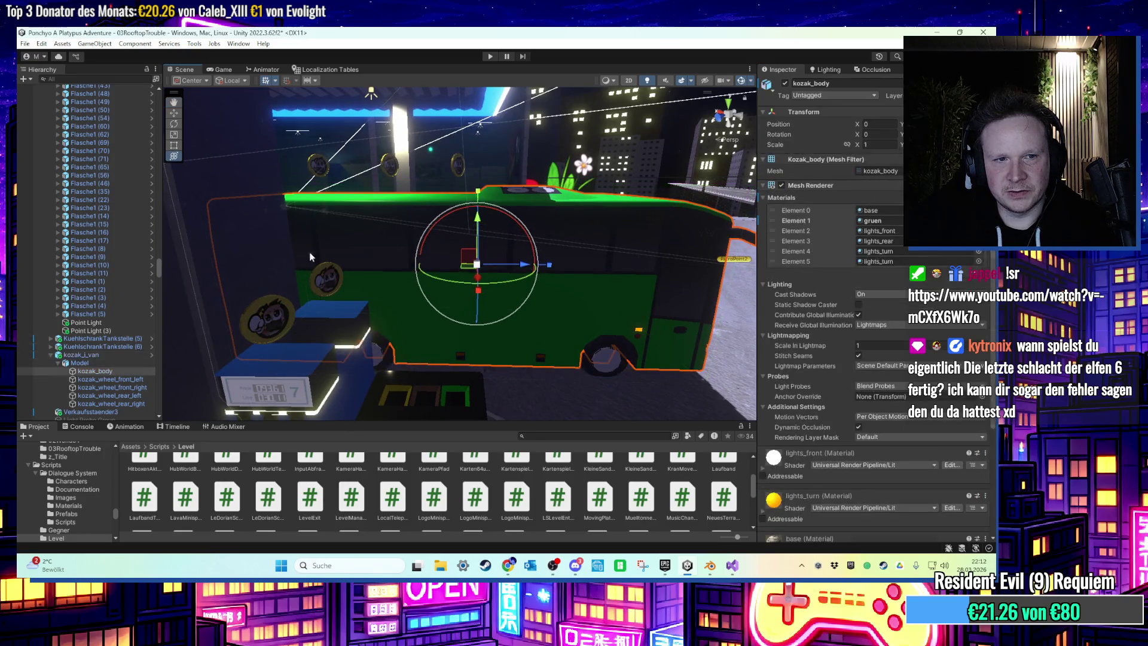
key(f)
scroll(844, 488, down, 1)
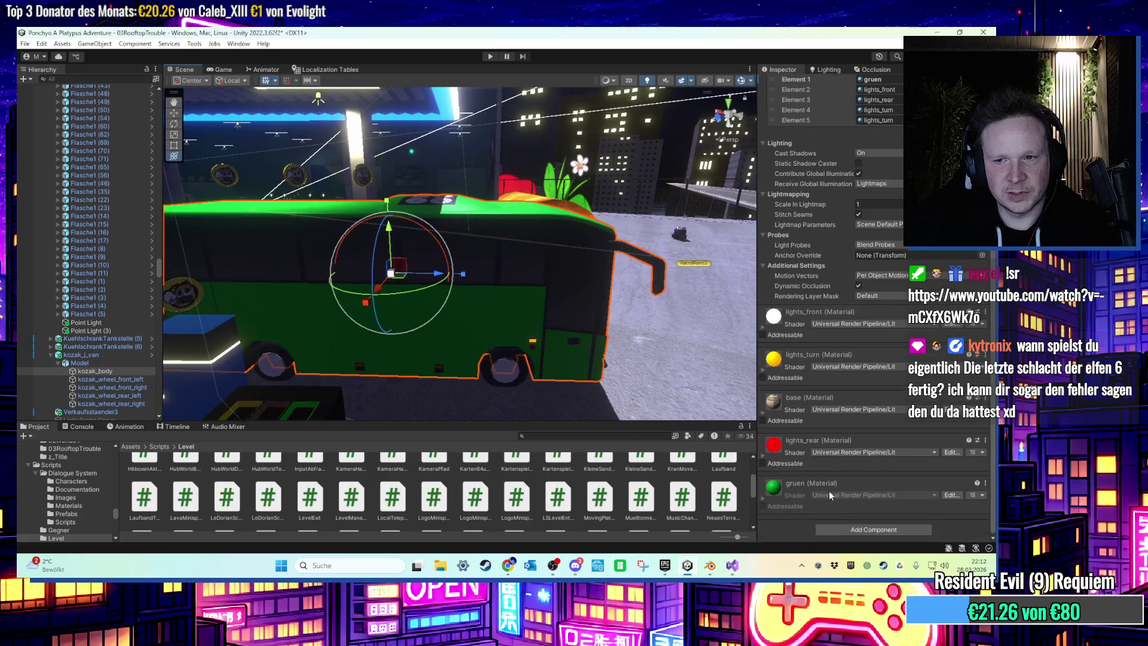
click(835, 528)
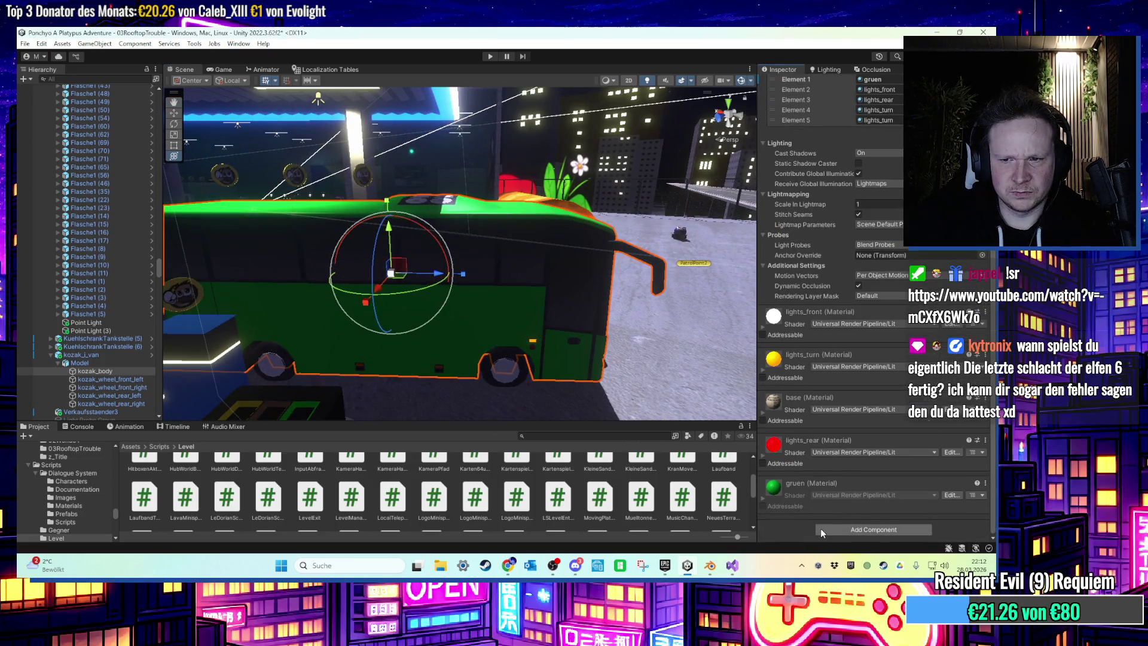
text(mesh)
click(849, 421)
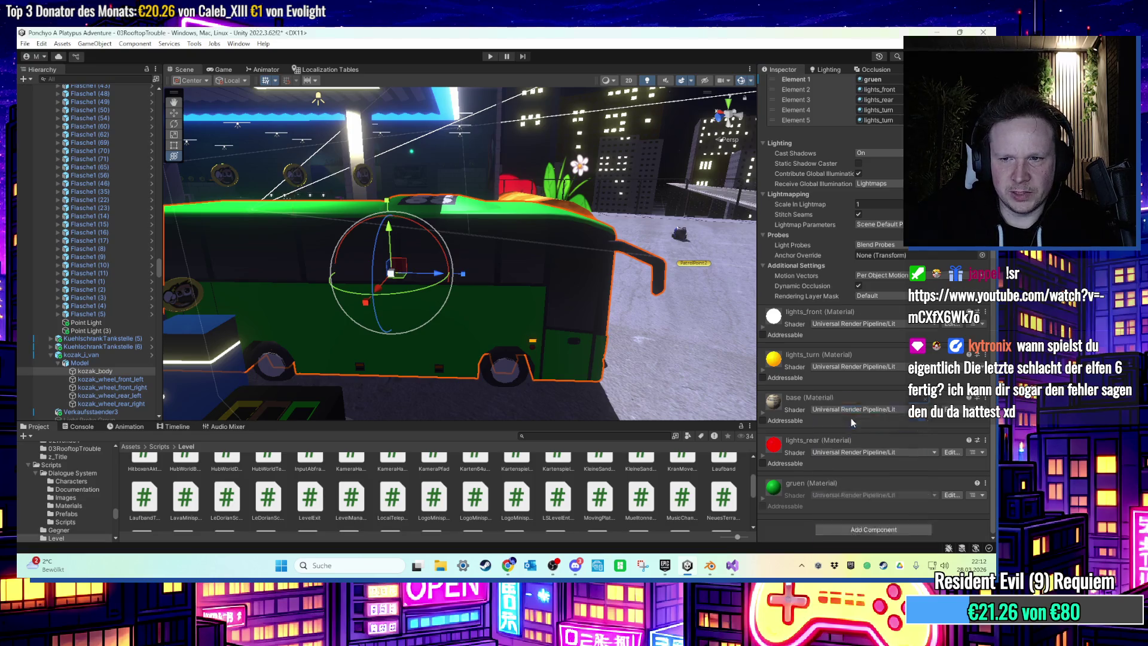
click(859, 325)
Frame the van body and start Play mode to test the collider.
drag(676, 266, 547, 272)
key(f)
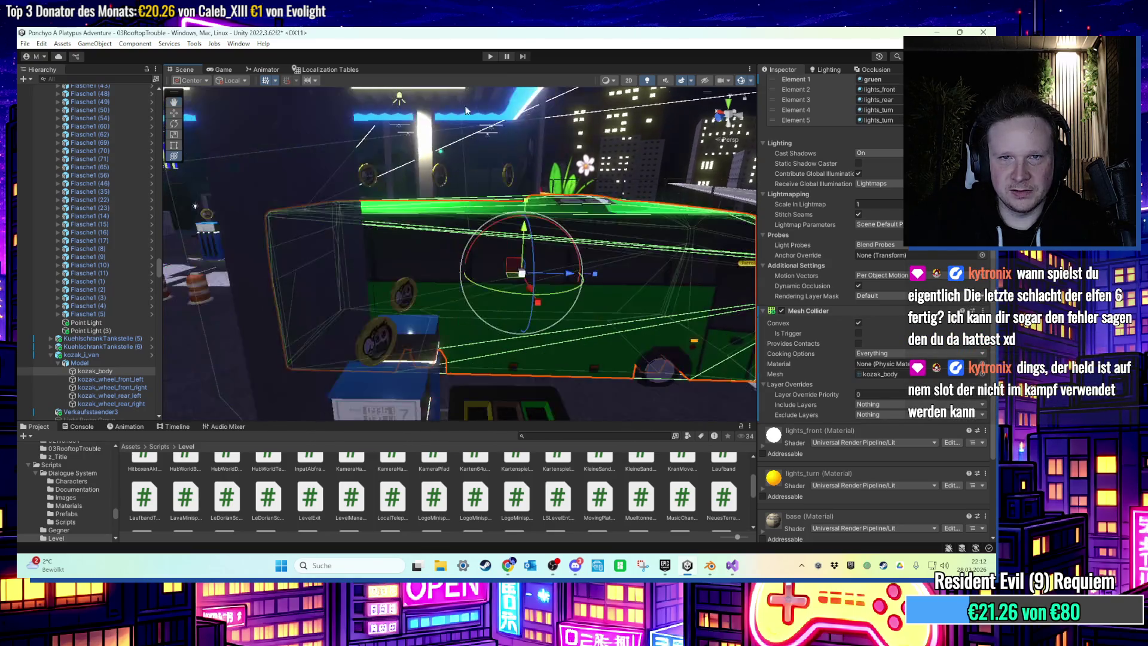
click(491, 57)
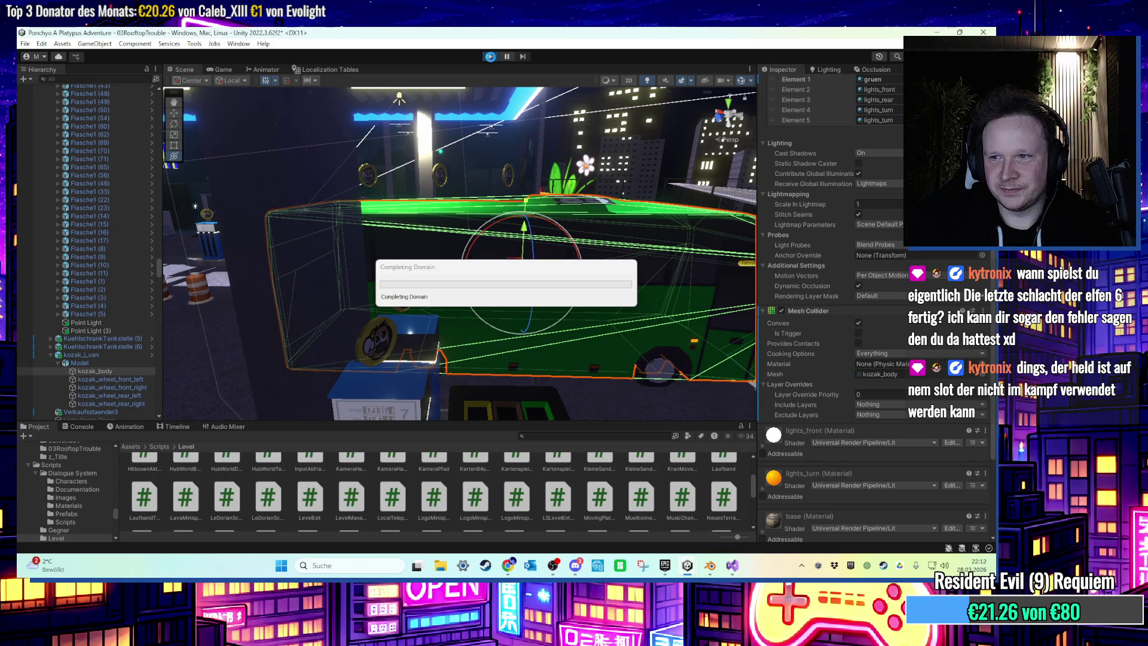
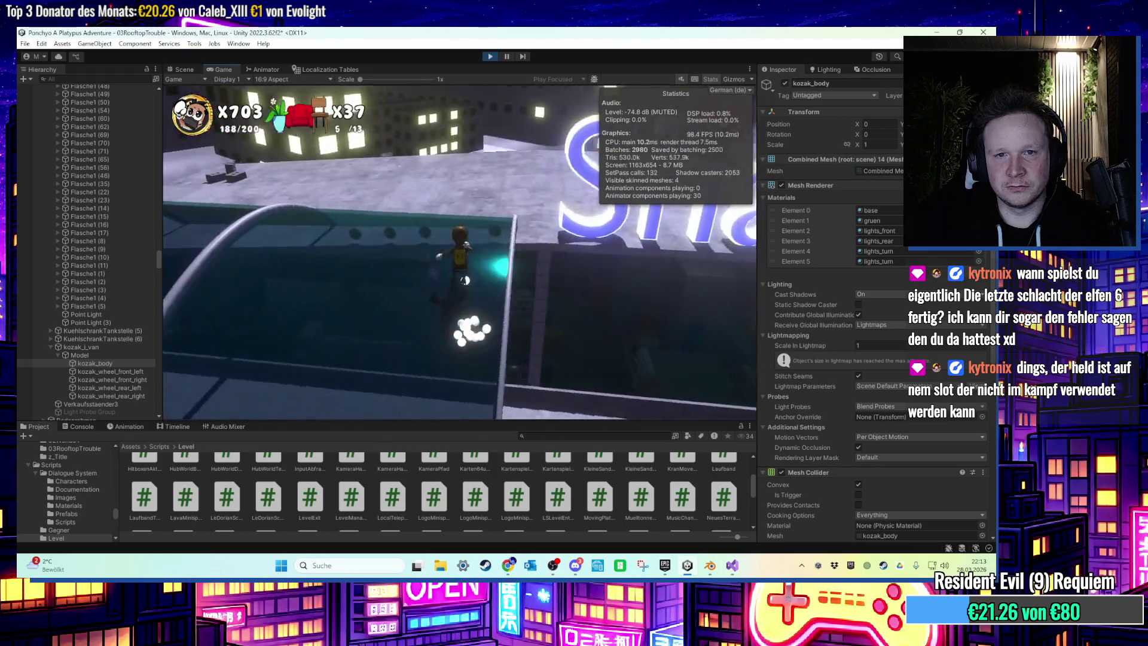
Stop Play mode, select and frame the Lava object, and bring up LavaMinispielSchalter.cs in Visual Studio.
key(super)
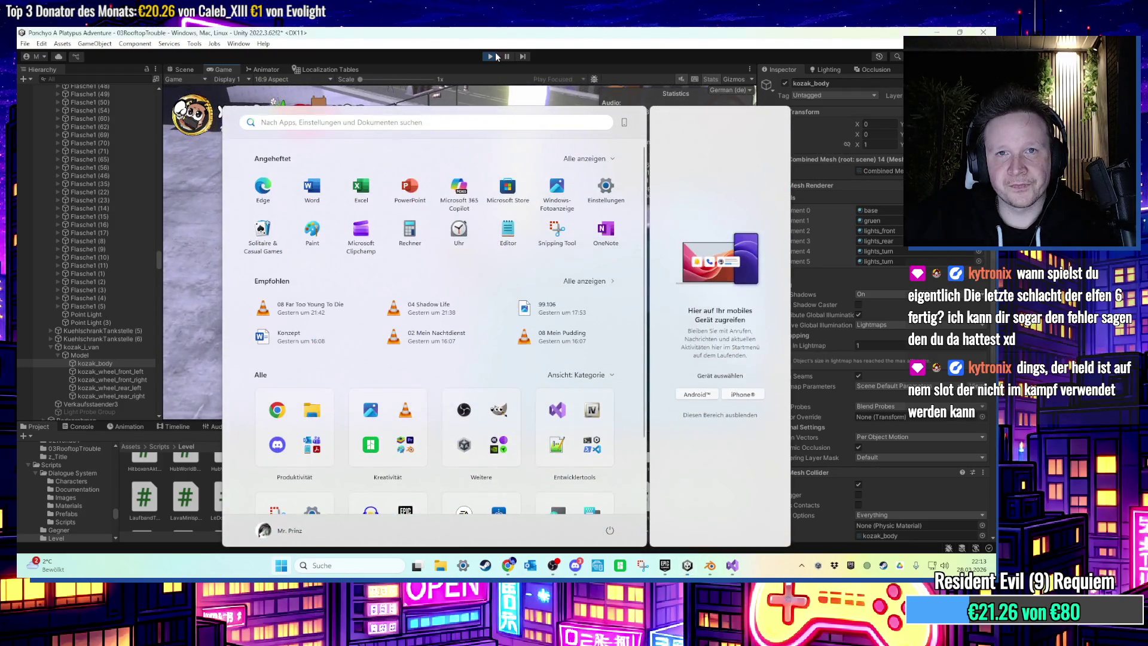
click(496, 57)
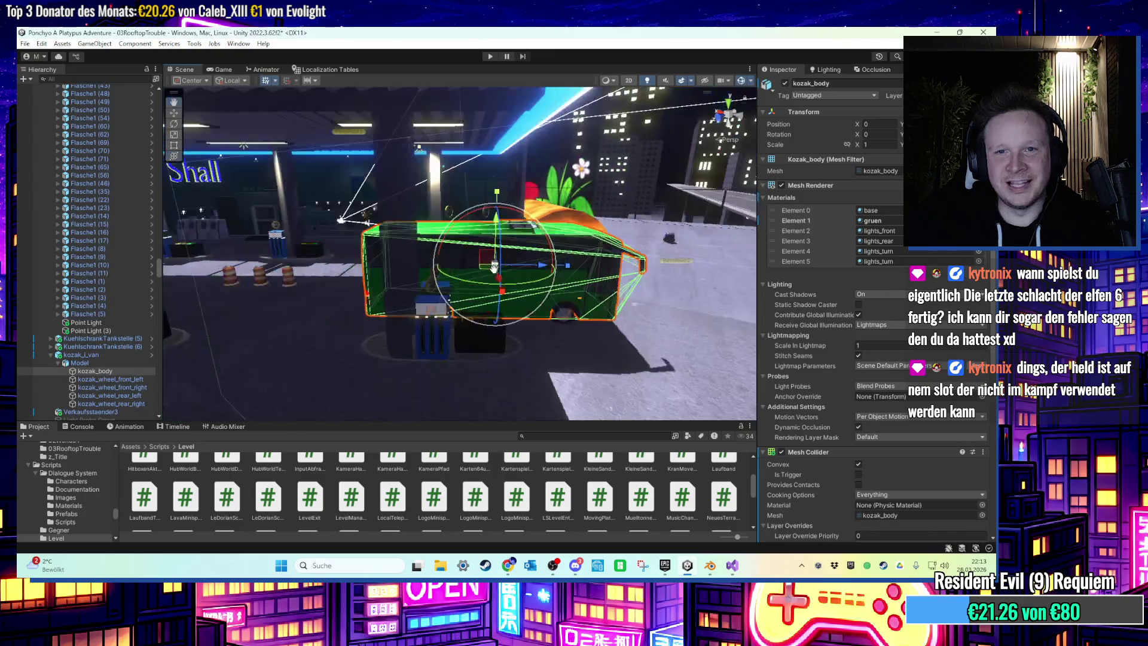
click(515, 292)
mouse_move(515, 293)
mouse_down()
mouse_move(349, 354)
mouse_move(431, 343)
mouse_move(176, 348)
mouse_move(130, 332)
mouse_up()
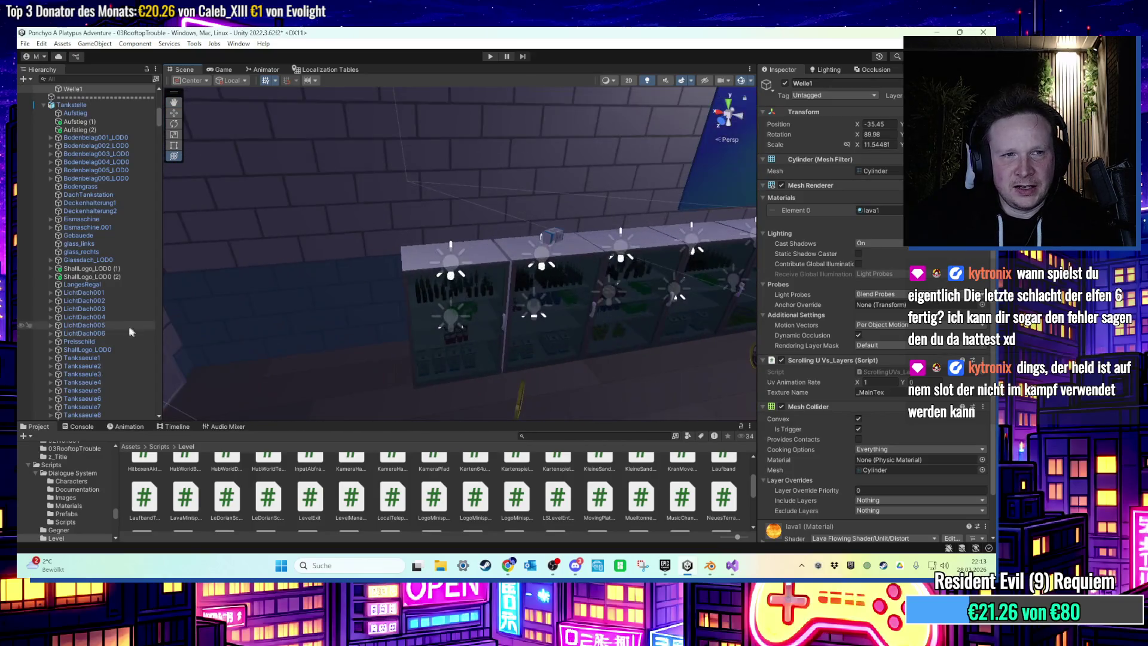
scroll(130, 332, up, 4)
click(111, 172)
key(f)
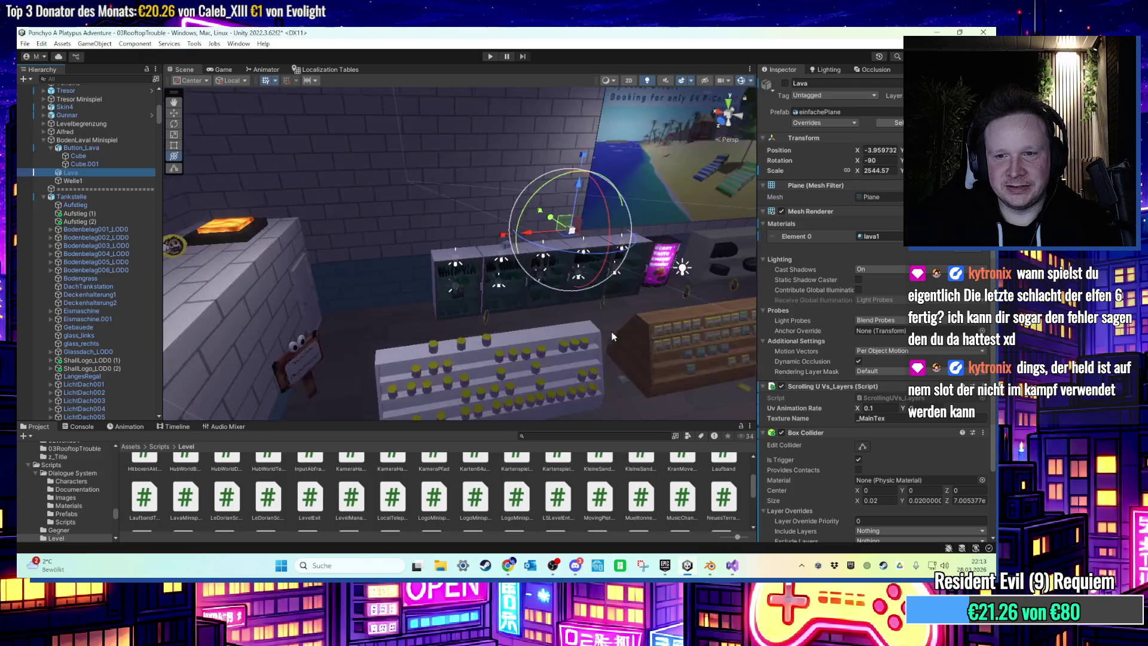
key(alt+Tab)
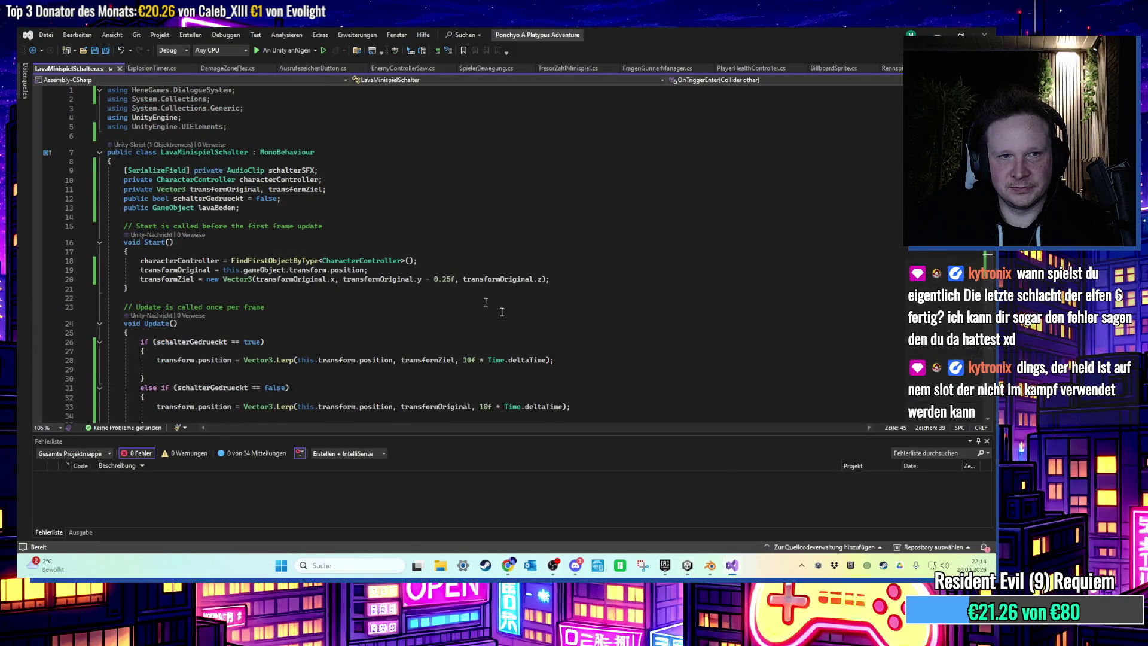
Open blank lines after the else block inside Update().
click(733, 565)
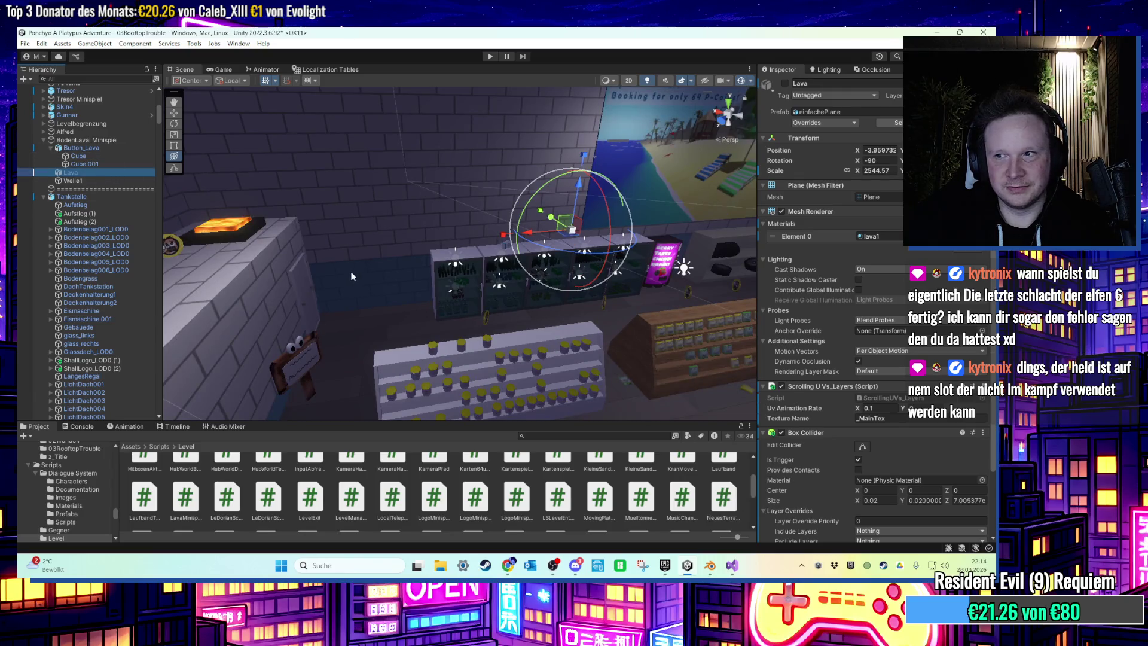
drag(383, 279, 418, 294)
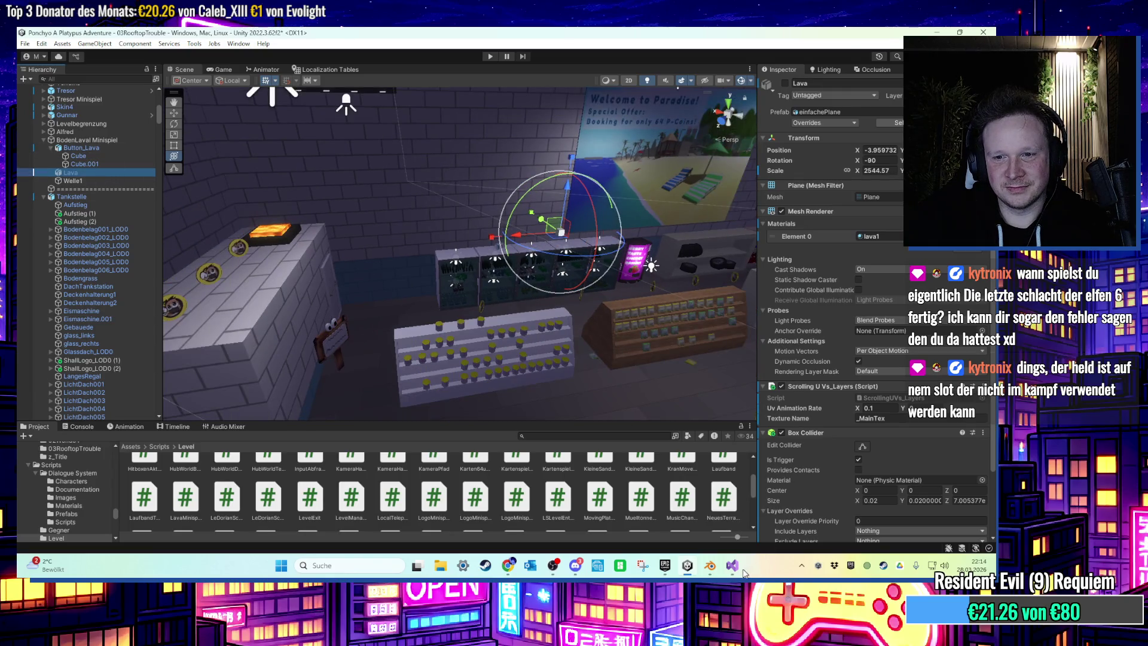
click(733, 566)
scroll(473, 256, down, 1)
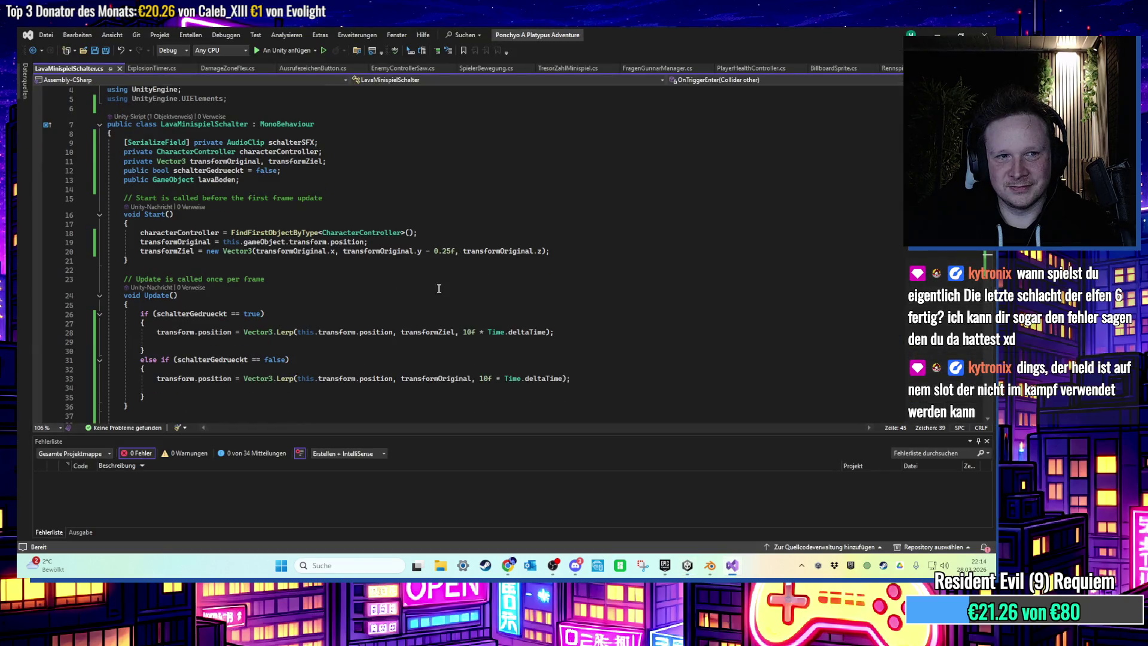
scroll(437, 287, down, 3)
click(237, 310)
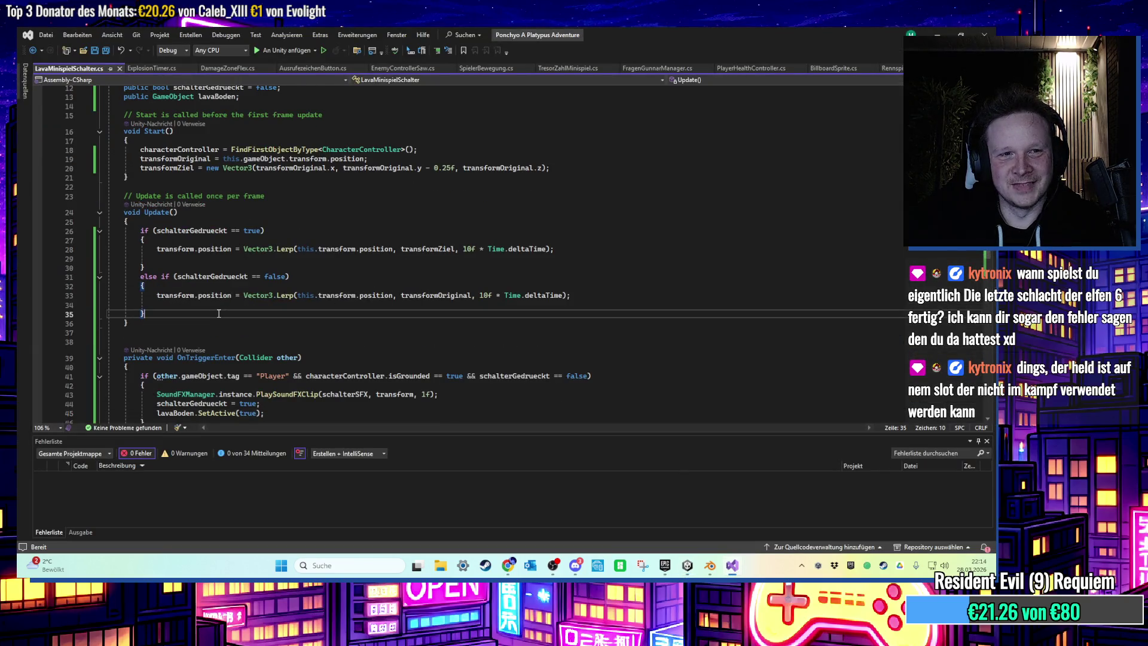
key(Return)
key(Return)
key(Return)
key(Return)
key(Up)
key(Up)
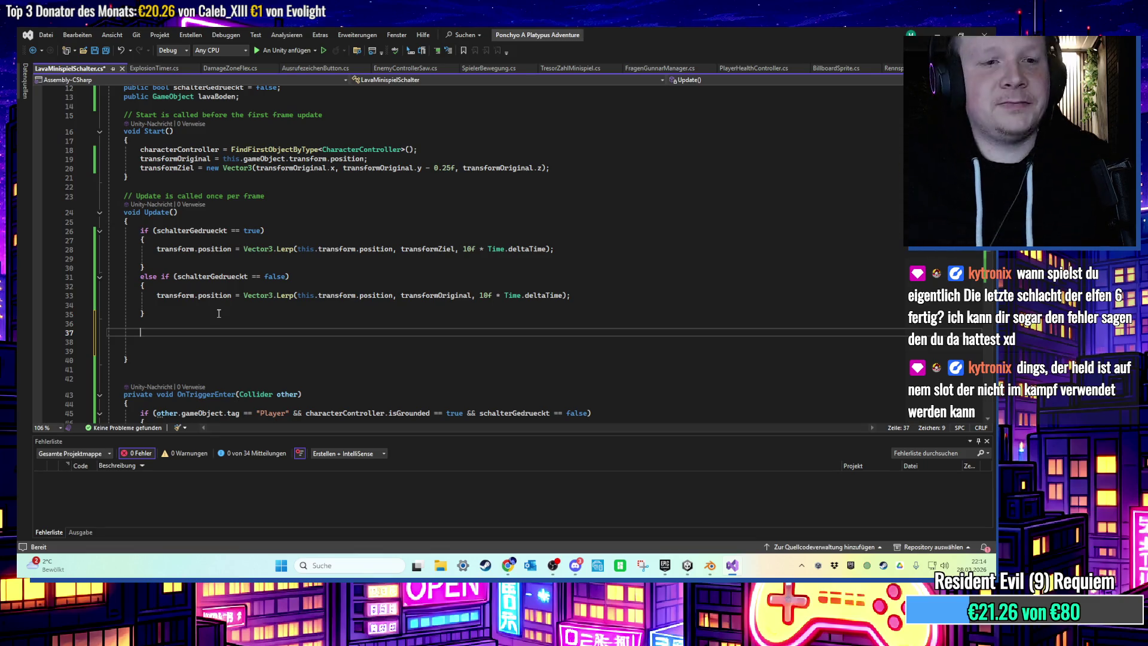
Append lavaWelle1 to the lavaBoden GameObject declaration and save the script.
scroll(344, 237, up, 4)
click(245, 207)
text(, la)
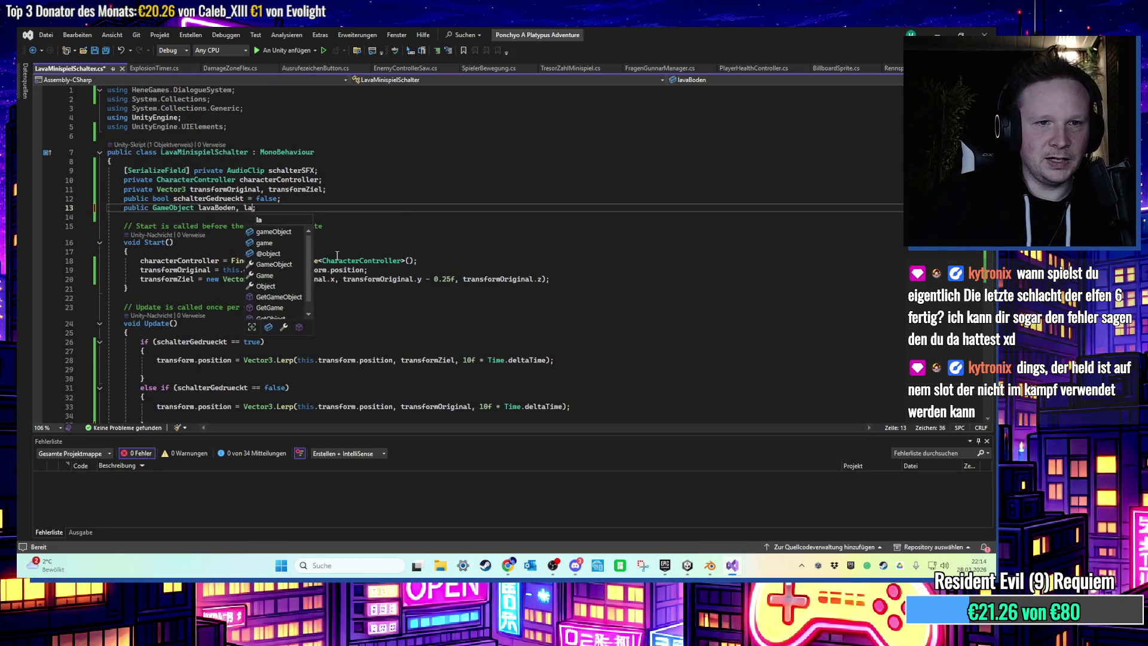
text(1)
key(ctrl+s)
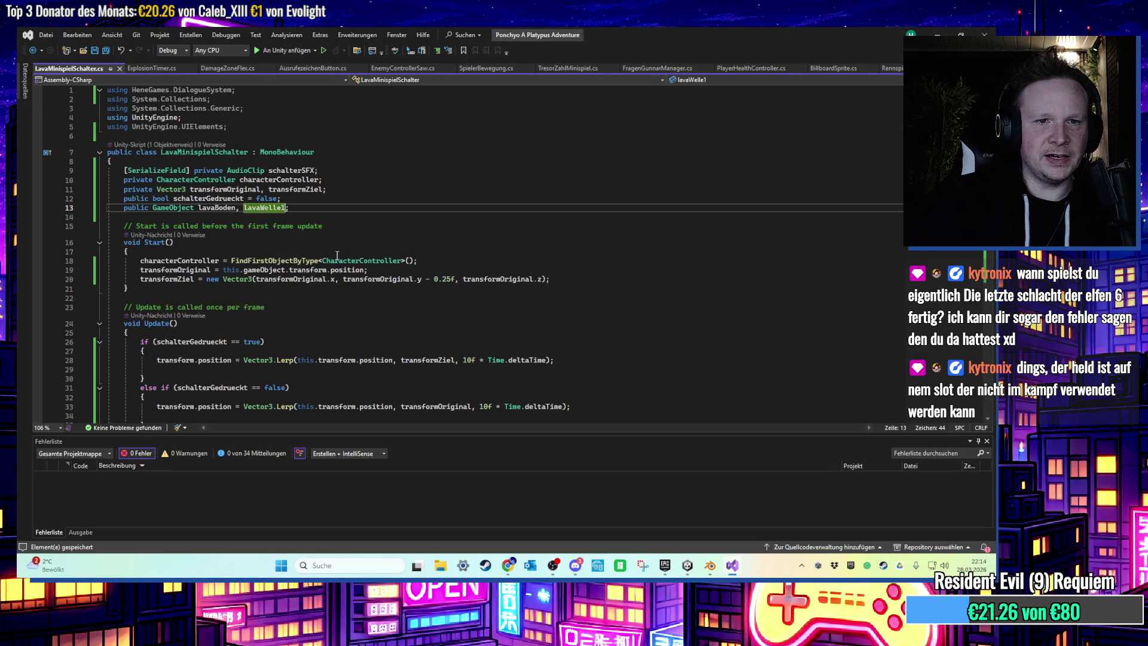
scroll(357, 246, down, 5)
click(246, 265)
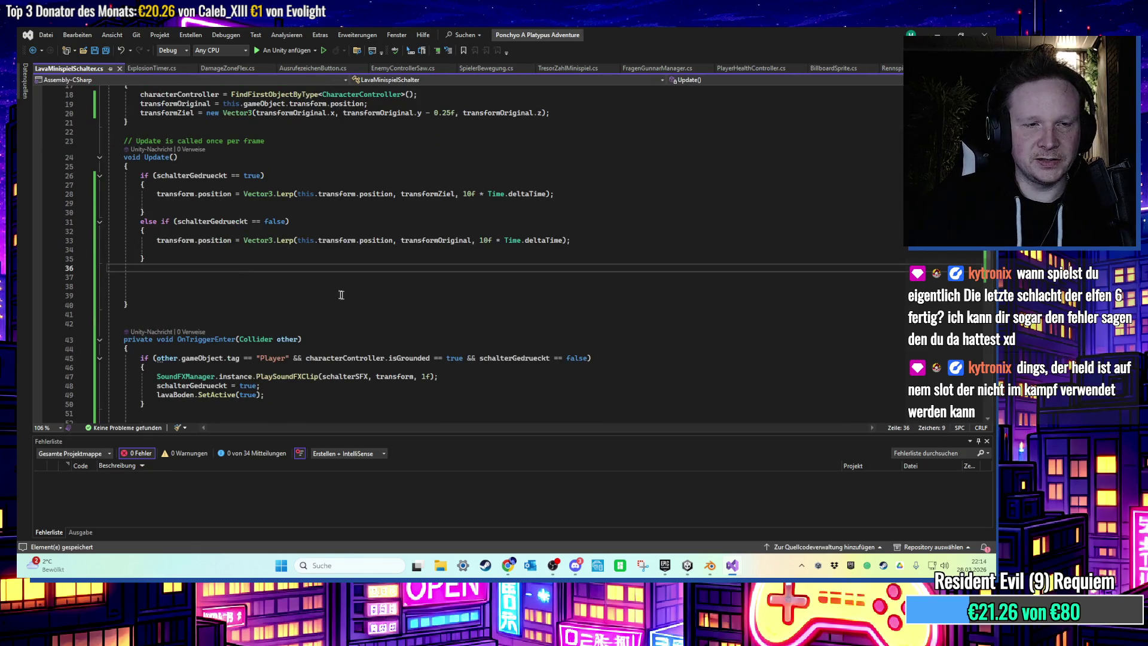
scroll(272, 268, up, 6)
Declare 'private float timerWelle;' below the fields, save, and return to line 39 in Update.
click(297, 214)
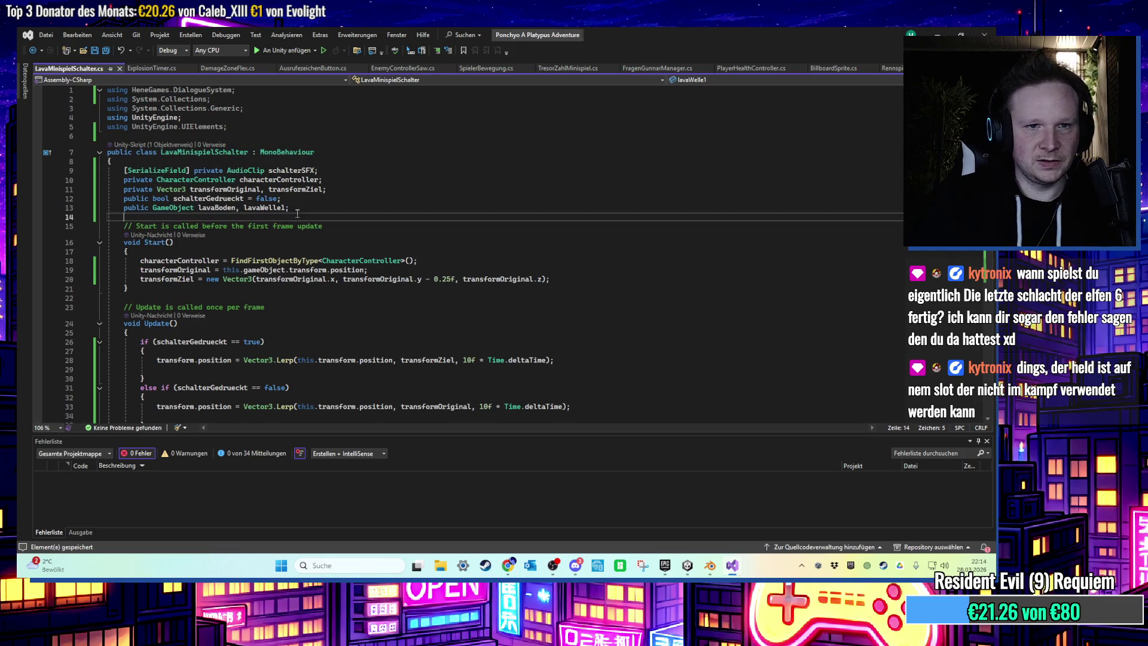
key(Return)
key(Return)
key(Up)
key(Up)
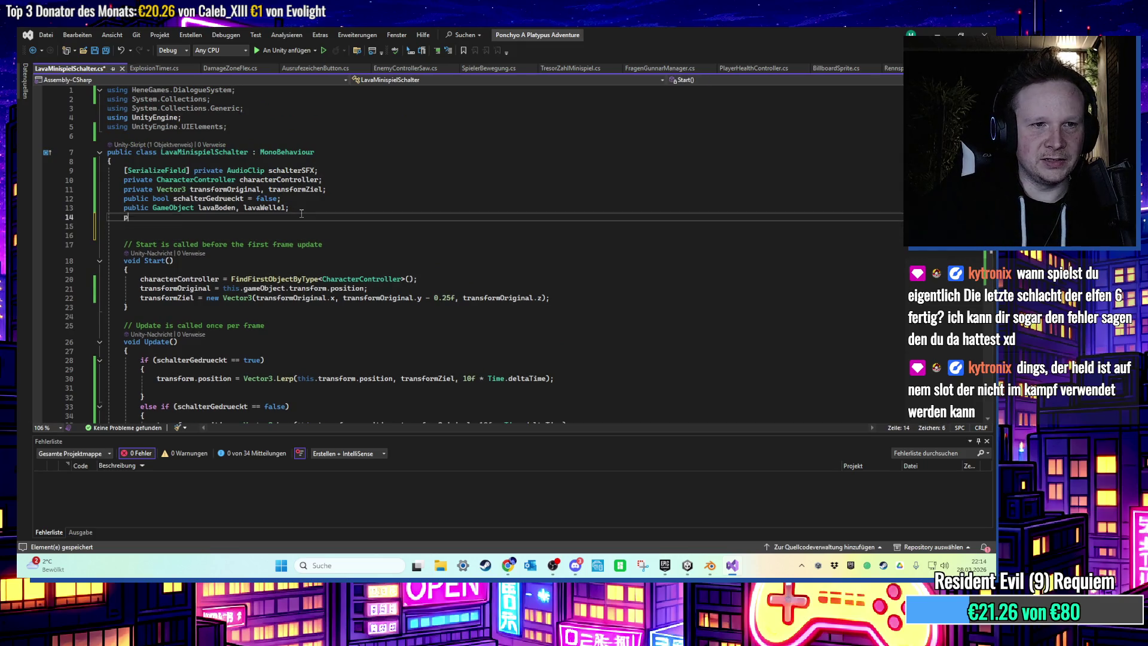
text(private tim)
key(BackSpace)
key(BackSpace)
key(BackSpace)
text(float timerWelle;)
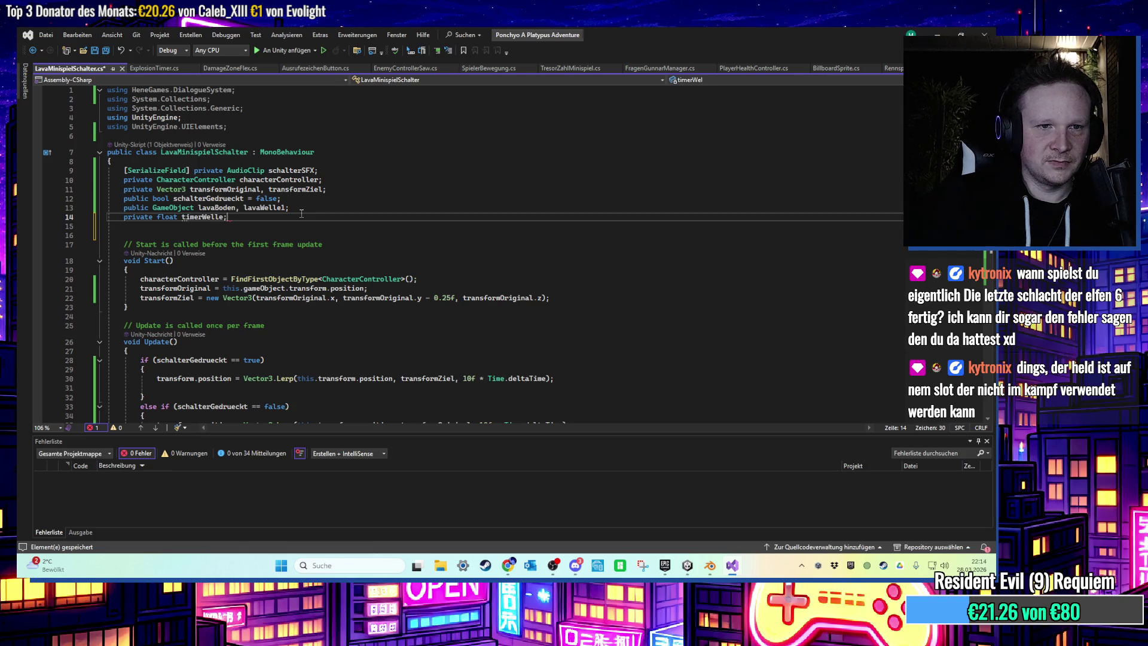
key(ctrl+s)
scroll(327, 294, down, 3)
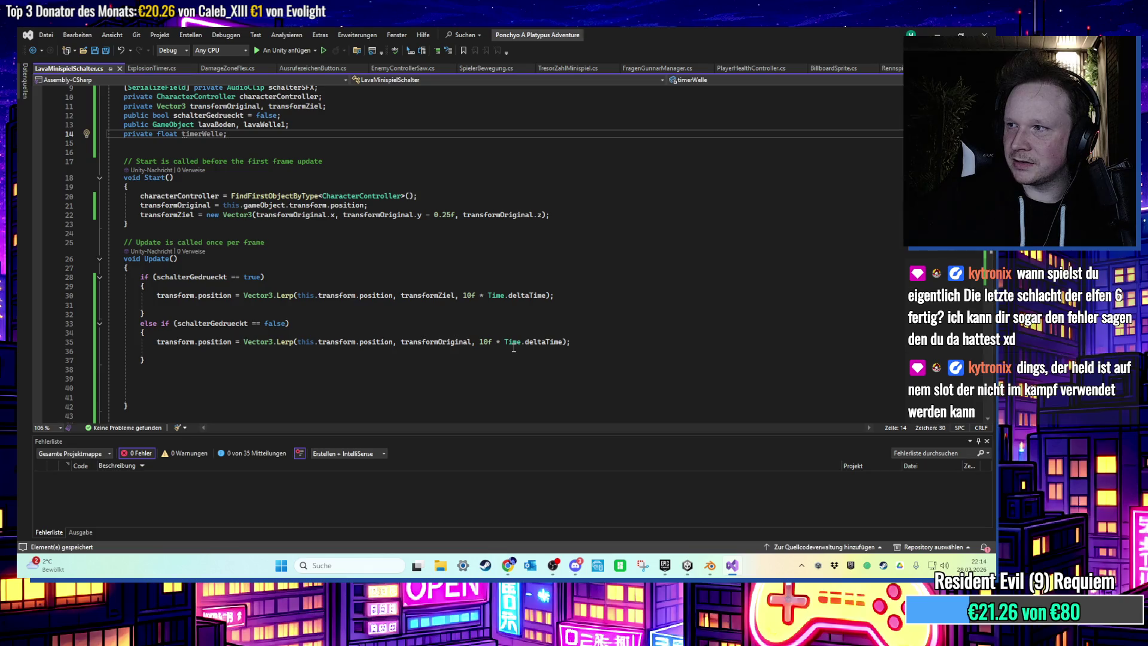
scroll(506, 347, down, 5)
click(308, 241)
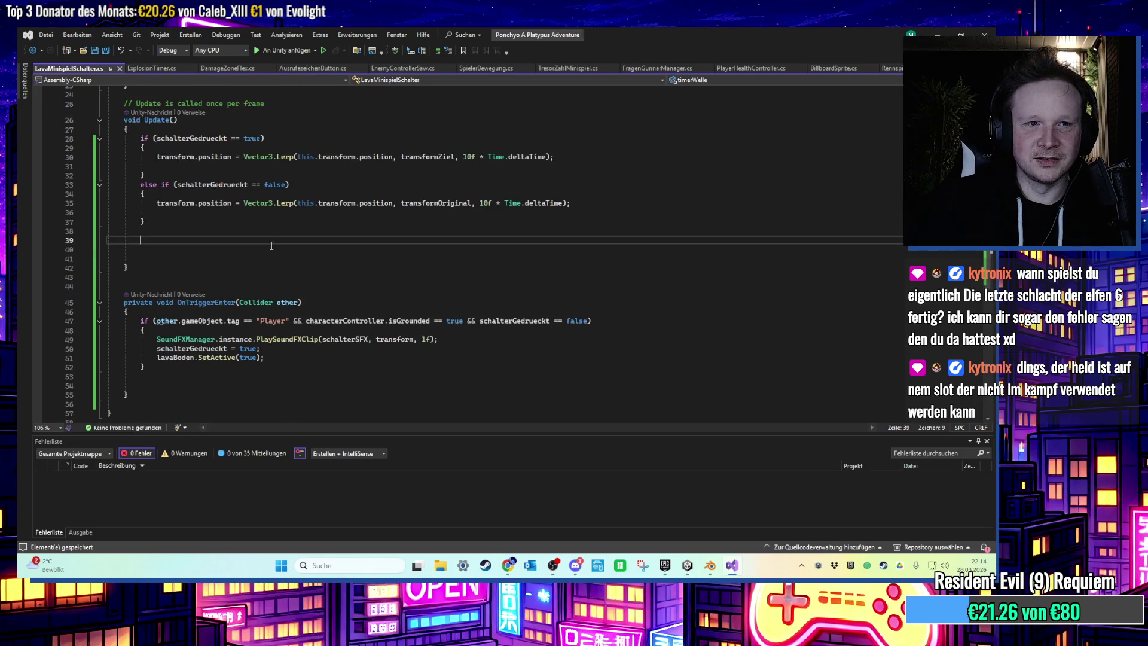
scroll(307, 240, up, 6)
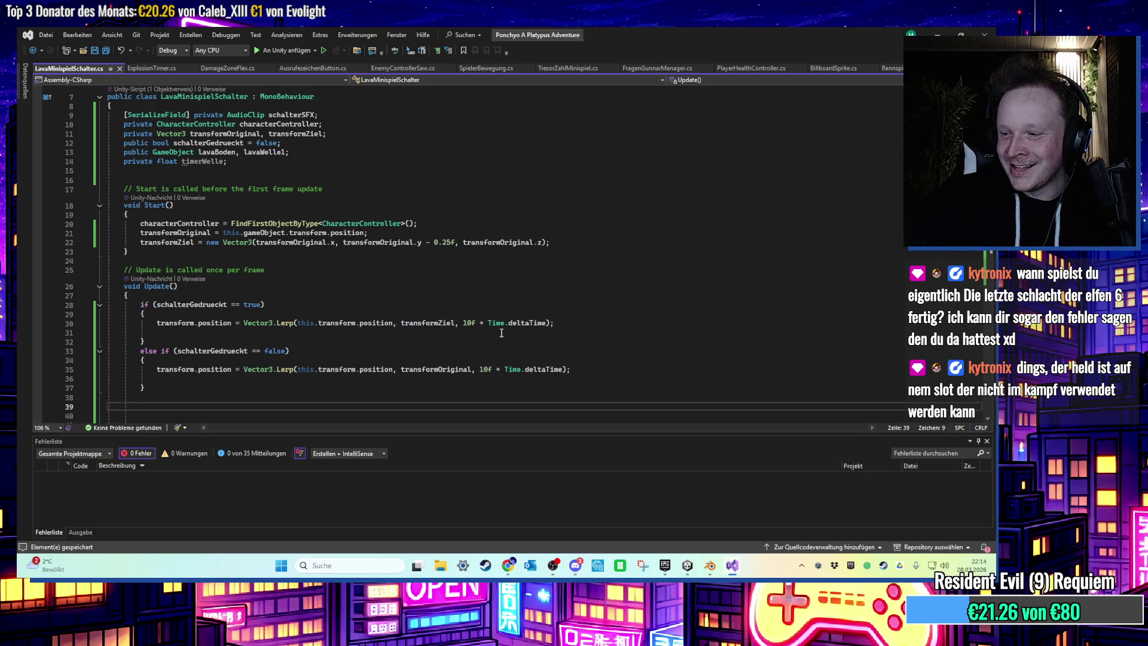
scroll(501, 333, down, 3)
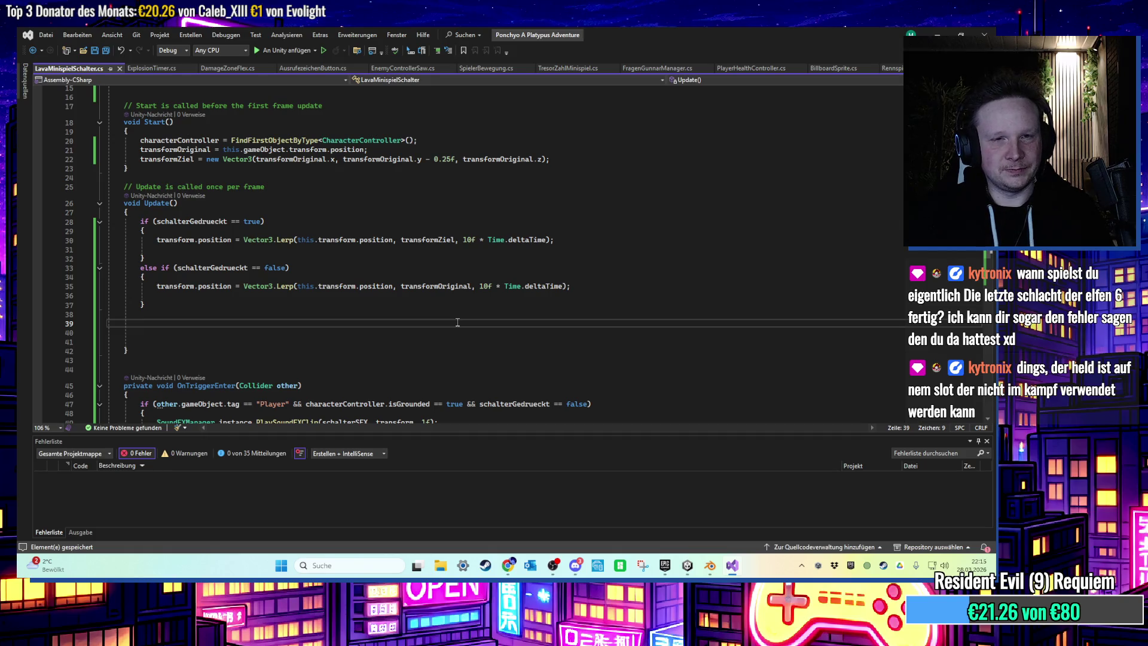
scroll(458, 322, up, 3)
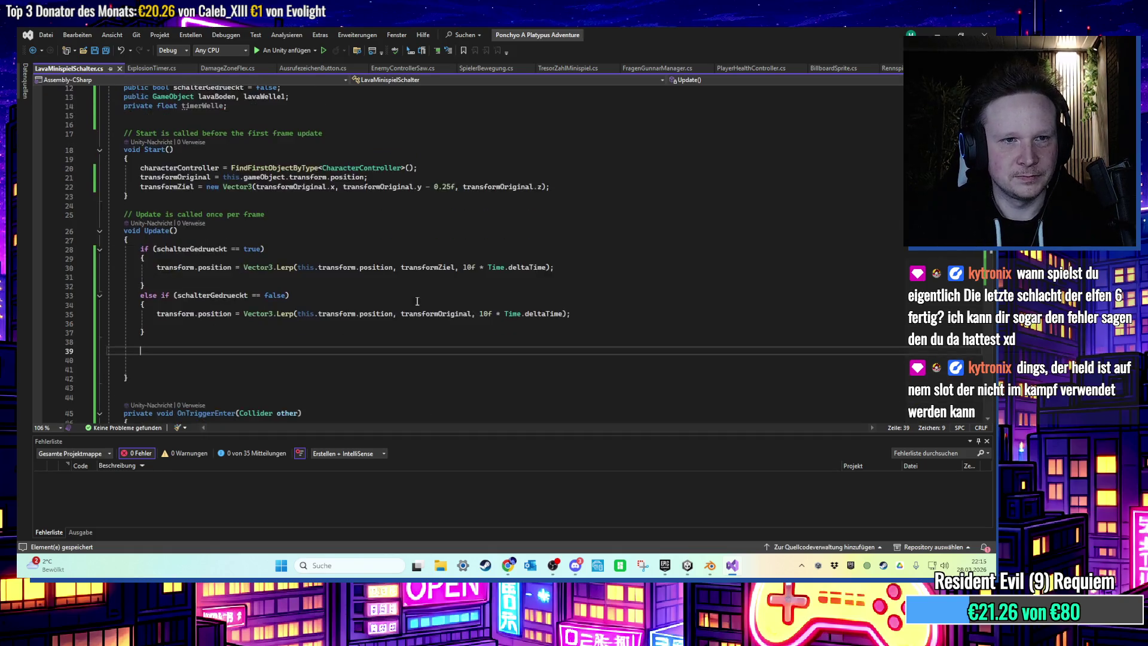
scroll(403, 294, down, 1)
scroll(401, 294, up, 1)
scroll(397, 293, down, 3)
scroll(390, 293, up, 3)
text(if)
Write an empty if (lavaBoden.activeSelf) block with a blank inner line, and save.
key(Tab)
key(Tab)
text(lavaBoden.)
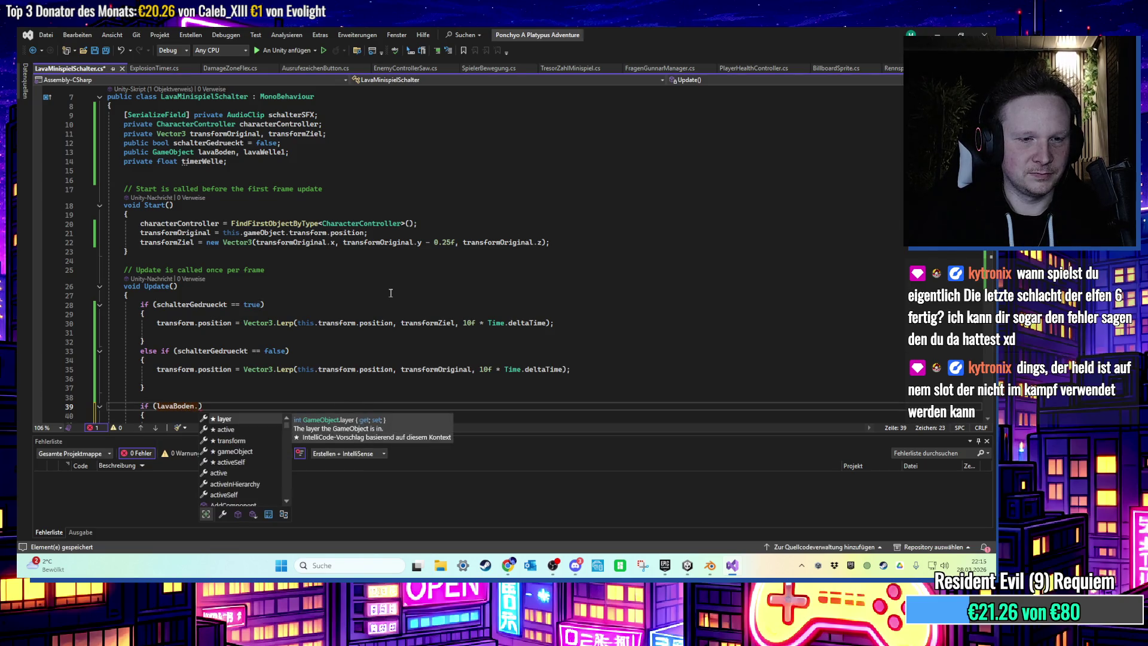
text(is)
key(BackSpace)
key(BackSpace)
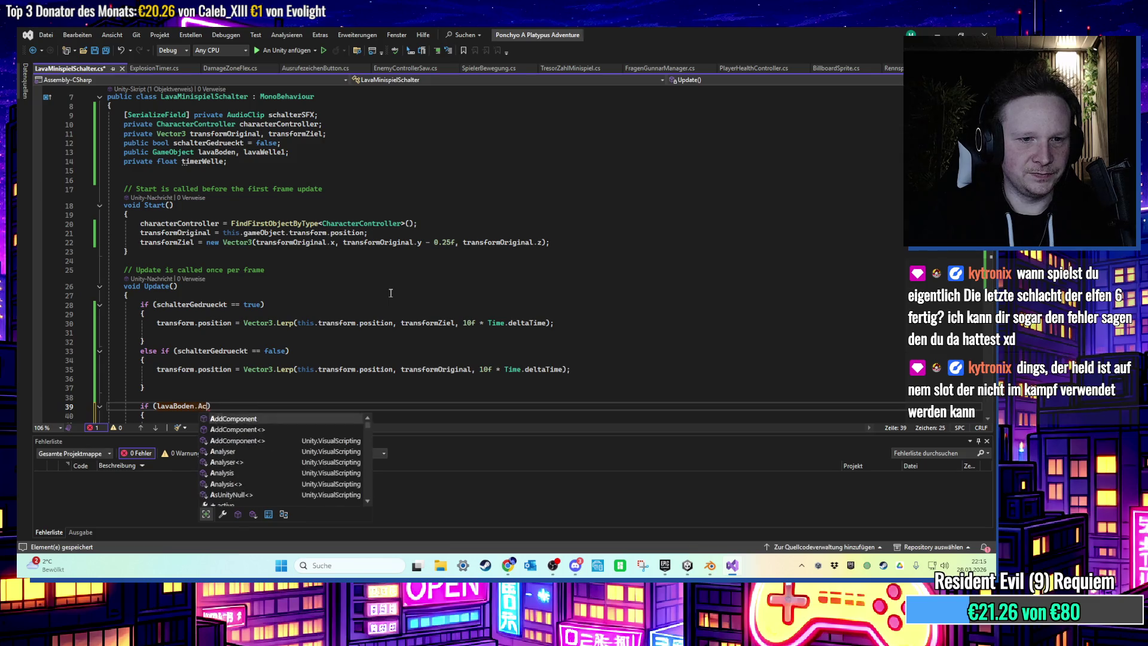
text(activeS)
key(Tab)
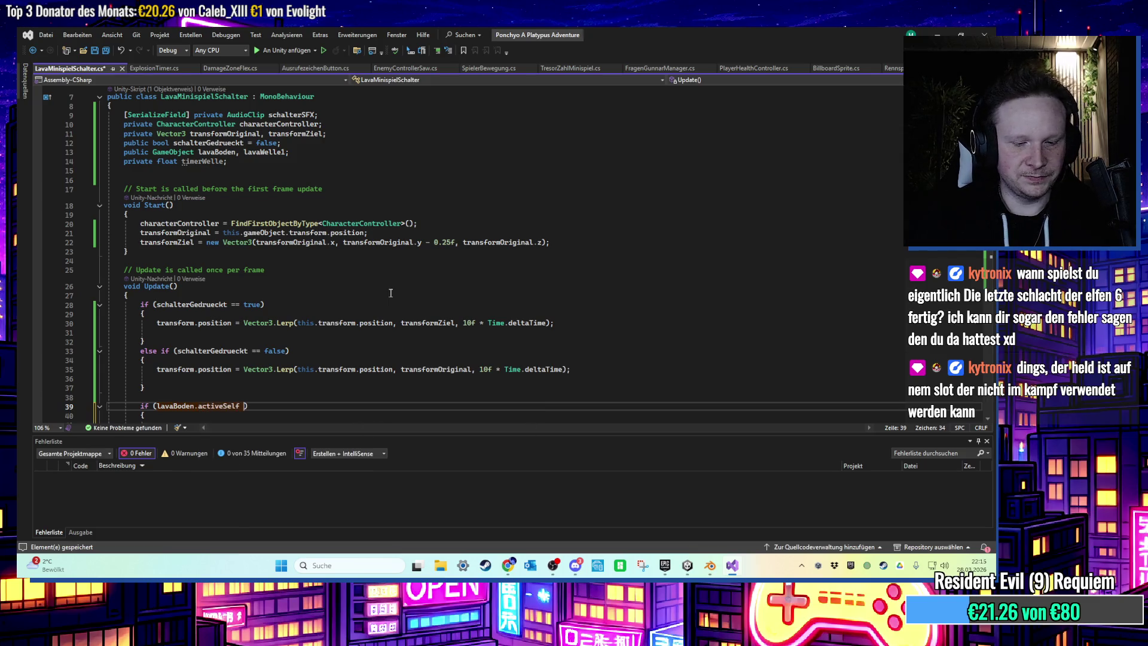
scroll(281, 278, down, 3)
click(201, 337)
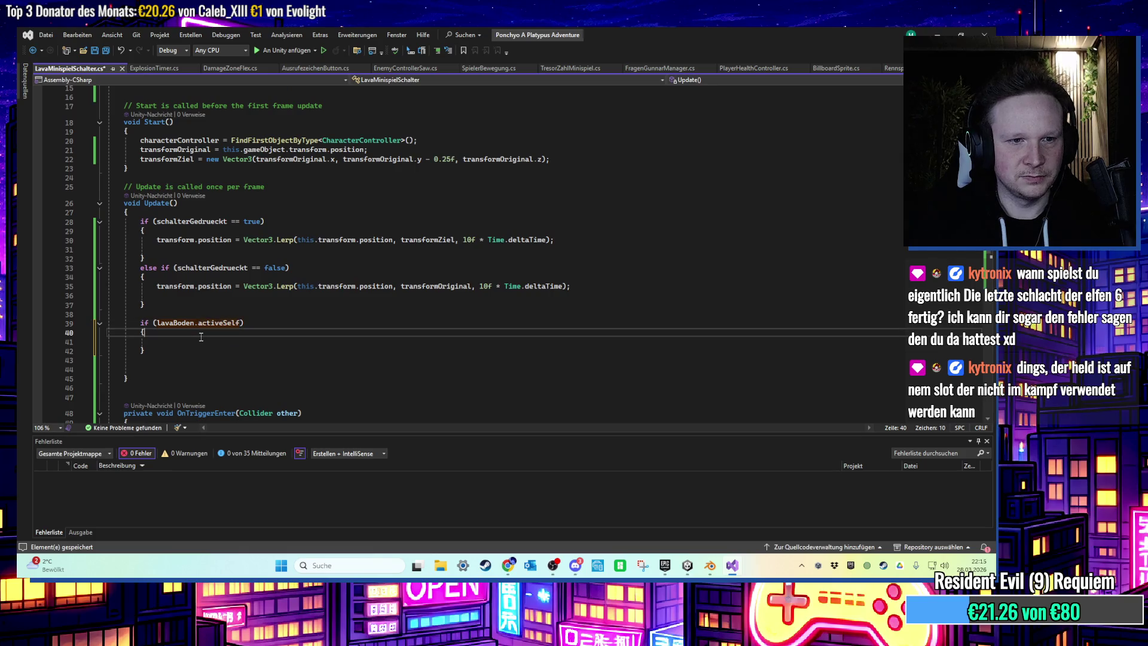
key(Return)
key(Up)
key(ctrl+s)
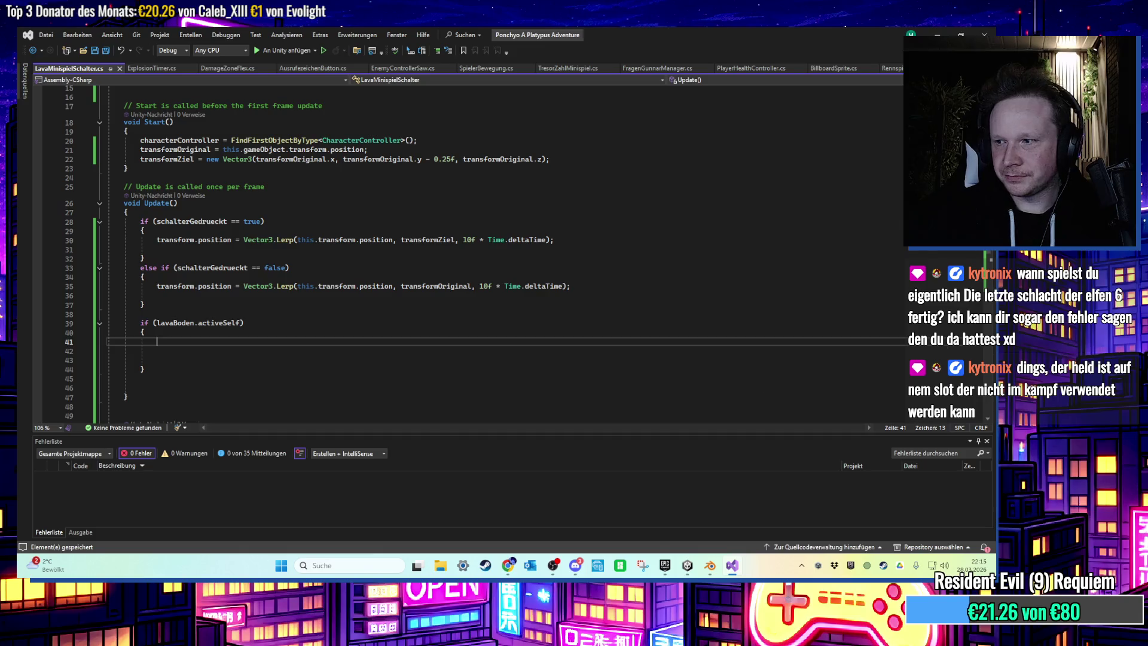
Switch briefly to the browser and back, then minimize Visual Studio.
key(alt+Tab)
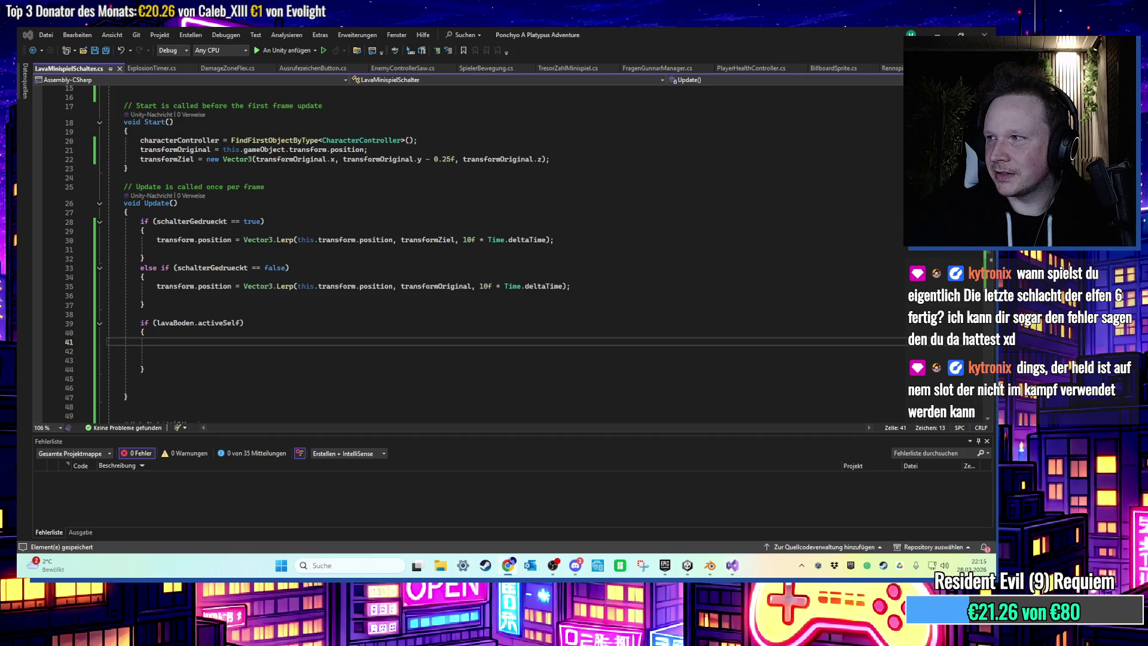
key(alt+Tab)
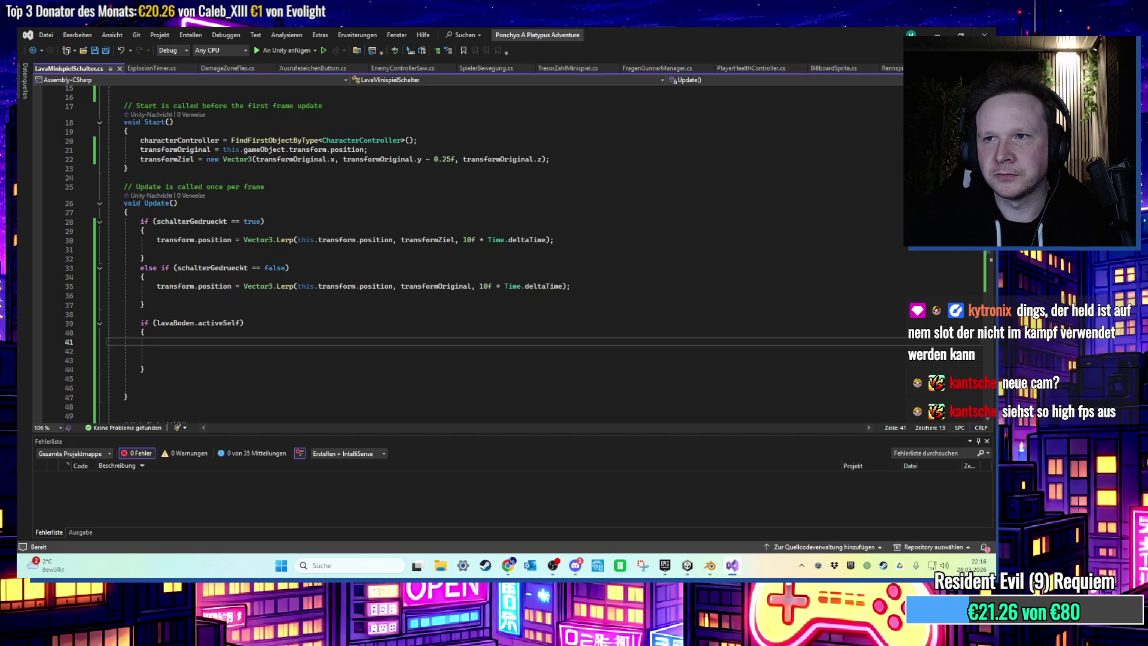
click(937, 35)
Open the Opal of Shiekah game folder and dismiss the 'Run Time Package nicht gefunden' error.
click(937, 35)
double_click(105, 69)
click(687, 565)
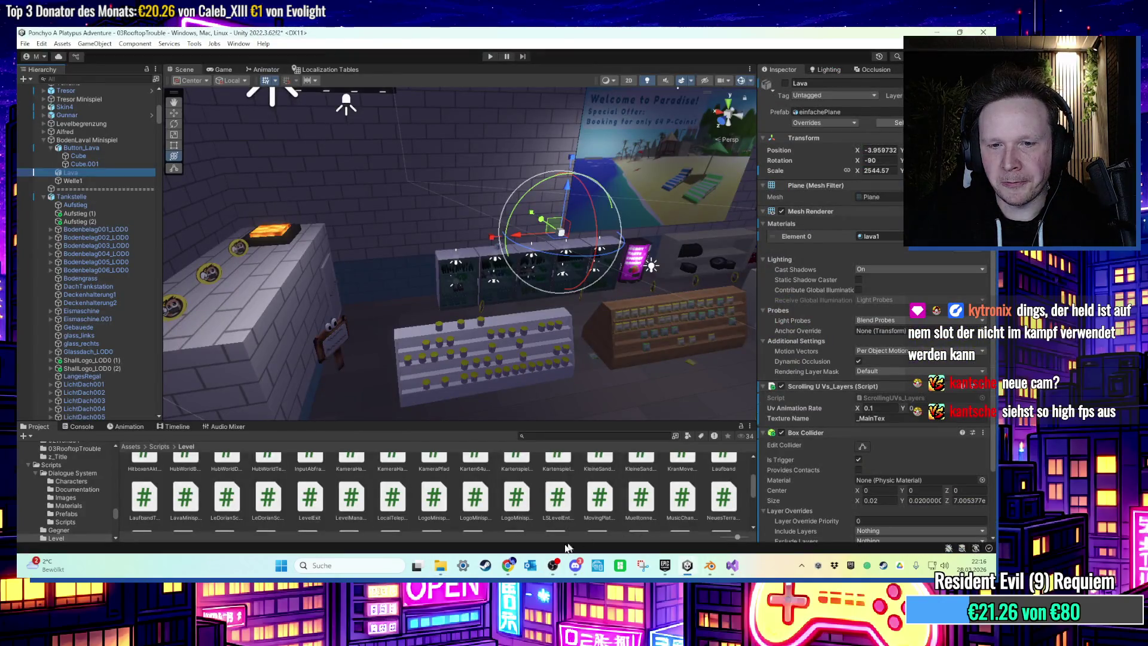
click(440, 566)
key(alt+Tab)
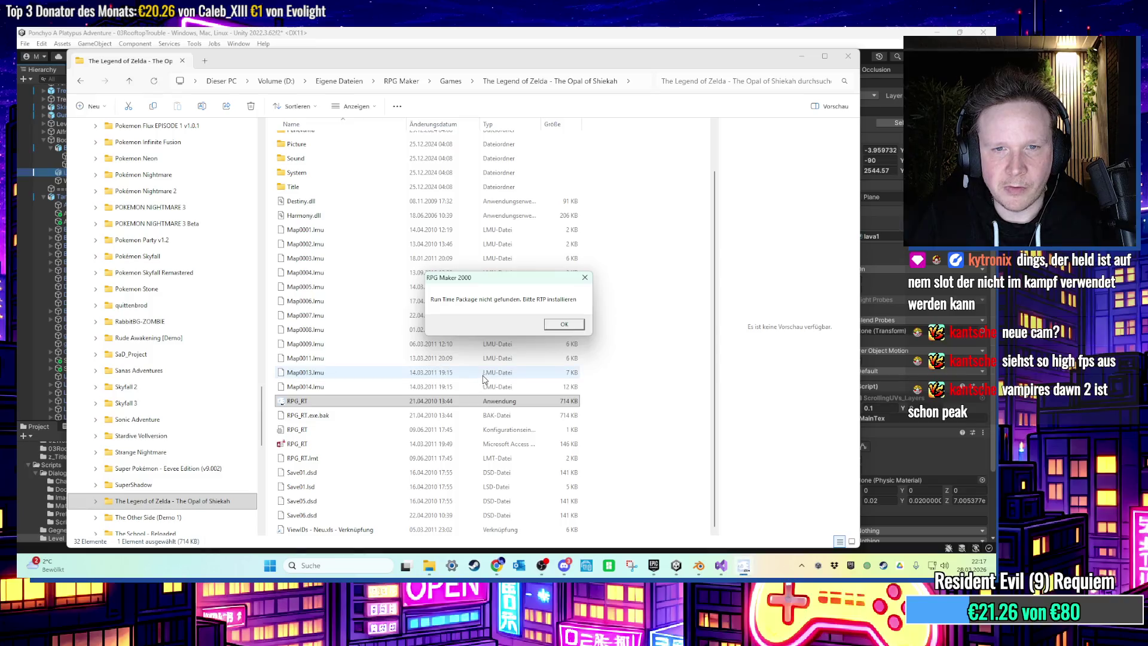
click(570, 326)
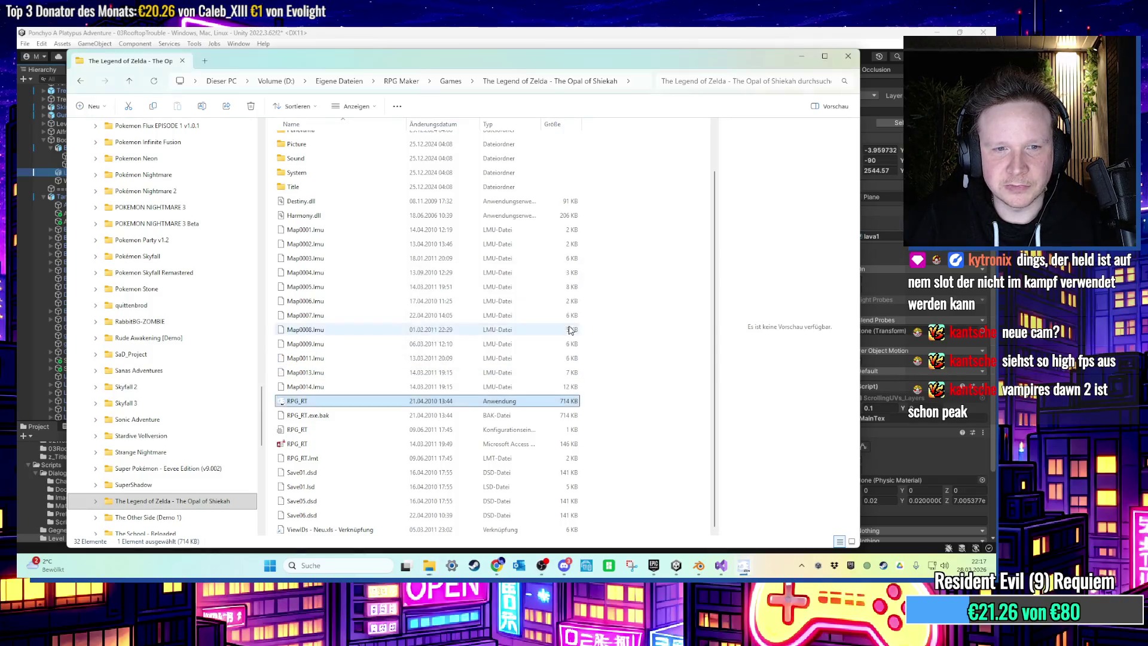
Add an RTP_Flag=1 line to Opal of Shiekah's RPG_RT.ini in Notepad and save it.
double_click(310, 429)
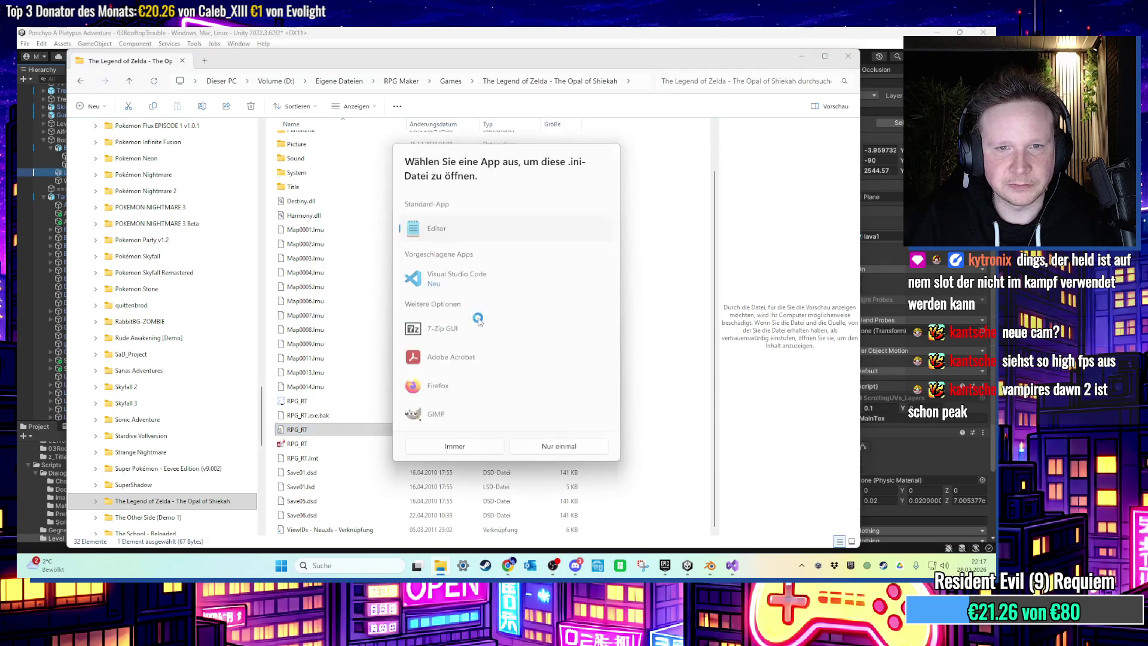
double_click(452, 229)
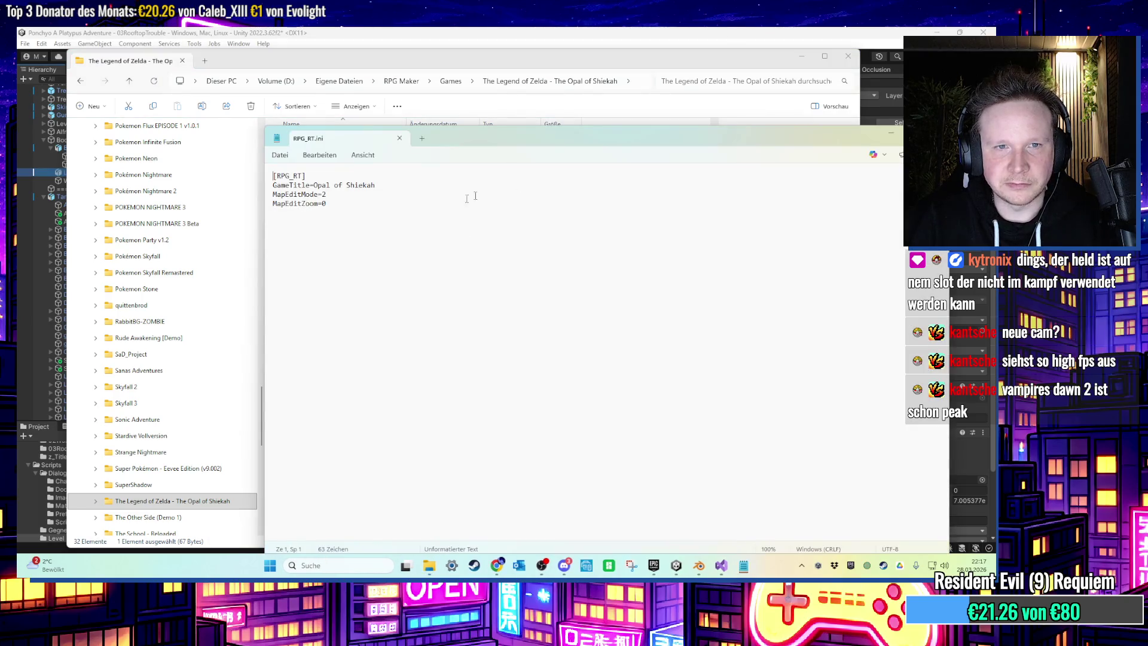
text(rtp)
key(BackSpace)
key(BackSpace)
key(BackSpace)
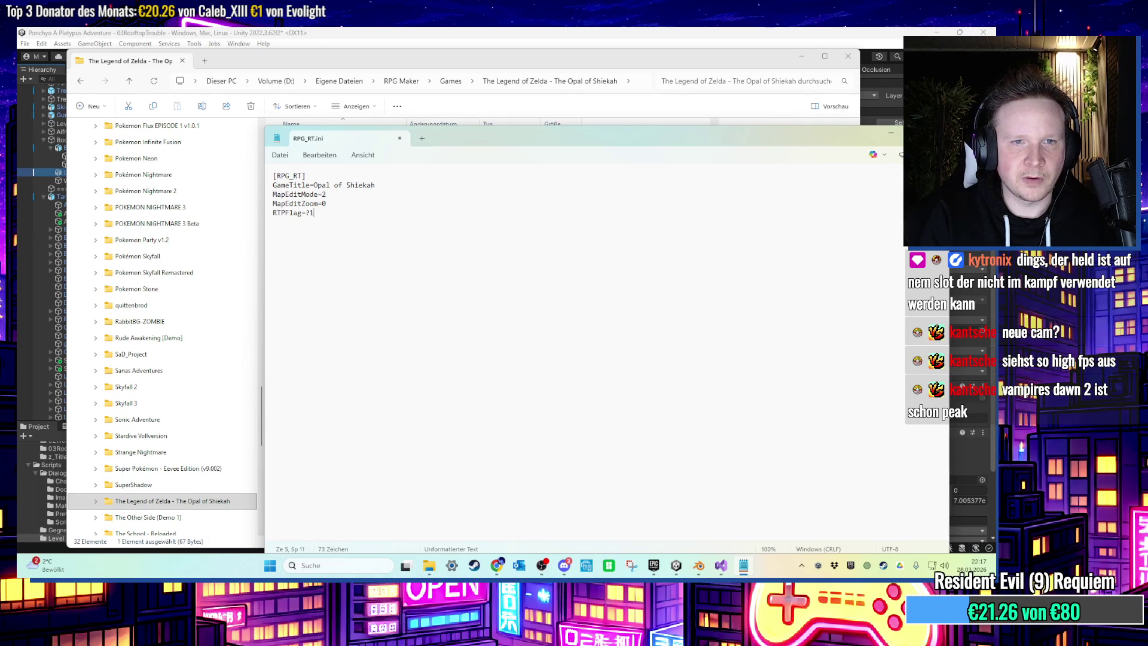
key(BackSpace)
text(1)
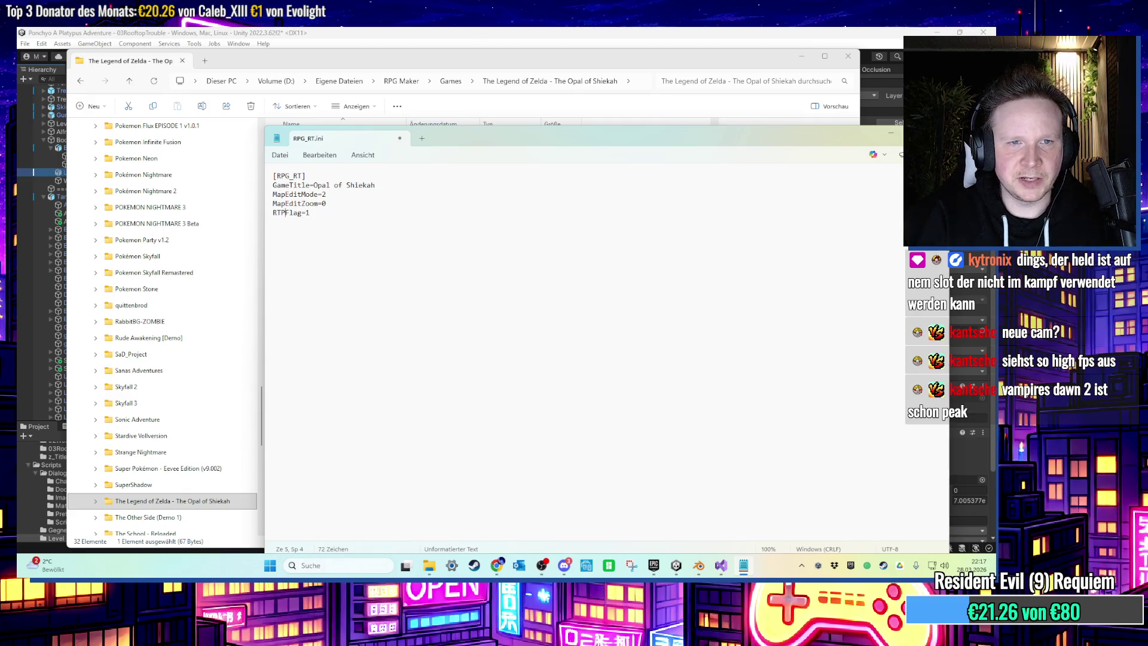
key(ctrl+minus)
key(ctrl+minus)
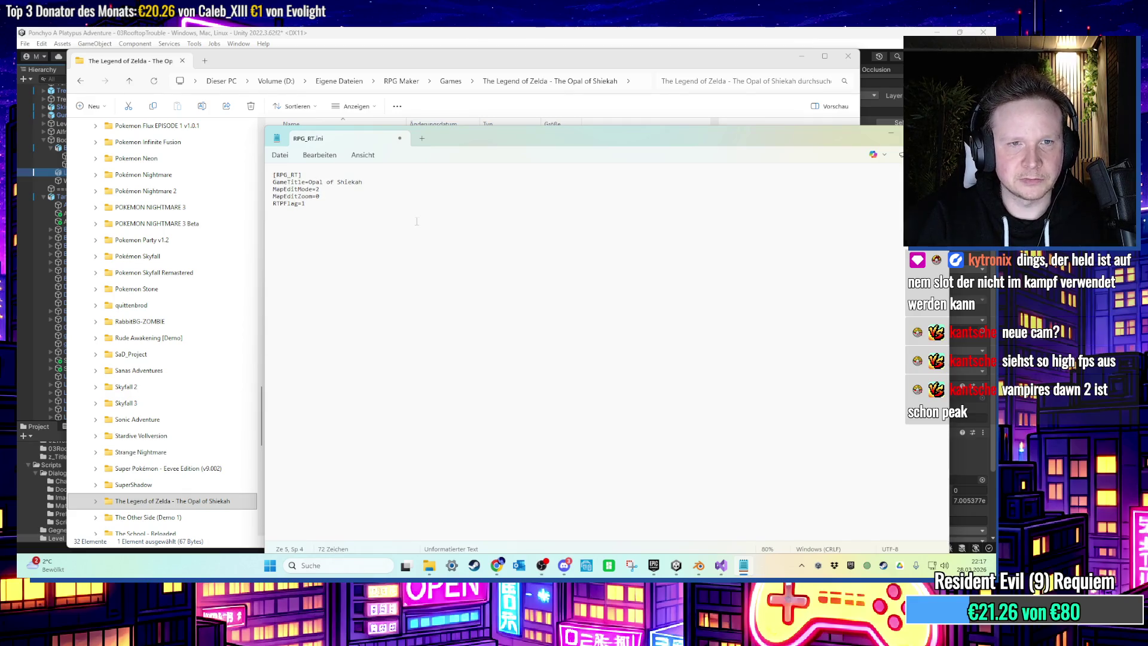
text(_)
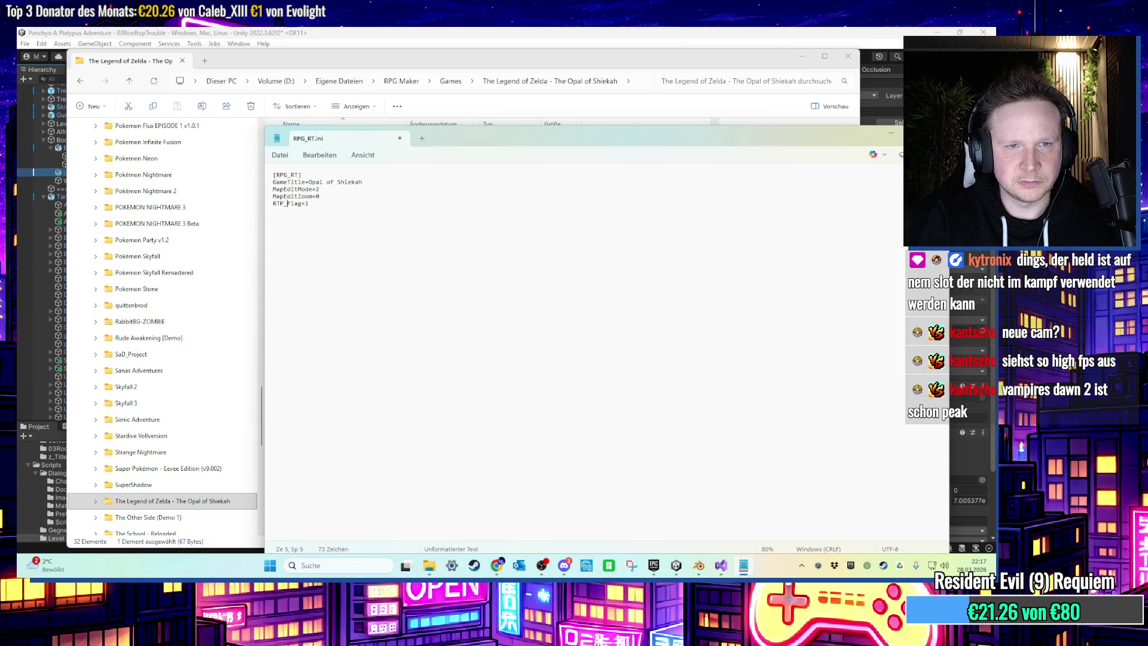
click(497, 73)
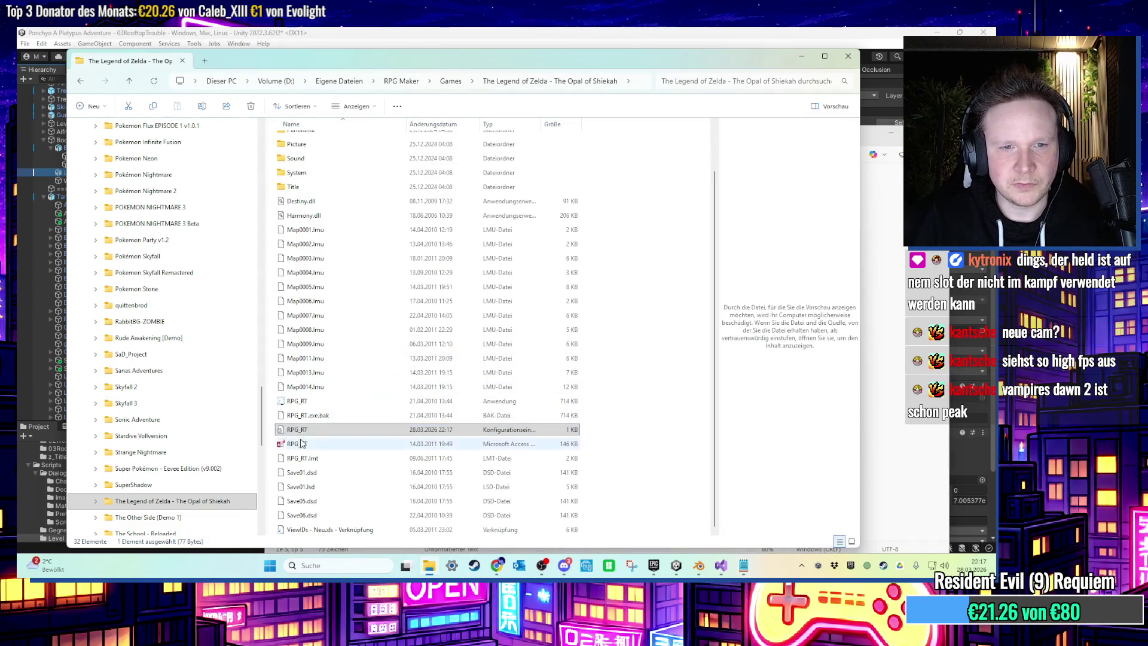
Relaunch Opal of Shiekah's RPG_RT and dismiss its startup message.
double_click(304, 401)
click(556, 319)
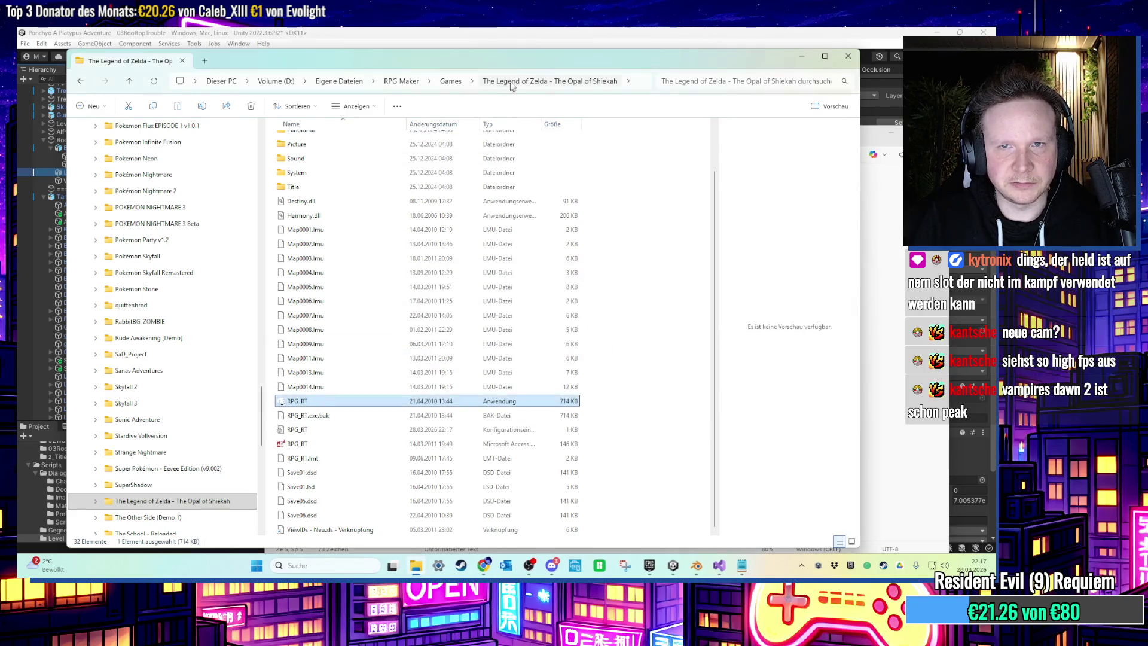
click(443, 82)
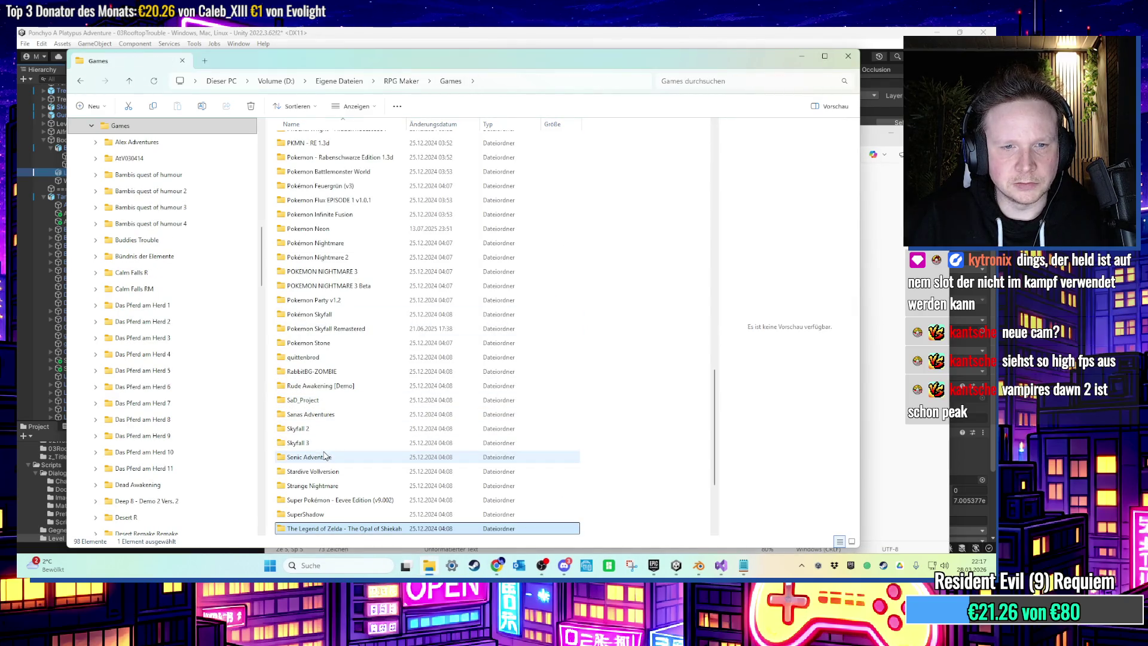
Inspect POKEMON NIGHTMARE 3 Beta's RPG_RT.ini, then close it.
double_click(357, 287)
scroll(357, 292, down, 20)
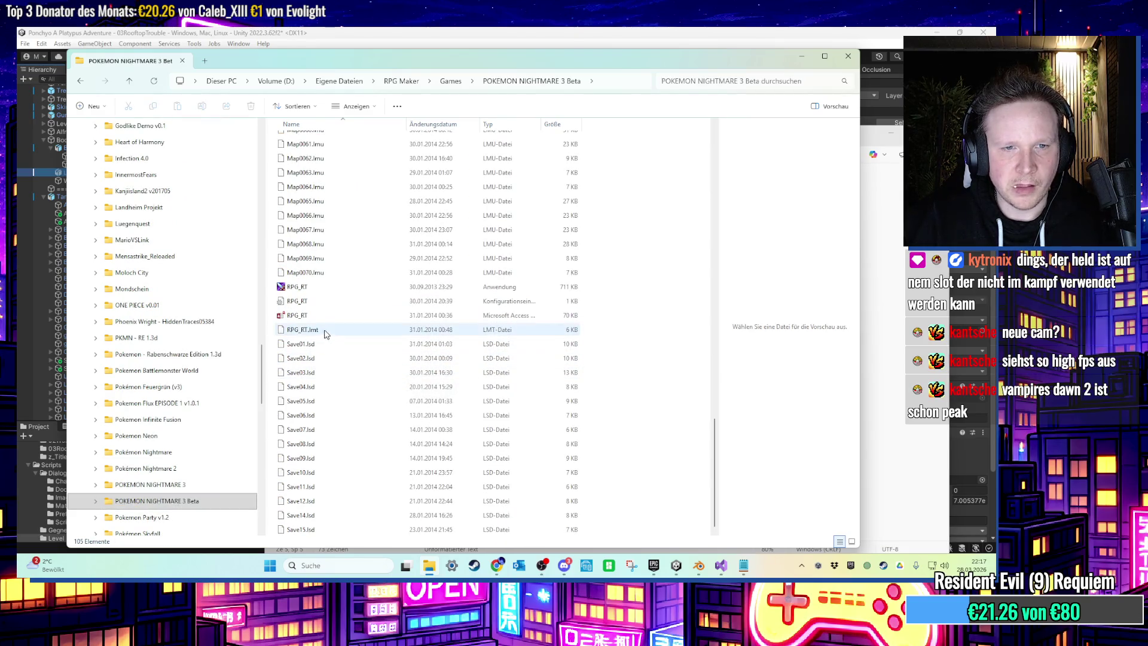
scroll(317, 331, up, 5)
scroll(317, 331, down, 5)
double_click(323, 301)
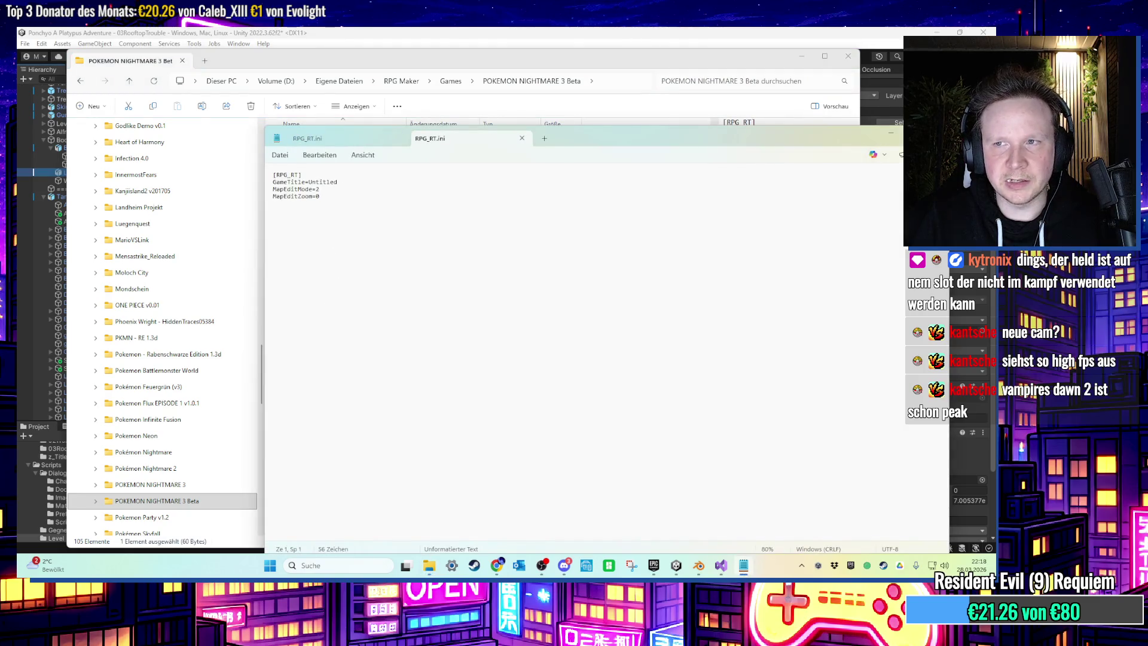
key(alt+F4)
key(alt+Up)
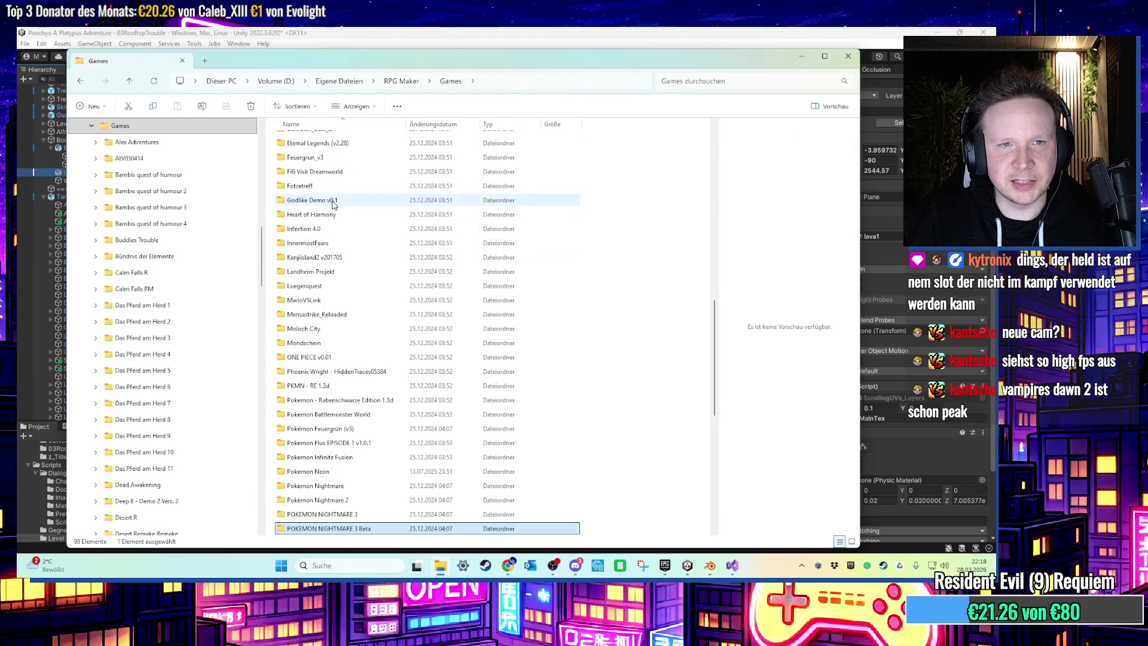
Inspect Pokémon Nightmare 2's RPG_RT.ini, close it, and return to the Games folder.
click(323, 186)
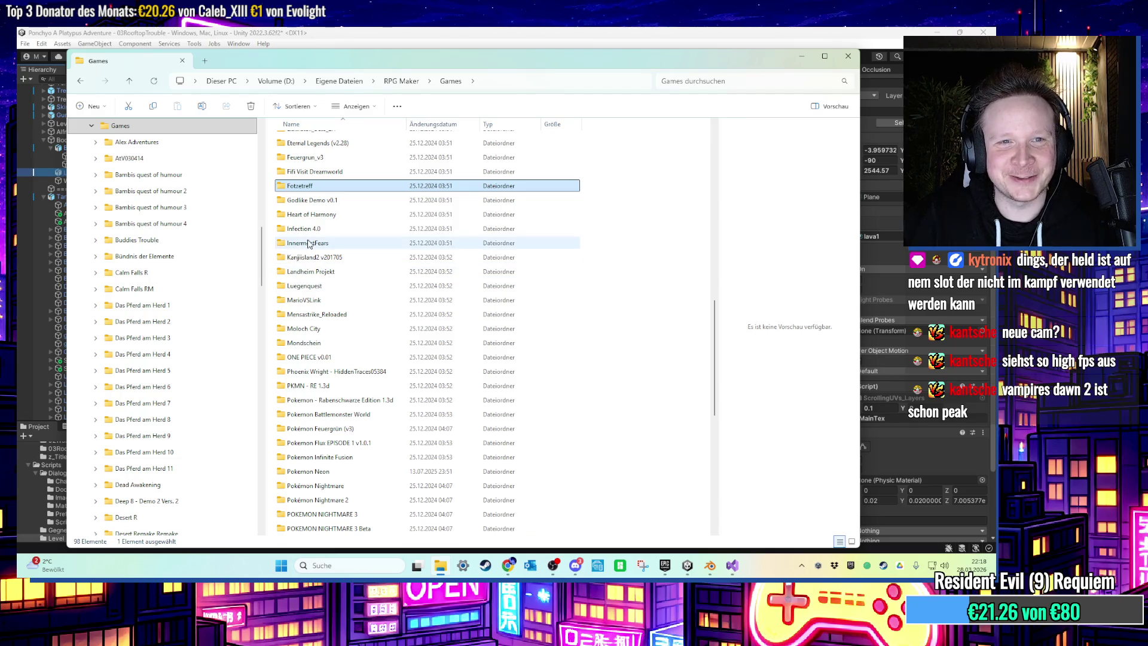
scroll(309, 243, down, 3)
double_click(335, 378)
scroll(352, 353, down, 20)
scroll(357, 342, down, 20)
double_click(303, 286)
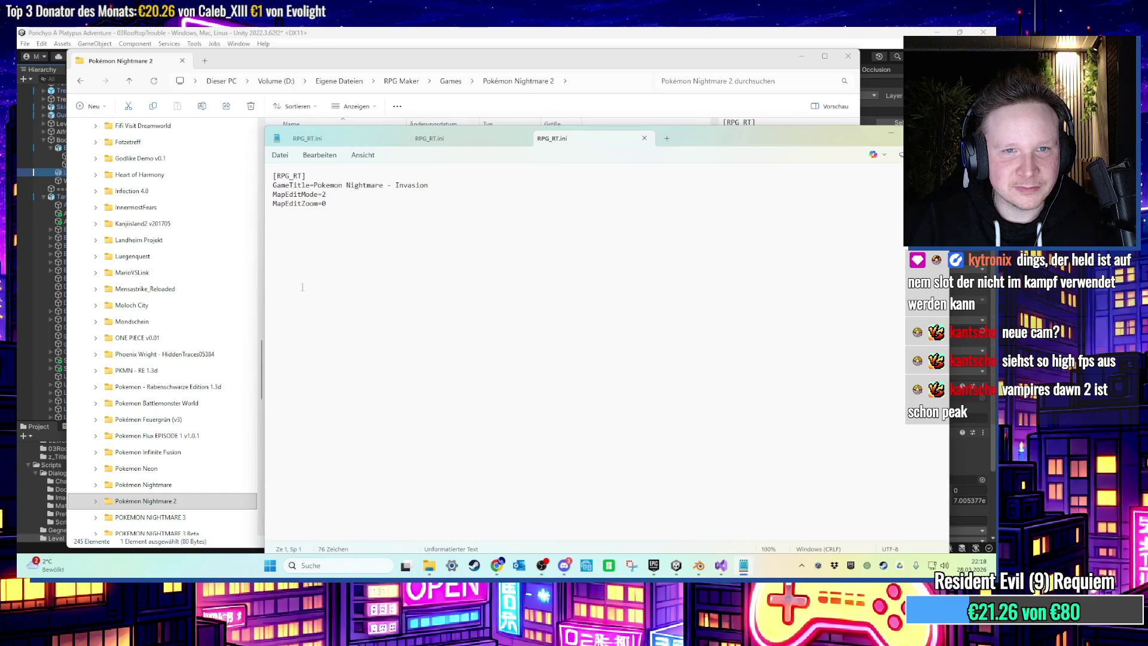
key(alt+F4)
key(BackSpace)
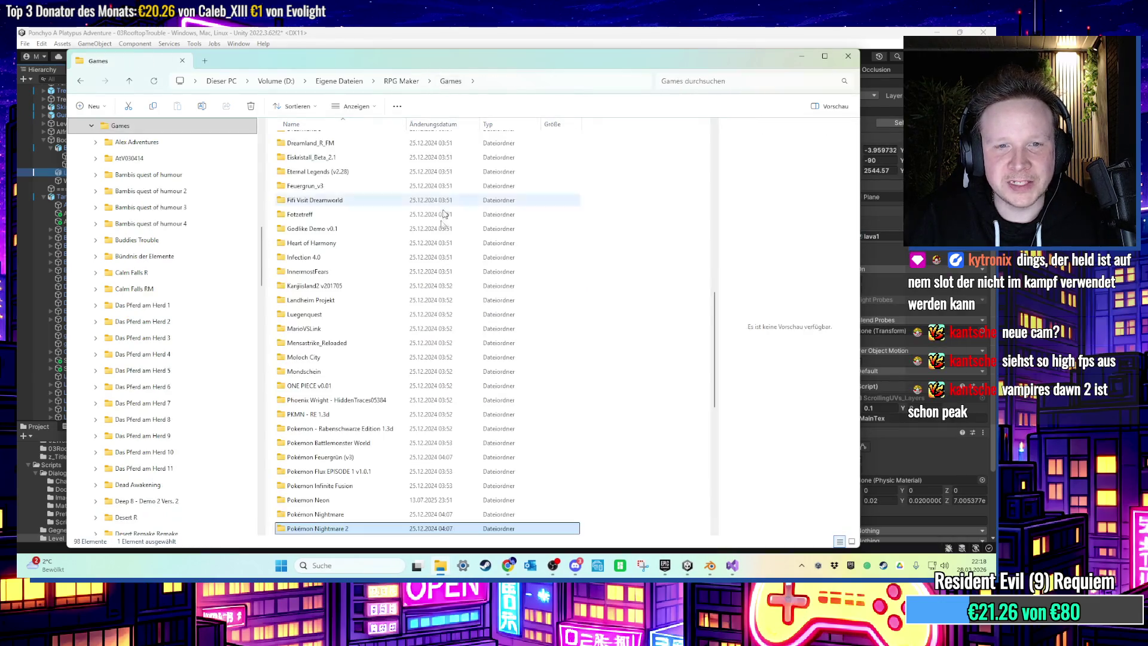
scroll(386, 412, down, 2)
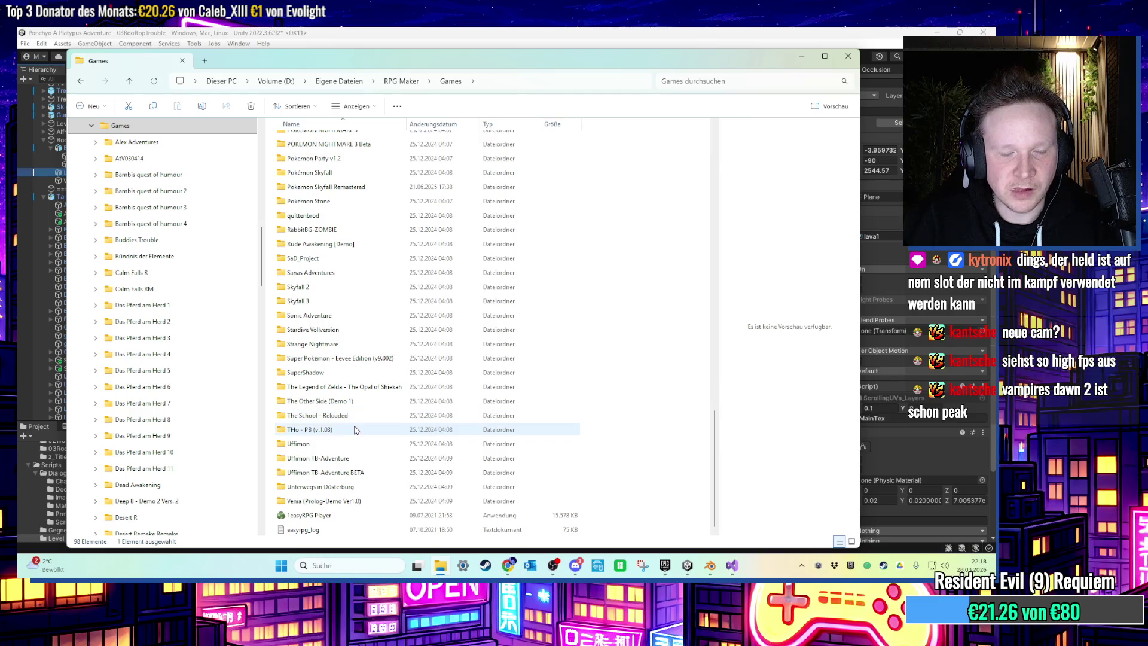
Copy FullPackageFlag=1 from Uffimon TB-Adventure's RPG_RT.ini over RTP_Flag=1 in Opal's file.
double_click(335, 458)
scroll(383, 425, down, 15)
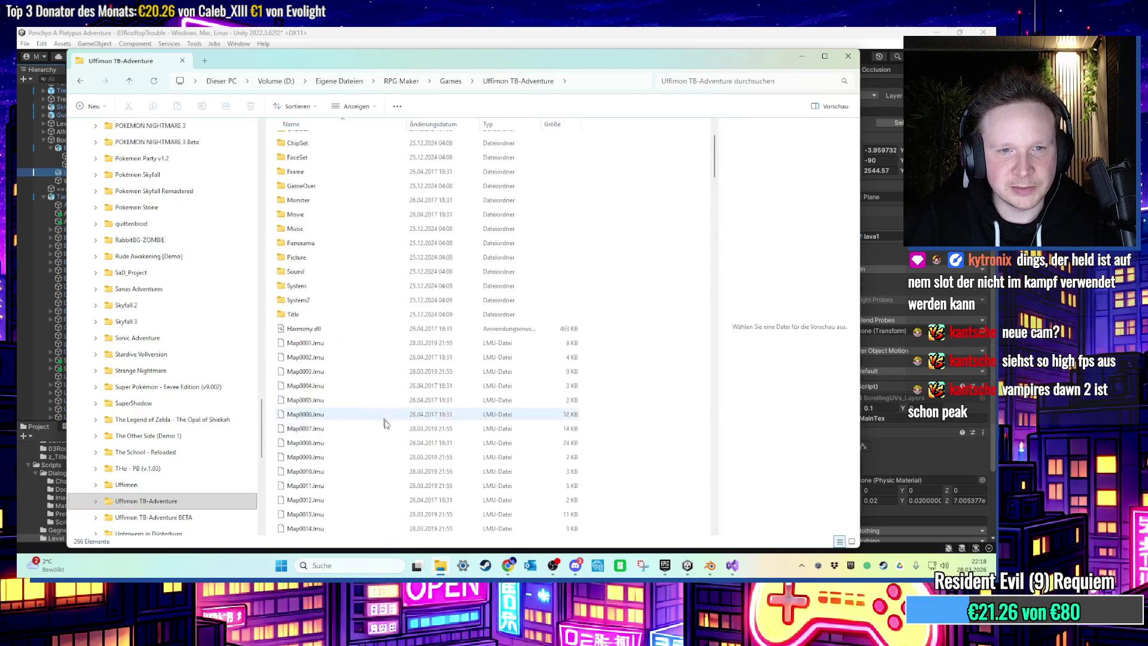
scroll(515, 366, down, 20)
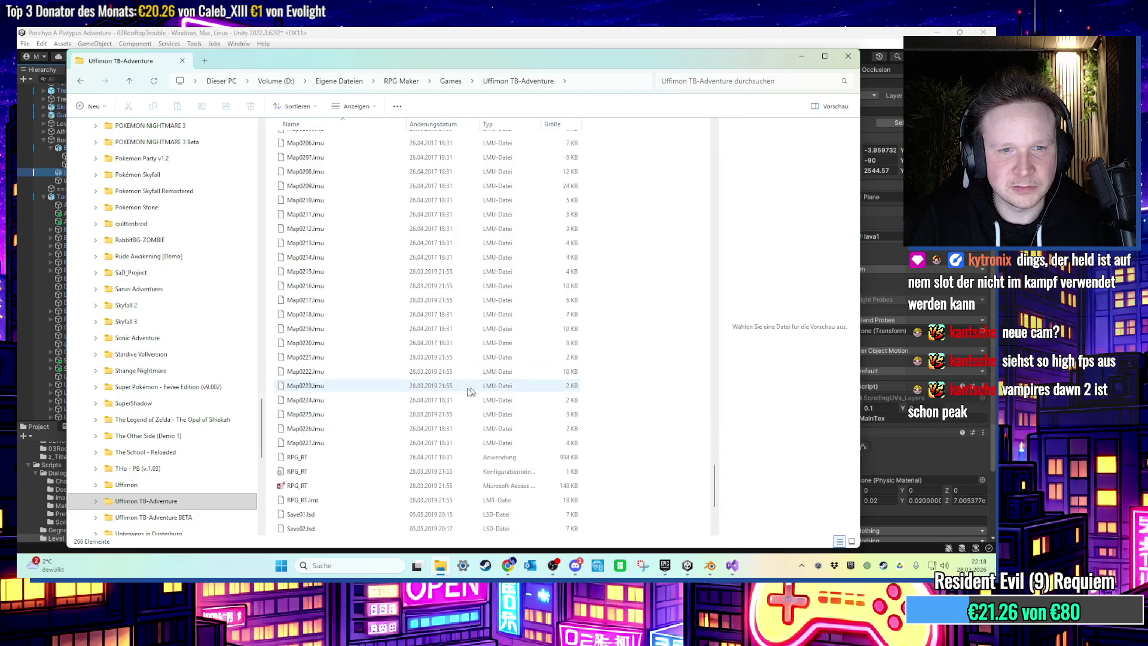
double_click(297, 286)
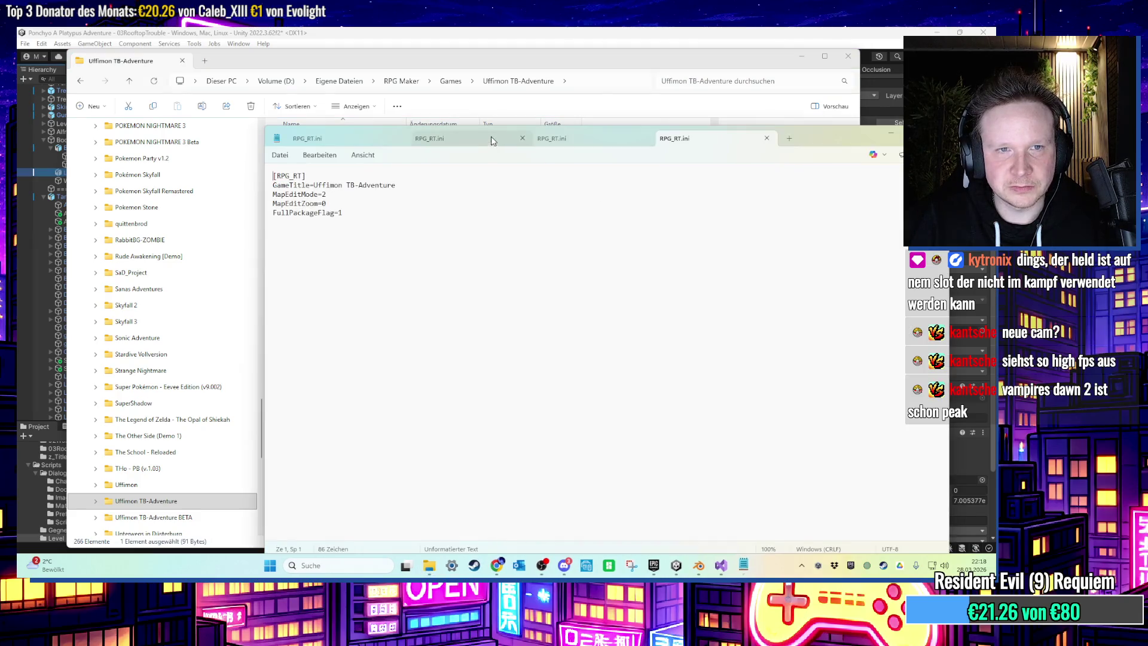
drag(381, 217, 263, 214)
click(311, 138)
text(FullPackageFlag=1)
key(ctrl+w)
key(ctrl+w)
key(ctrl+w)
Return to The Legend of Zelda - The Opal of Shiekah folder.
key(alt+Up)
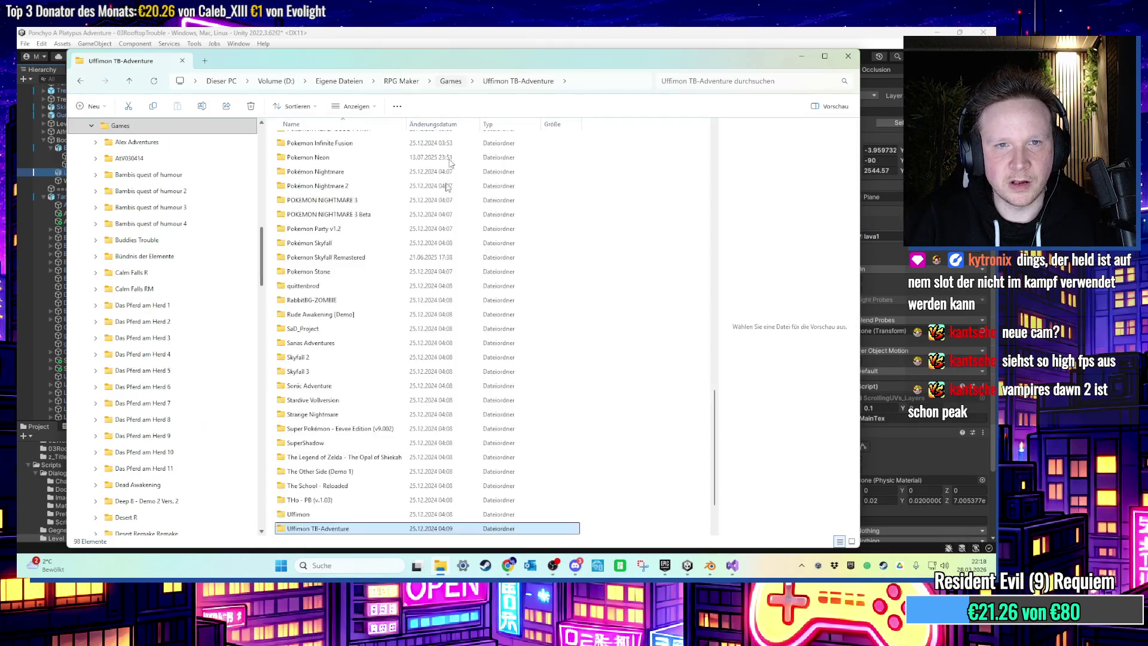
key(t)
key(Return)
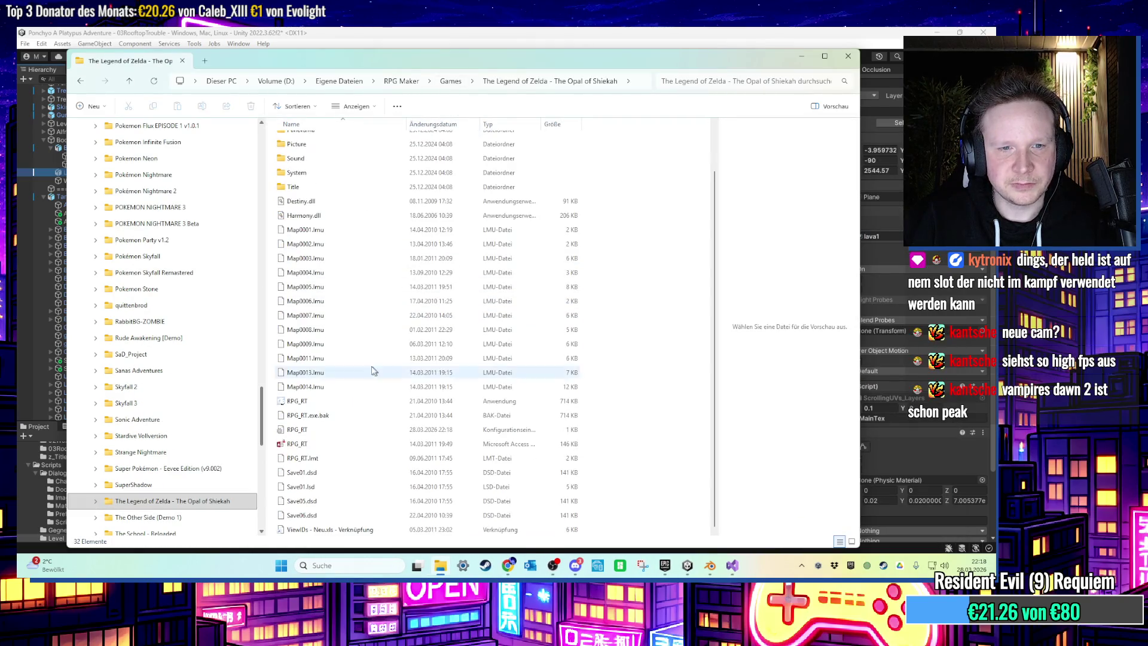
Launch Opal of Shiekah again and dismiss the vehicle file error.
double_click(365, 401)
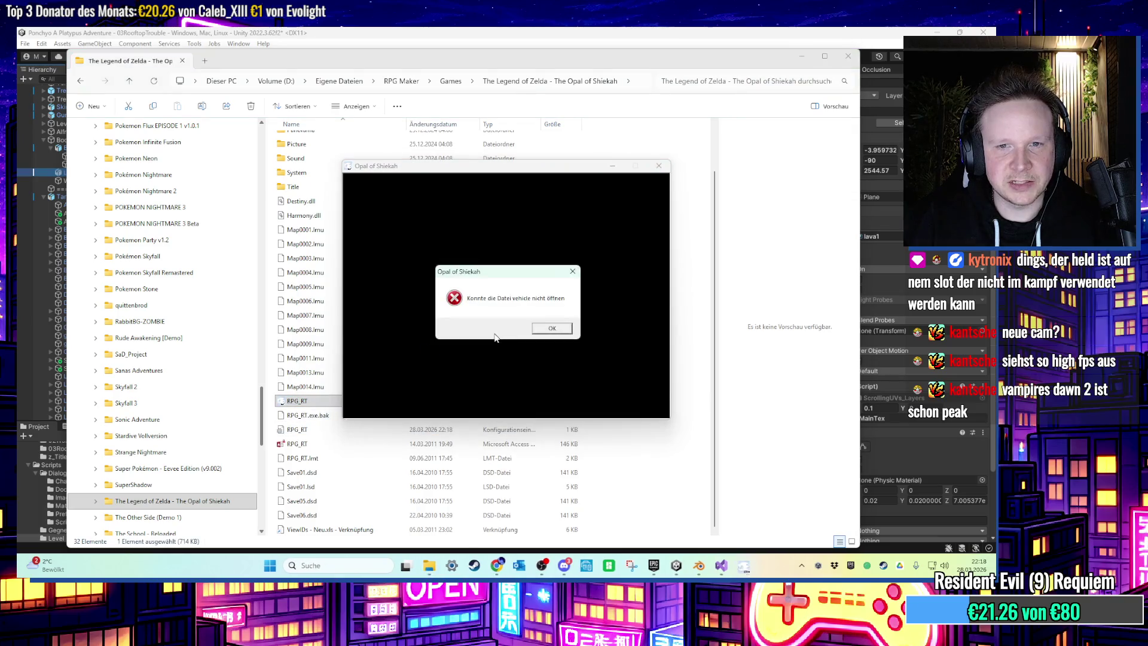
click(531, 330)
click(451, 84)
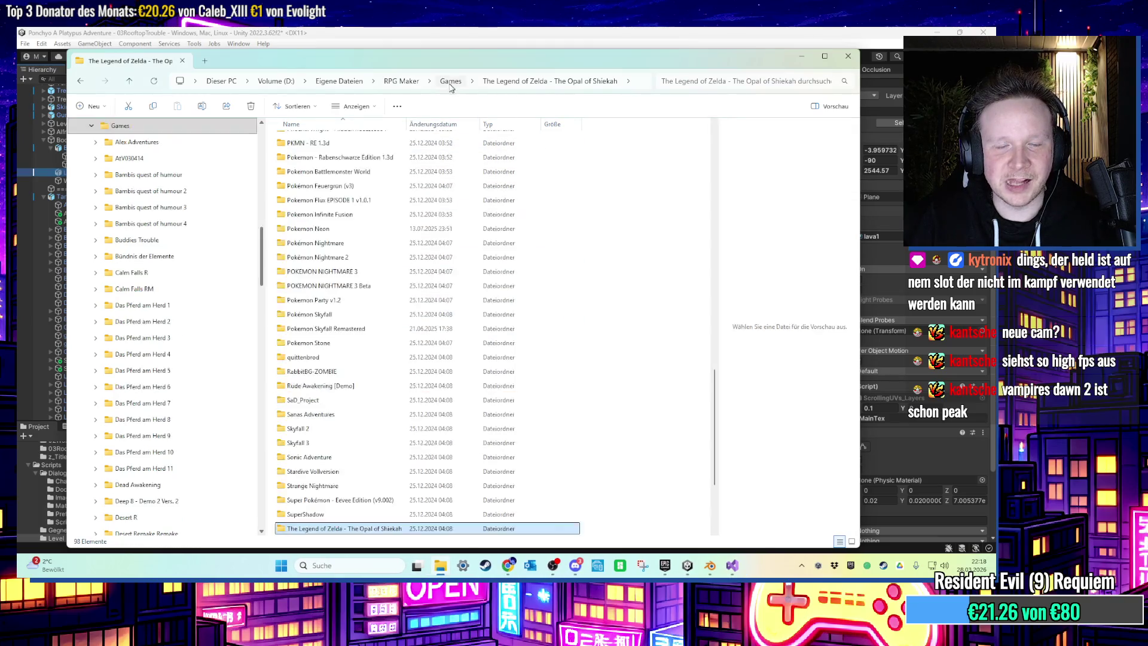
Open the Sonic Adventure folder and try launching its game, dismissing the startup error.
scroll(359, 299, down, 3)
double_click(333, 317)
double_click(317, 468)
click(547, 323)
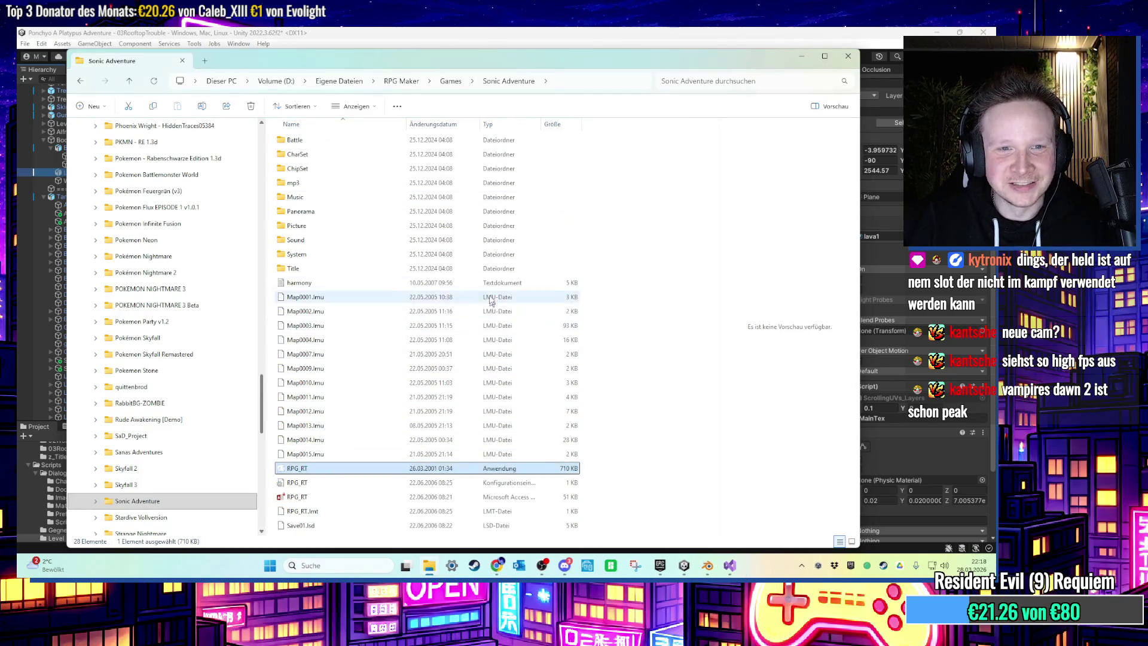
Add FullPackageFlag=1 to Sonic Adventure's RPG_RT.ini, save, and relaunch, which still errors.
double_click(335, 483)
text(FullPackageFlag=1)
key(ctrl+s)
click(400, 138)
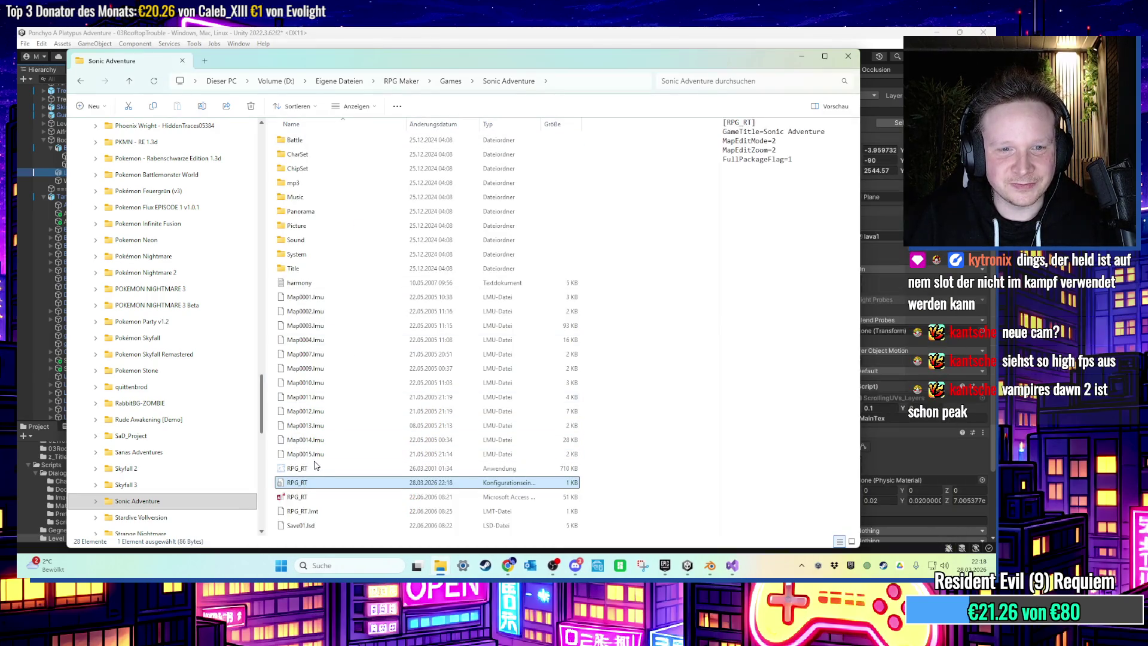
double_click(317, 468)
click(547, 325)
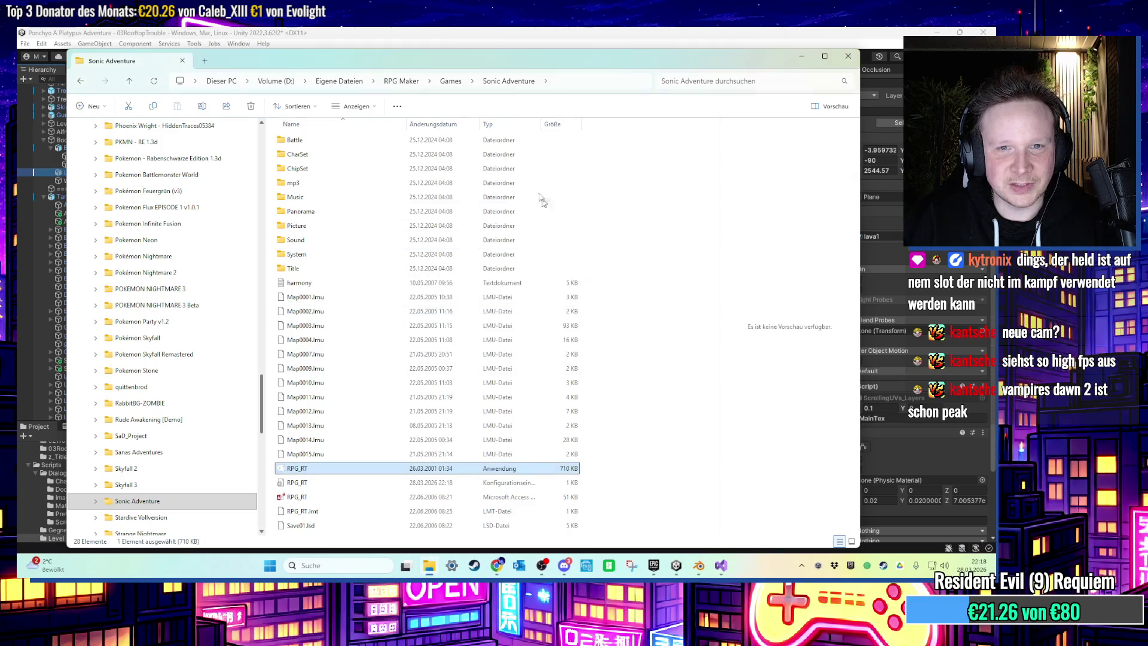
key(BackSpace)
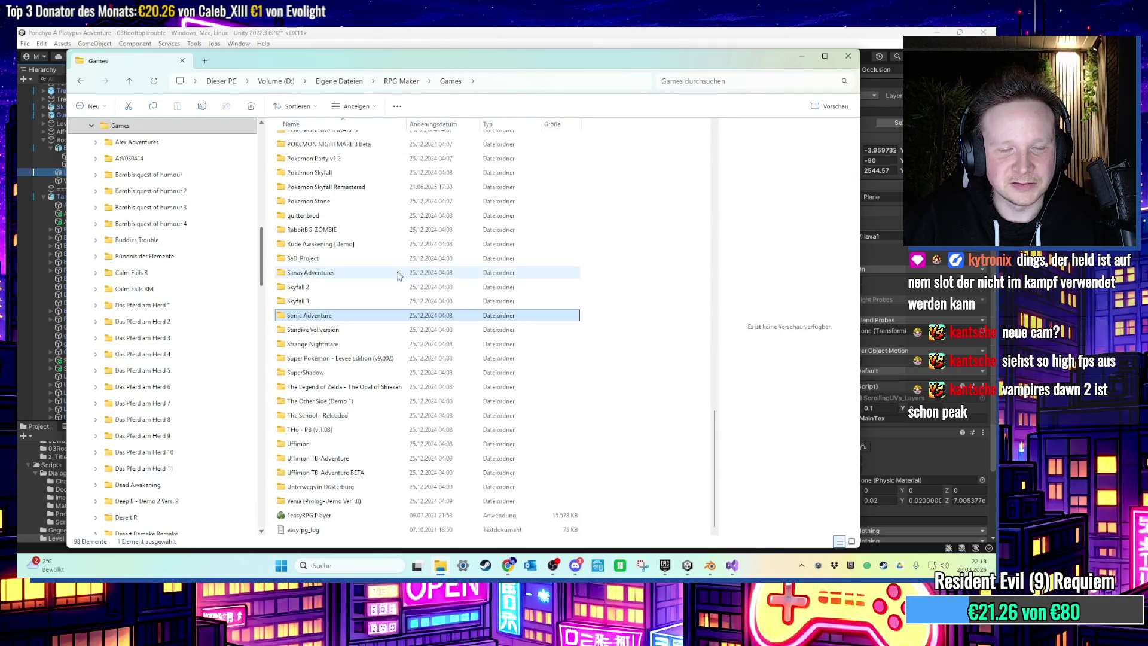
Browse the Games folder, selecting Pokemon Stone, then Phoenix Wright - HiddenTraces05384.
scroll(391, 299, up, 1)
scroll(388, 323, down, 1)
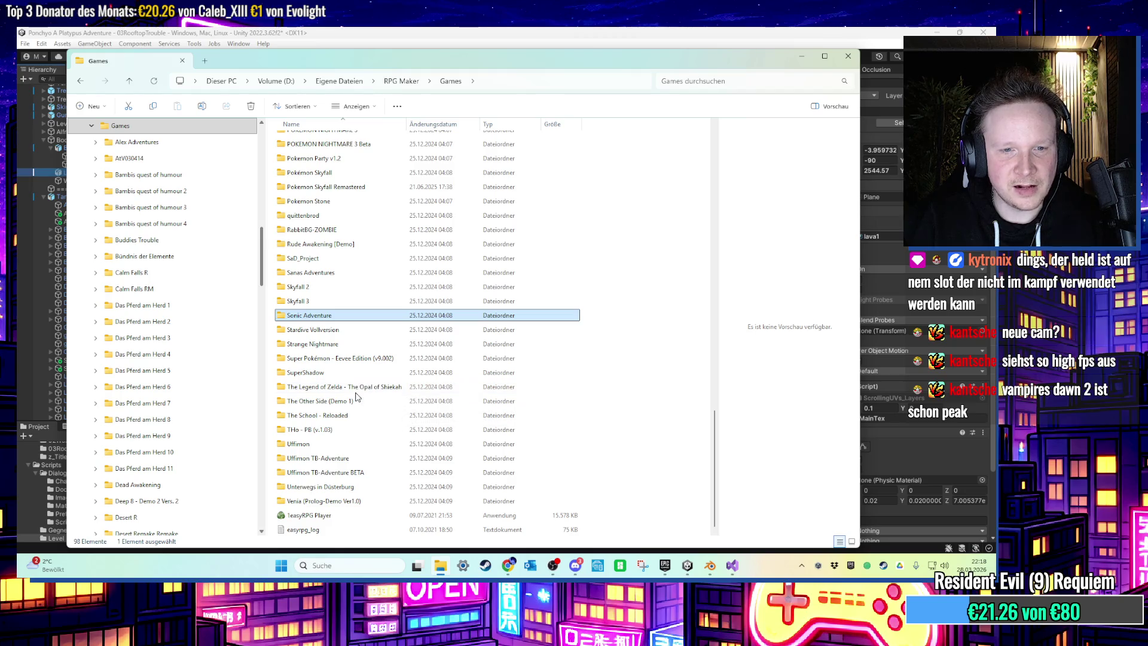
scroll(357, 393, up, 3)
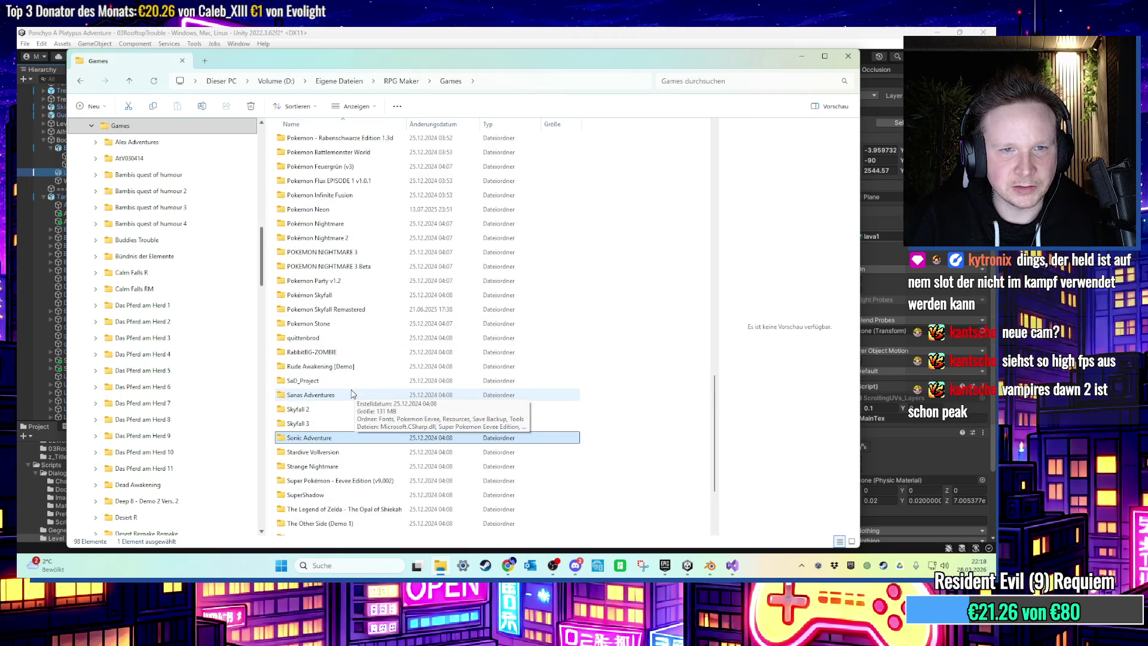
scroll(351, 394, up, 1)
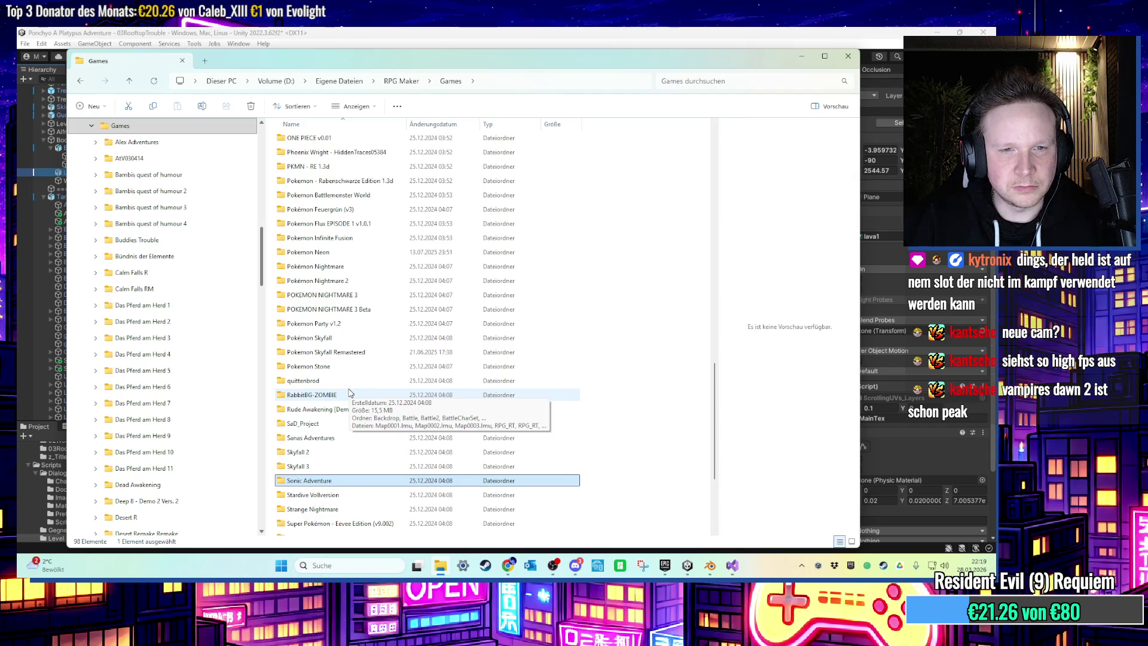
click(329, 368)
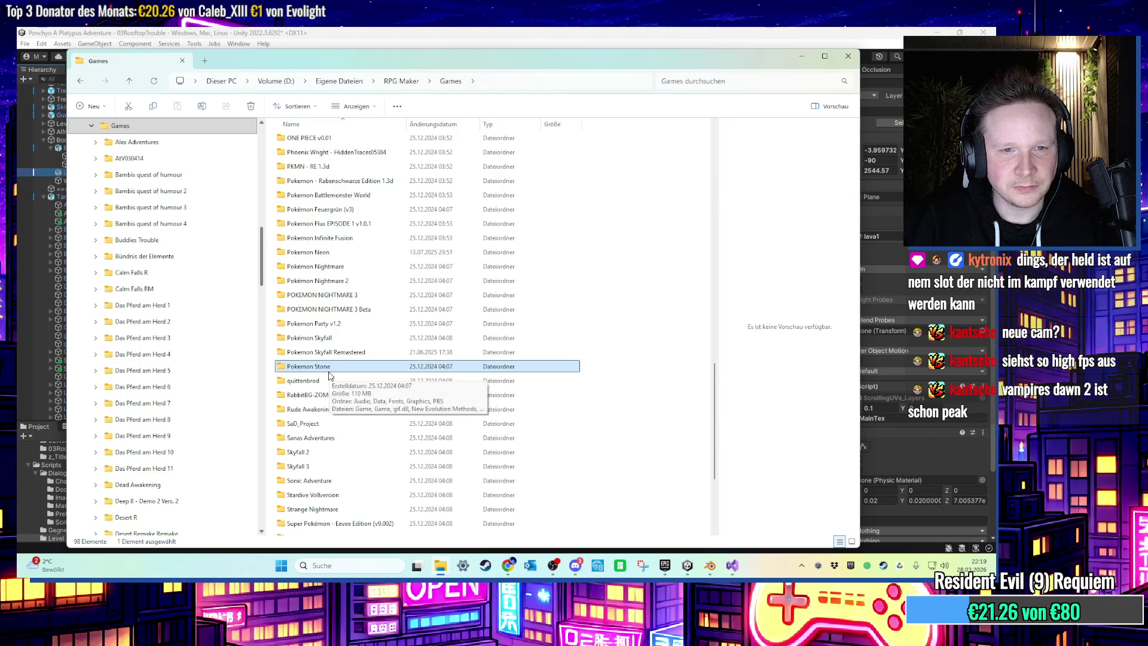
scroll(317, 419, up, 1)
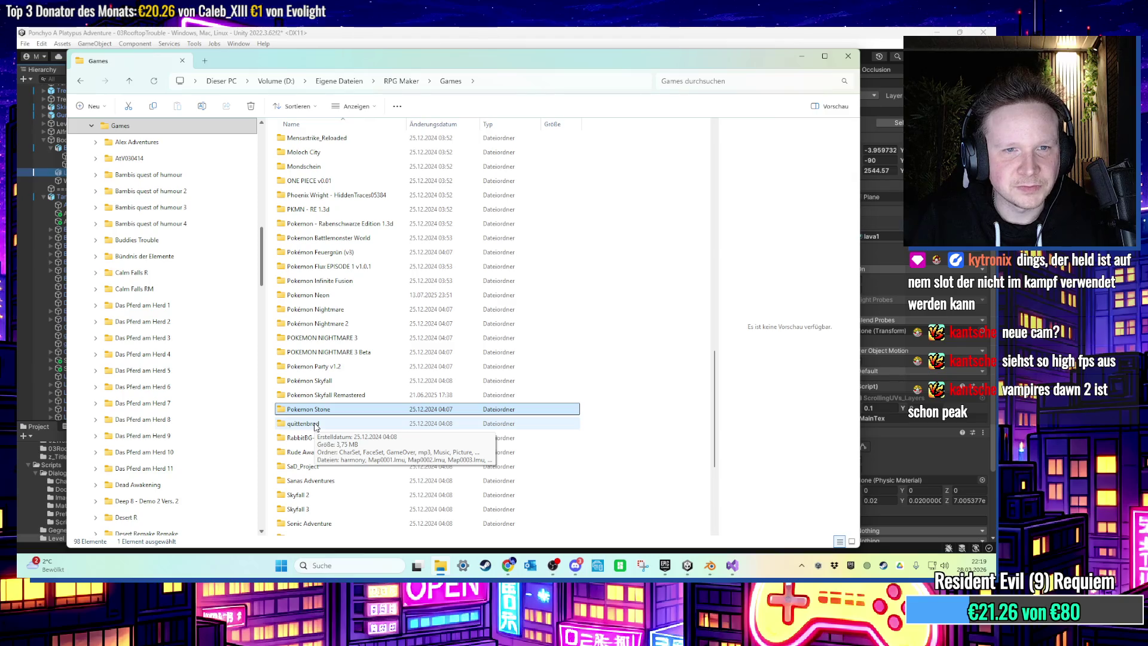
scroll(323, 383, up, 2)
click(341, 282)
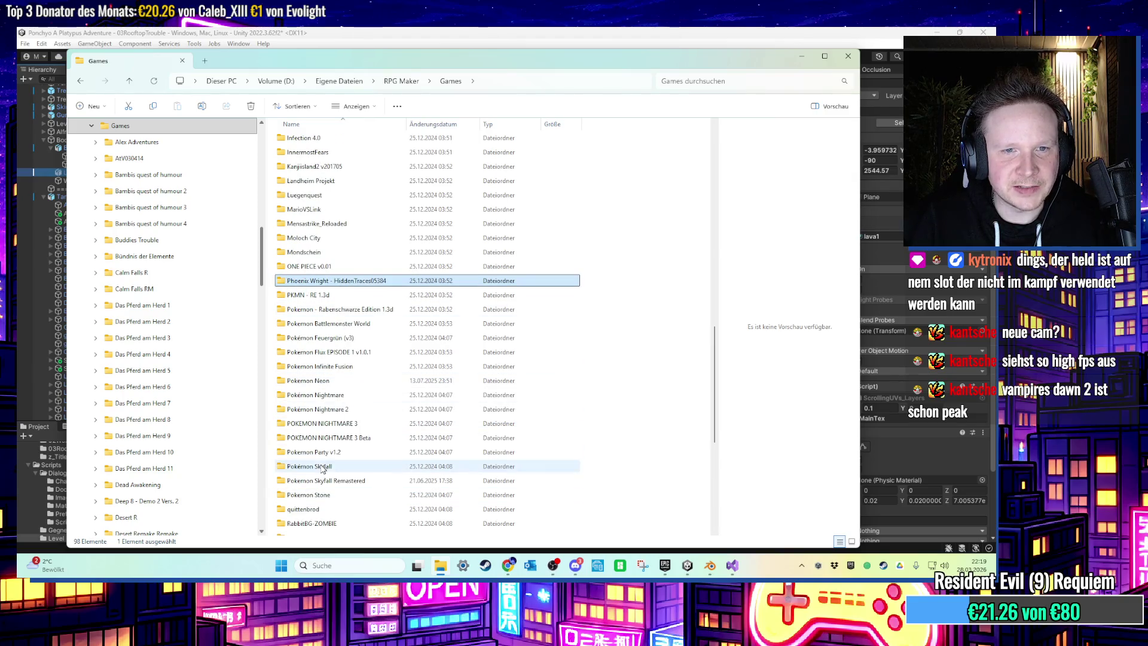
Scroll back to reselect Phoenix Wright - HiddenTraces05384 and bring the Unity editor forward.
scroll(318, 469, up, 1)
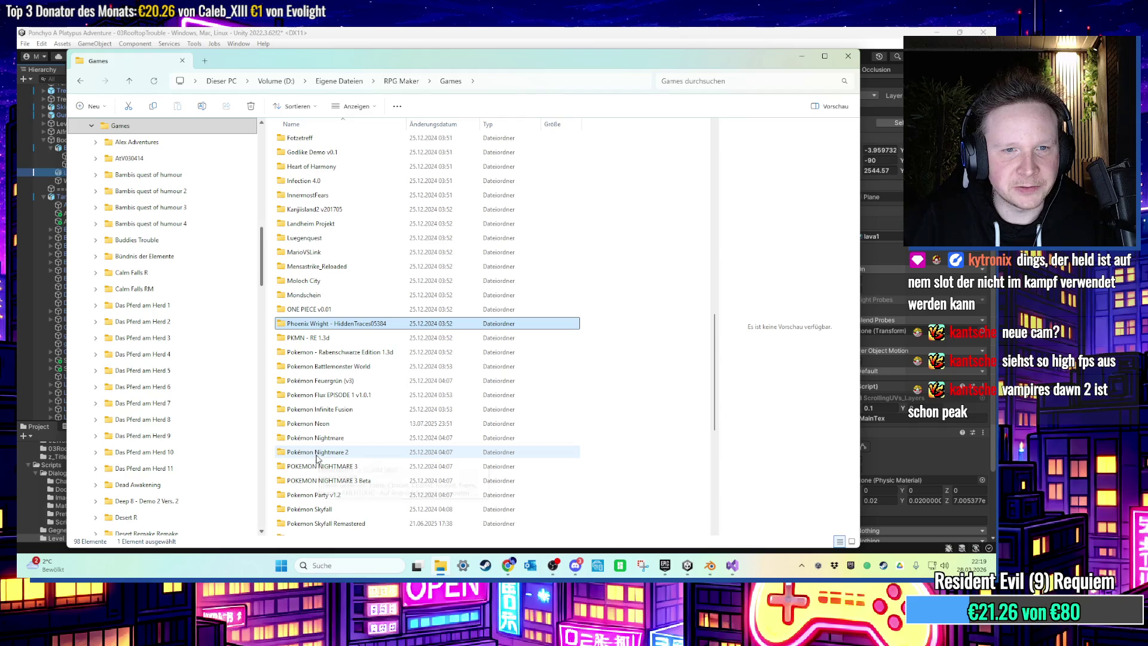
scroll(331, 455, up, 1)
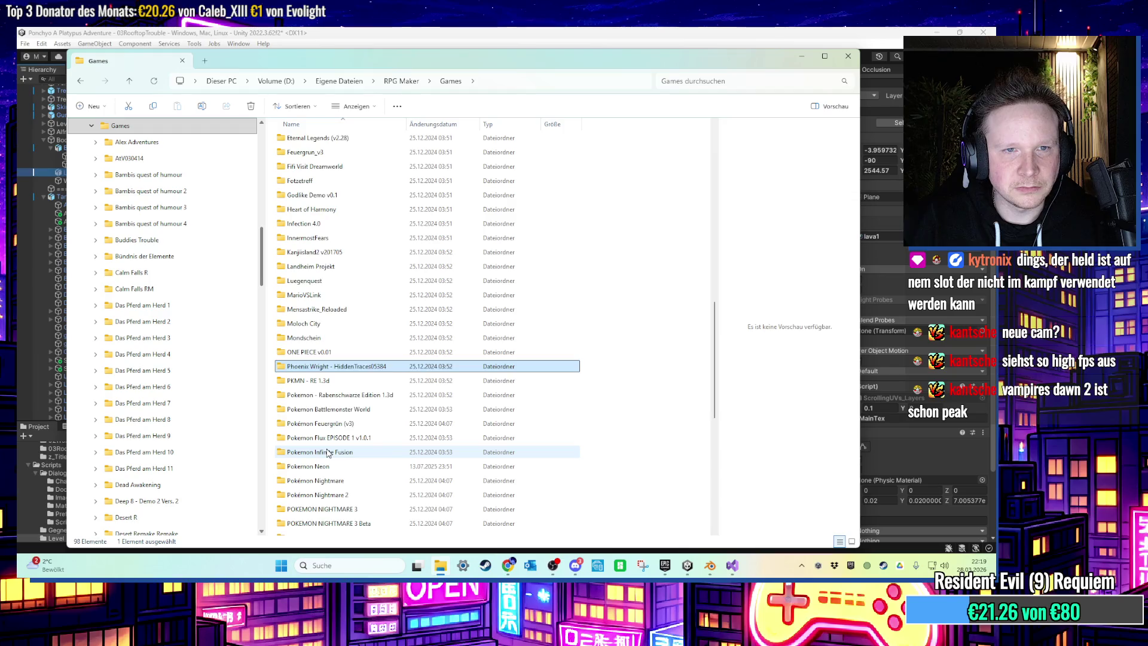
scroll(327, 453, up, 3)
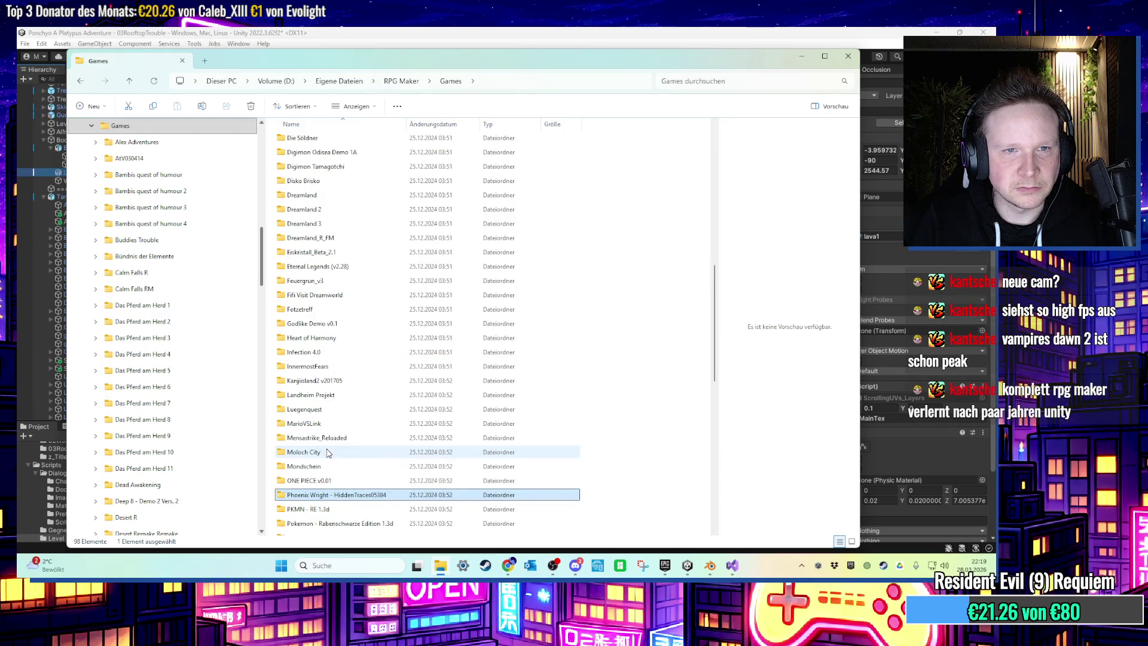
scroll(328, 452, up, 1)
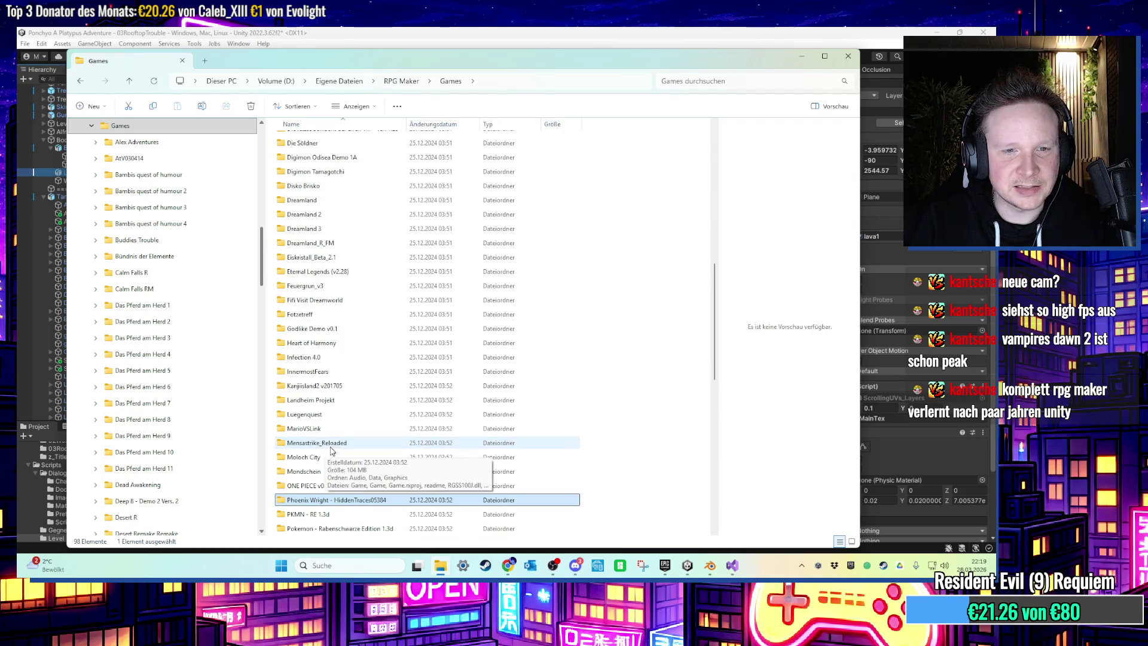
scroll(333, 450, up, 1)
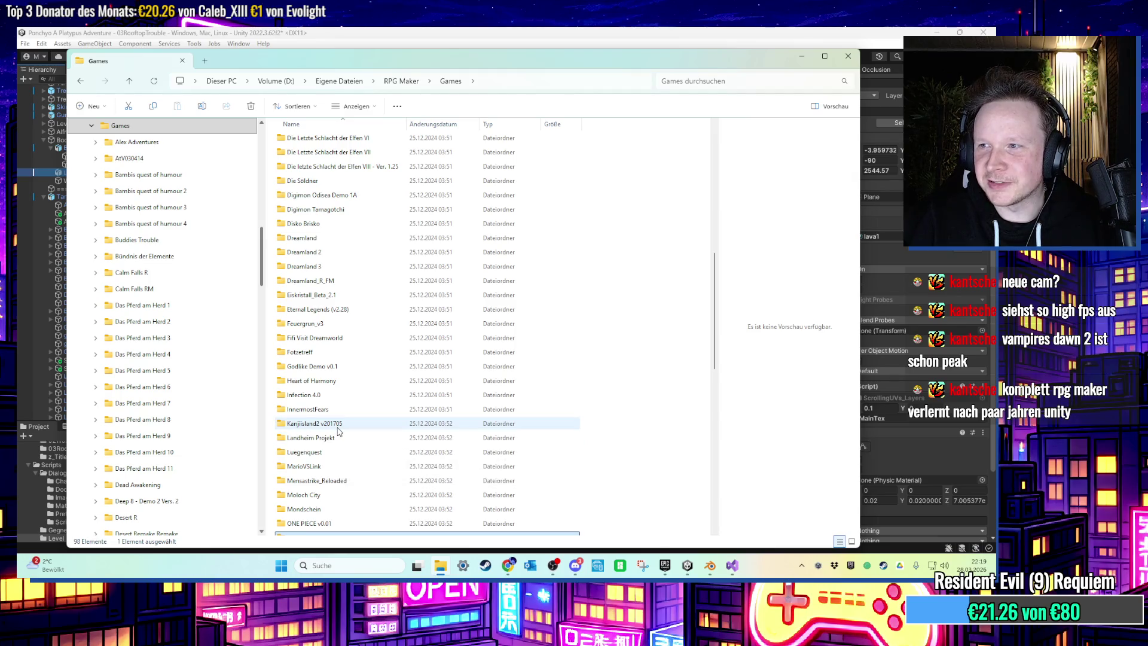
scroll(337, 430, up, 10)
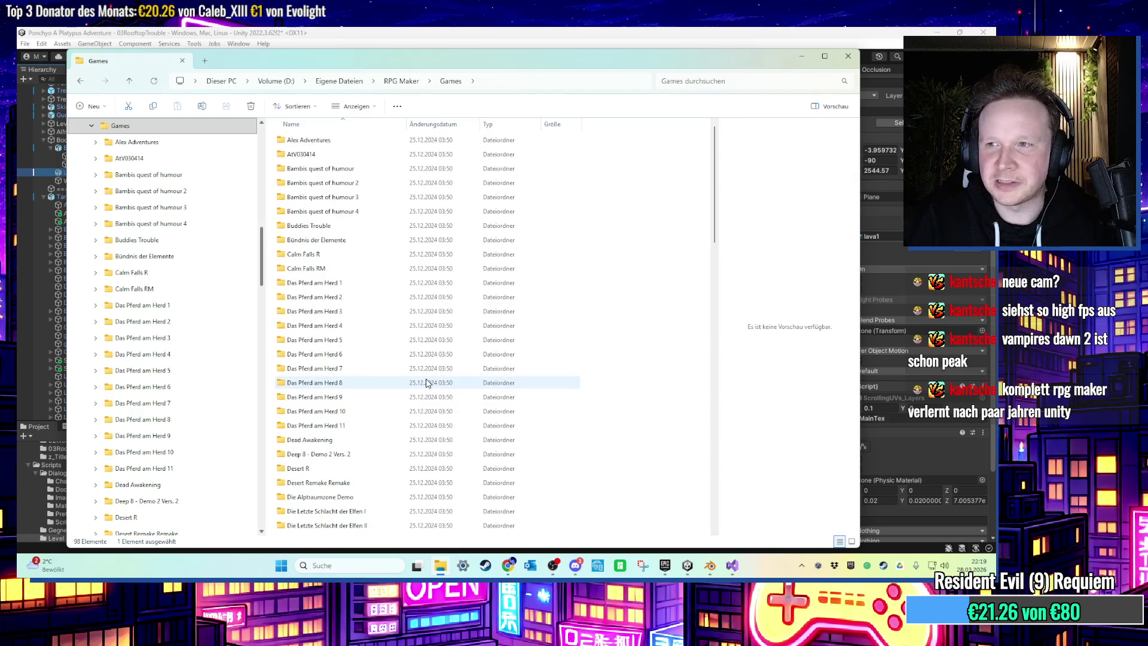
scroll(424, 383, down, 10)
click(437, 386)
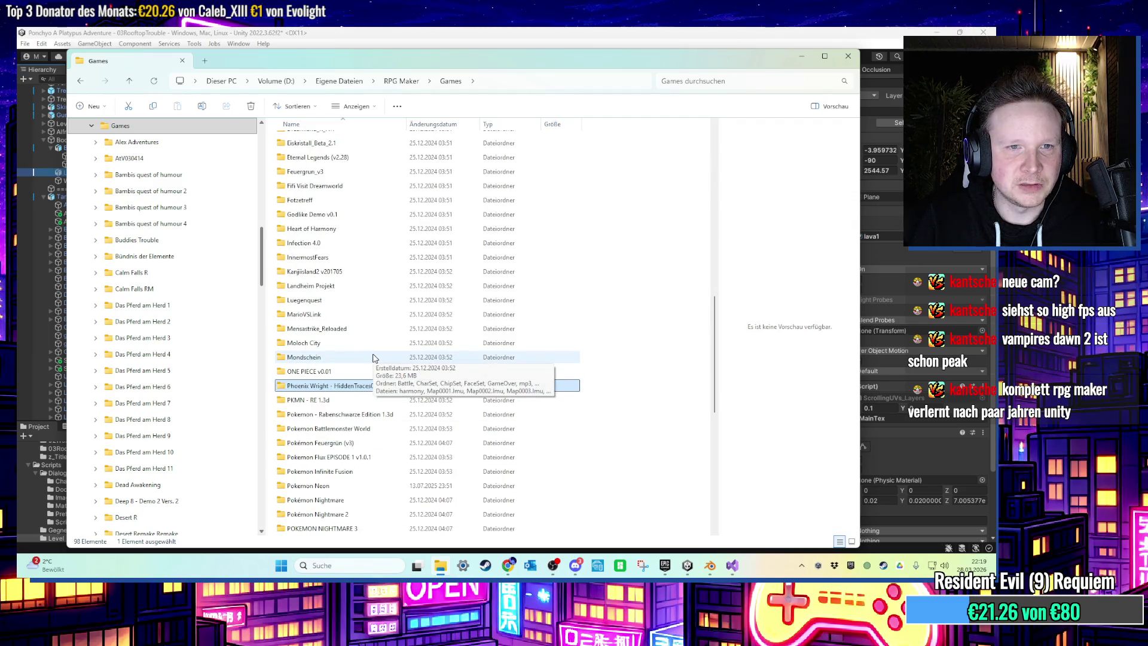
scroll(373, 357, up, 7)
scroll(373, 358, down, 13)
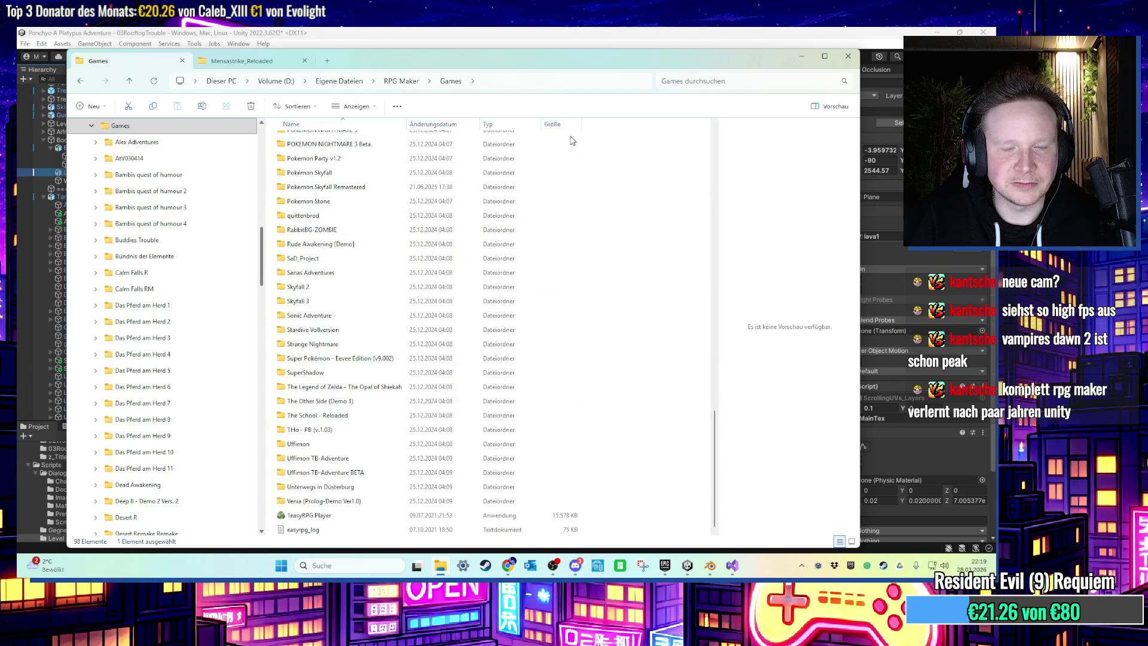
click(478, 37)
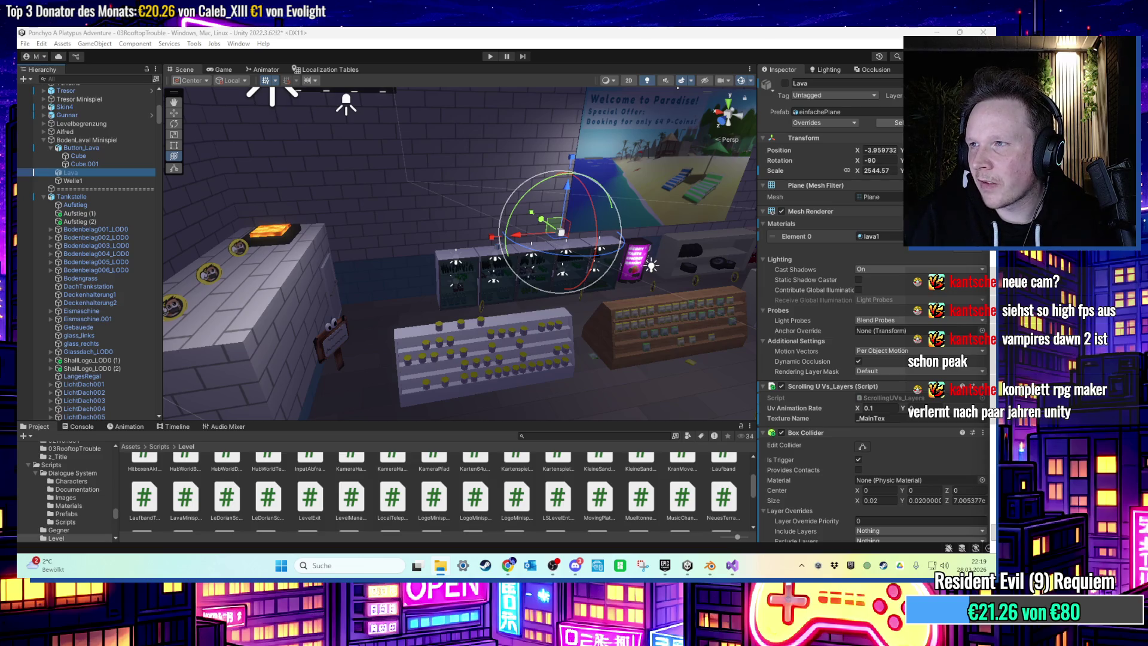
Check Naruto (by Simon)'s RPG_RT.ini and launch RPG_RT, dismissing the Harmony.dll error.
key(alt+Tab)
double_click(353, 250)
key(Return)
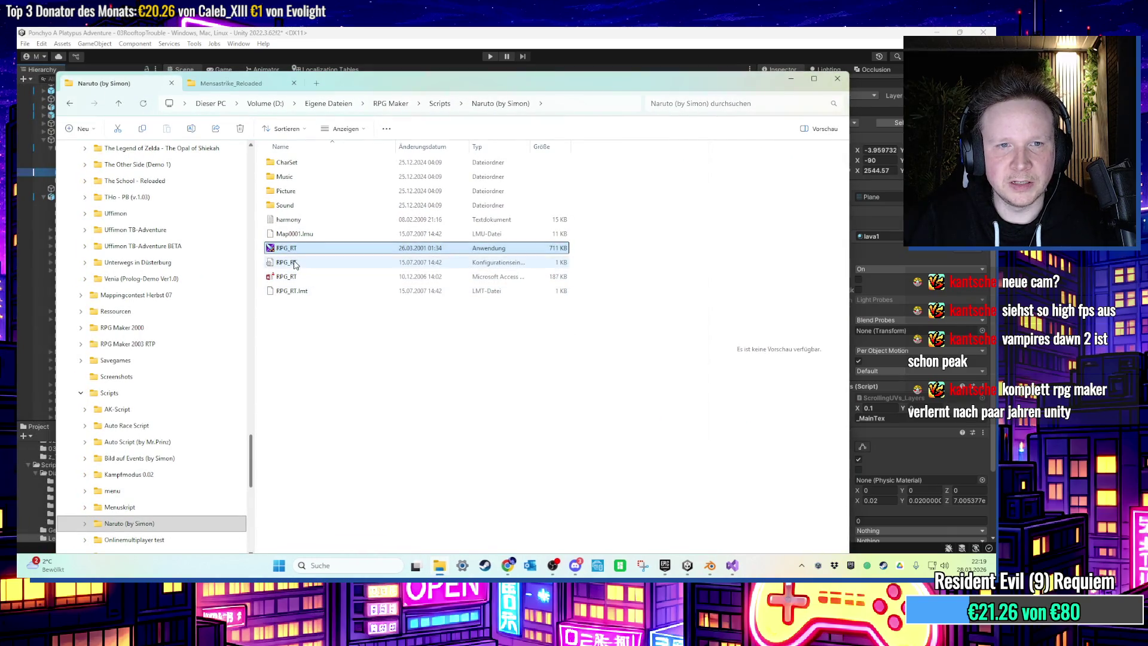
double_click(287, 262)
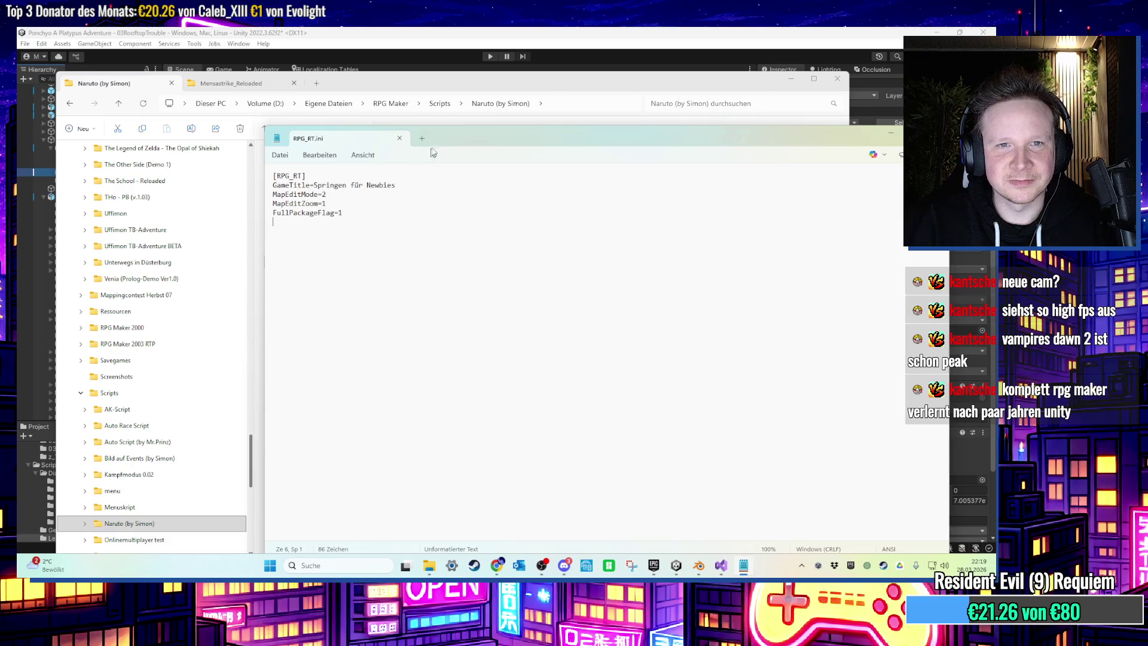
click(422, 87)
double_click(320, 248)
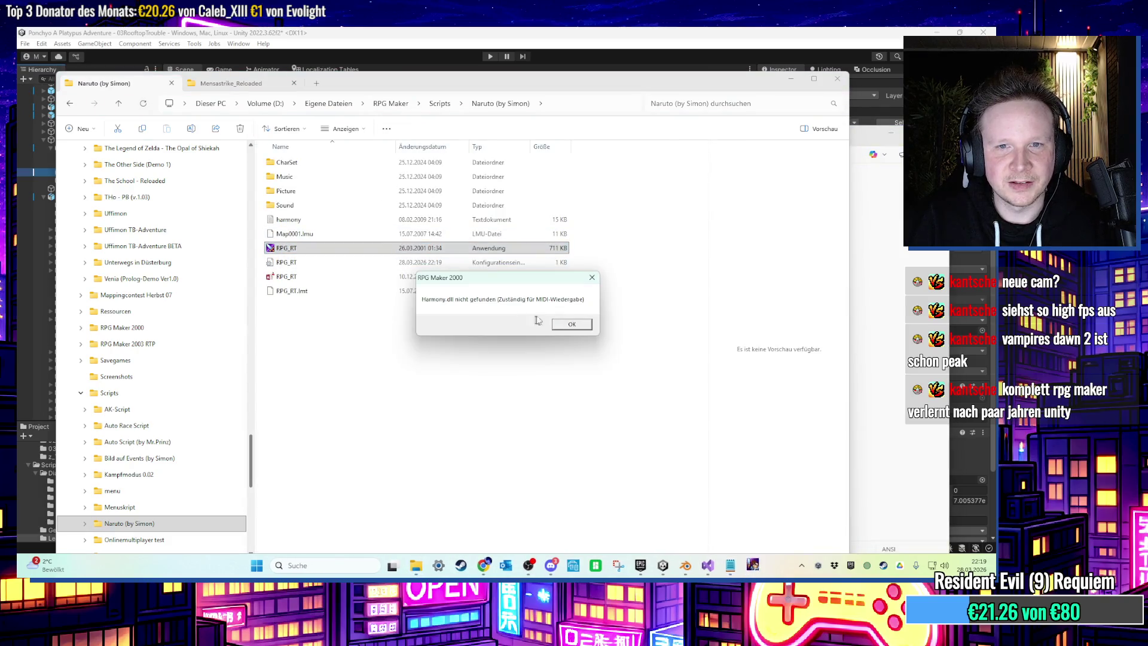
click(562, 327)
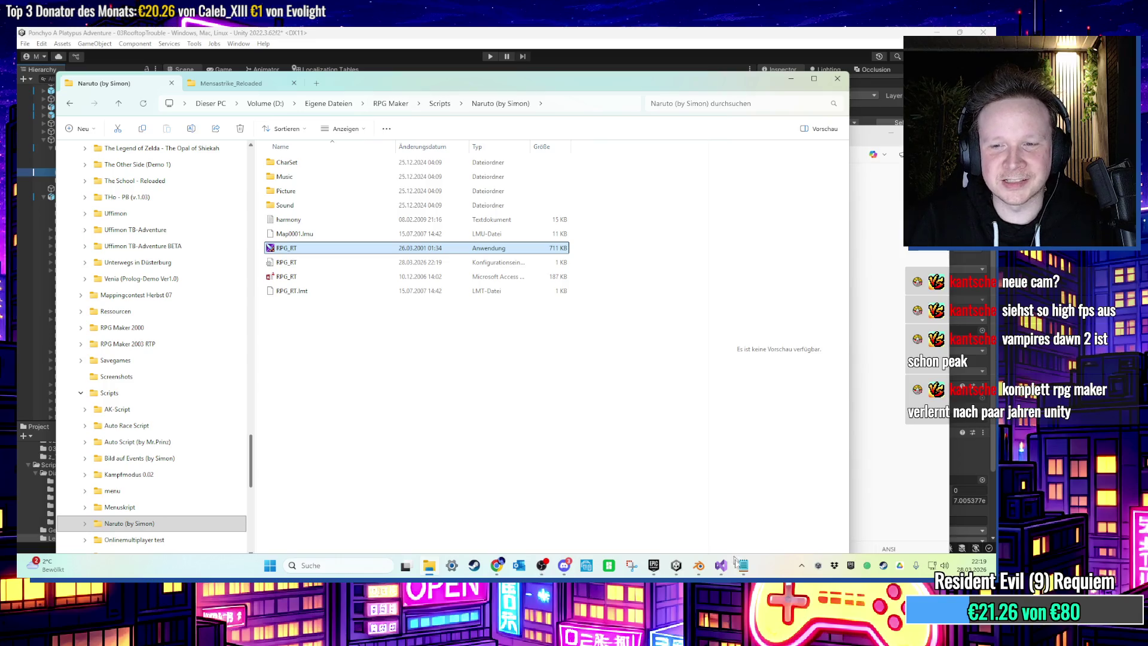
click(741, 565)
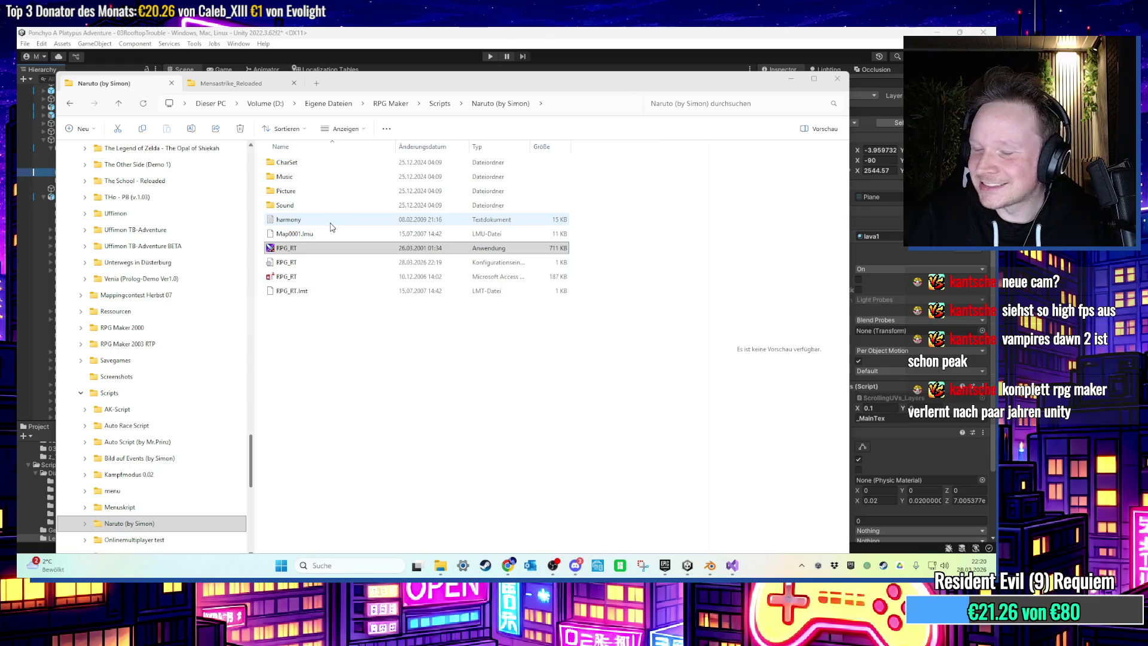
click(440, 107)
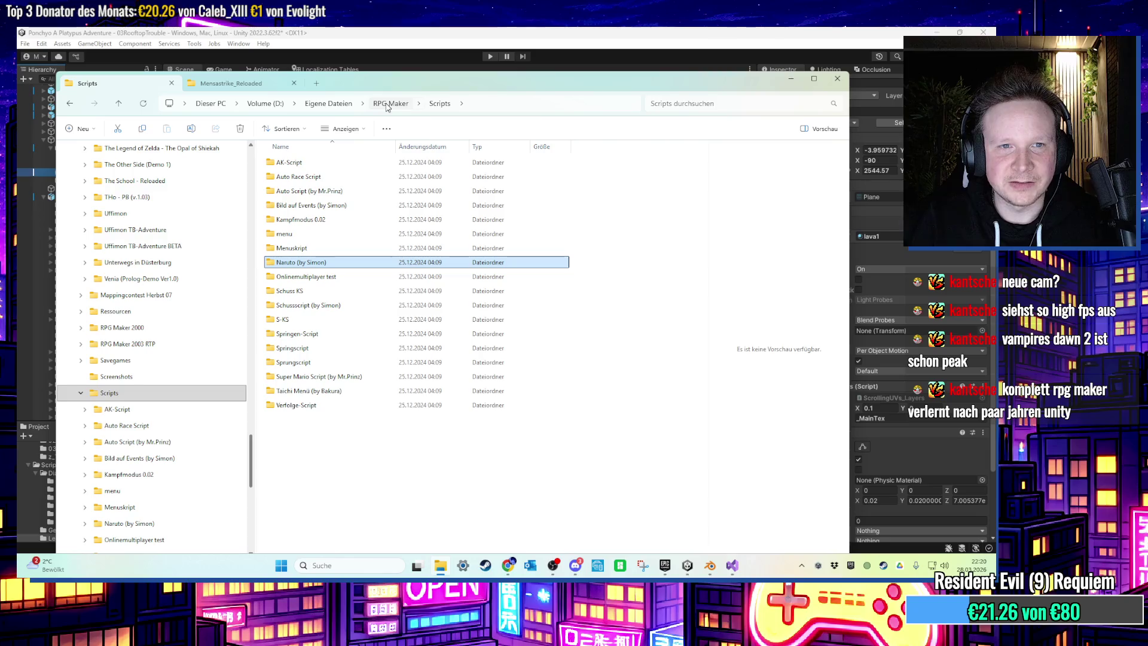
Browse the Games folder and select the Super Pokémon - Eevee Edition (v9.002) folder.
click(388, 106)
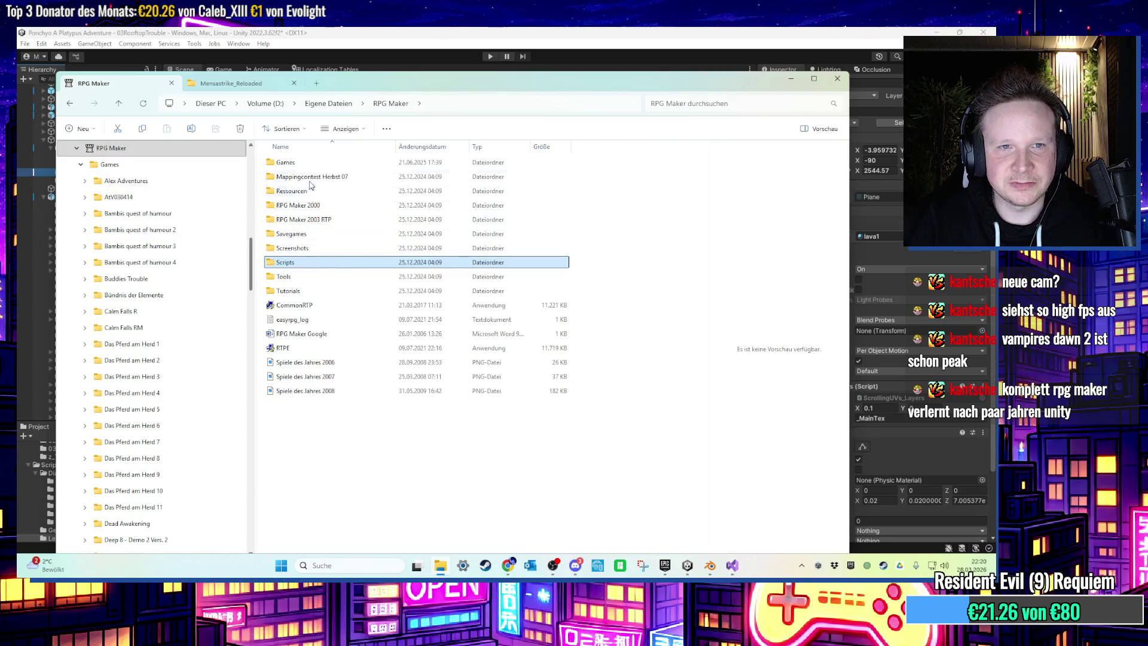
double_click(302, 162)
scroll(353, 293, down, 10)
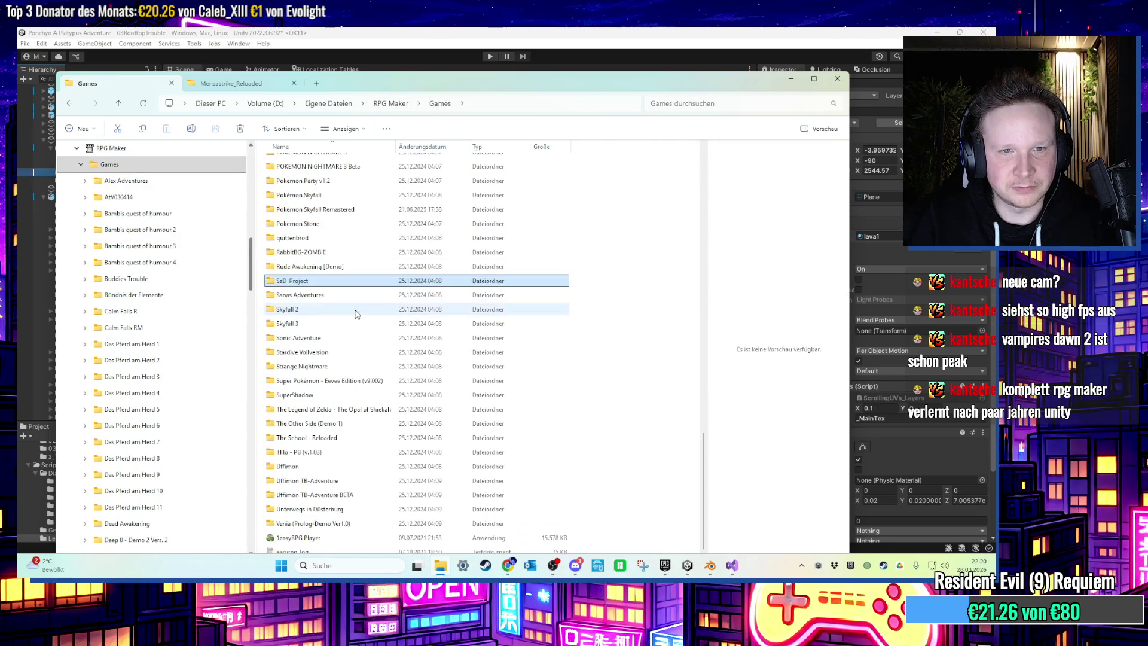
key(Down)
key(Down)
key(Down)
key(Down)
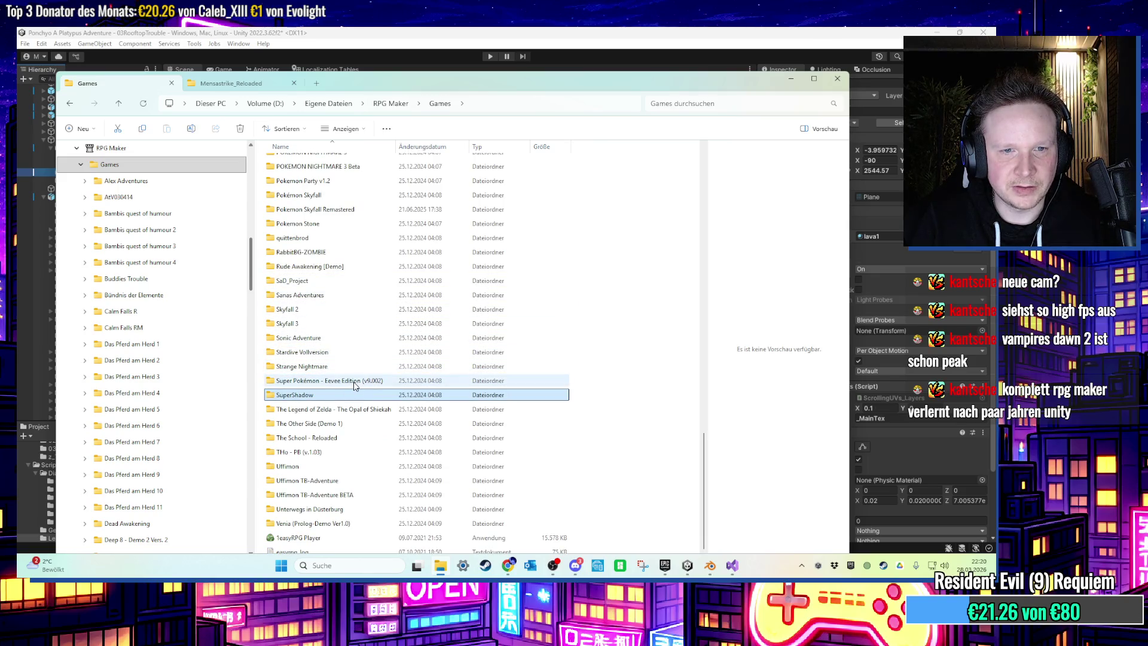
click(355, 386)
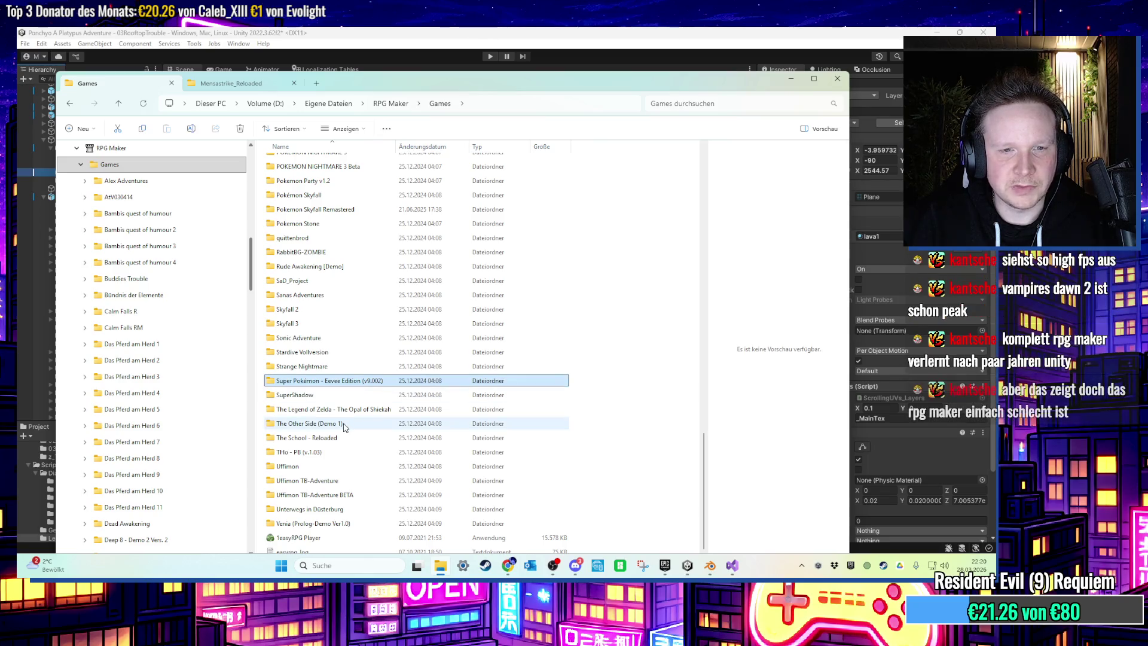
click(507, 565)
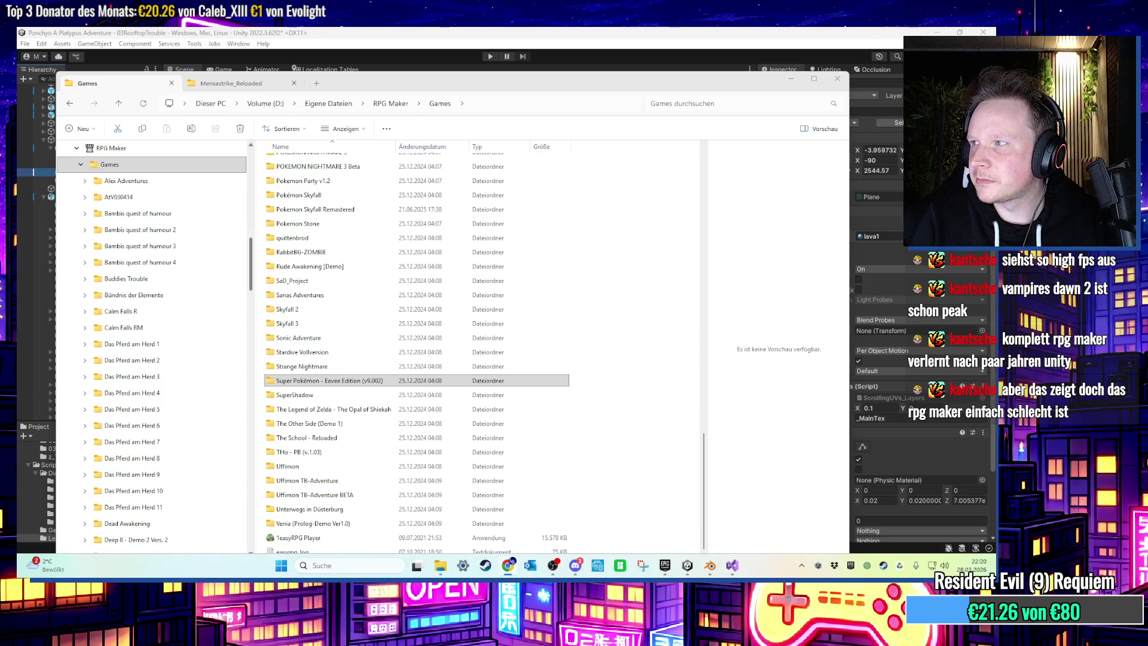
Go into the Scripts folder and pick the Naruto (by Simon) script folder.
click(390, 103)
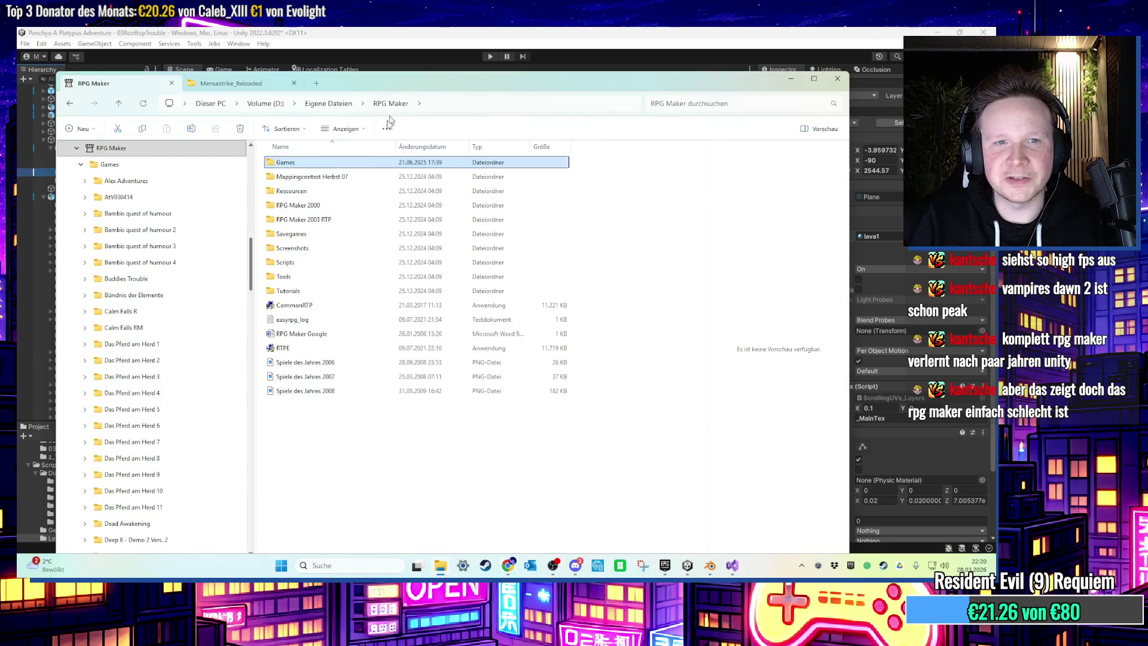
double_click(302, 263)
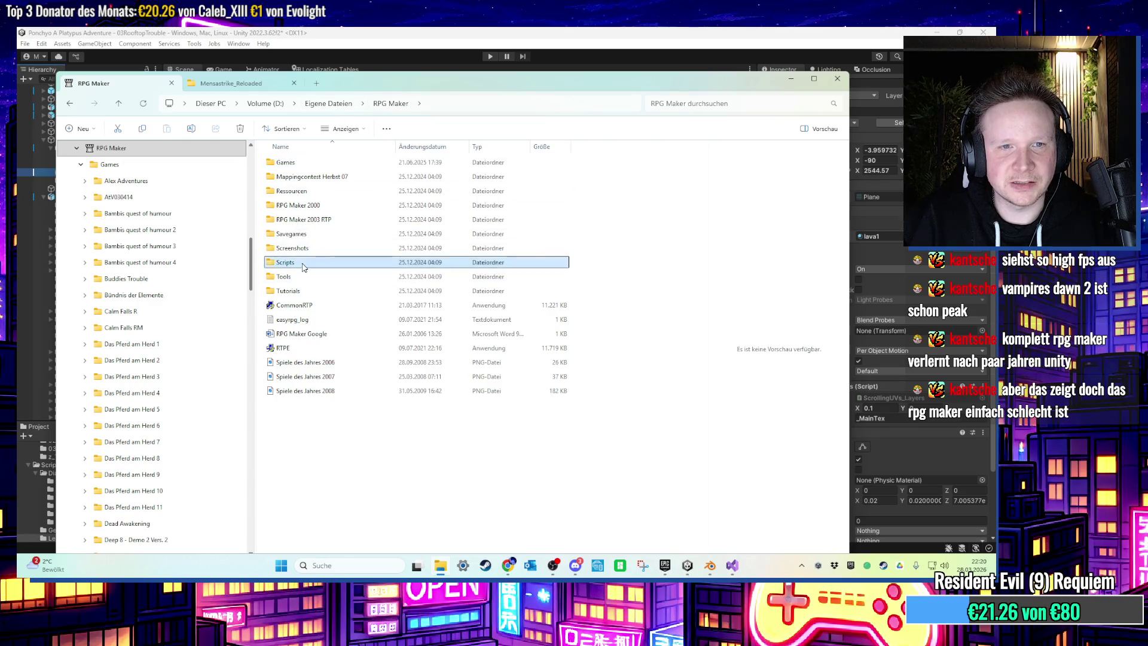
click(312, 248)
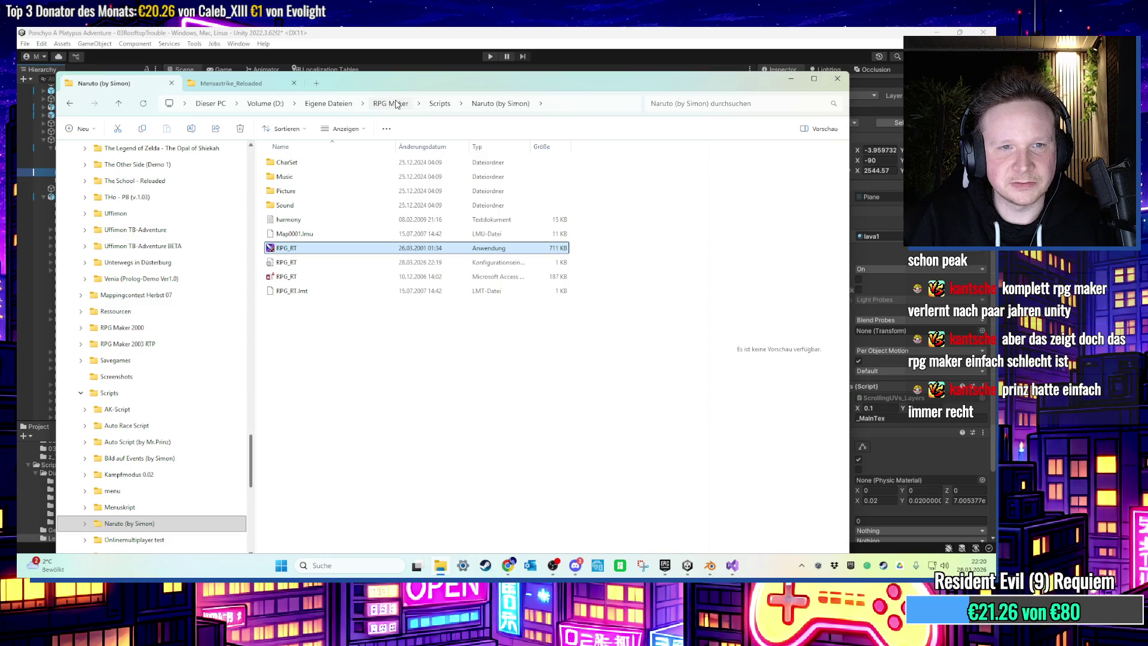
Open the RPG Maker Tools folder and launch rpg2000_rtp_installer.
click(396, 104)
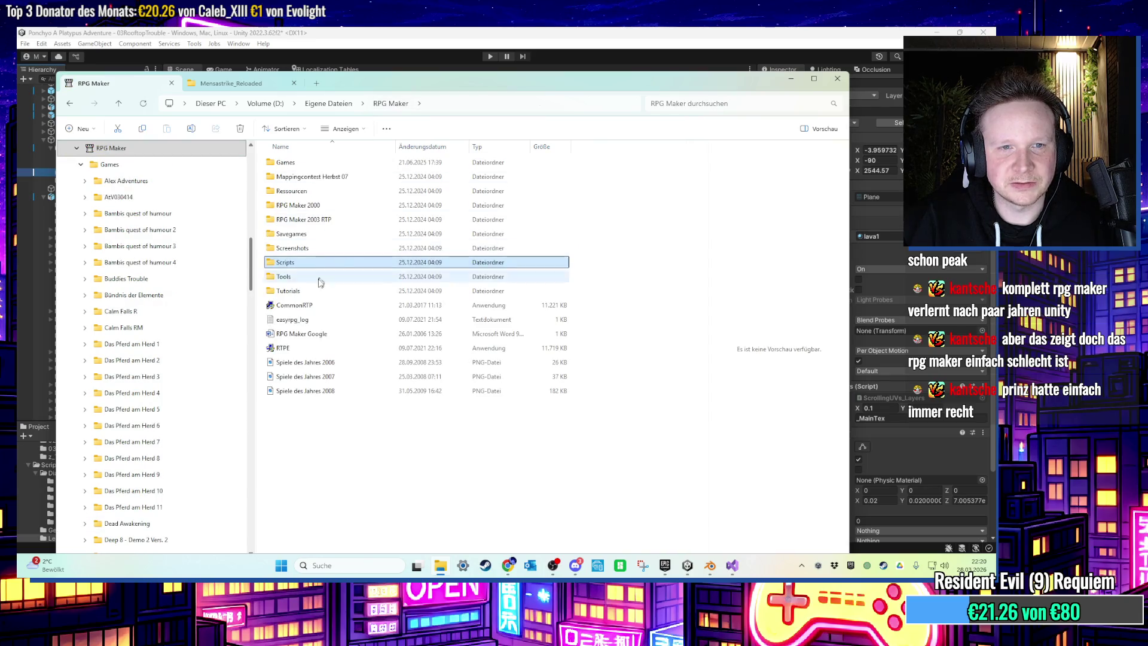
double_click(299, 279)
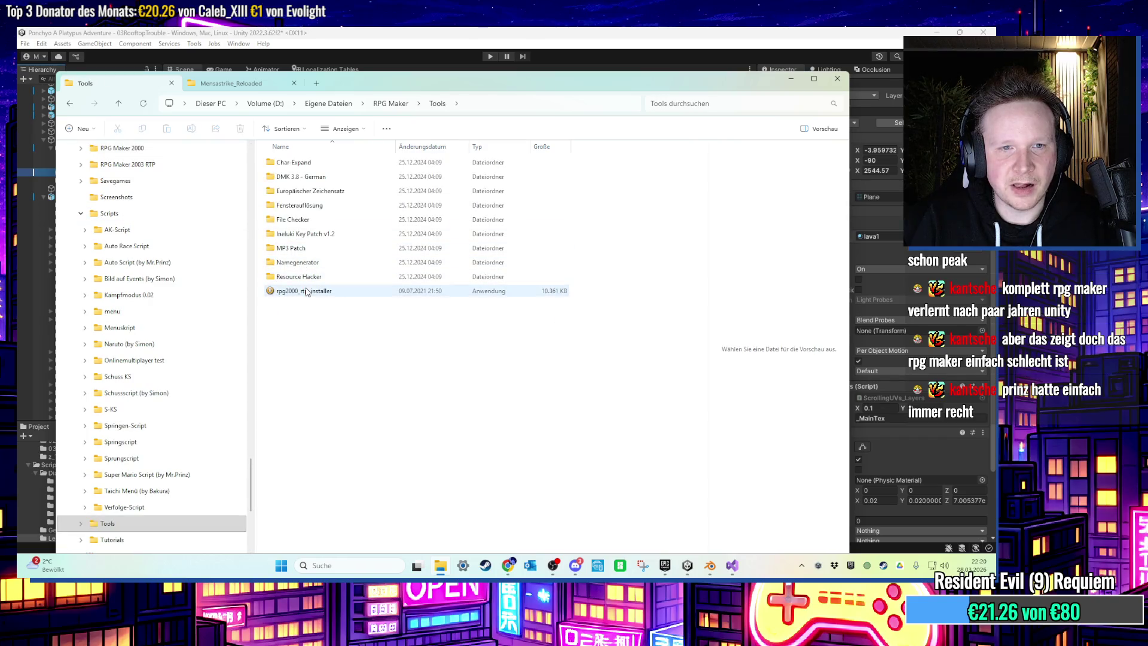
key(alt+Left)
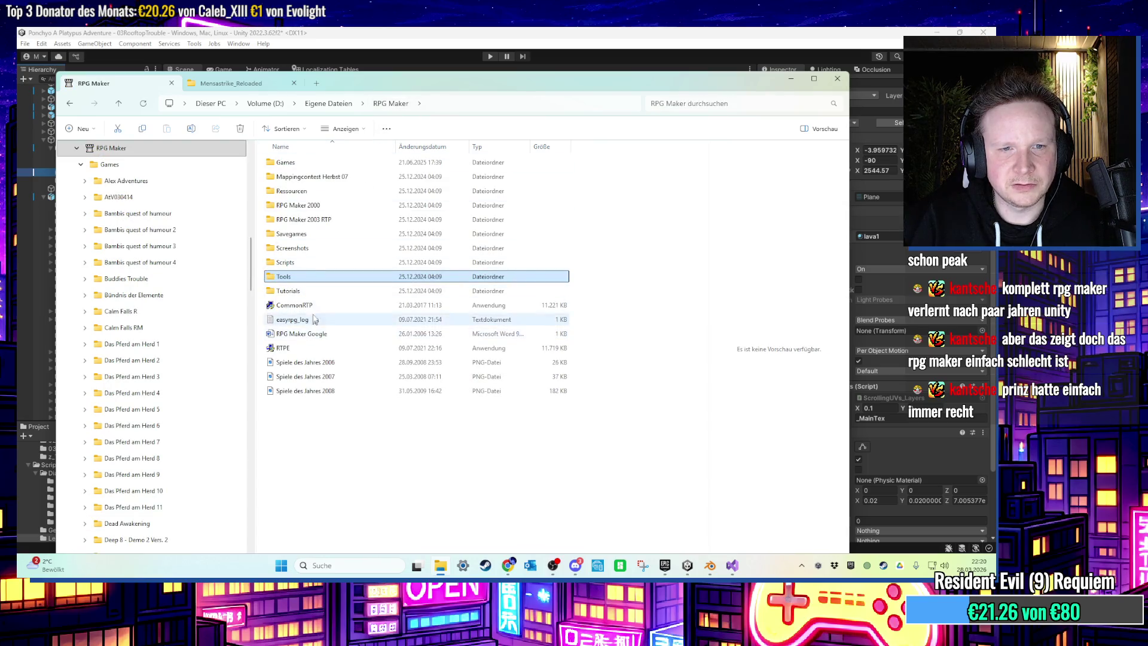
double_click(287, 276)
click(311, 291)
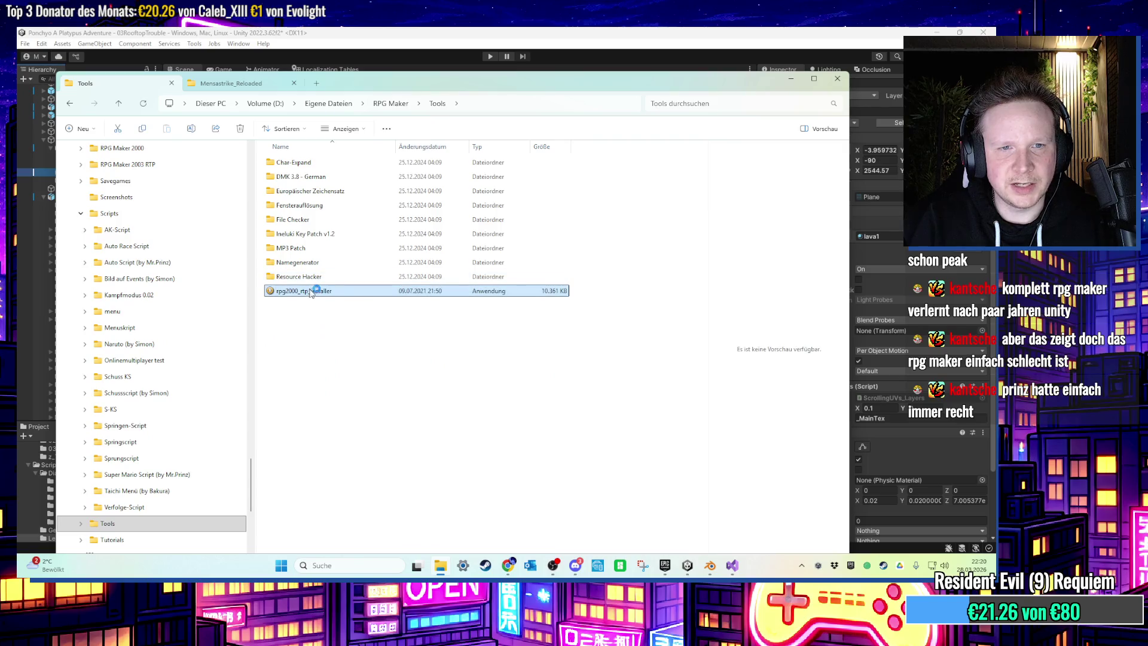
Install RPG Maker 2000 RTP 1.60 through the wizard, then return to the RPG Maker folder.
click(556, 378)
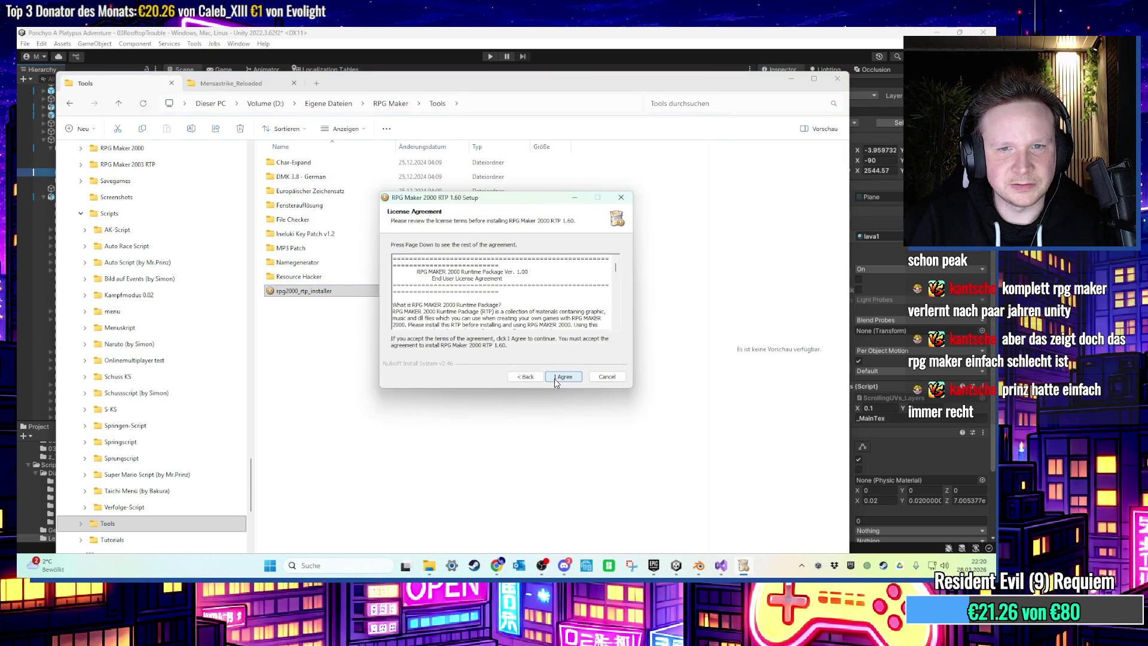
click(557, 378)
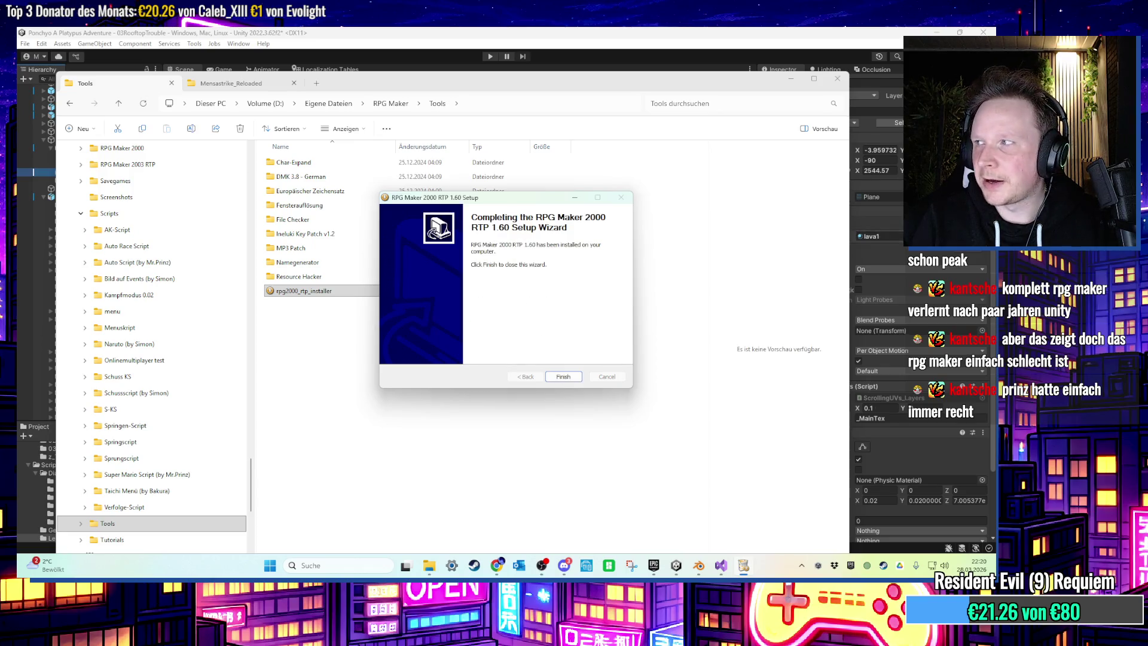
click(562, 377)
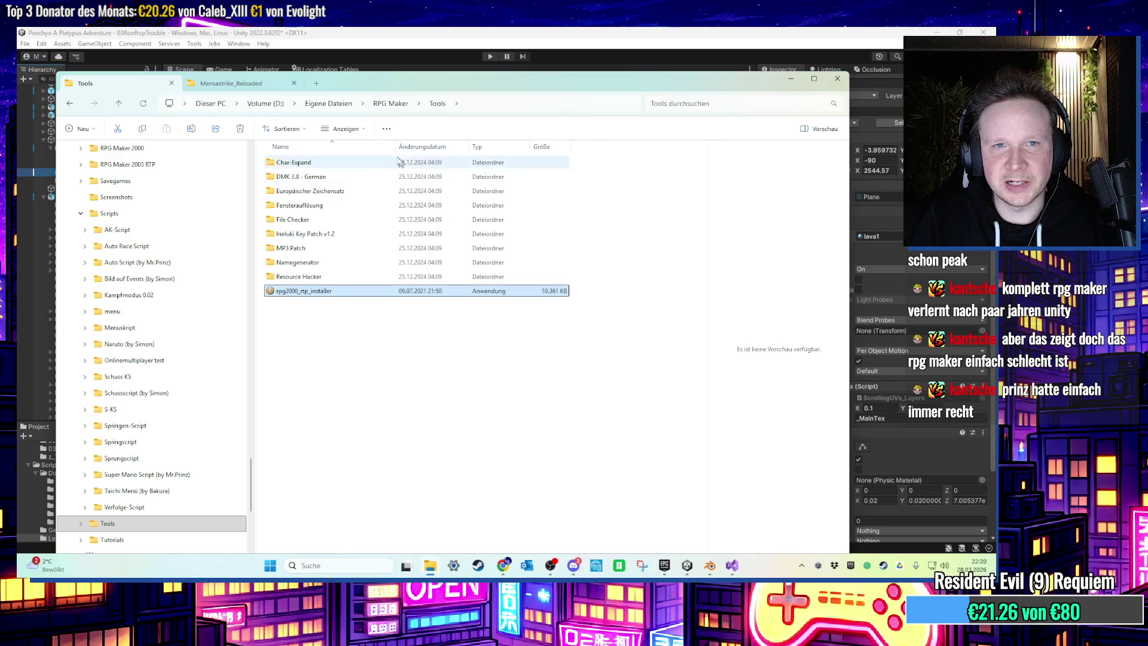
click(391, 103)
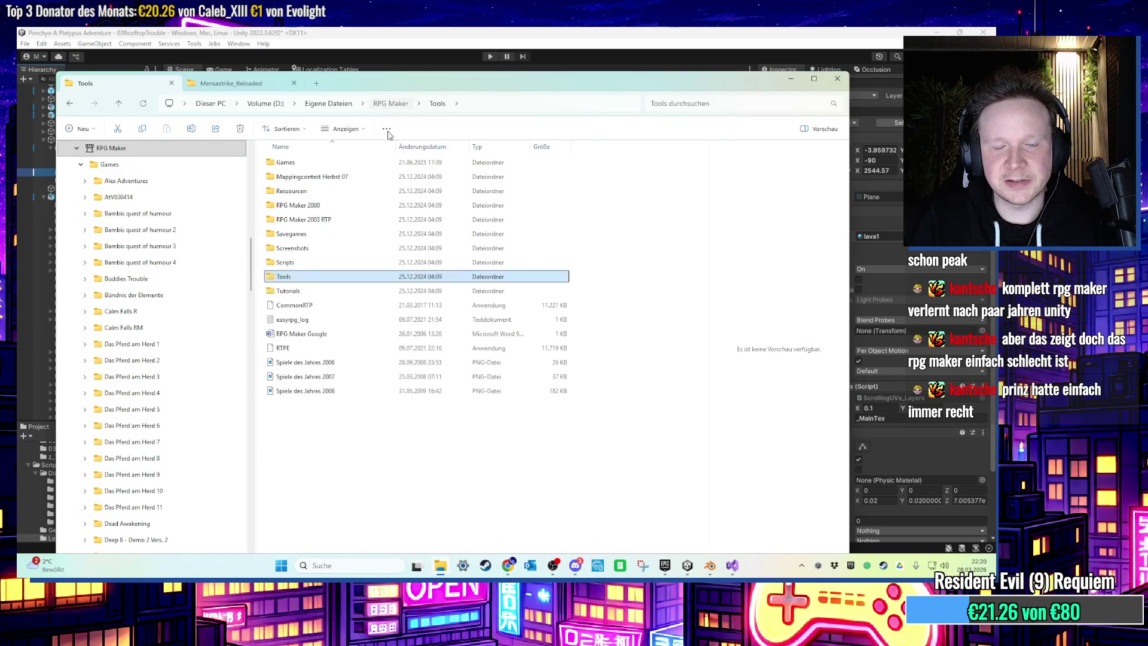
Run the Naruto (by Simon) demo's RPG_RT and dismiss the missing Harmony.dll error.
double_click(306, 262)
double_click(311, 262)
double_click(318, 248)
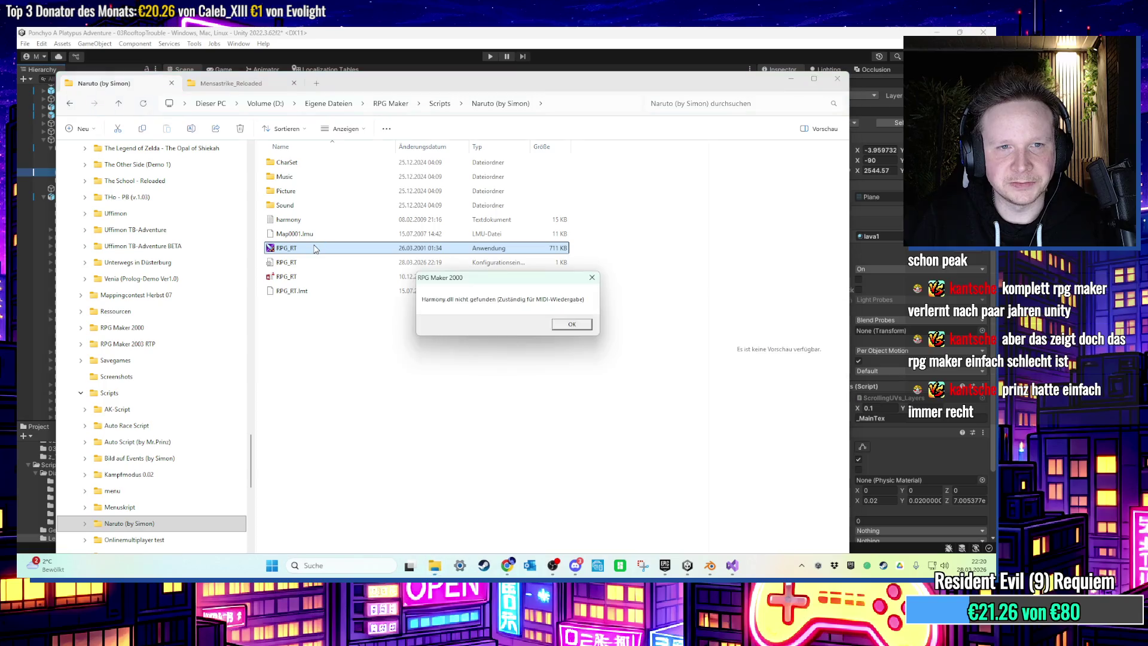
click(558, 328)
Look inside Super Mario Script (by Mr.Prinz), then start a search in the RPG Maker folder.
key(alt+Up)
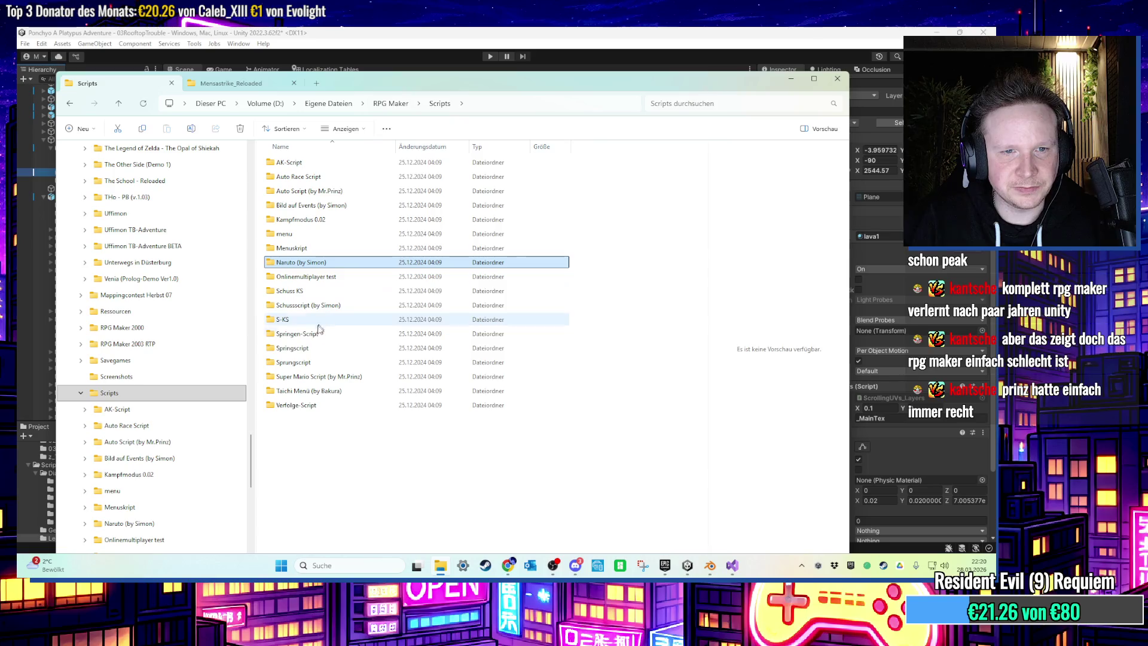
click(319, 378)
double_click(317, 378)
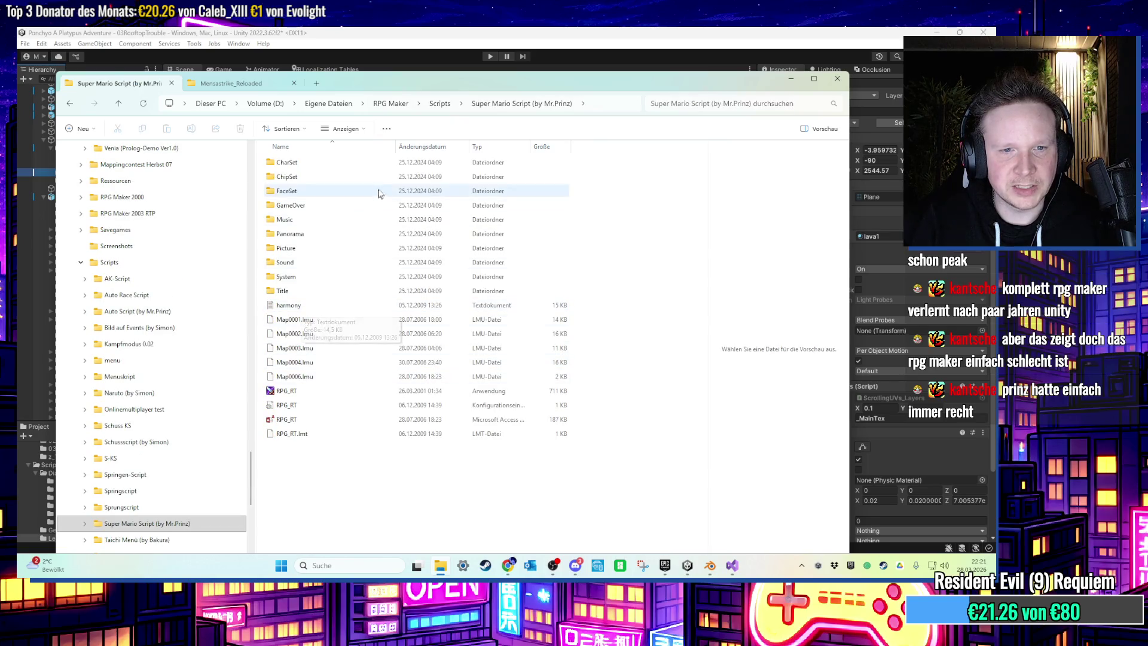
click(394, 104)
click(689, 104)
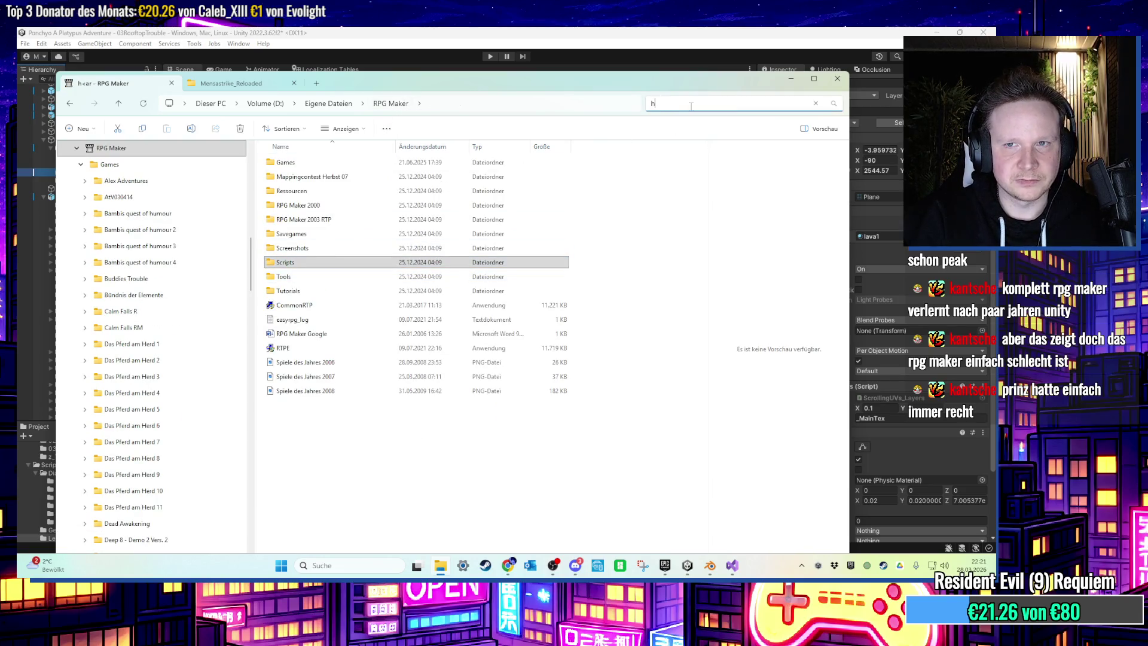
Search for harmony.dll, select the Ineluki Key Patch copy, then close the search and reopen Scripts.
text(armoin)
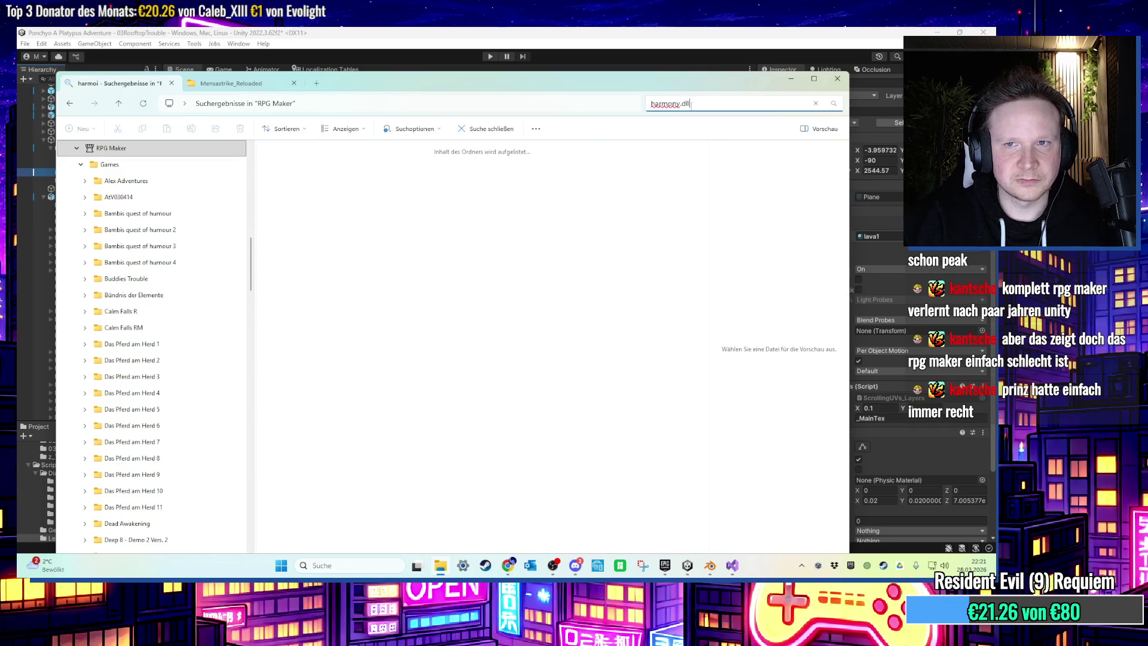
click(380, 158)
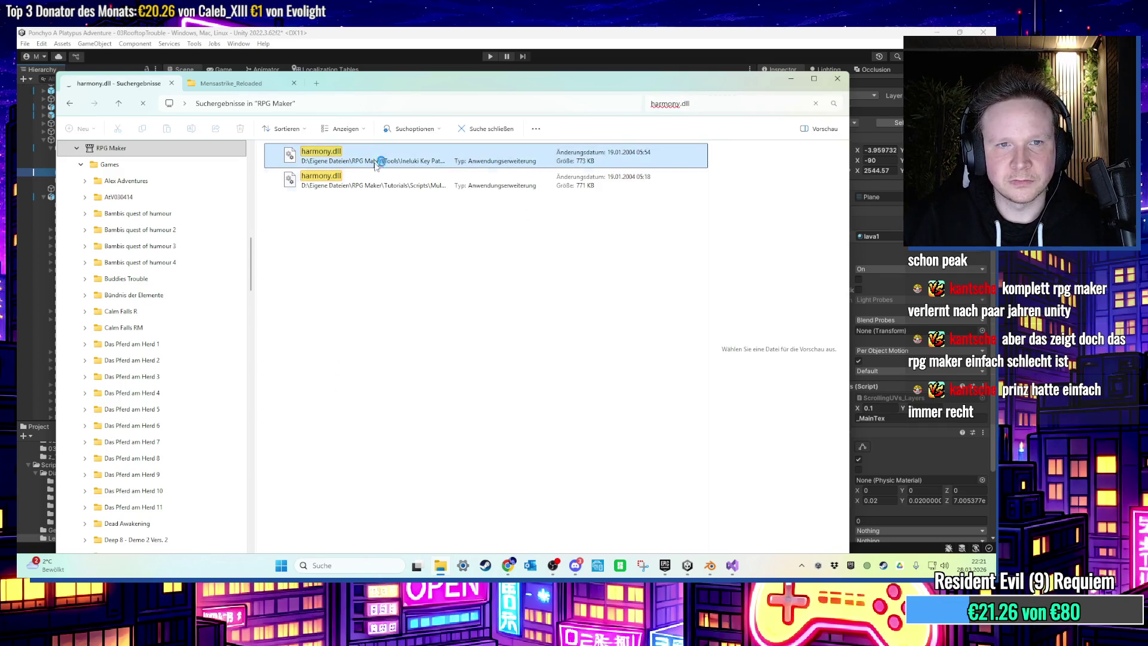
click(481, 129)
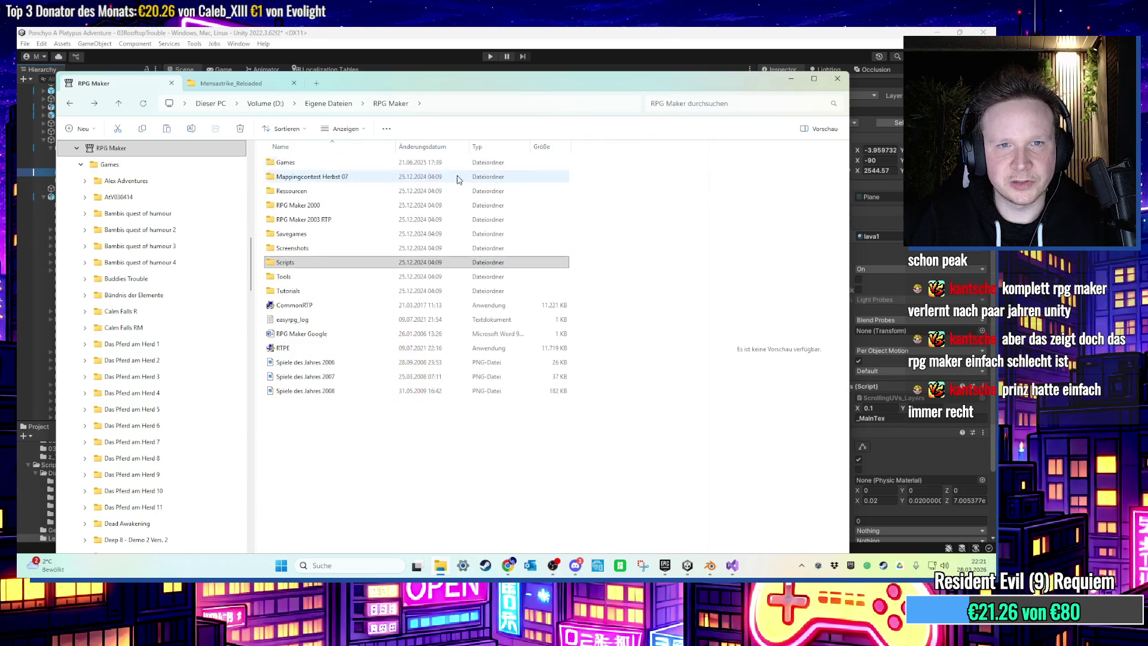
double_click(305, 263)
Paste harmony.dll into Naruto (by Simon) and run the demo, which still reports Harmony.dll missing.
key(alt+Left)
double_click(306, 263)
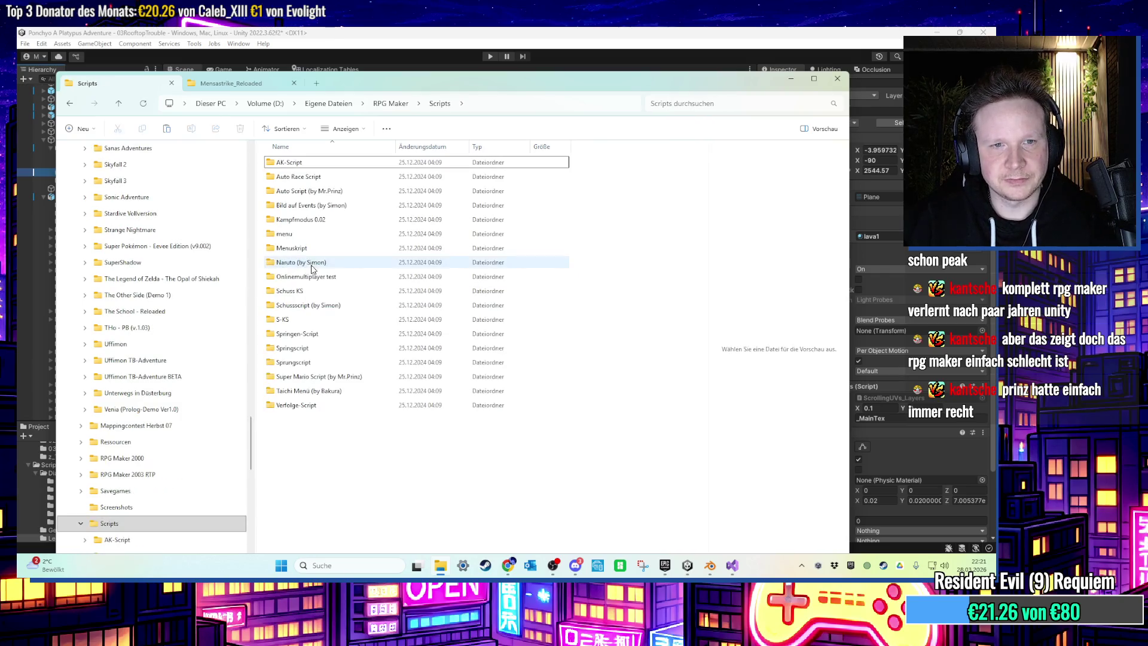
double_click(305, 263)
right_click(354, 359)
key(Escape)
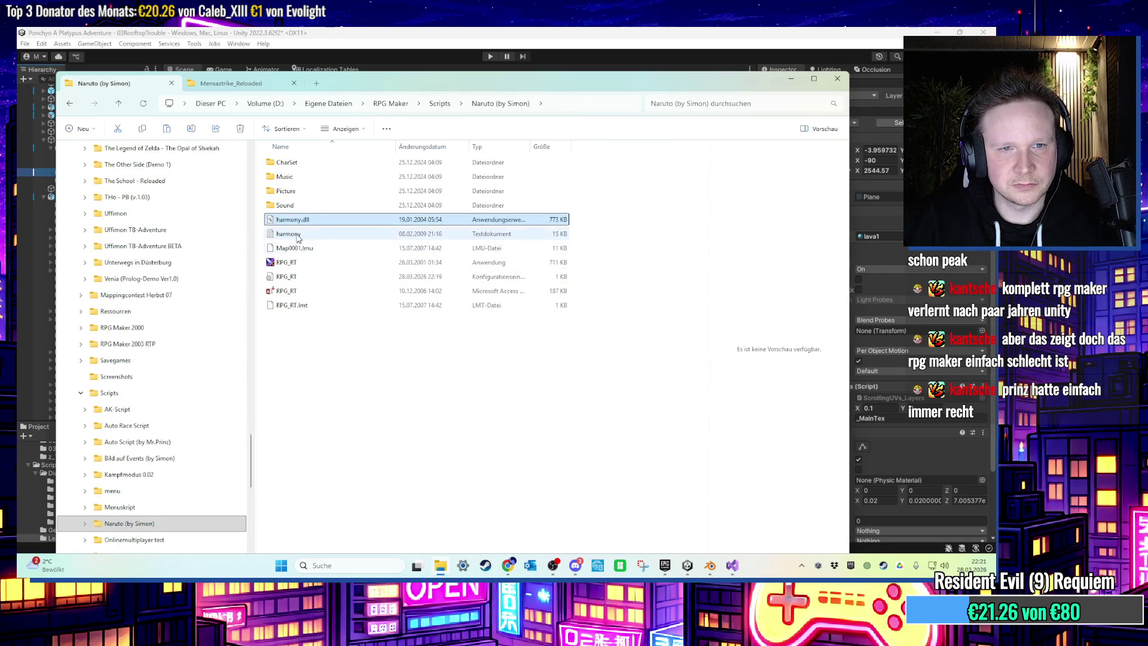
double_click(299, 262)
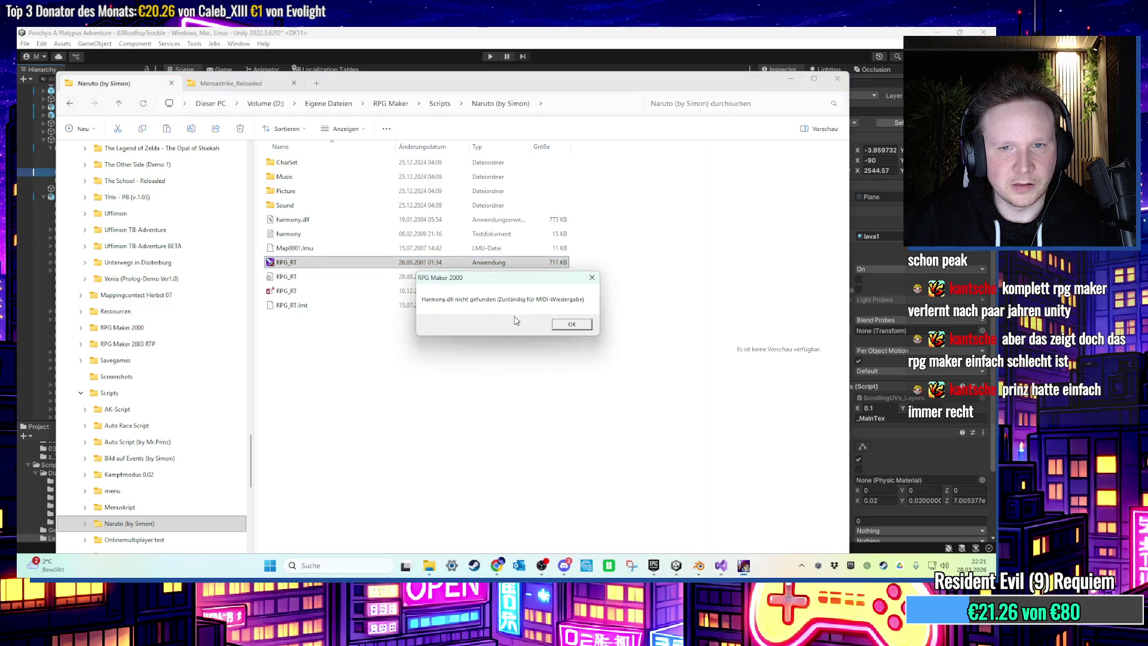
click(566, 327)
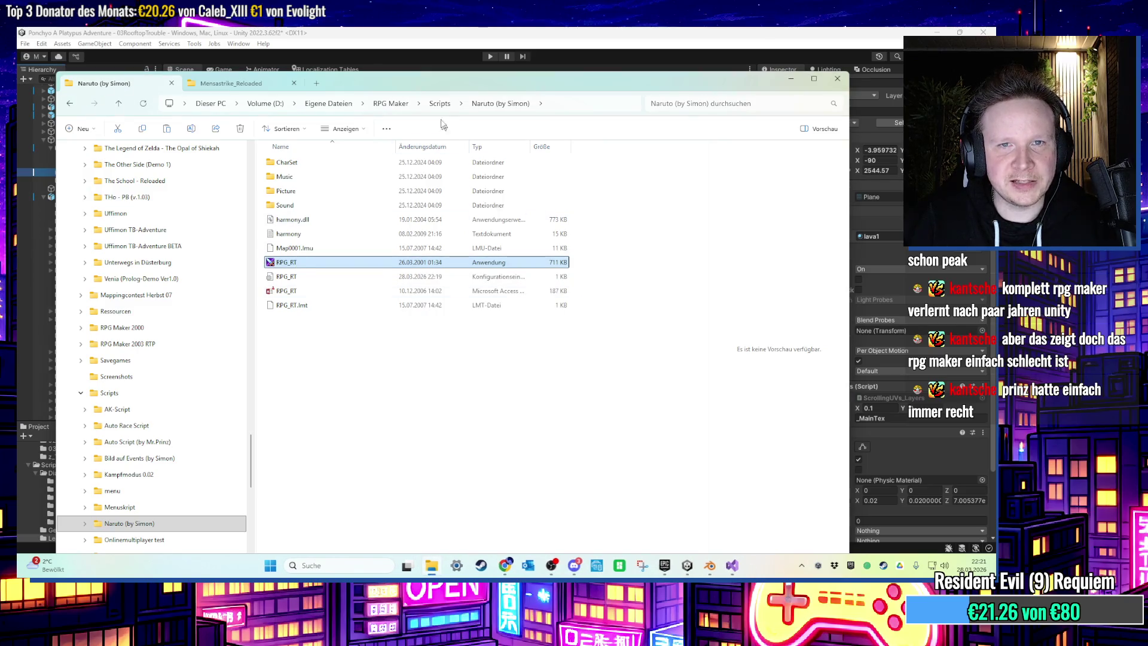
Rename the copy to Harmony.dll and relaunch the Naruto demo, which still errors.
key(alt+Up)
key(alt+Up)
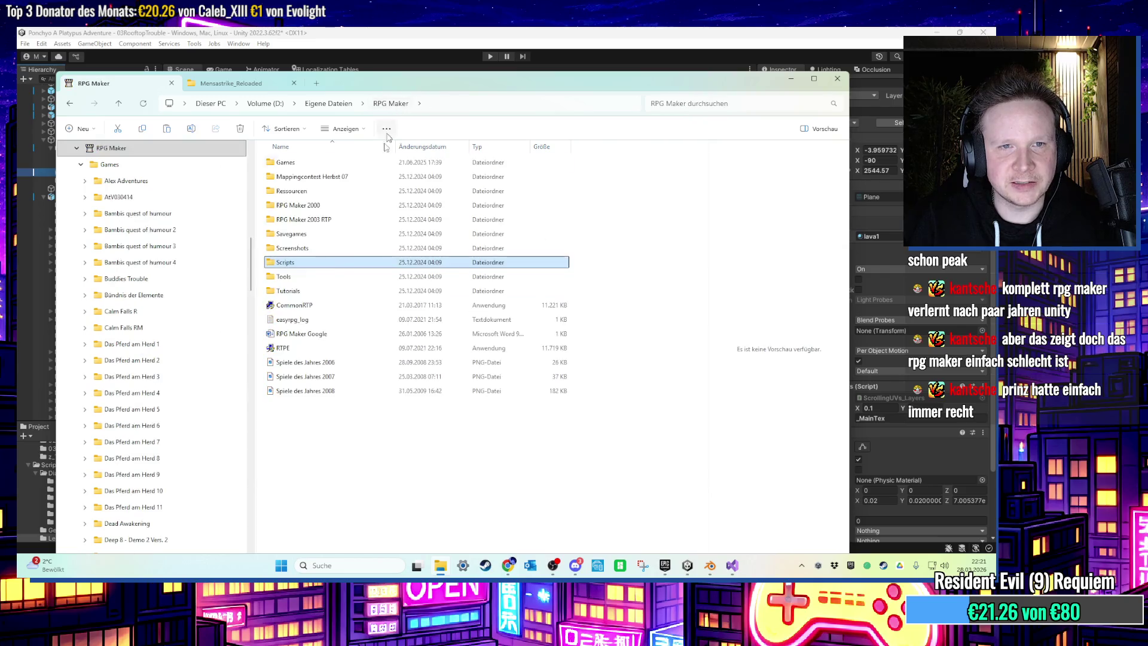
double_click(296, 262)
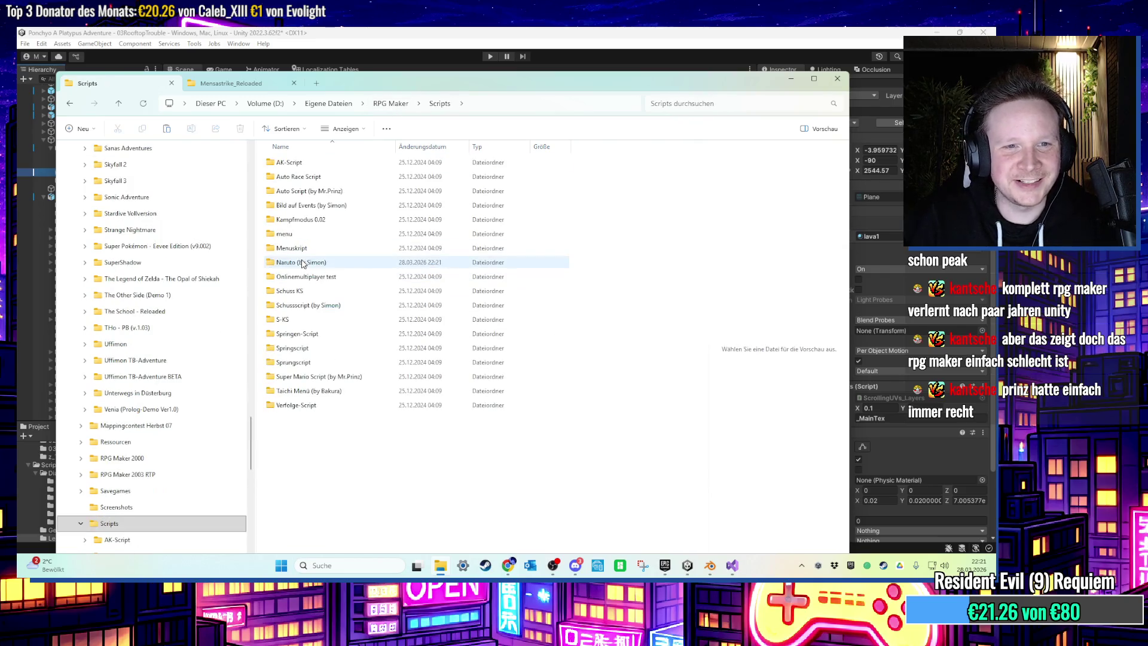
double_click(296, 262)
right_click(292, 228)
click(365, 233)
key(Home)
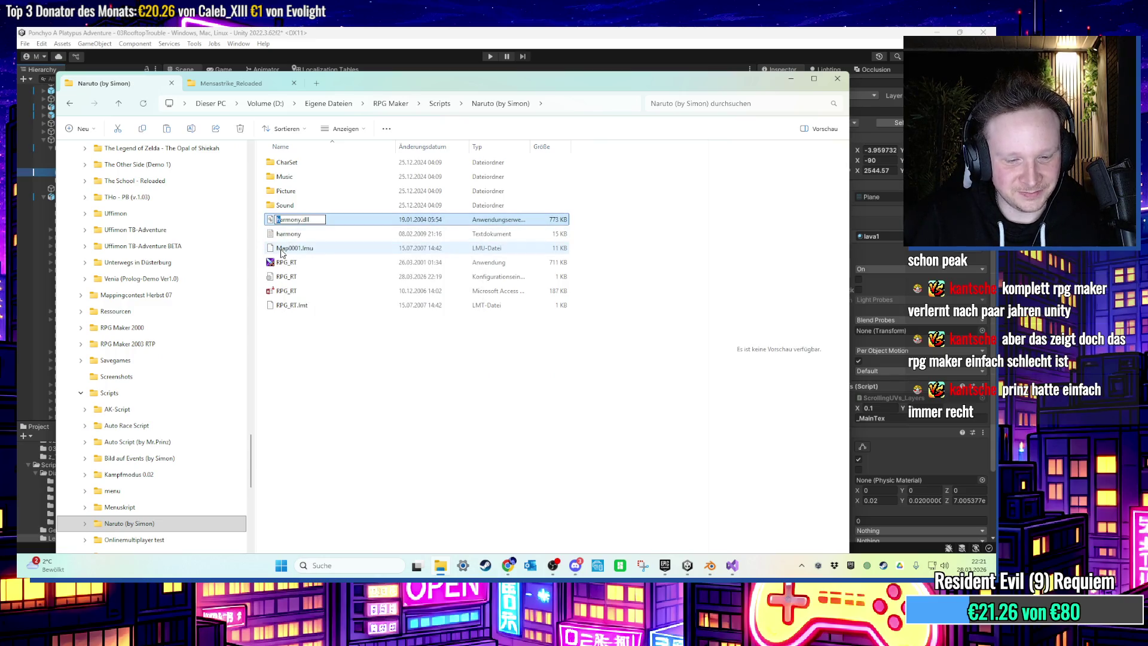
double_click(284, 262)
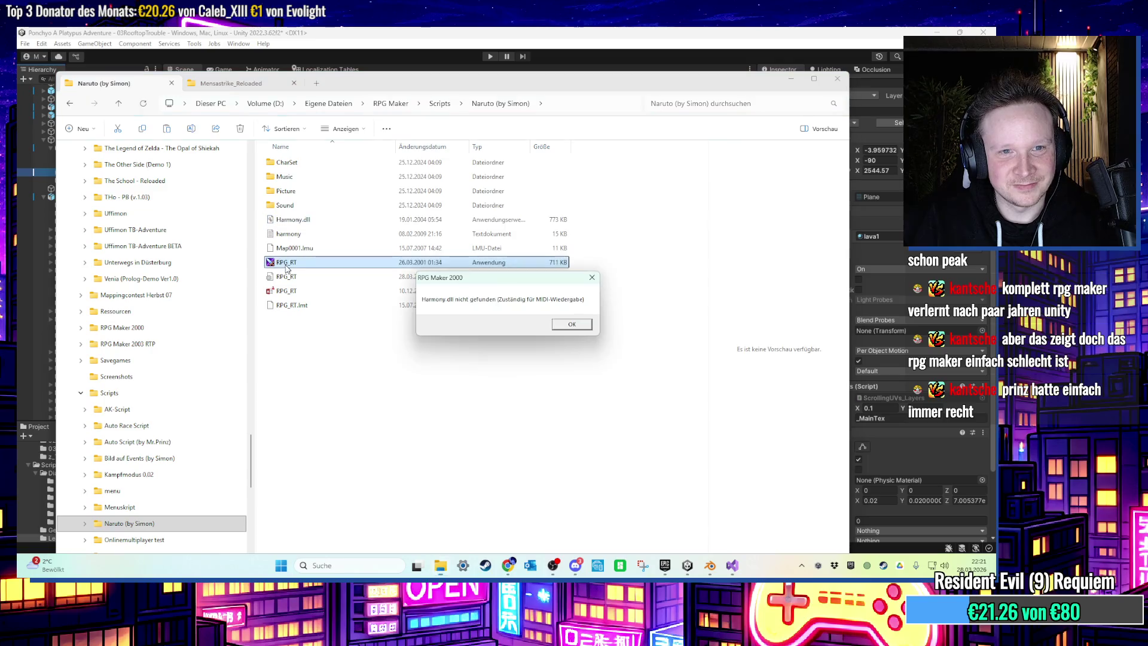
click(561, 328)
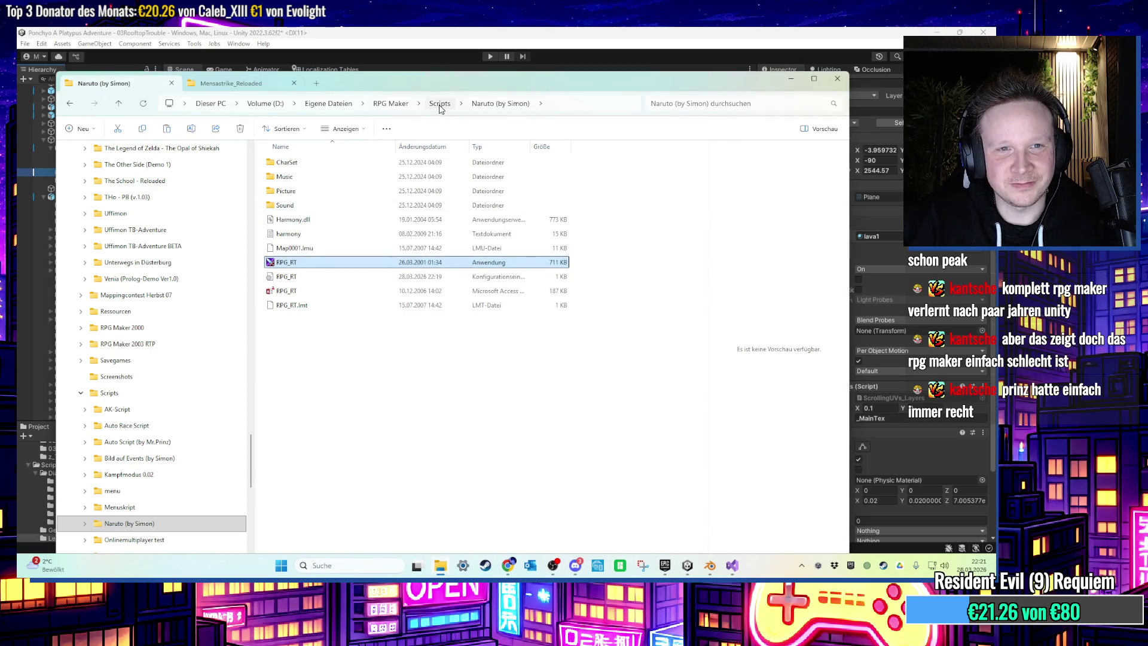
Browse Tools > MP3 Patch, then go back to RPG Maker and launch the CommonRTP installer.
click(440, 105)
click(412, 107)
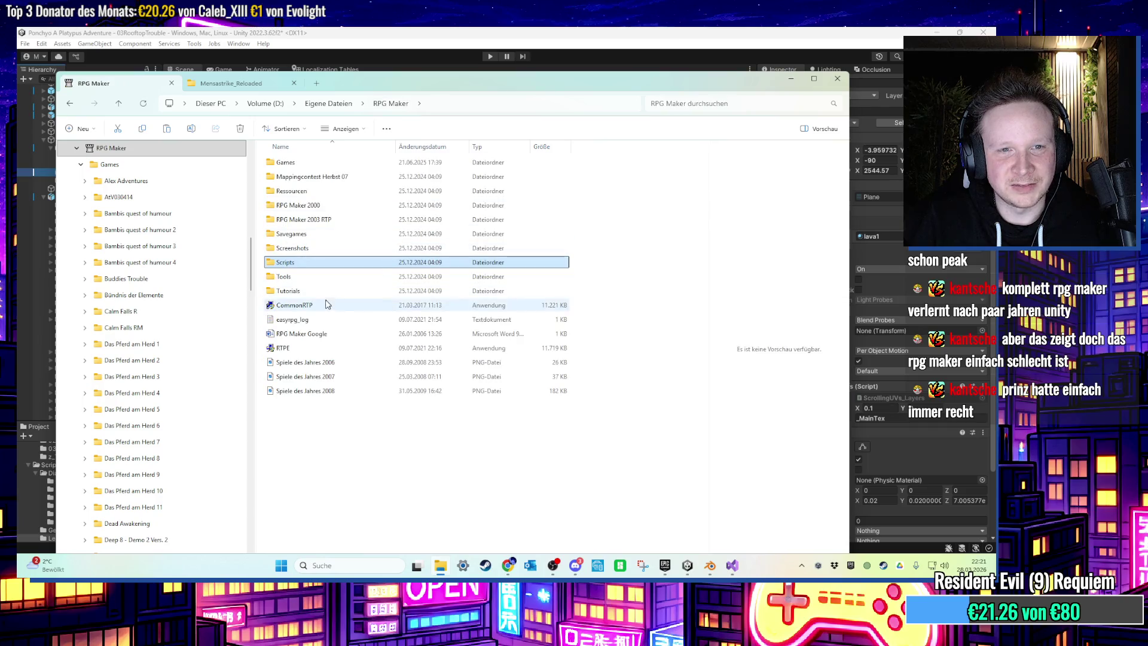
double_click(310, 276)
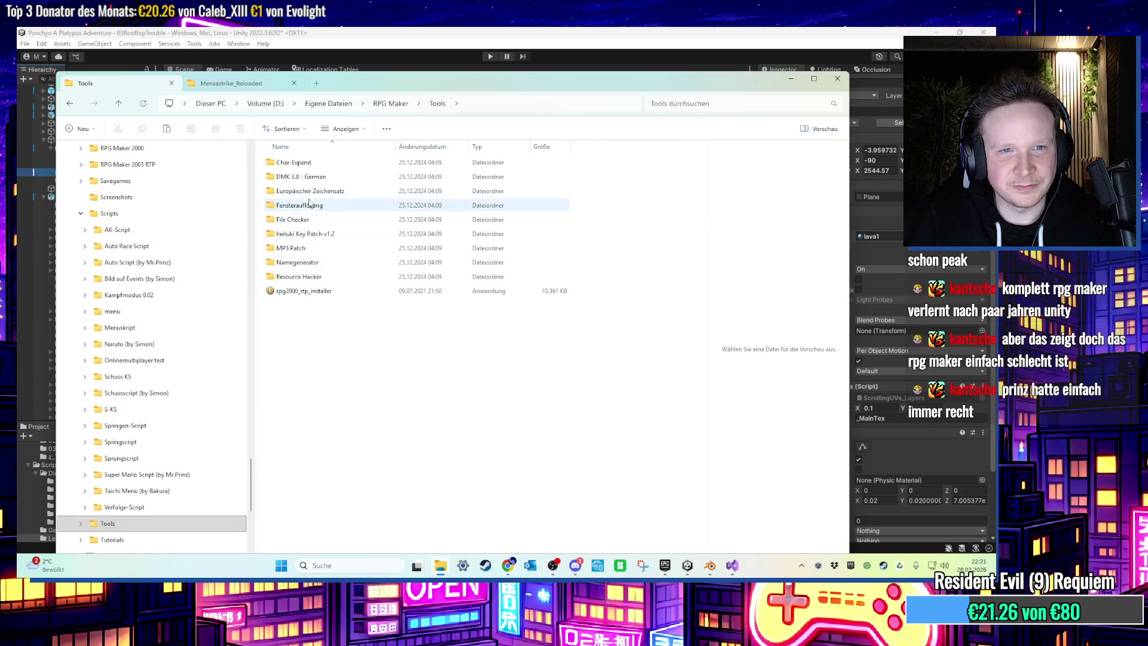
double_click(293, 248)
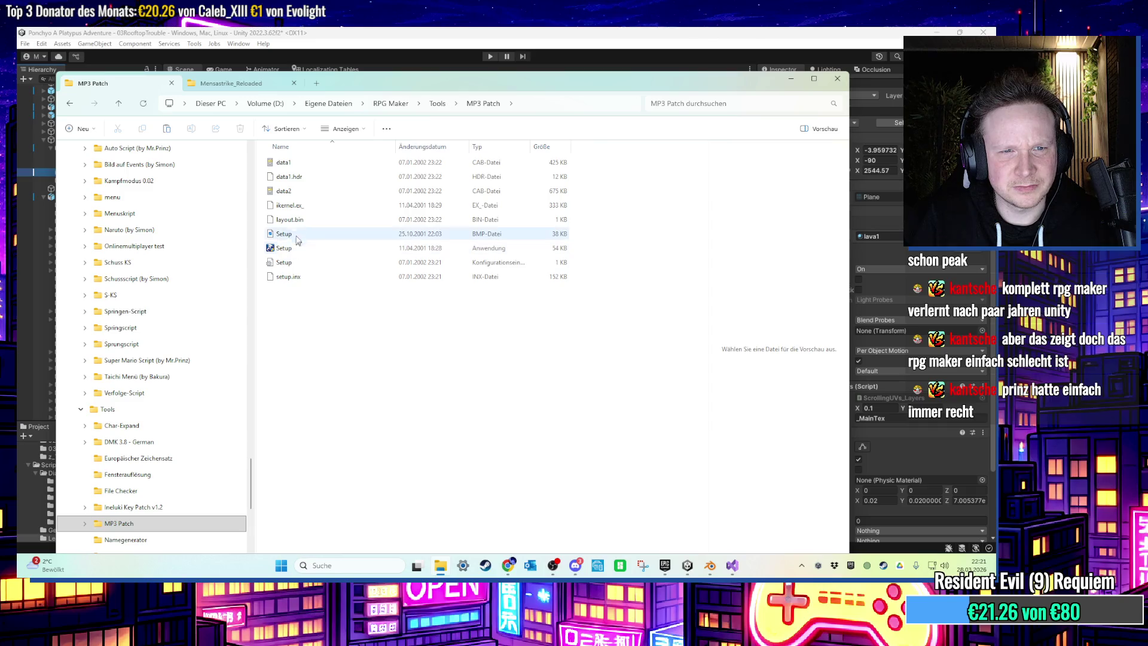
click(391, 104)
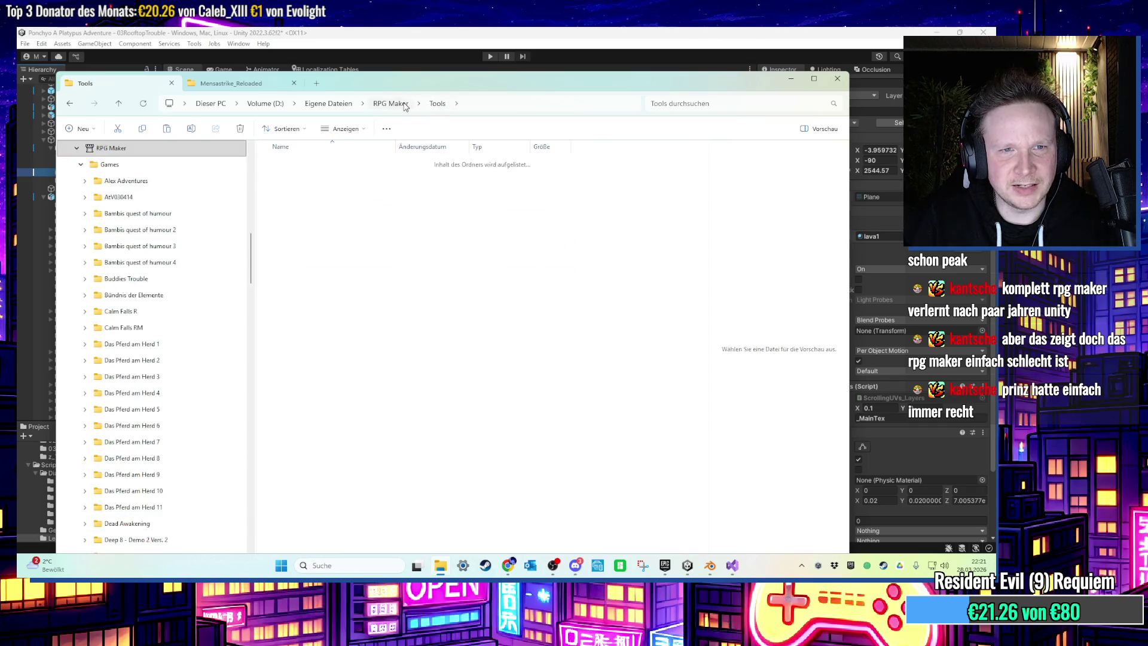
double_click(304, 306)
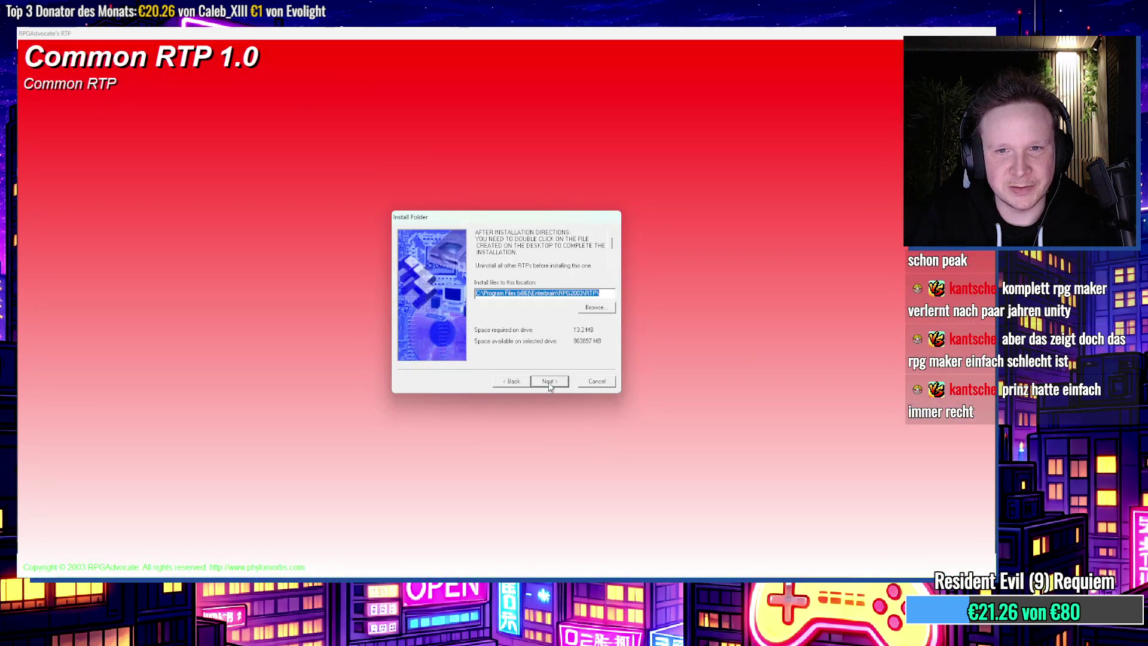
Install Common RTP 1.0, finish the installer, and bring File Explorer back to the front.
click(549, 382)
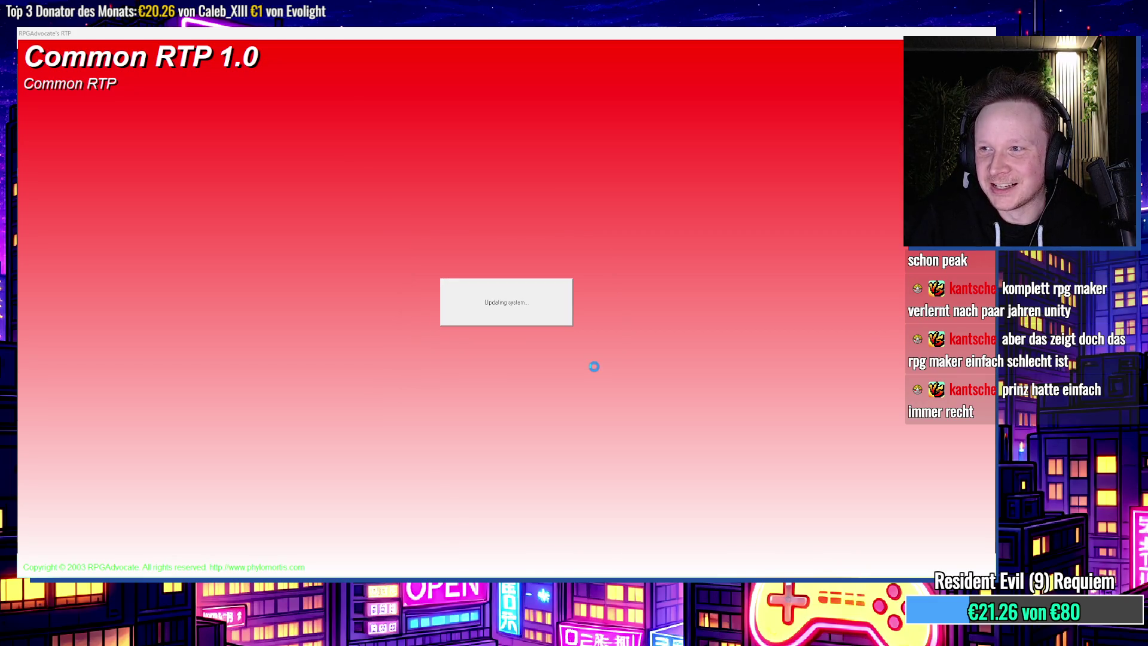
click(544, 384)
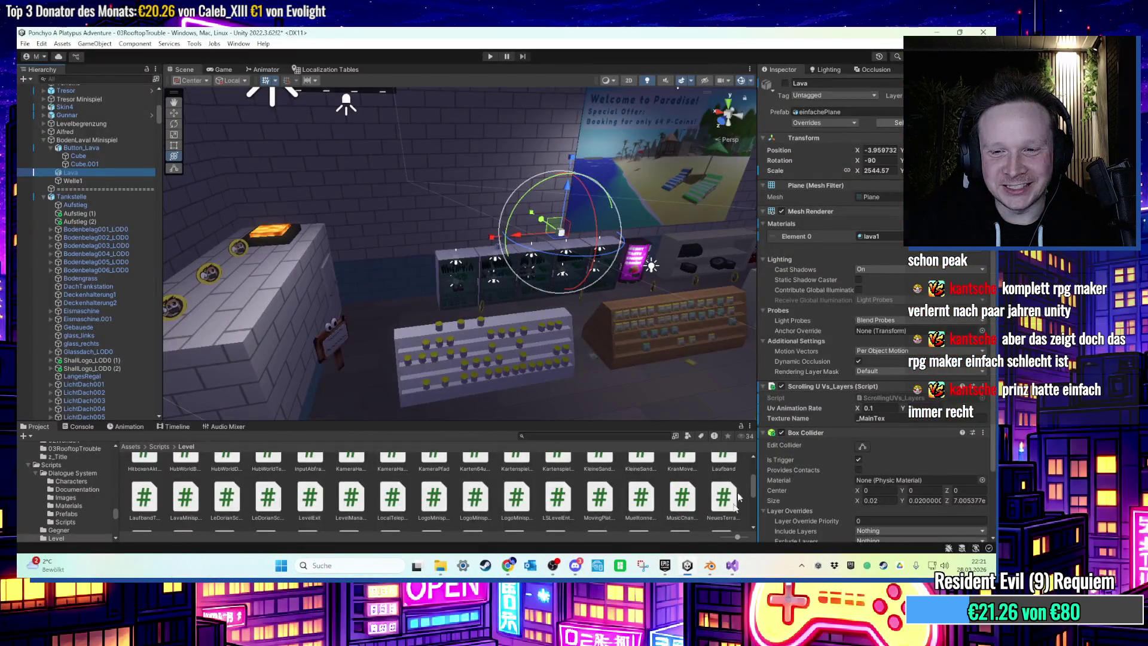
click(934, 32)
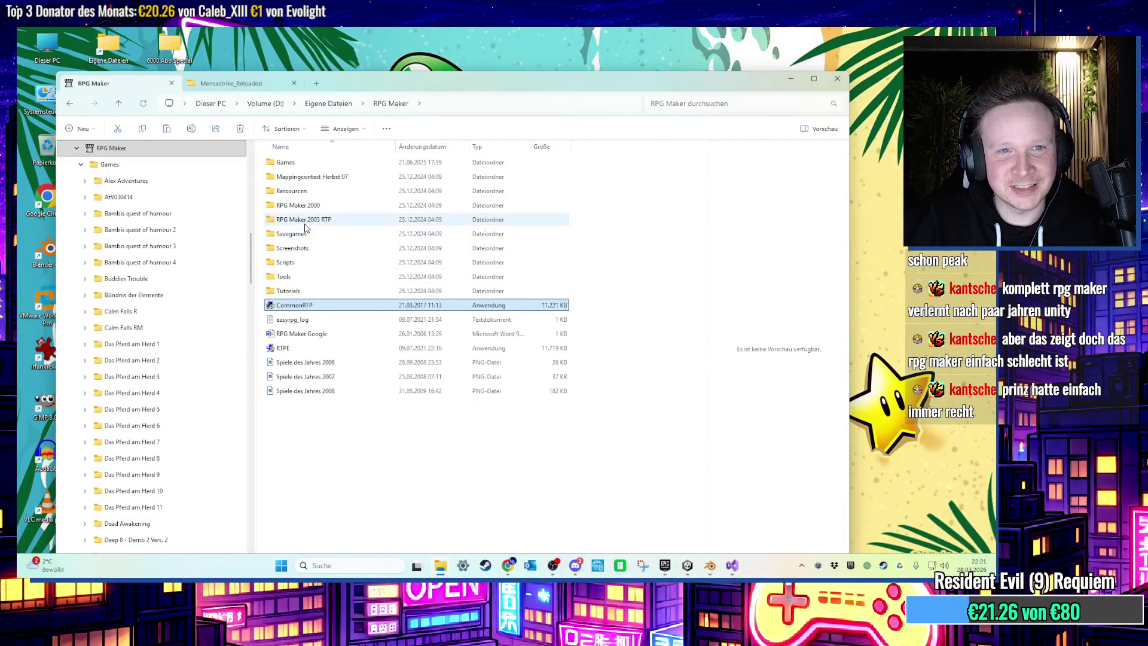
Run The Legend of Zelda - The Opal of Shiekah's RPG_RT from Games and dismiss its error.
click(309, 248)
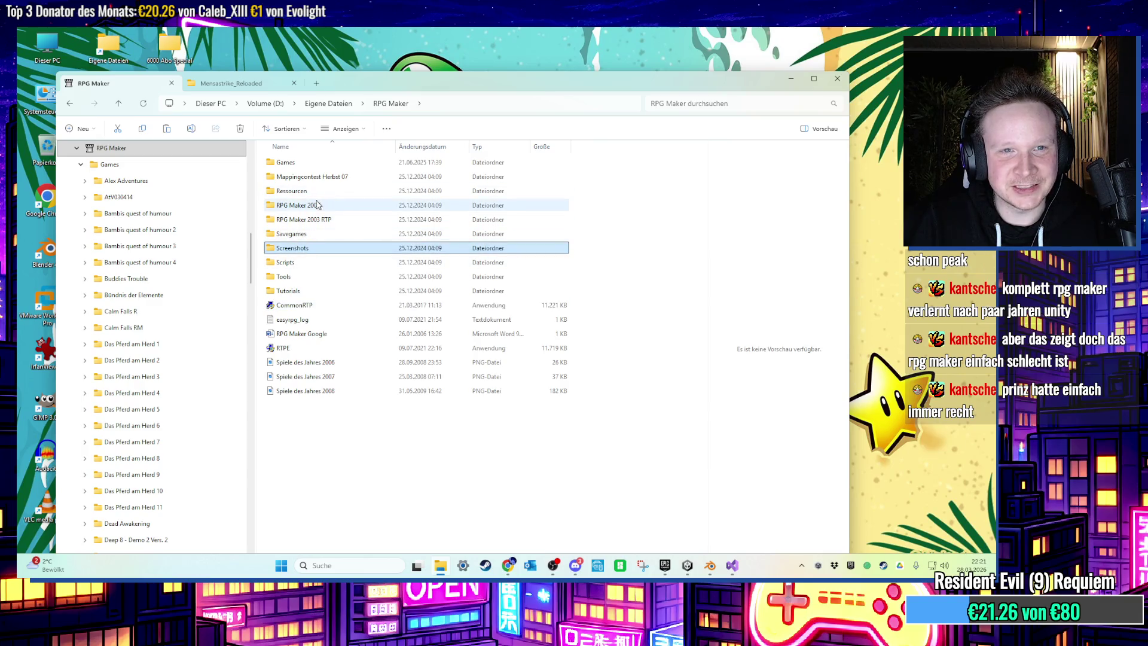
click(315, 206)
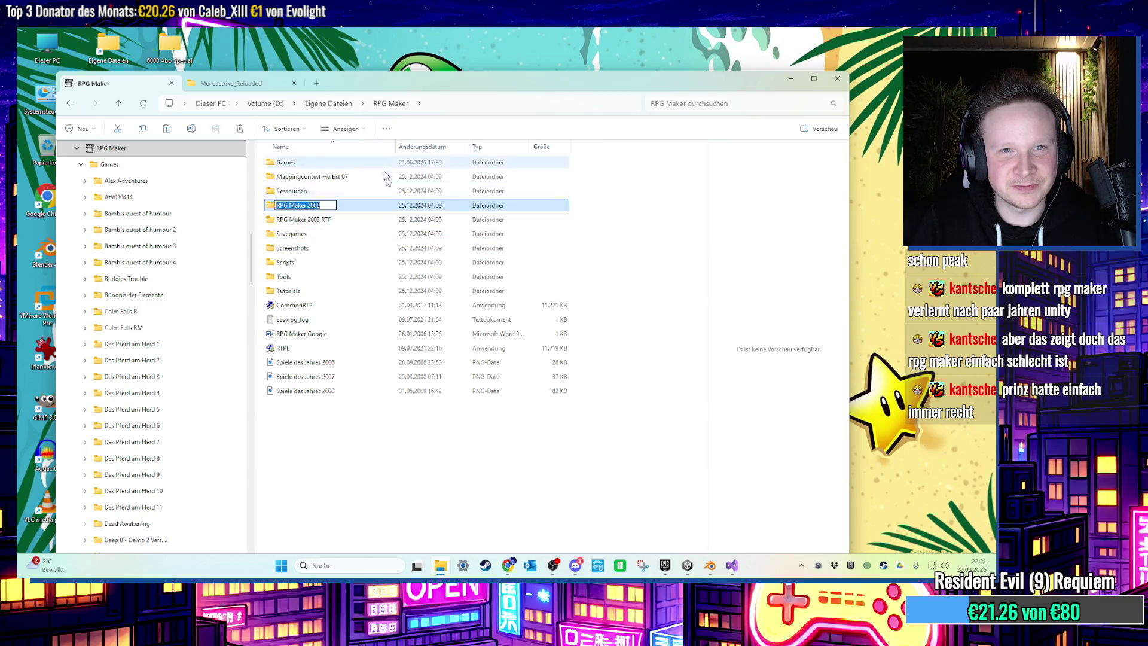
double_click(311, 163)
scroll(338, 349, down, 8)
scroll(338, 348, down, 15)
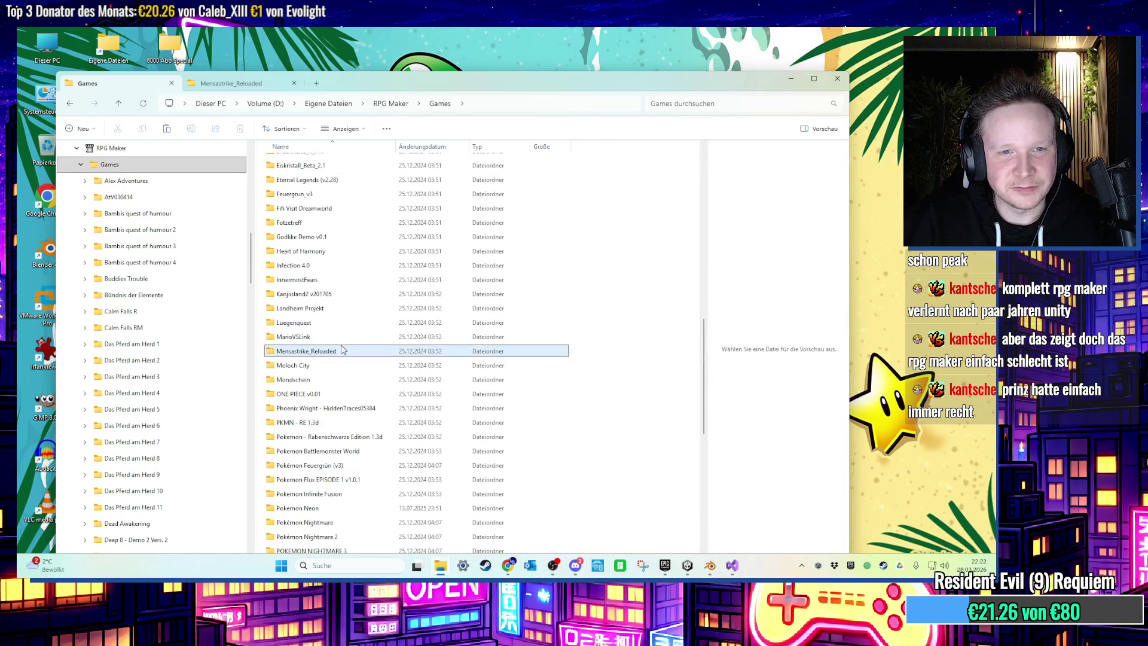
click(338, 410)
double_click(338, 410)
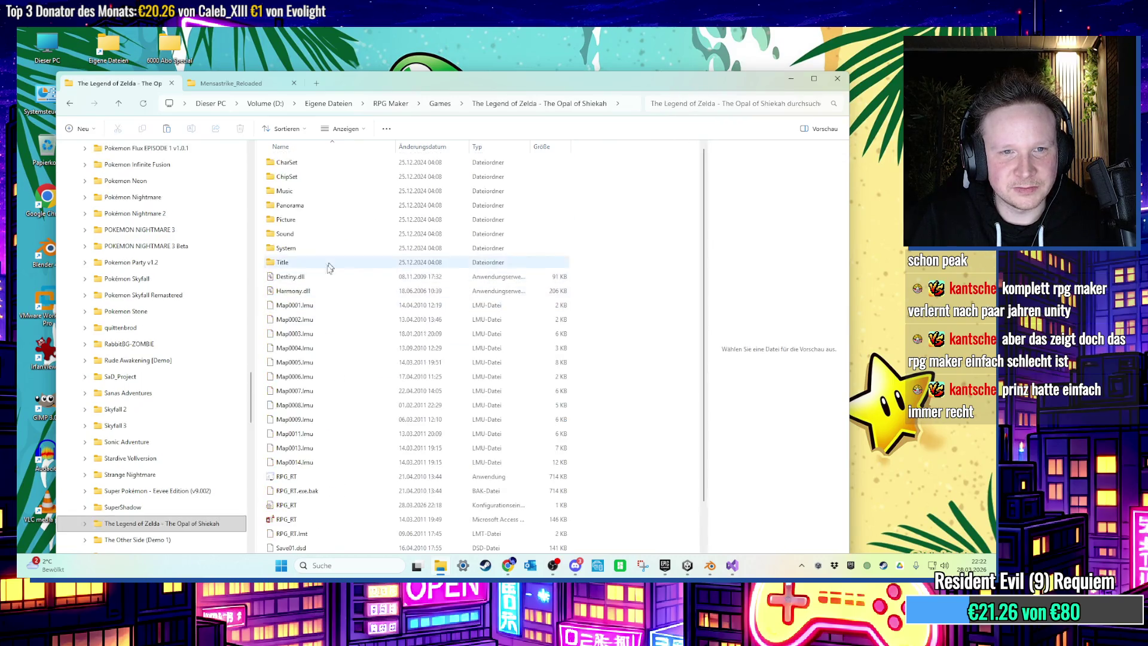
double_click(329, 424)
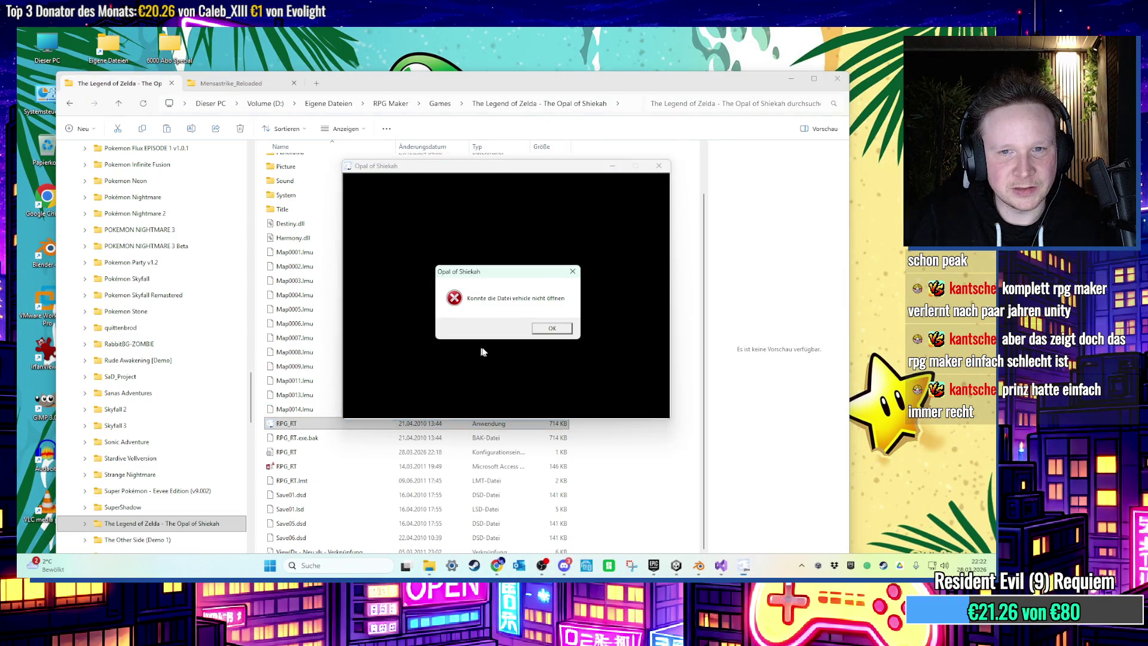
click(534, 331)
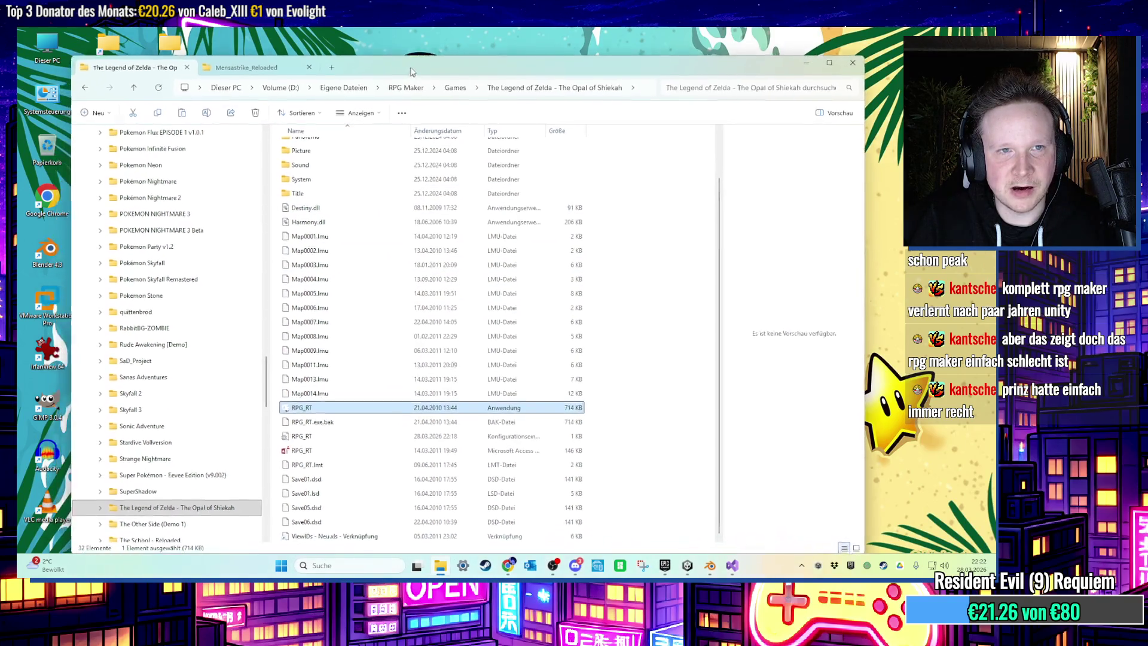
Look into the game's Picture folder, then go back up to the Games folder.
scroll(365, 299, up, 2)
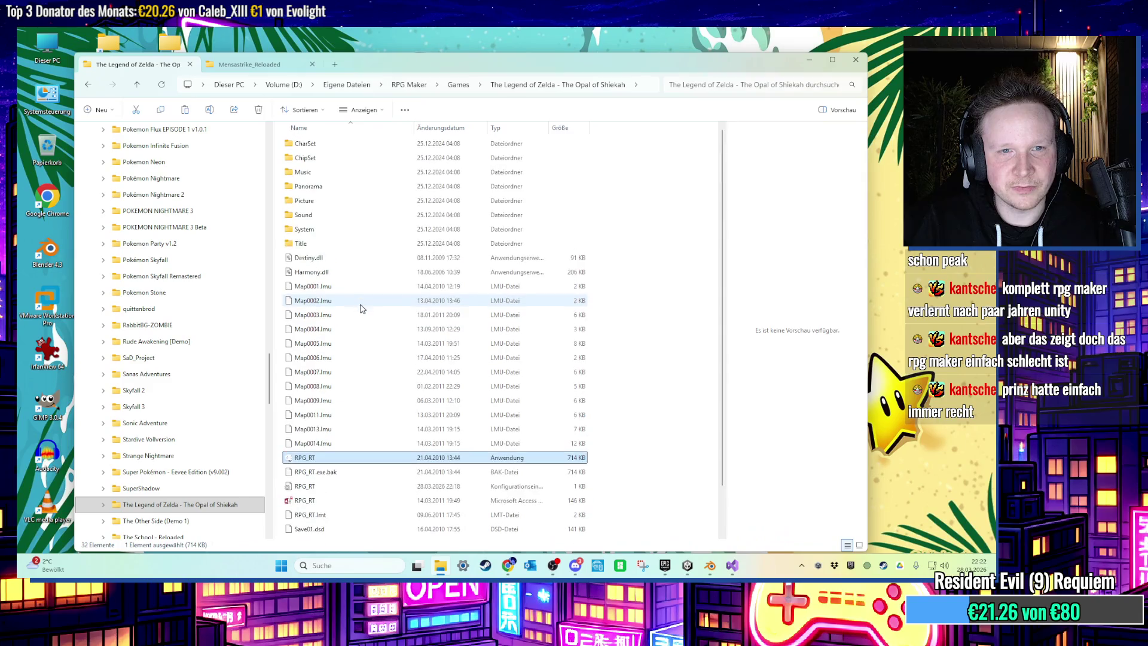
double_click(328, 205)
key(BackSpace)
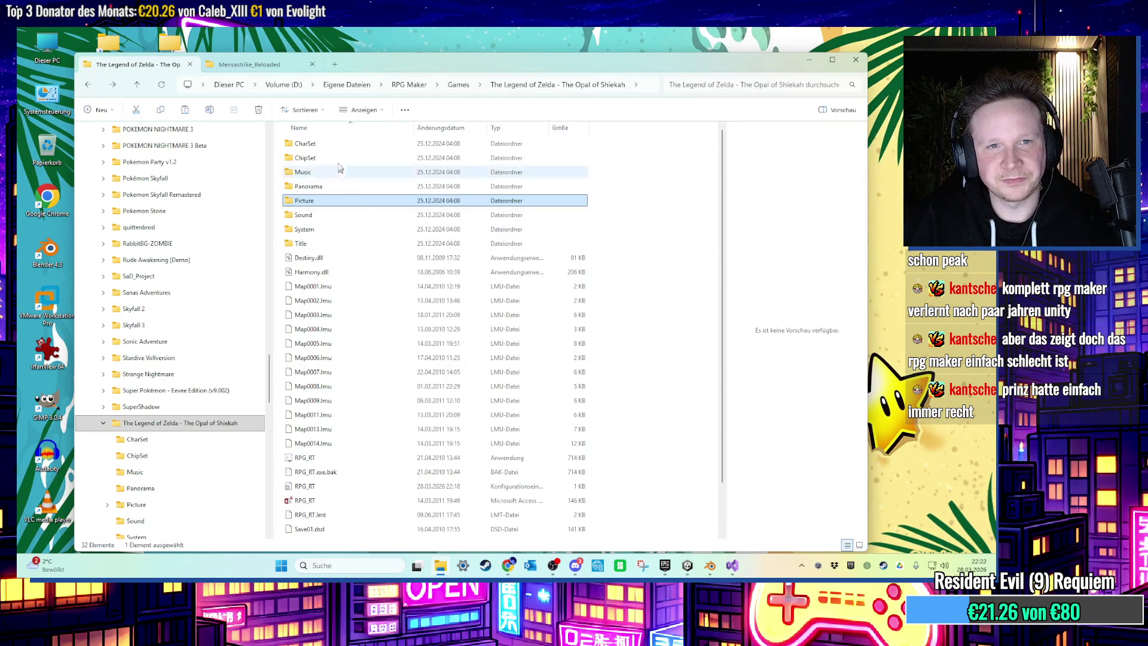
key(BackSpace)
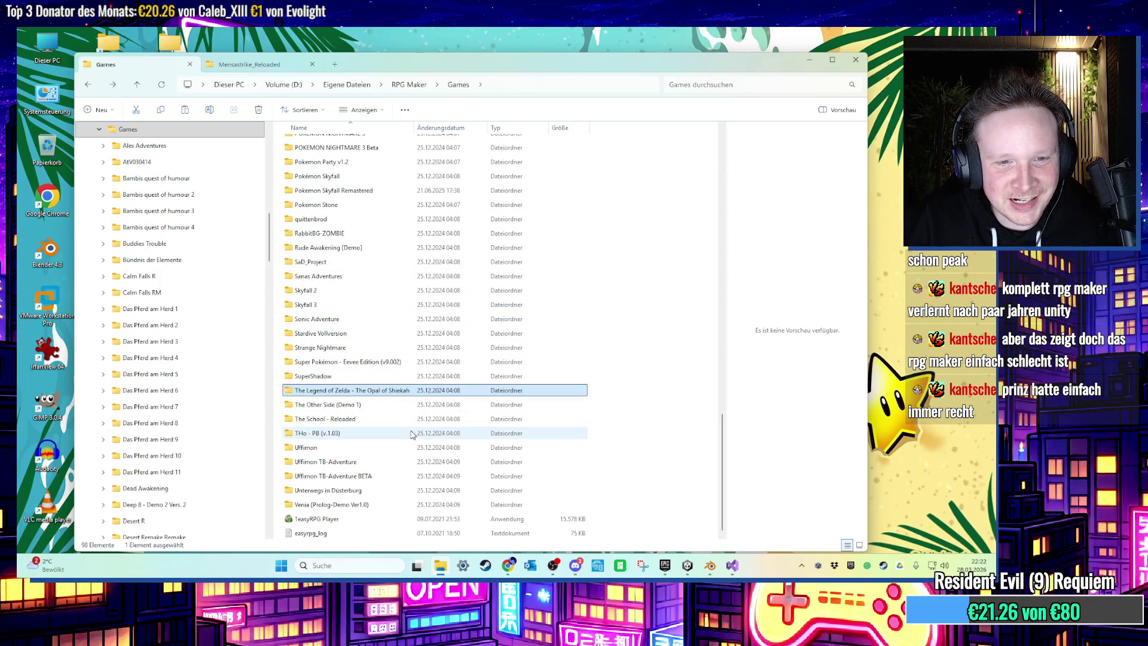
scroll(409, 449, up, 12)
scroll(395, 412, down, 11)
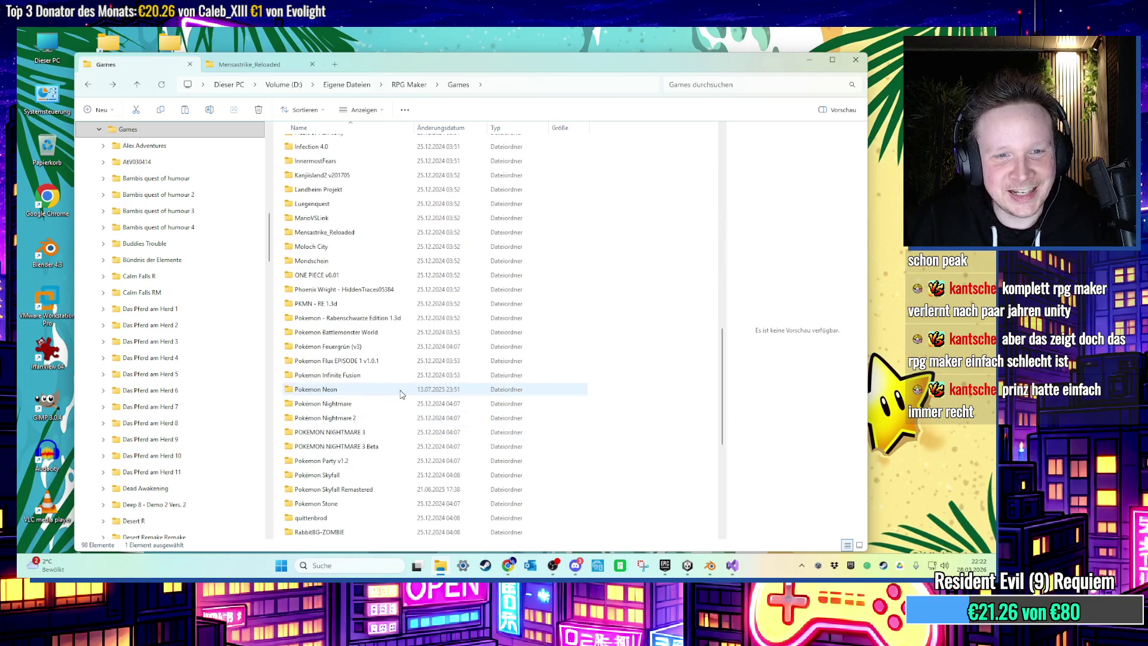
Open the Sonic Adventure folder, run its RPG_RT, and dismiss the error.
key(Up)
key(Up)
key(Up)
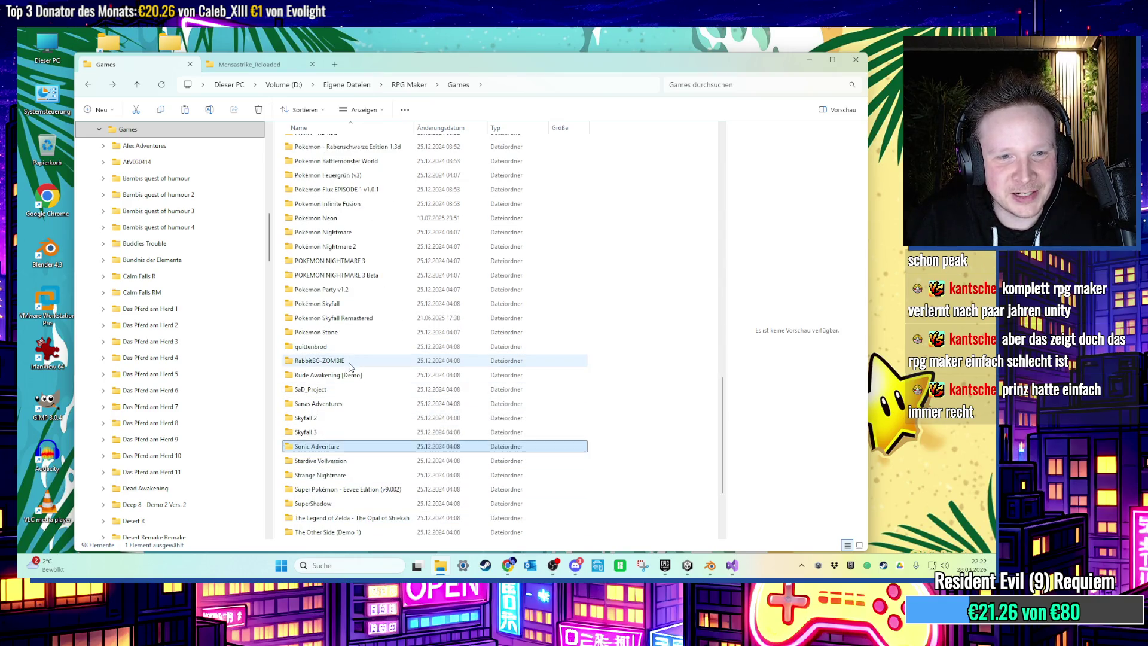
scroll(366, 404, up, 1)
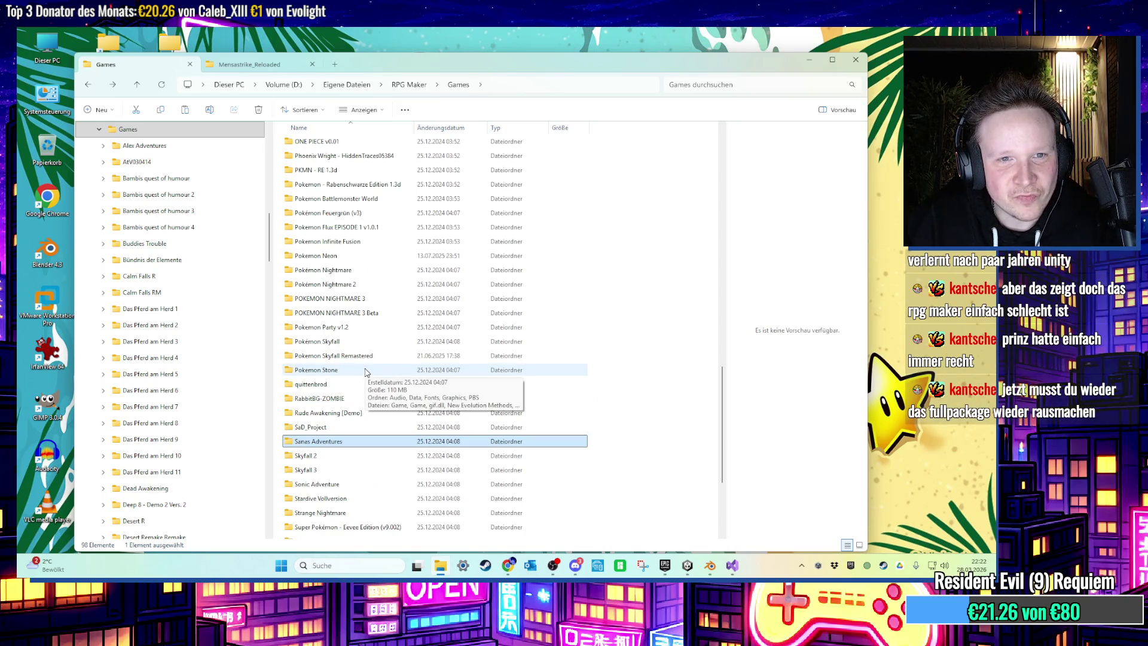
scroll(368, 330, down, 4)
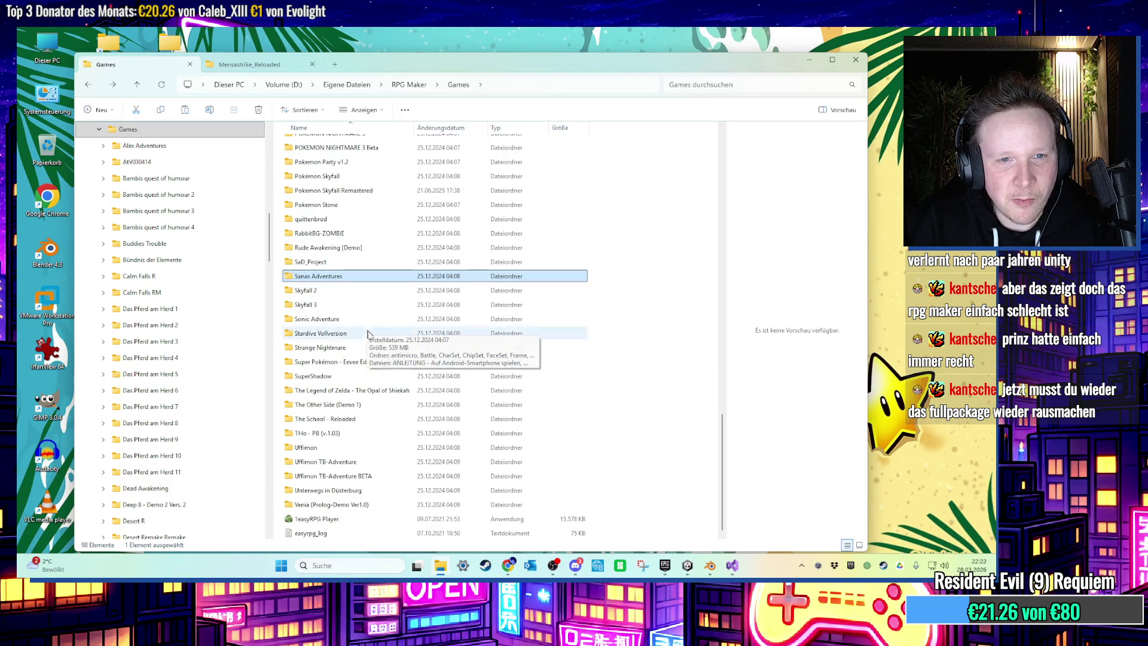
double_click(358, 319)
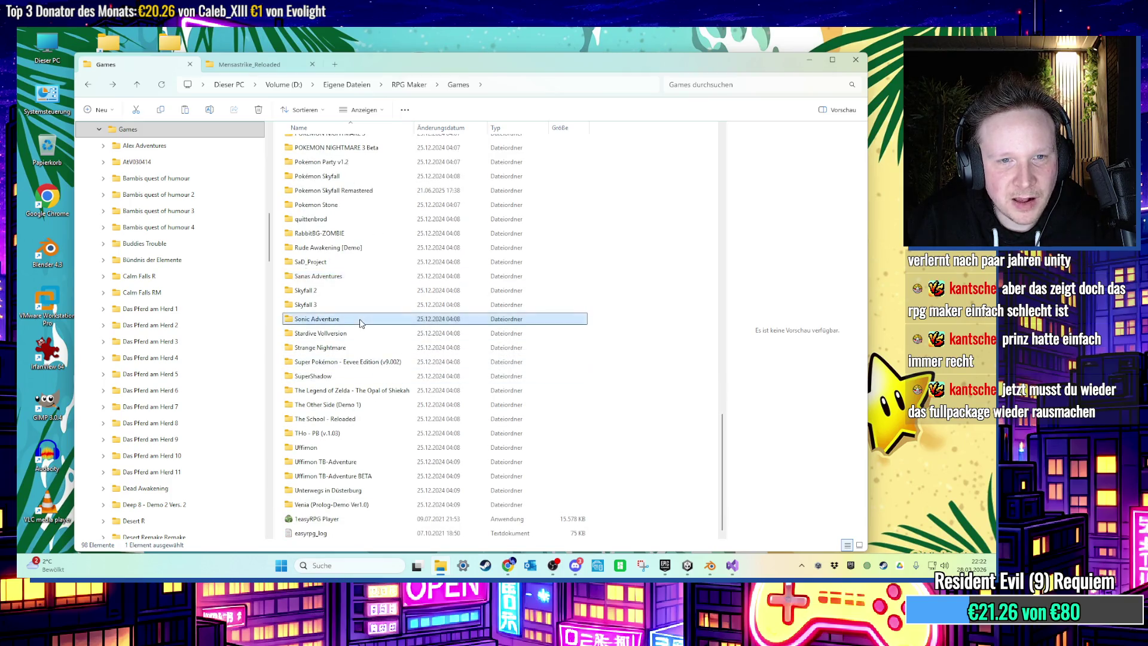
double_click(310, 477)
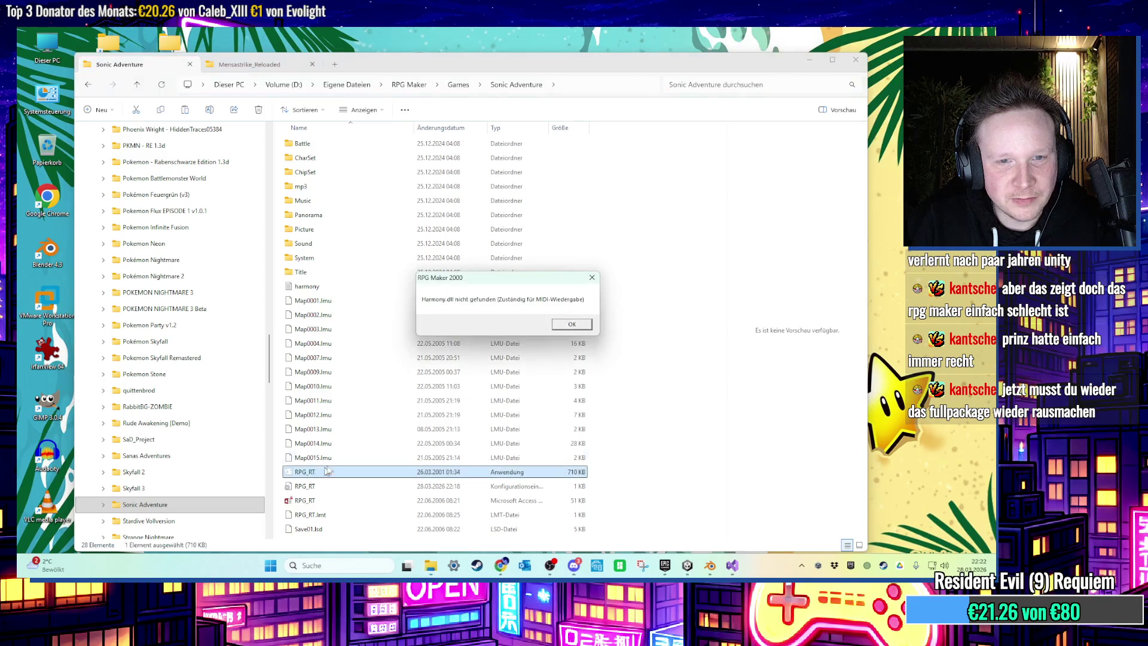
click(569, 329)
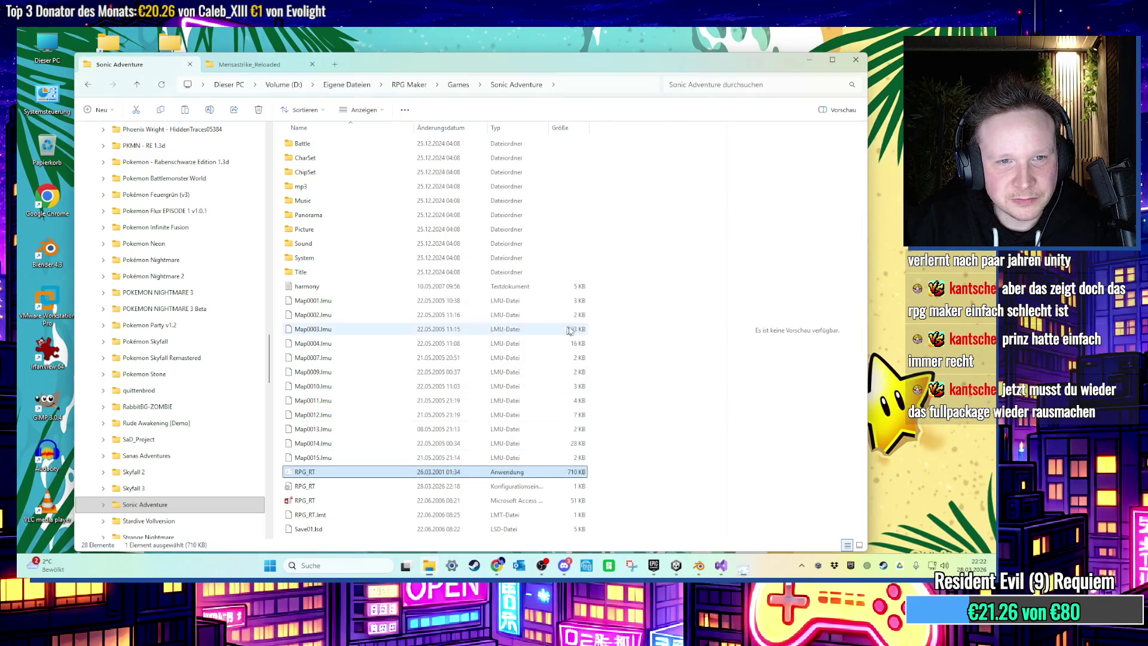
Paste harmony.dll into Sonic Adventure and relaunch, which still reports Harmony.dll missing.
right_click(640, 336)
click(658, 359)
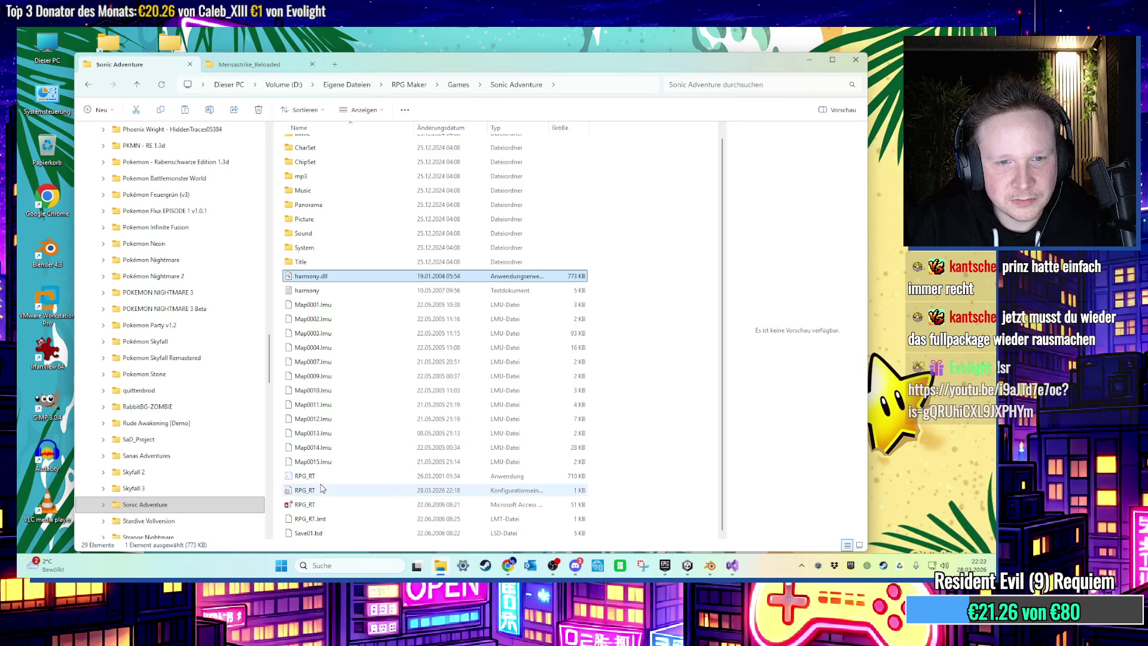
double_click(325, 477)
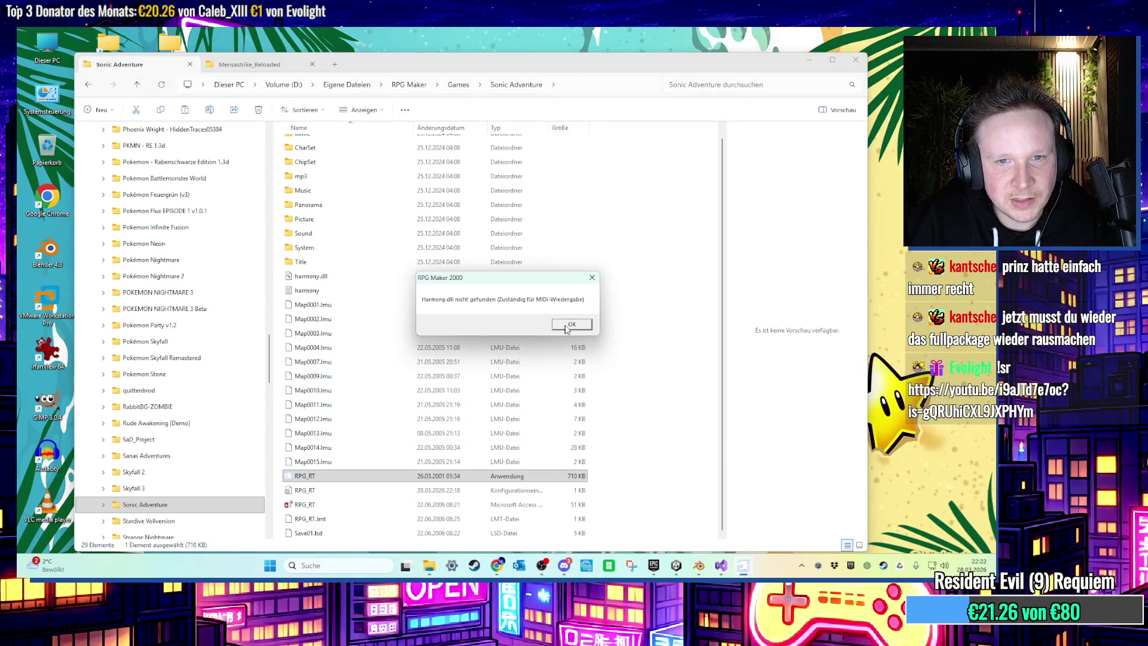
click(568, 328)
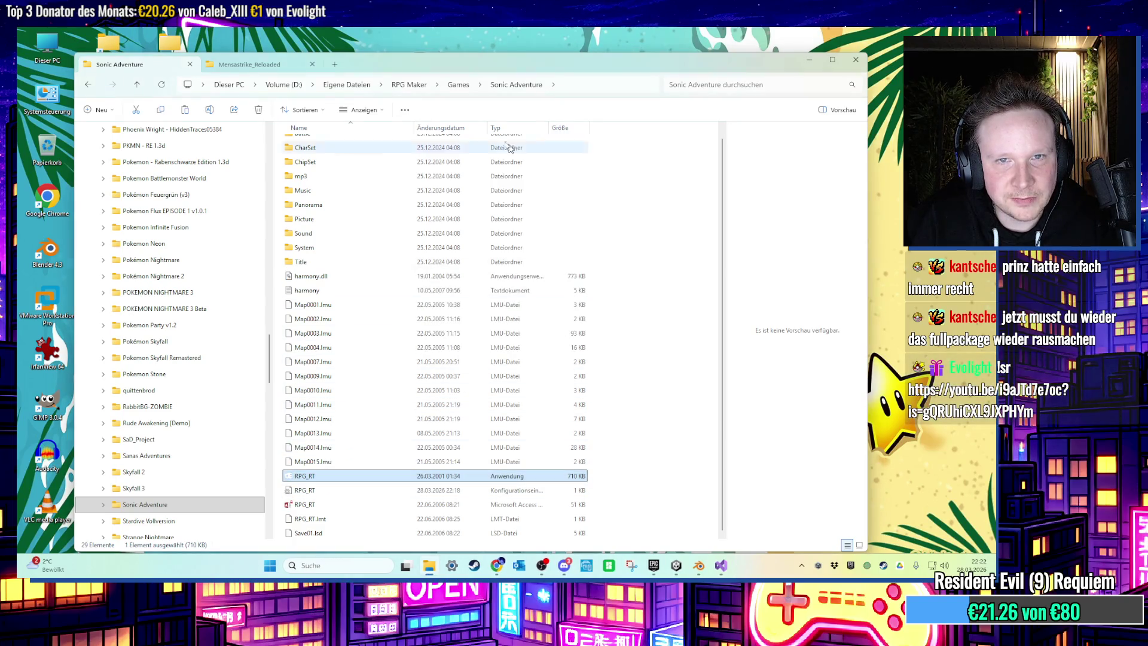
click(409, 84)
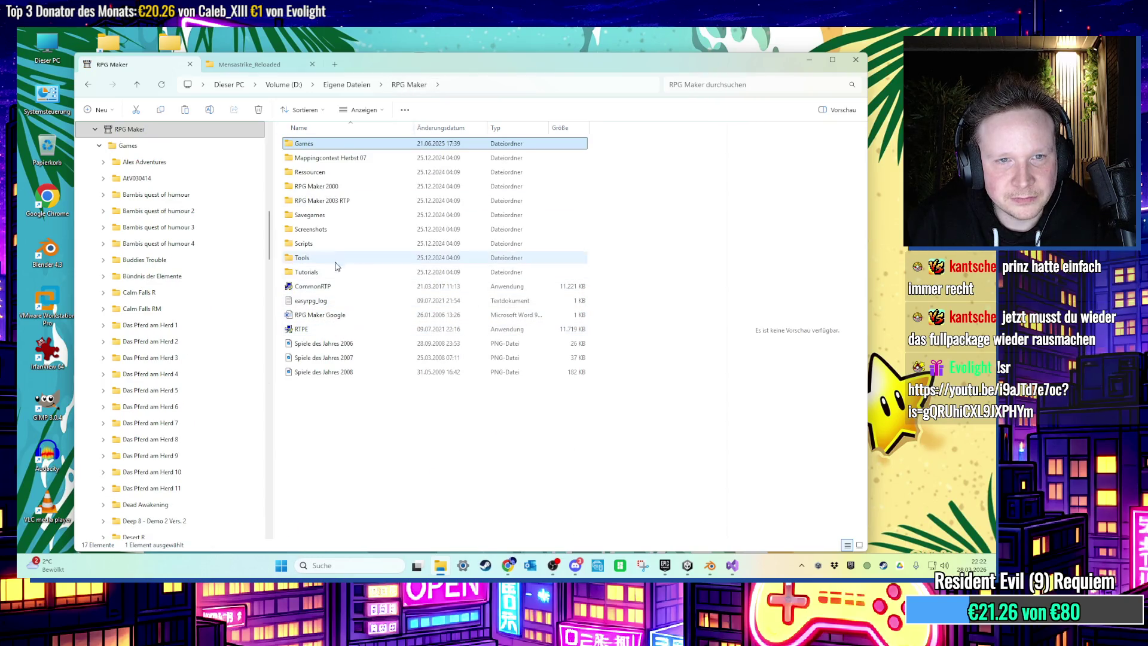
Search RPG Maker for Harmony.dll and compare the THo - PB, Scripts and Uffimon copies.
click(696, 88)
text(Harmon)
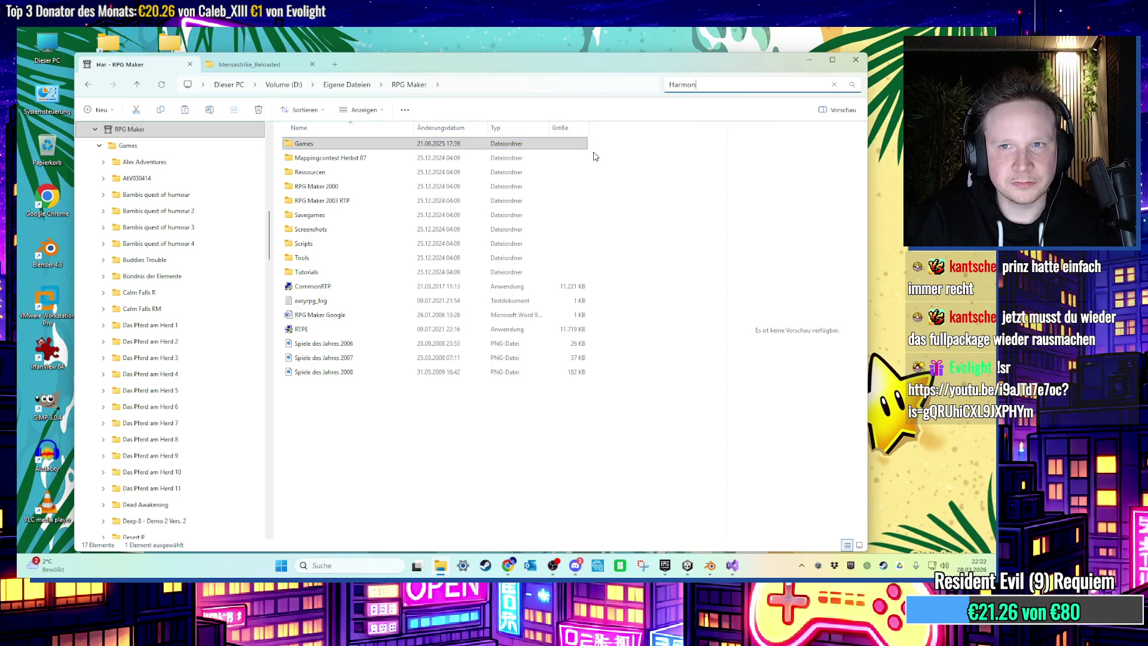
text(y.dll)
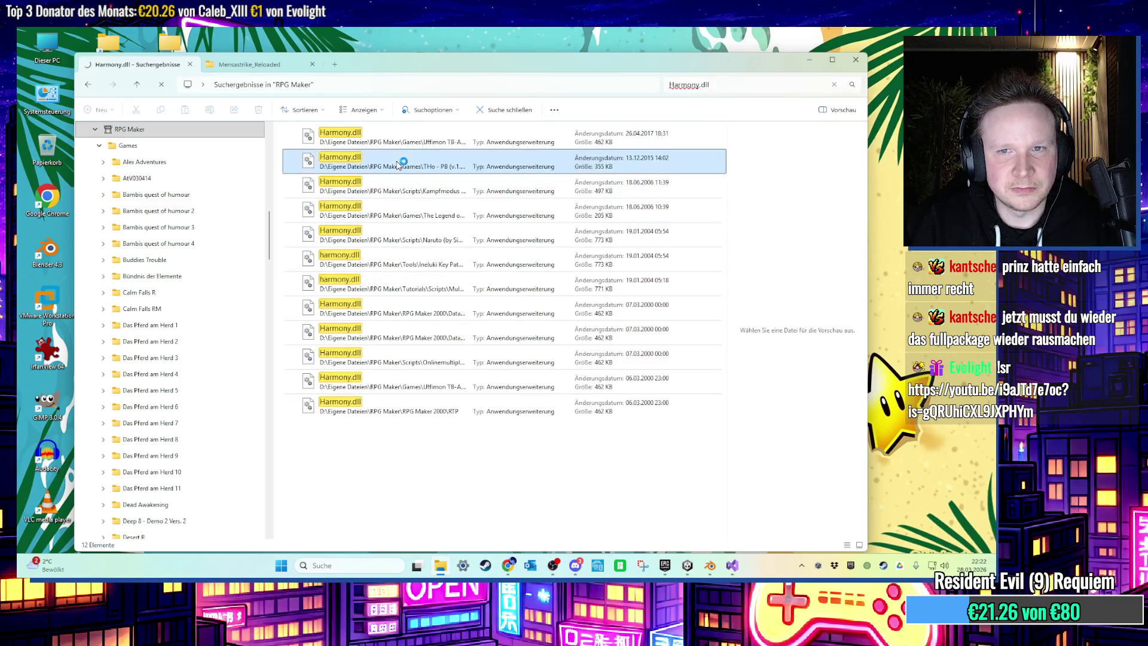
click(425, 187)
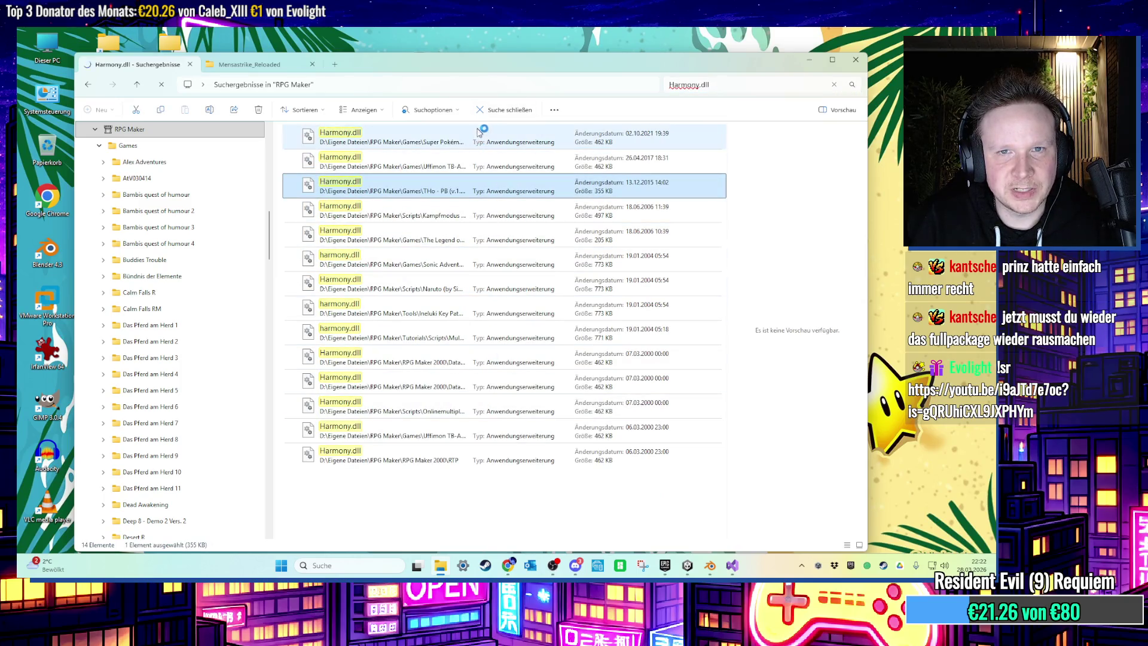
click(379, 314)
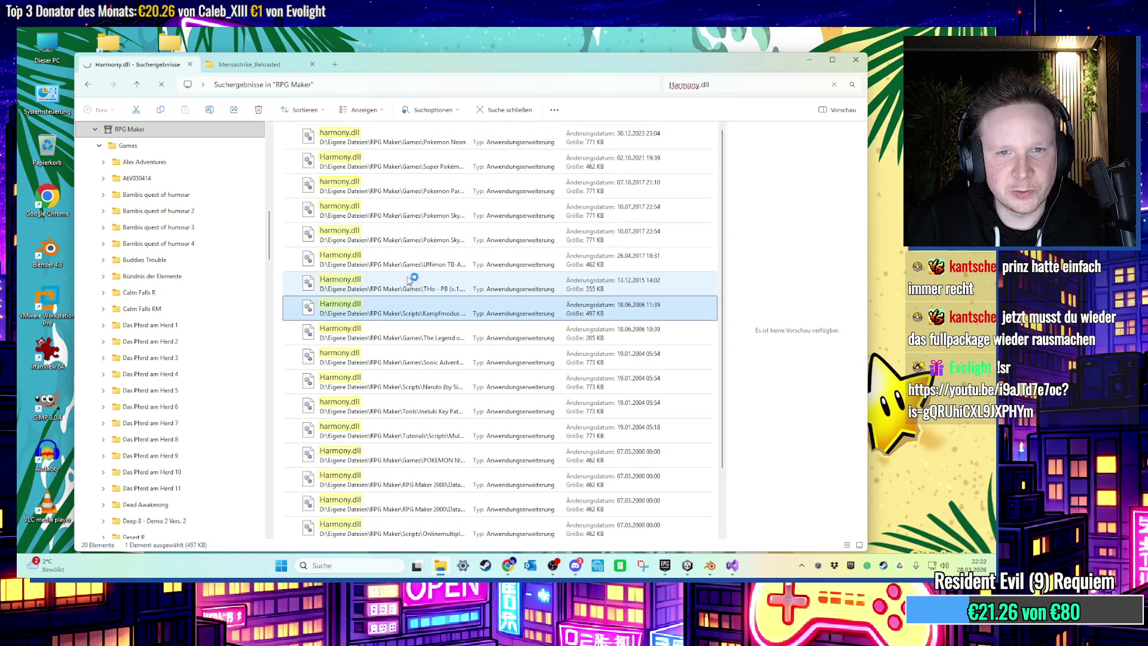
click(411, 266)
click(509, 110)
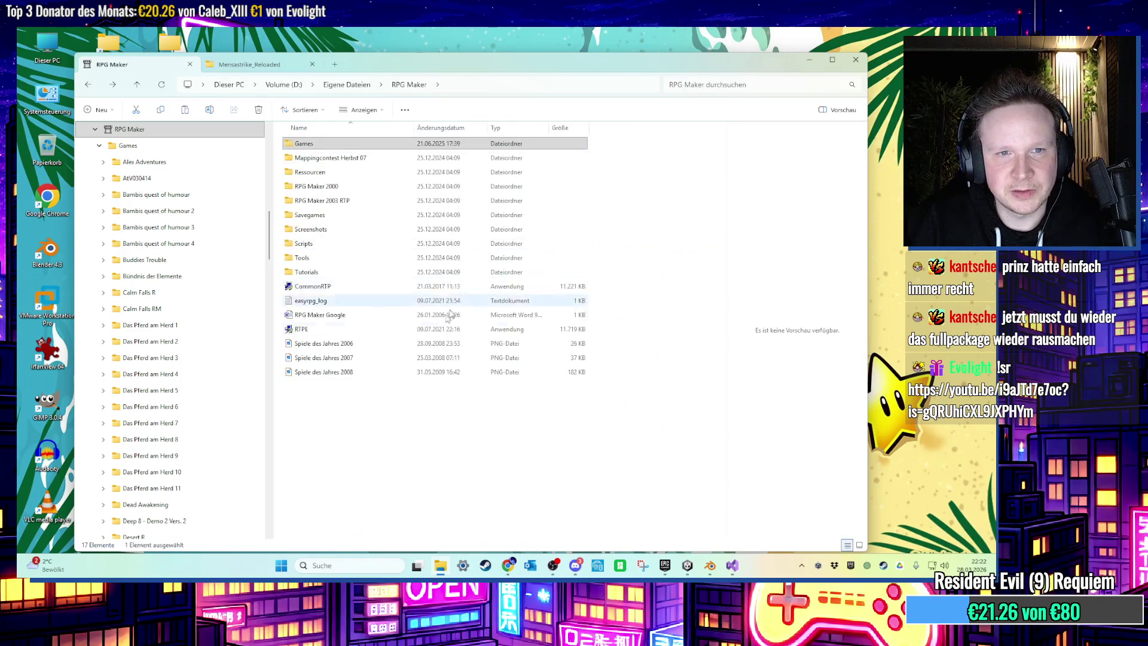
Paste the copied Harmony.dll into Sonic Adventure, replace the existing file, and rerun RPG_RT.
double_click(325, 184)
key(s)
double_click(338, 319)
right_click(638, 331)
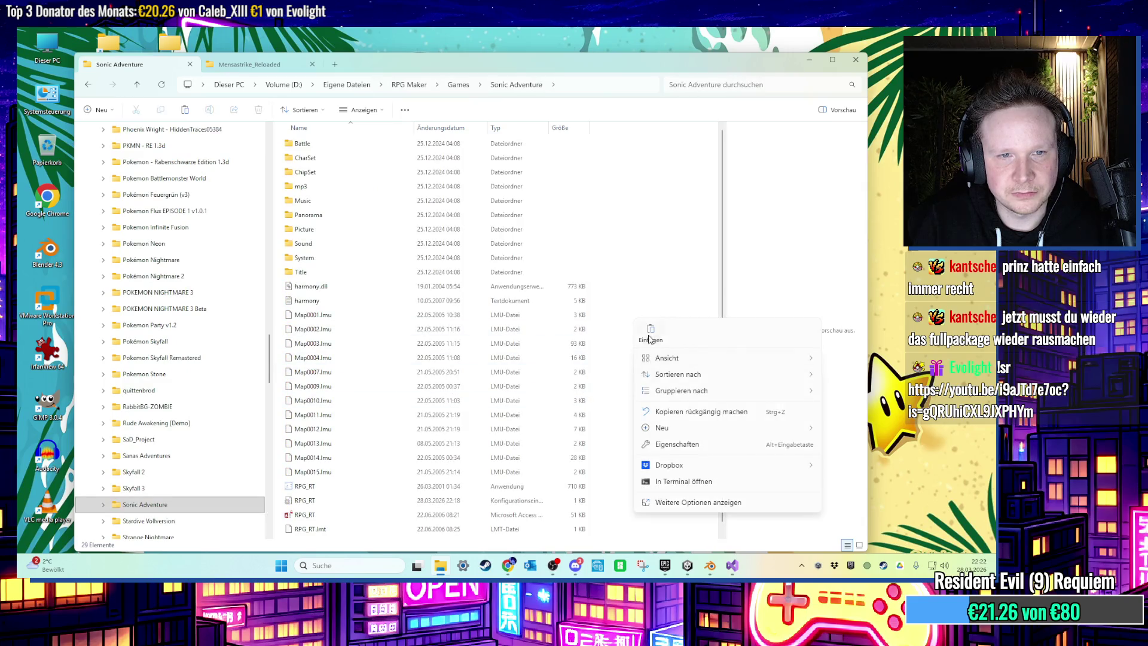
click(658, 338)
click(446, 223)
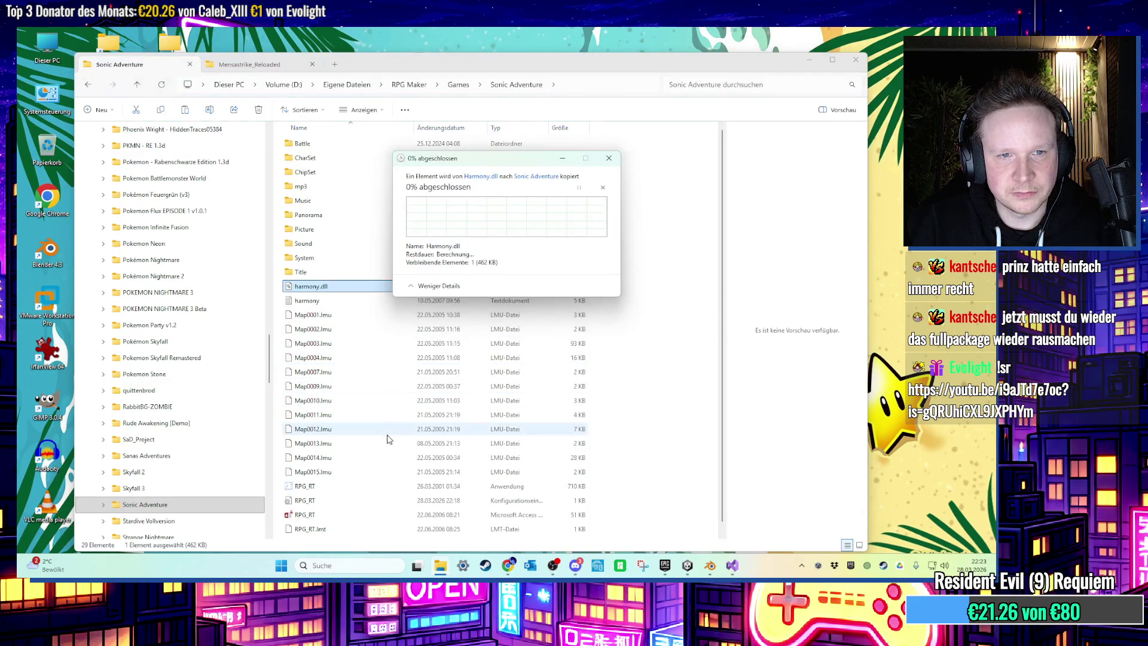
double_click(335, 488)
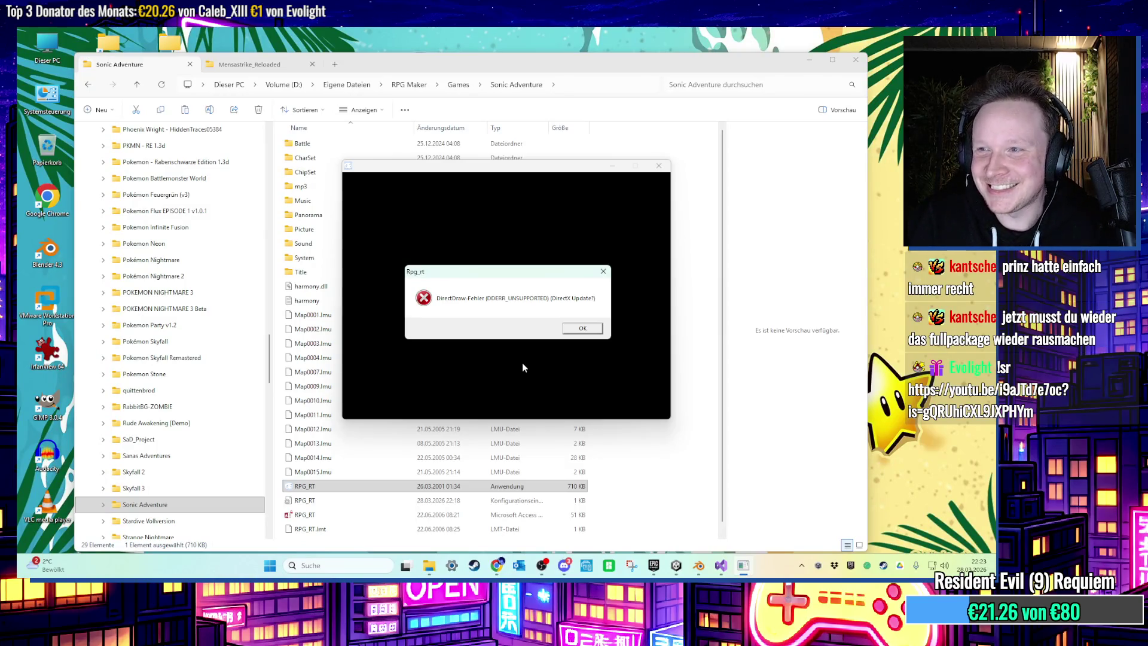
click(578, 330)
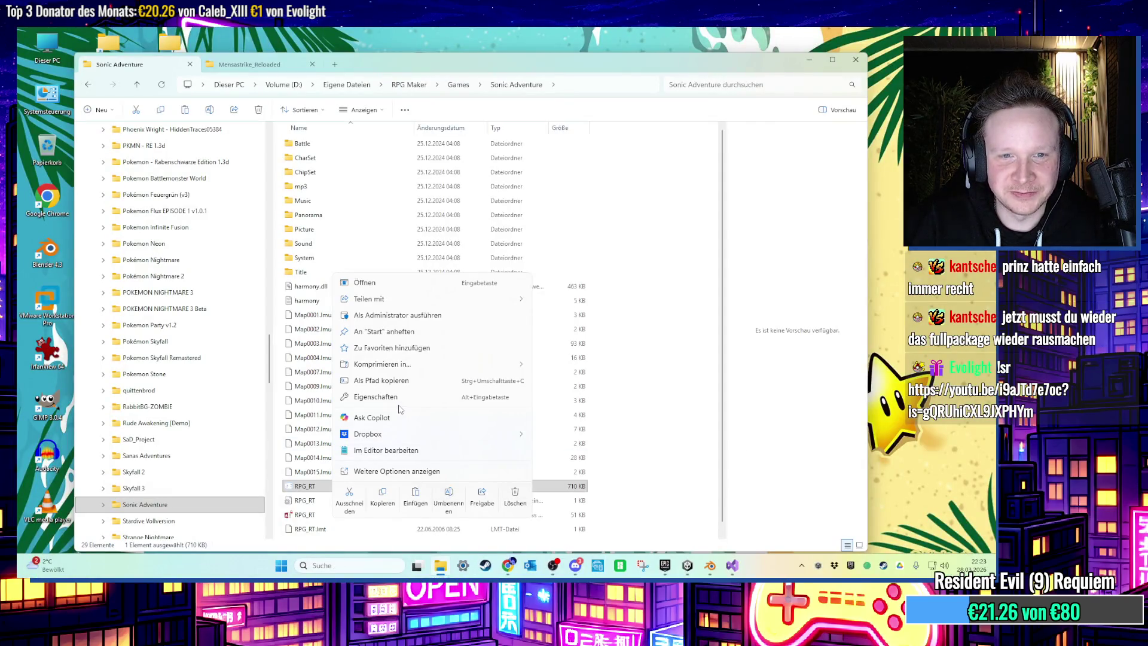
Check RPG_RT's compatibility properties, relaunch Sonic Adventure, and switch it to a window.
click(399, 398)
click(428, 293)
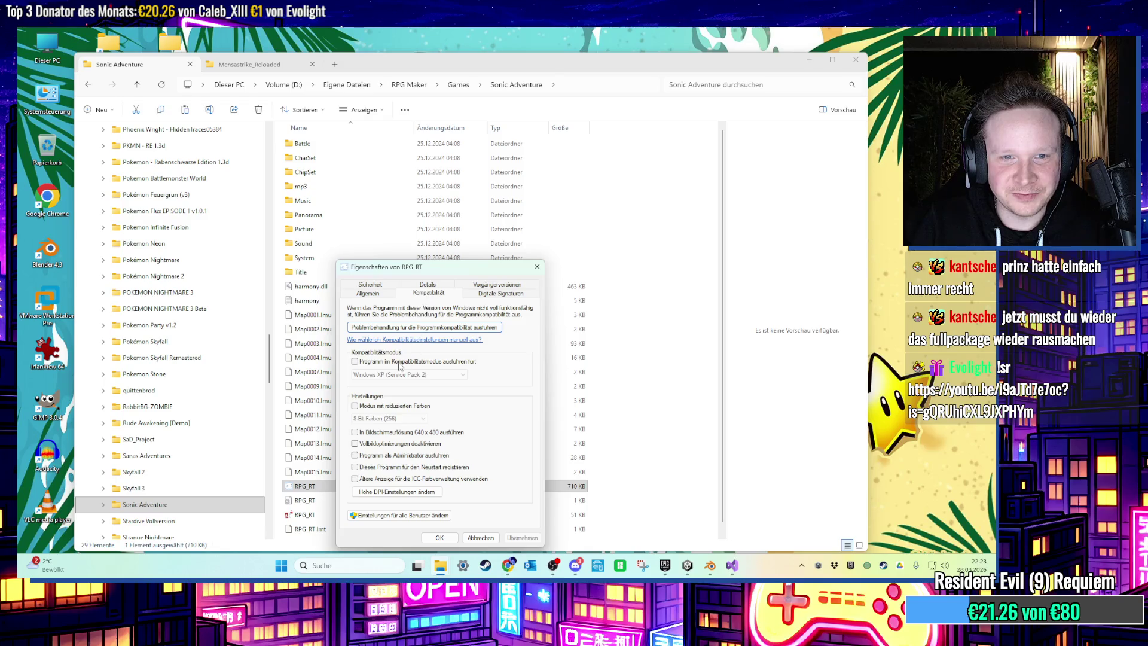
double_click(419, 487)
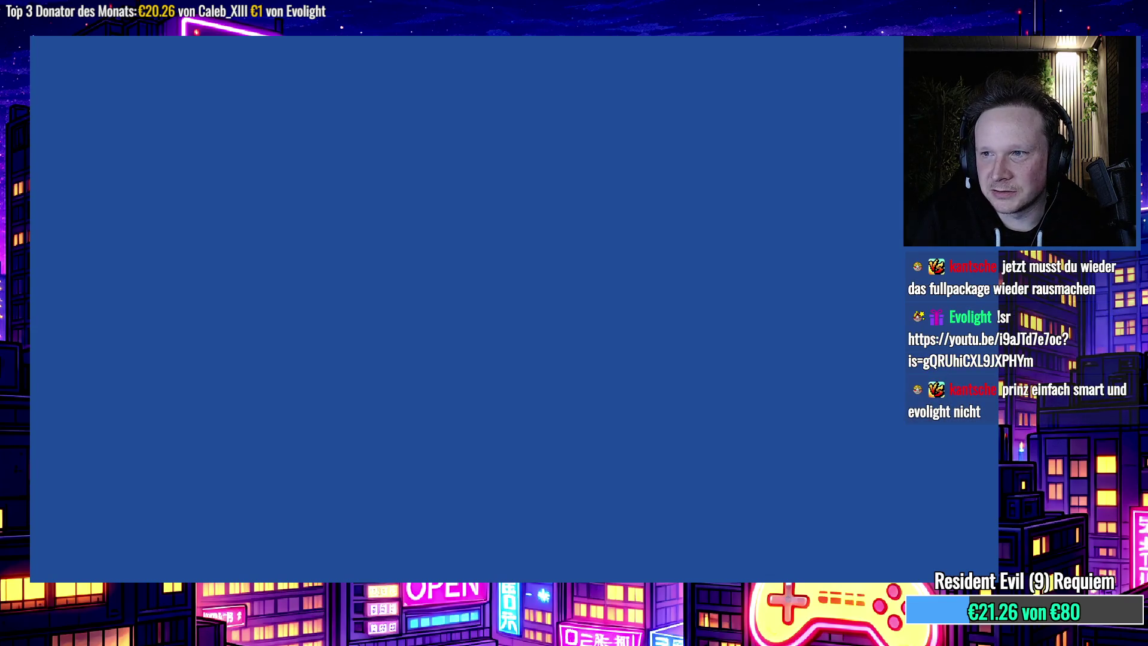
key(F4)
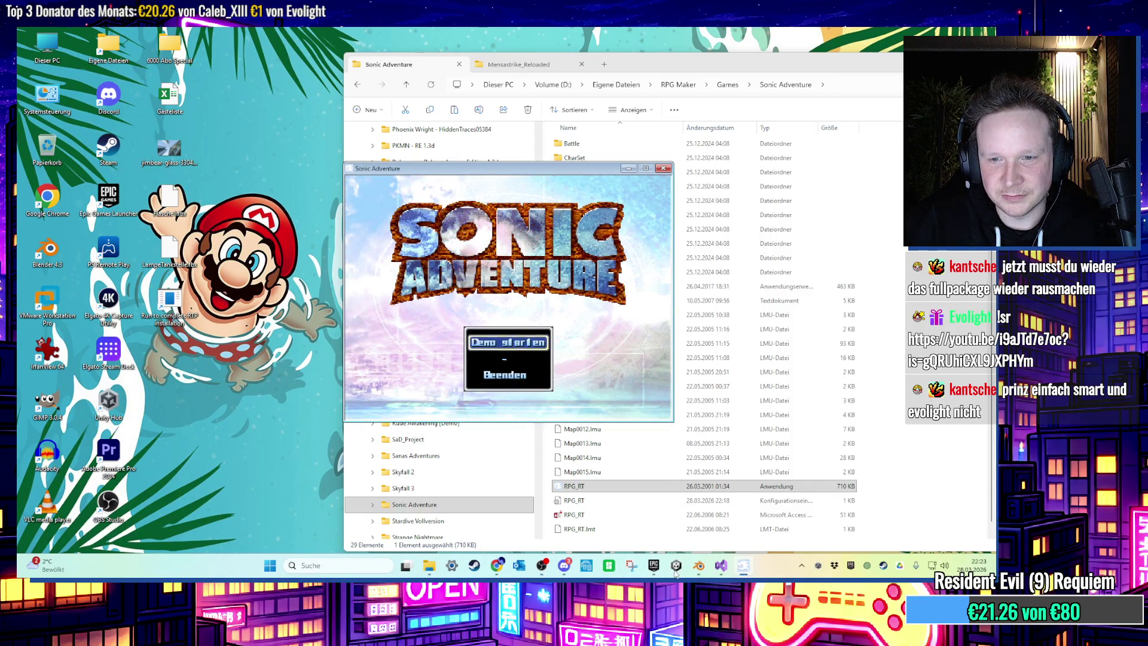
Minimize the Unity editor and arrange Explorer and the Sonic Adventure window side by side.
click(677, 565)
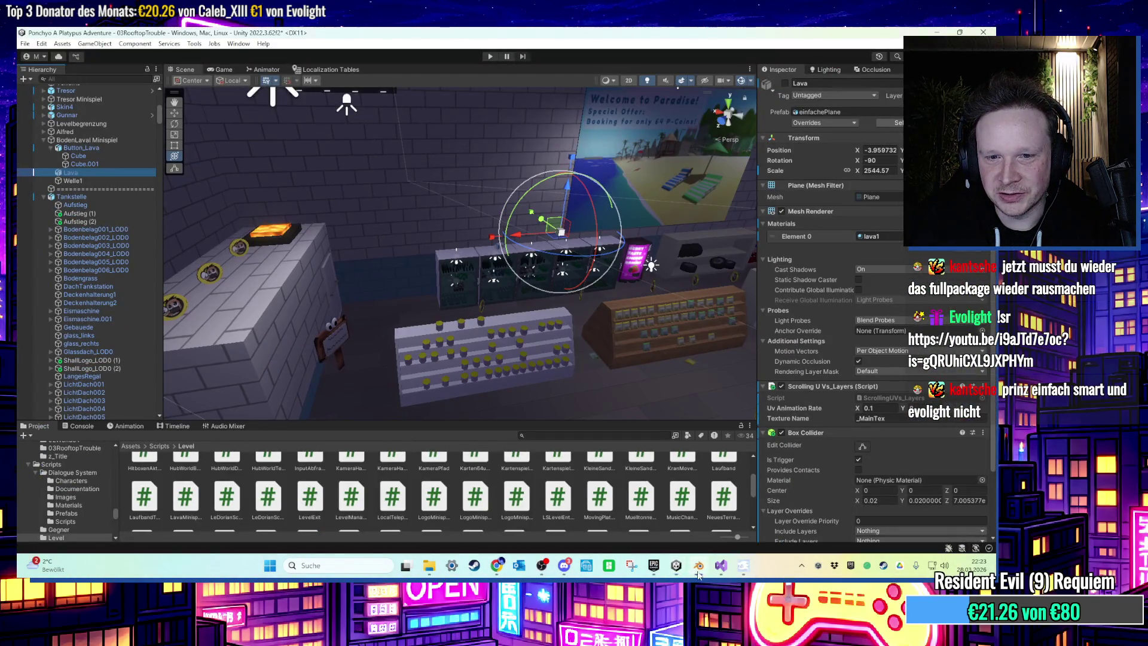
click(933, 32)
drag(547, 157, 486, 159)
click(581, 64)
drag(581, 64, 328, 50)
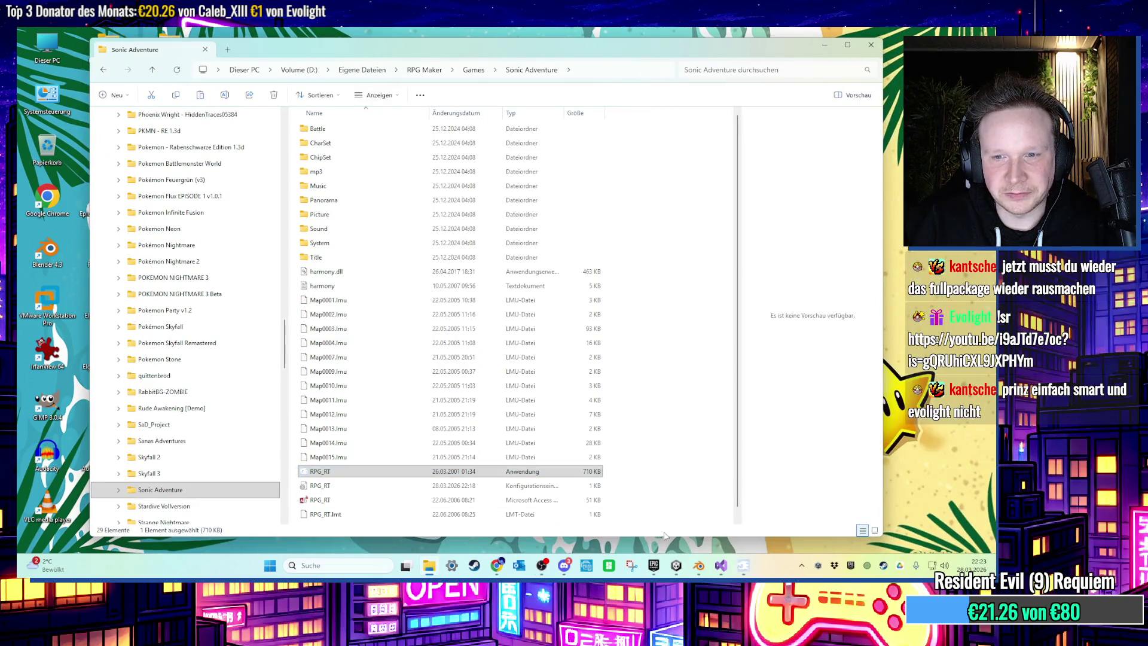
click(676, 566)
click(676, 565)
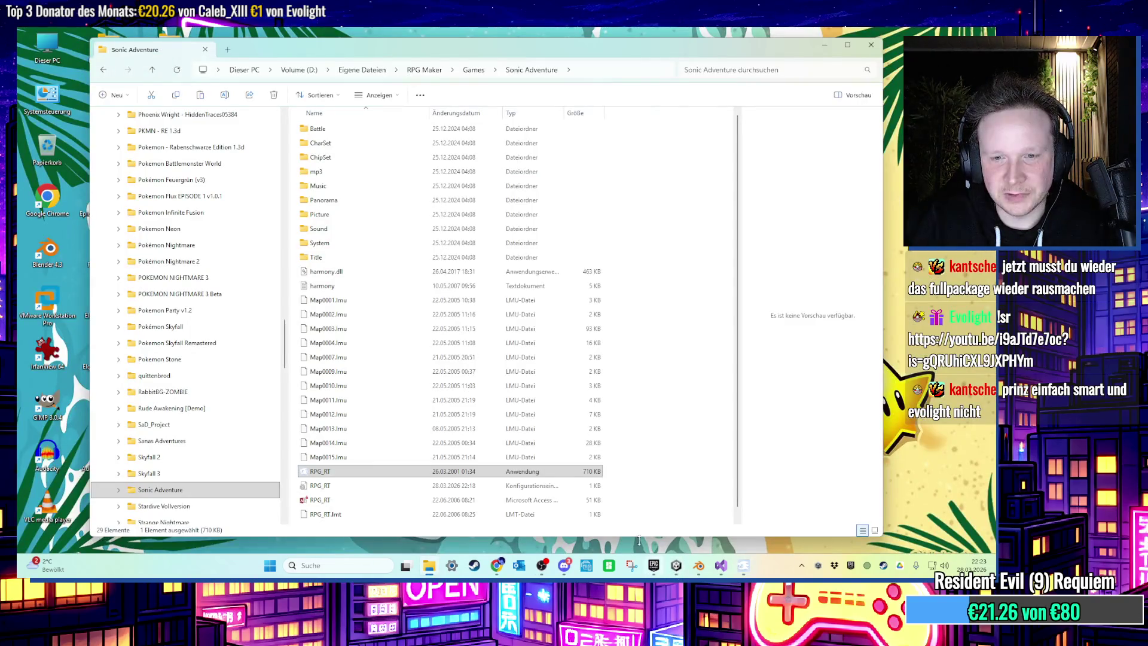
click(429, 567)
click(429, 568)
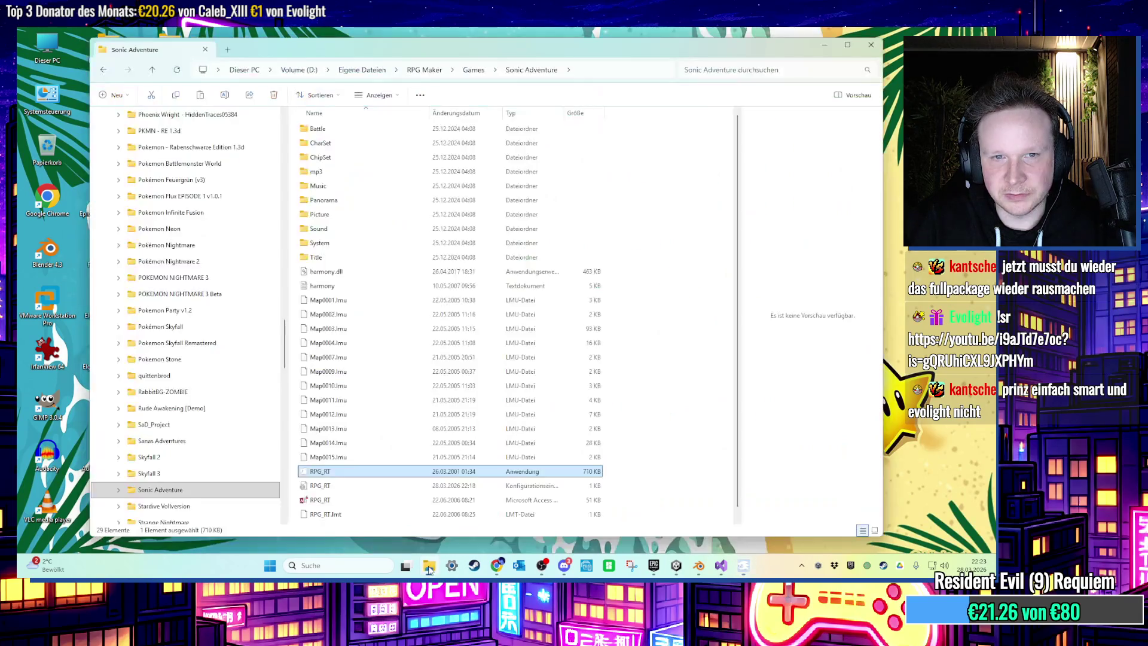
drag(631, 55, 19, 65)
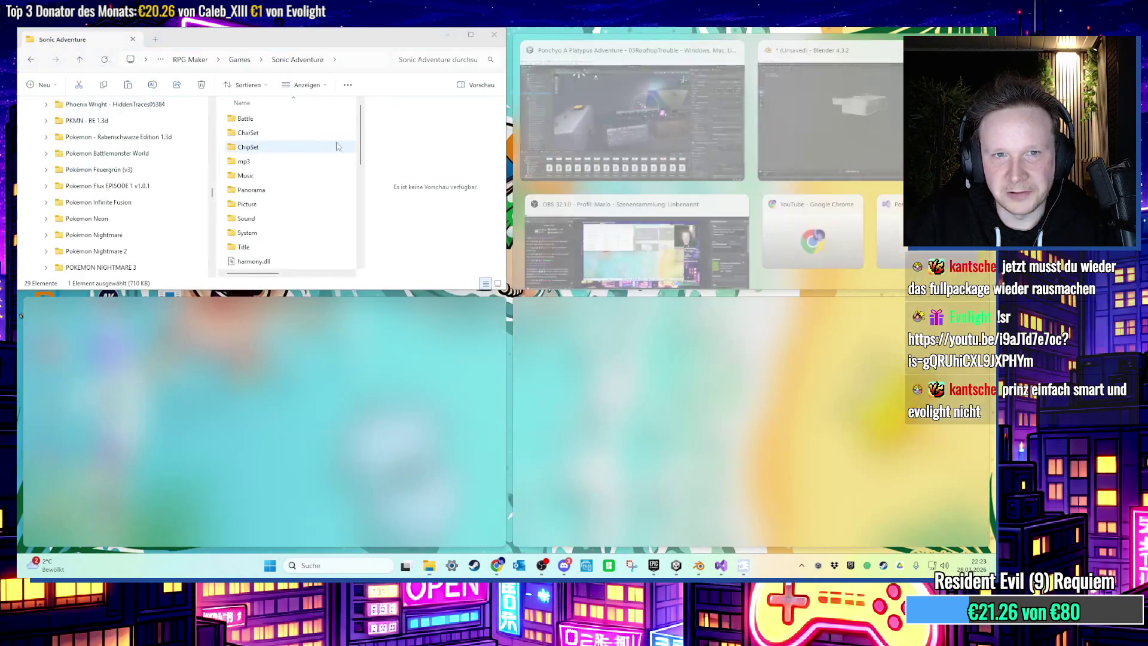
mouse_move(239, 36)
mouse_down()
mouse_move(311, 109)
mouse_move(277, 105)
mouse_up()
mouse_move(448, 155)
mouse_down()
mouse_move(521, 155)
mouse_move(504, 141)
mouse_up()
Start the Sonic Adventure demo, advance to Story Mode, and dismiss the missing Night file error.
key(Return)
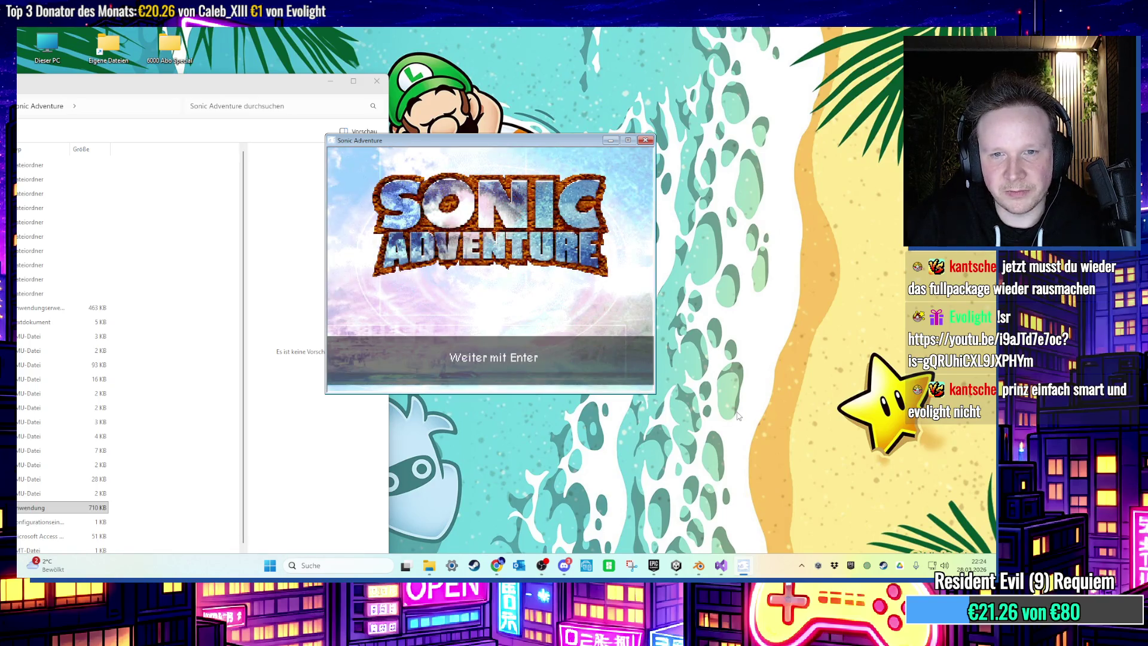
key(Return)
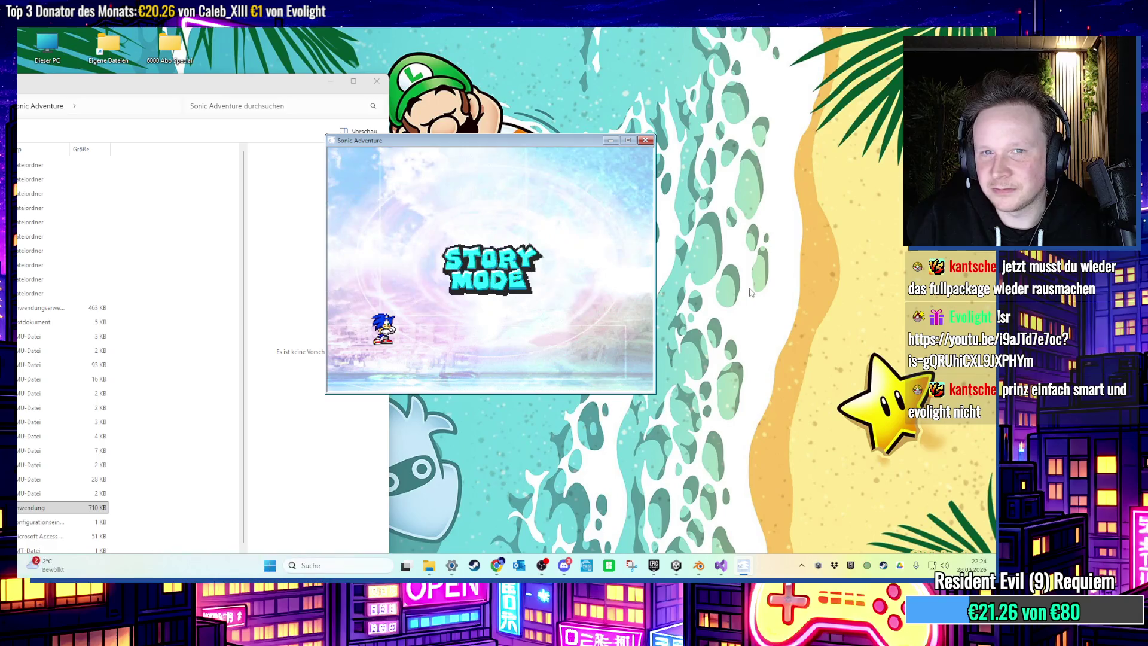
key(Return)
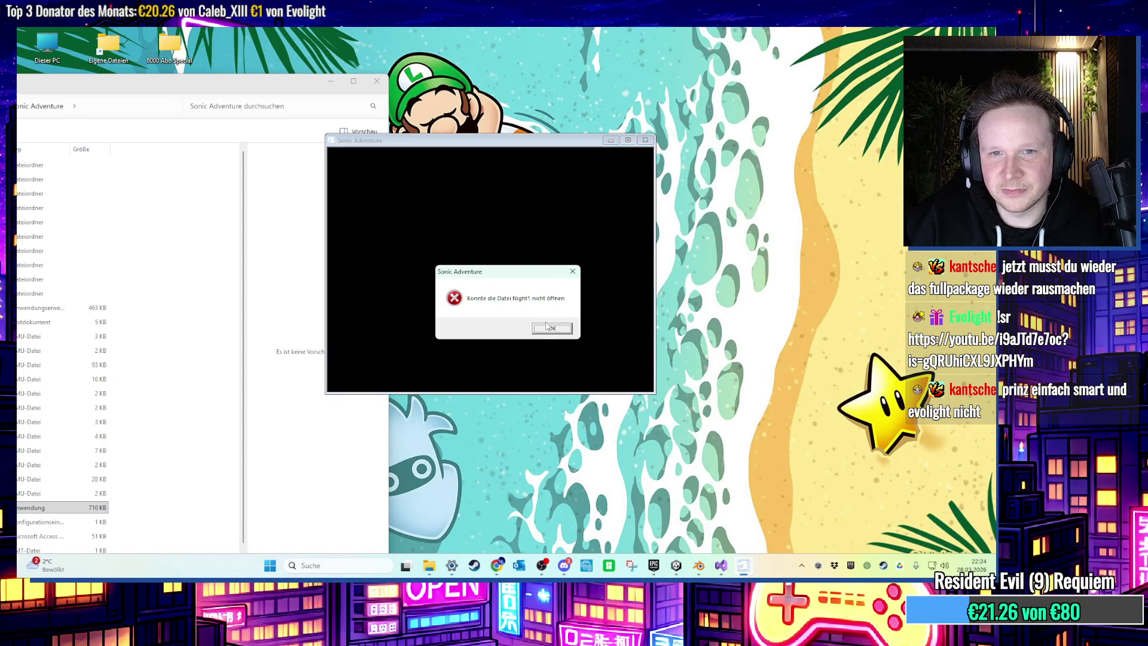
click(546, 326)
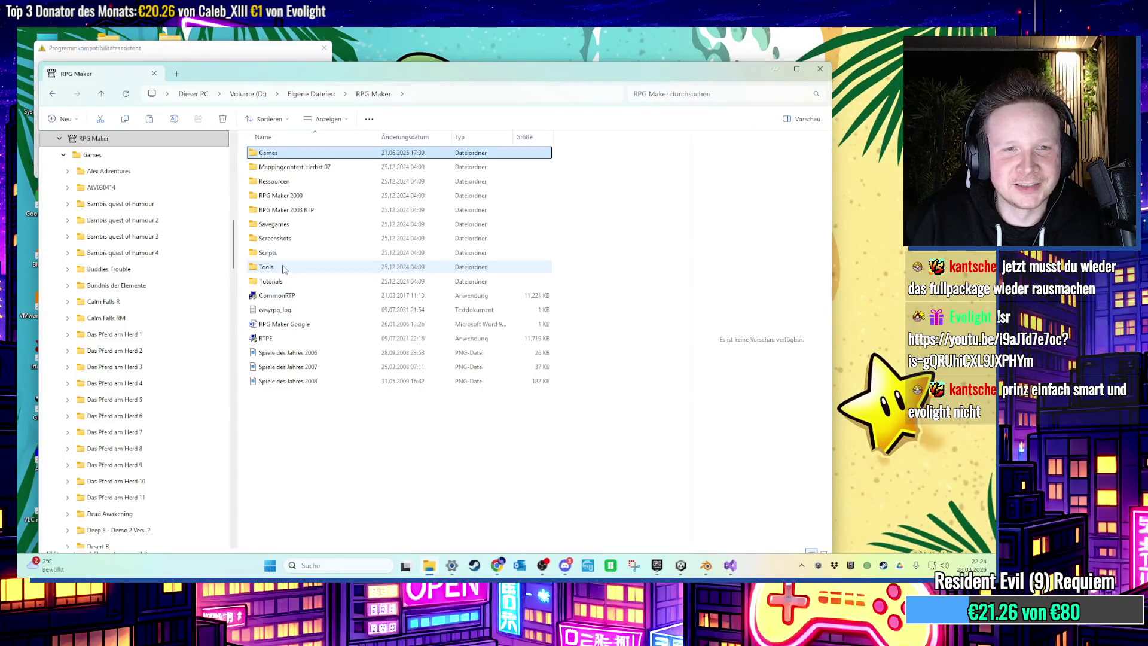
Paste the newer Harmony.dll into Scripts > Naruto (by Simon), replacing the old one.
double_click(298, 267)
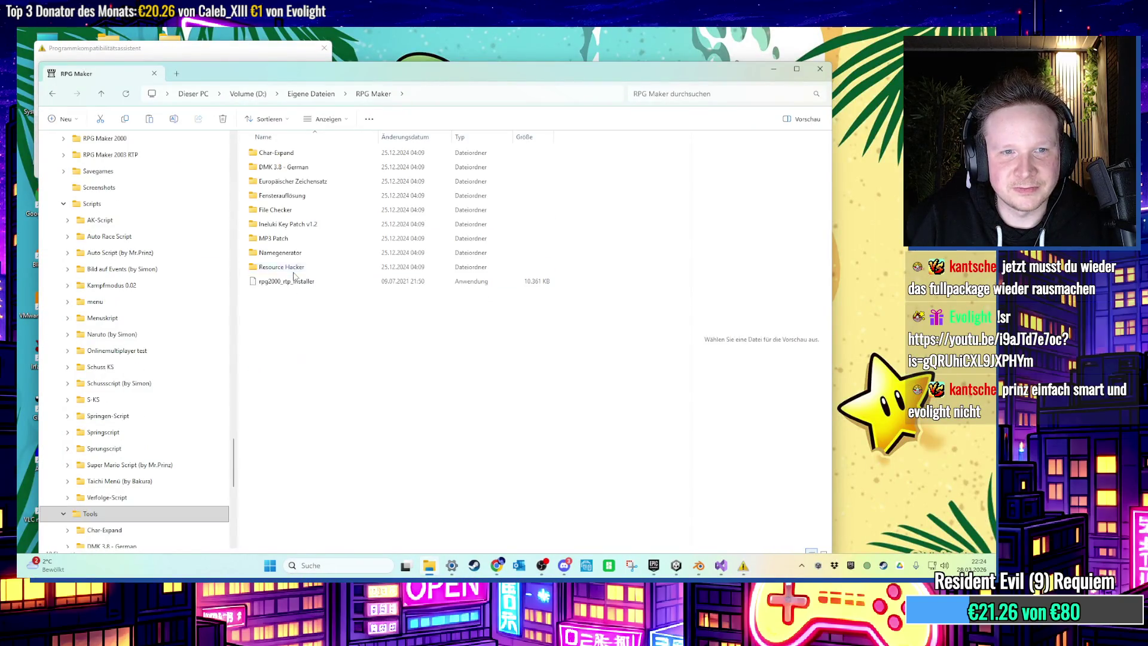
key(alt+Left)
double_click(309, 257)
double_click(309, 258)
right_click(346, 343)
click(368, 368)
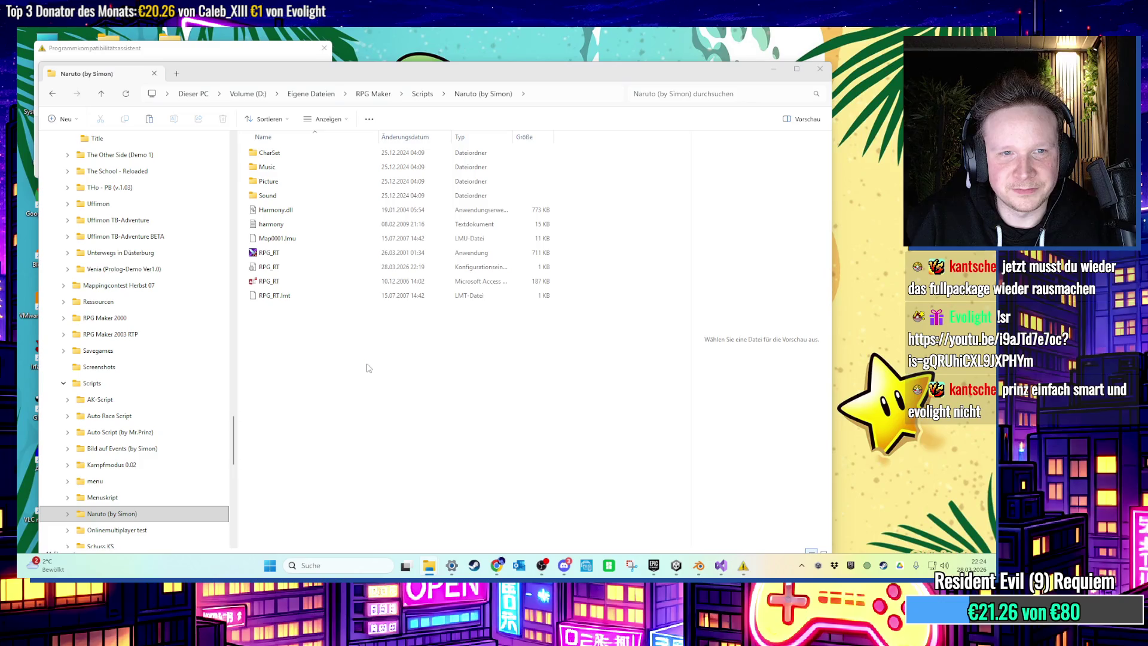
click(284, 253)
Run RPG_RT in Windows Vista compatibility mode and dismiss the missing System file error.
key(Return)
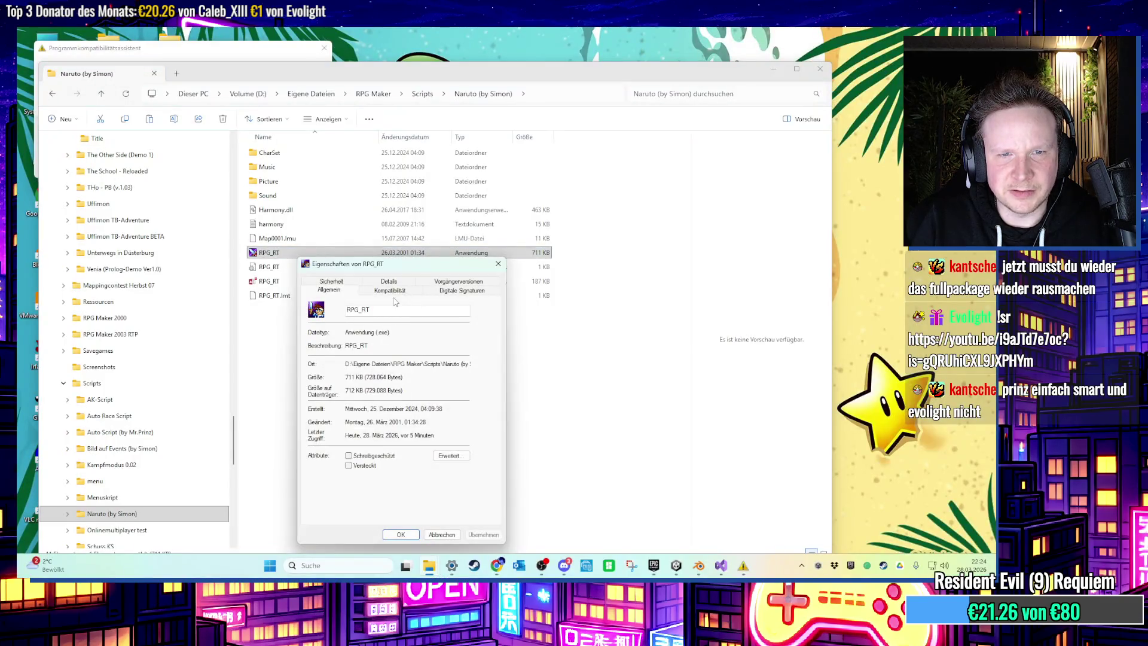
click(398, 292)
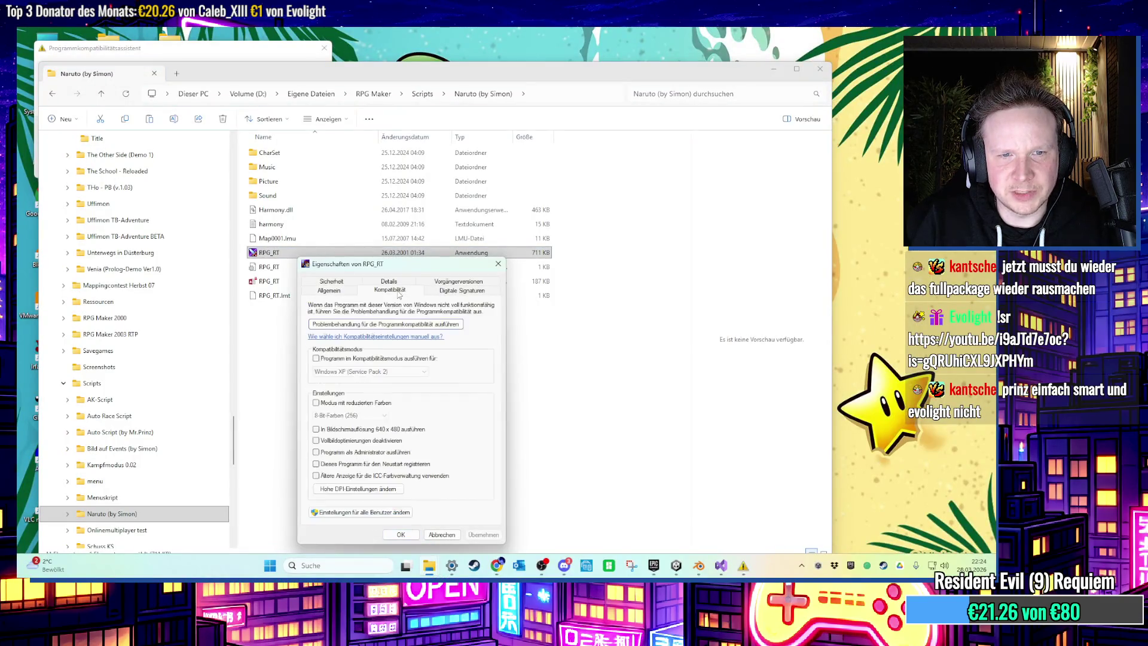
click(316, 358)
click(368, 371)
click(368, 410)
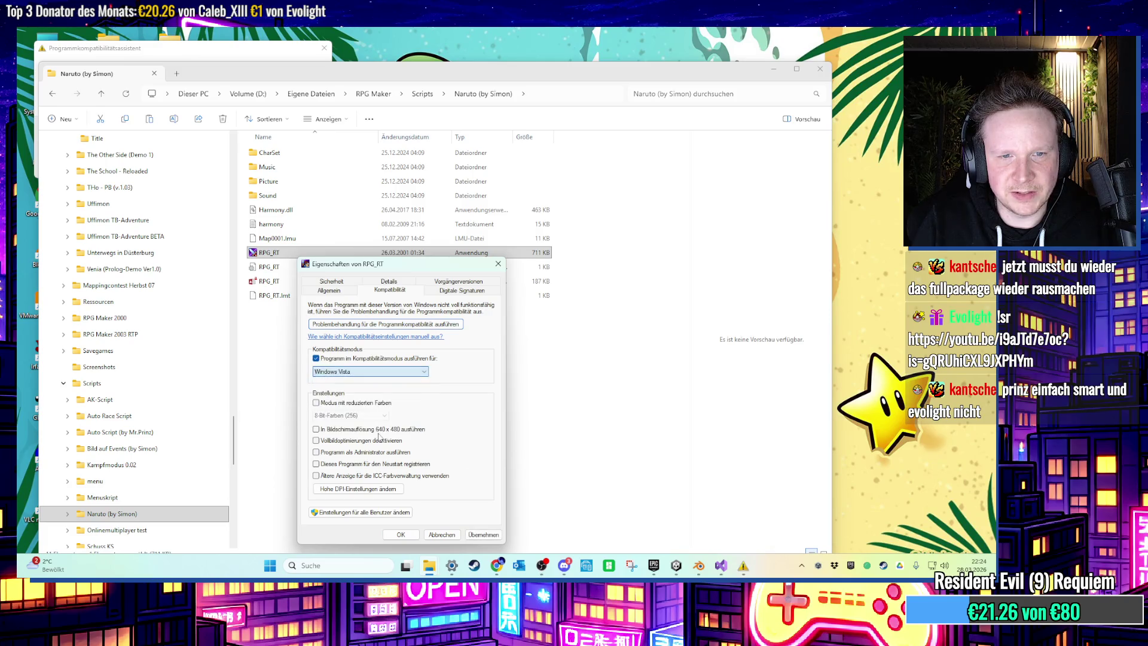
click(400, 535)
double_click(318, 257)
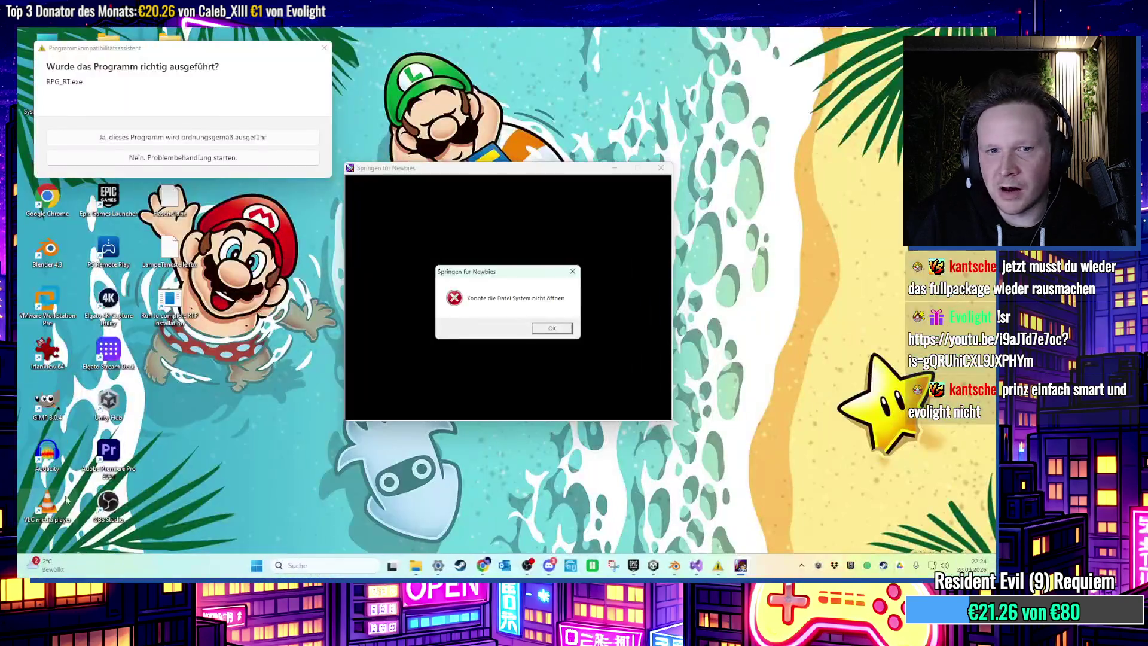
click(551, 328)
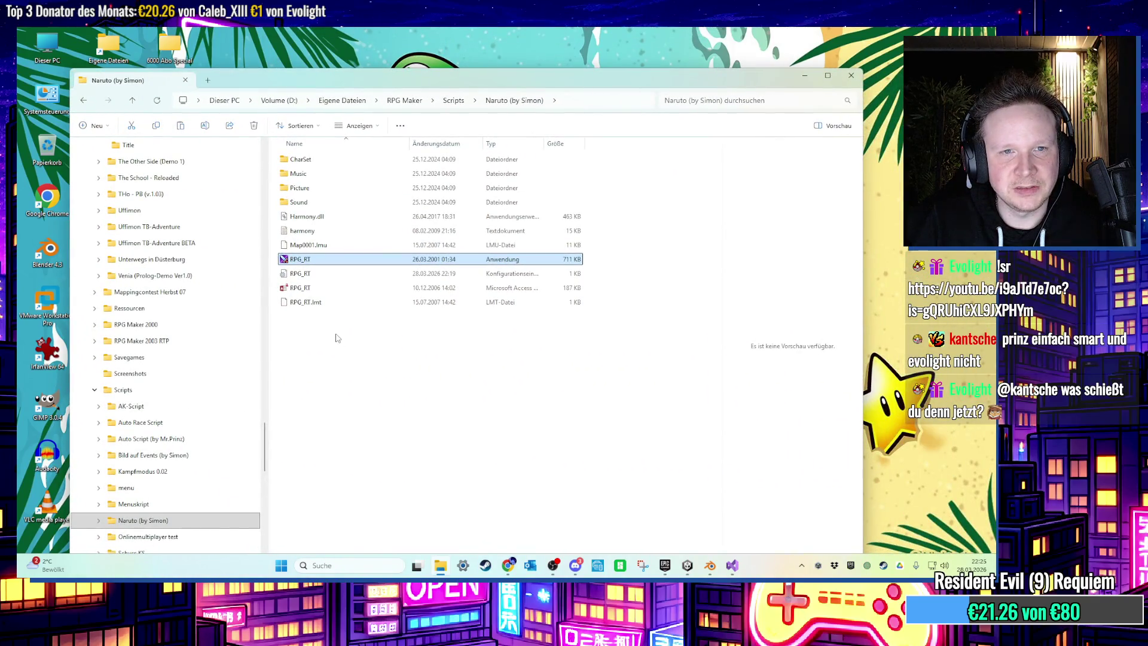
Browse the RPG Maker 2000 folder and try the RTPE runtime installer, dismissing its setup error.
click(453, 103)
click(405, 102)
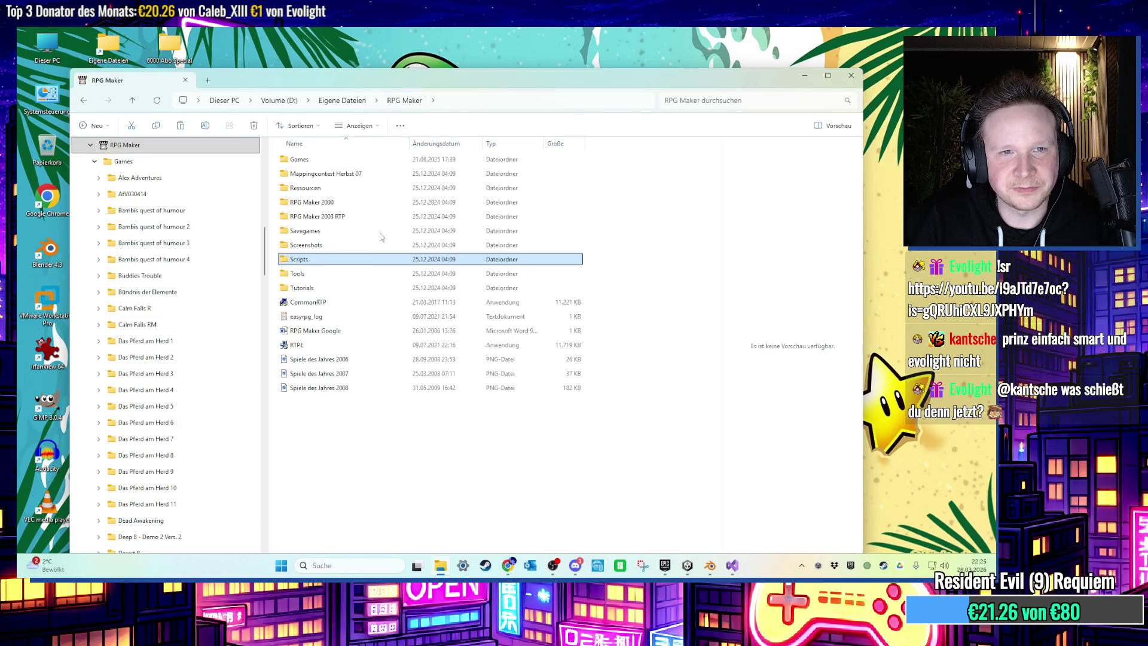
double_click(317, 203)
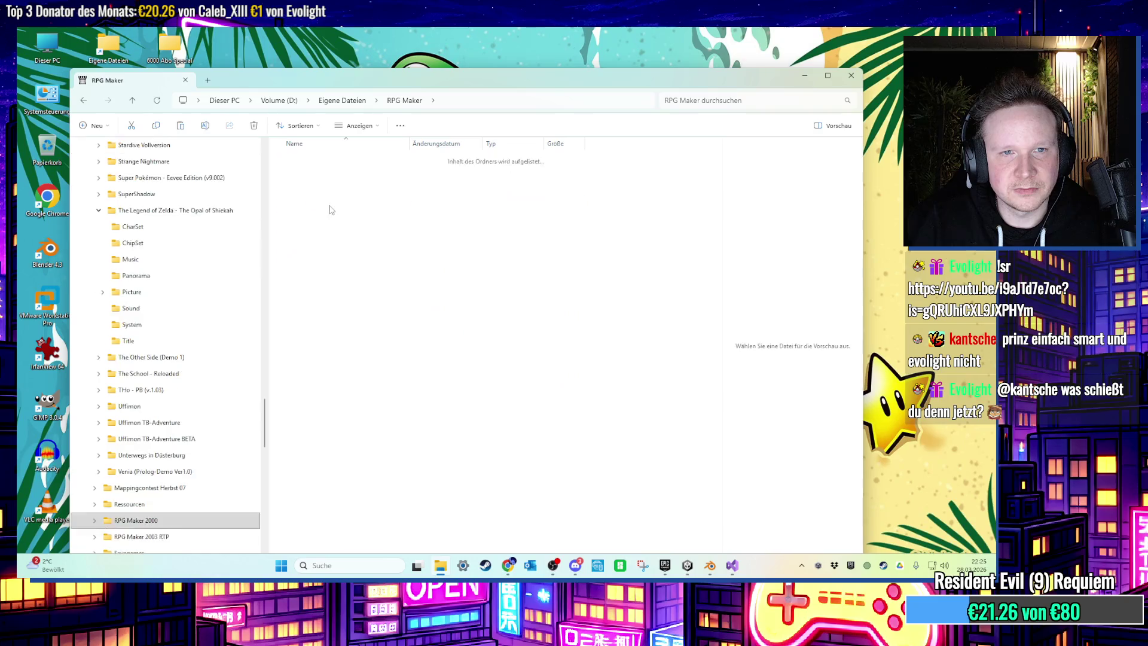
double_click(297, 160)
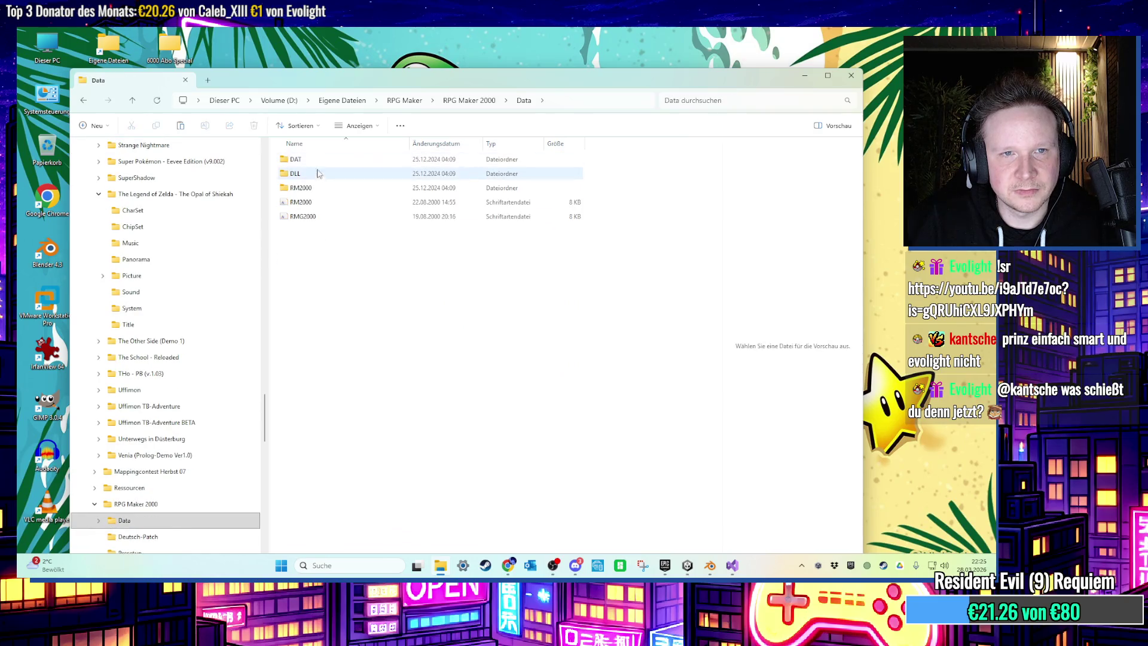
click(83, 100)
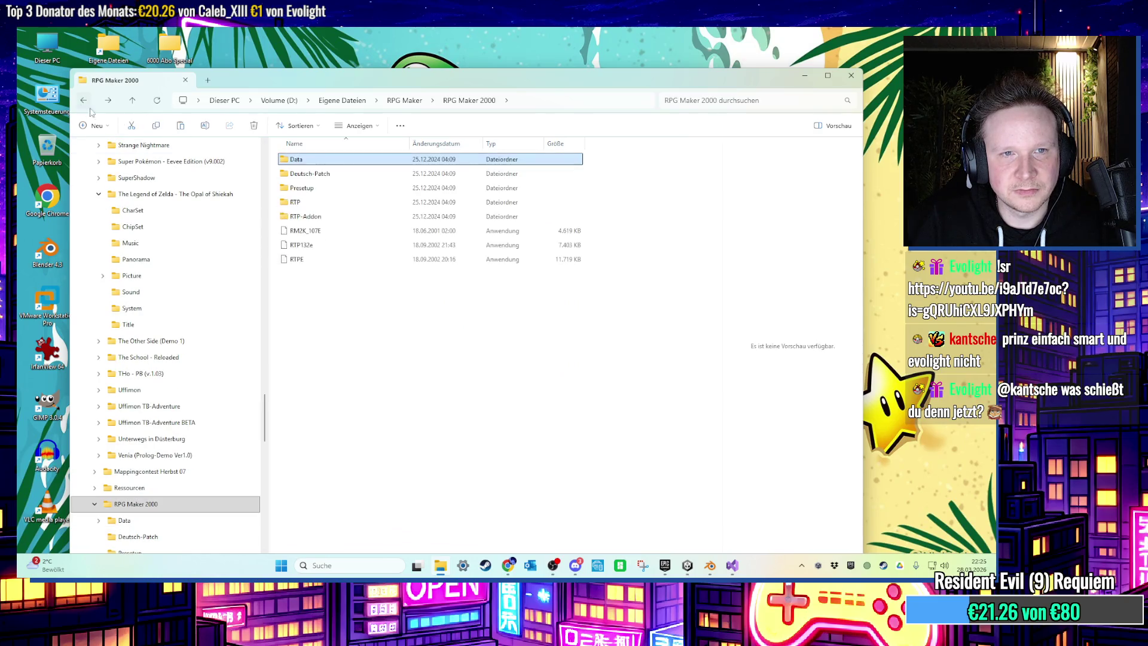
double_click(320, 261)
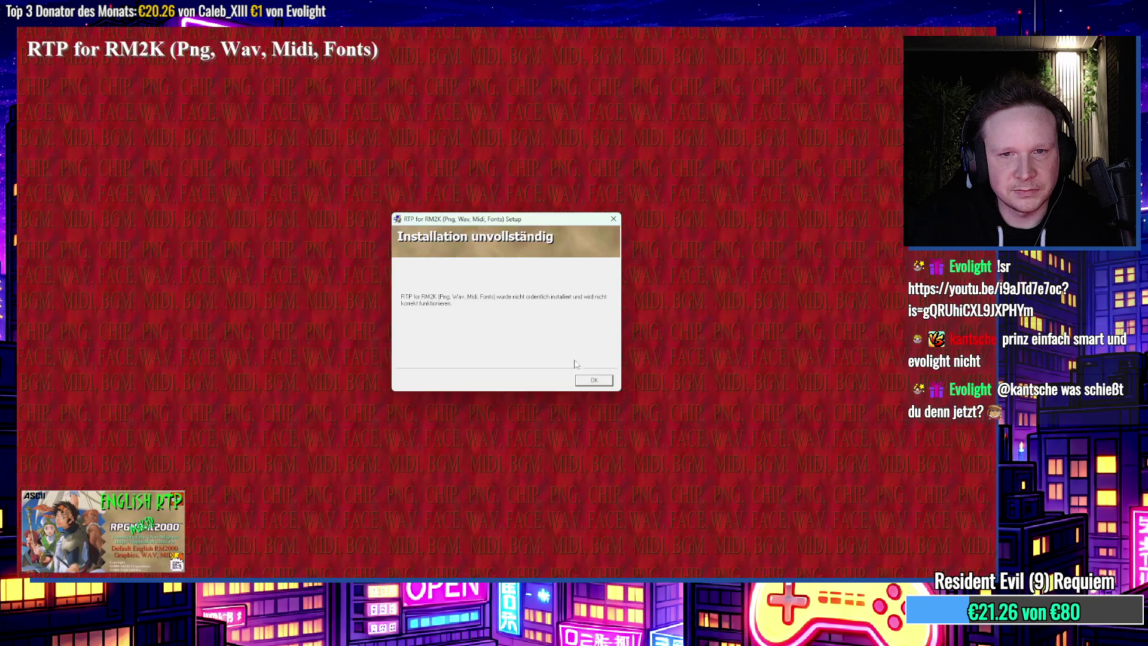
click(589, 376)
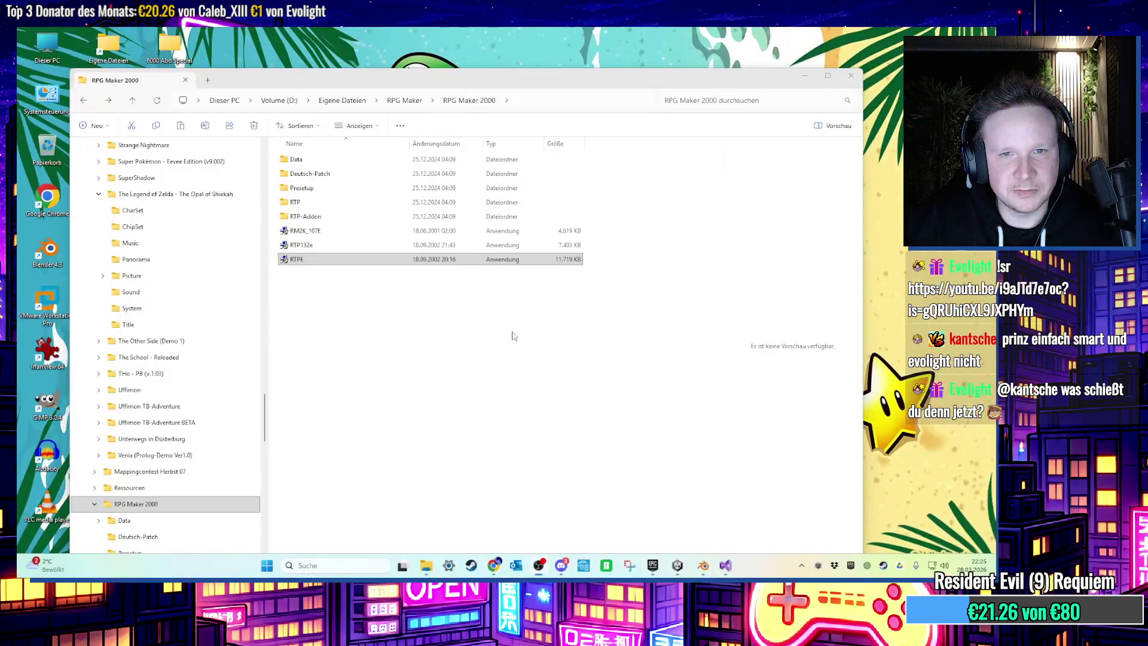
click(322, 235)
Open RPG Maker > Games and launch EasyRPG Player from there.
click(359, 100)
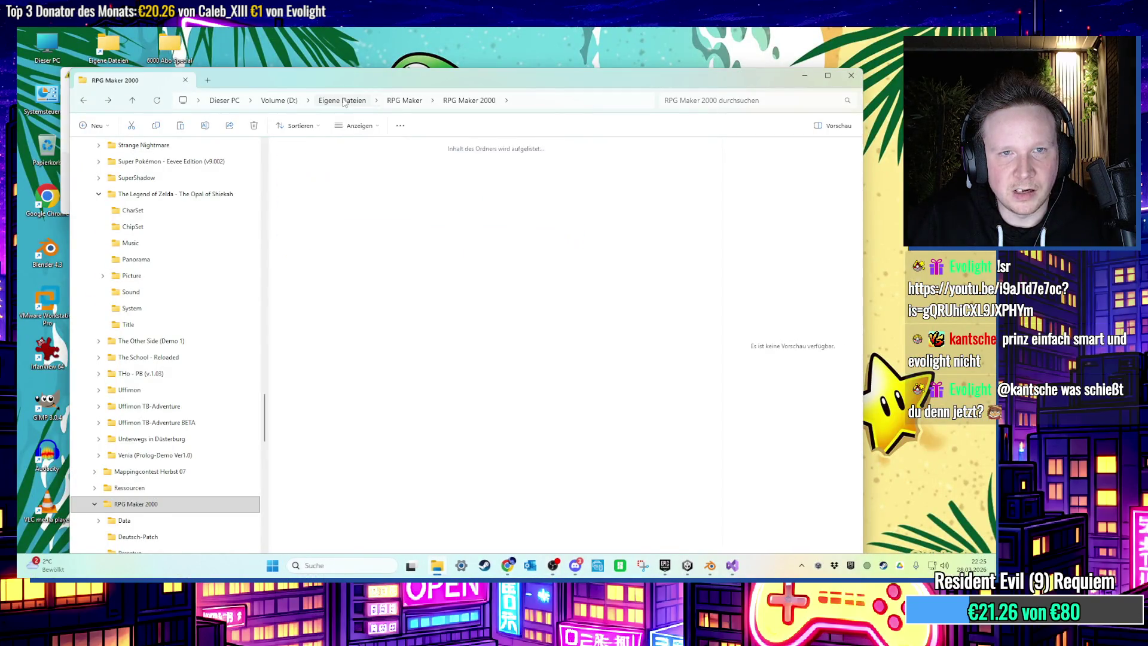
double_click(341, 294)
mouse_move(327, 86)
mouse_down()
mouse_move(471, 101)
mouse_move(321, 99)
mouse_up()
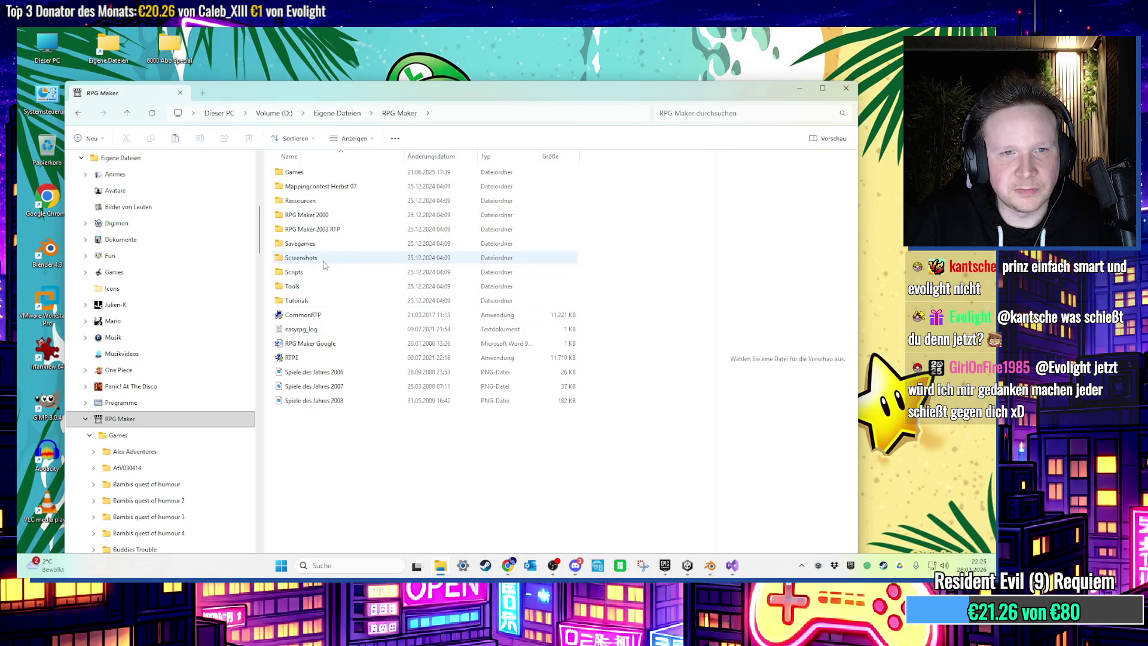
click(317, 215)
click(330, 231)
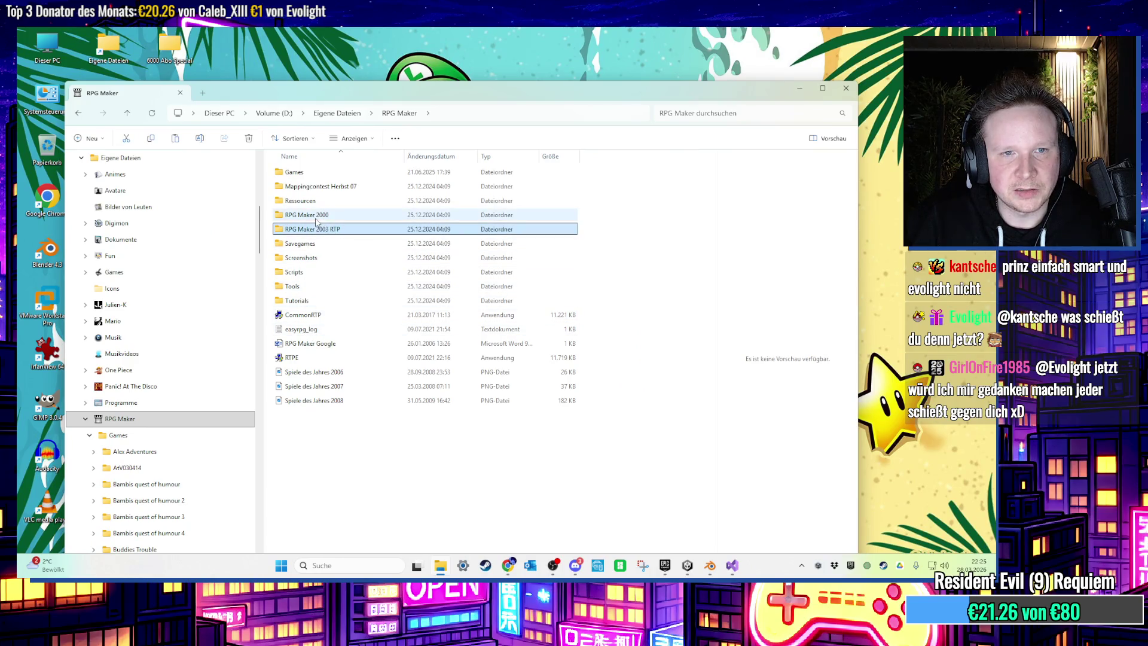
click(318, 217)
double_click(294, 173)
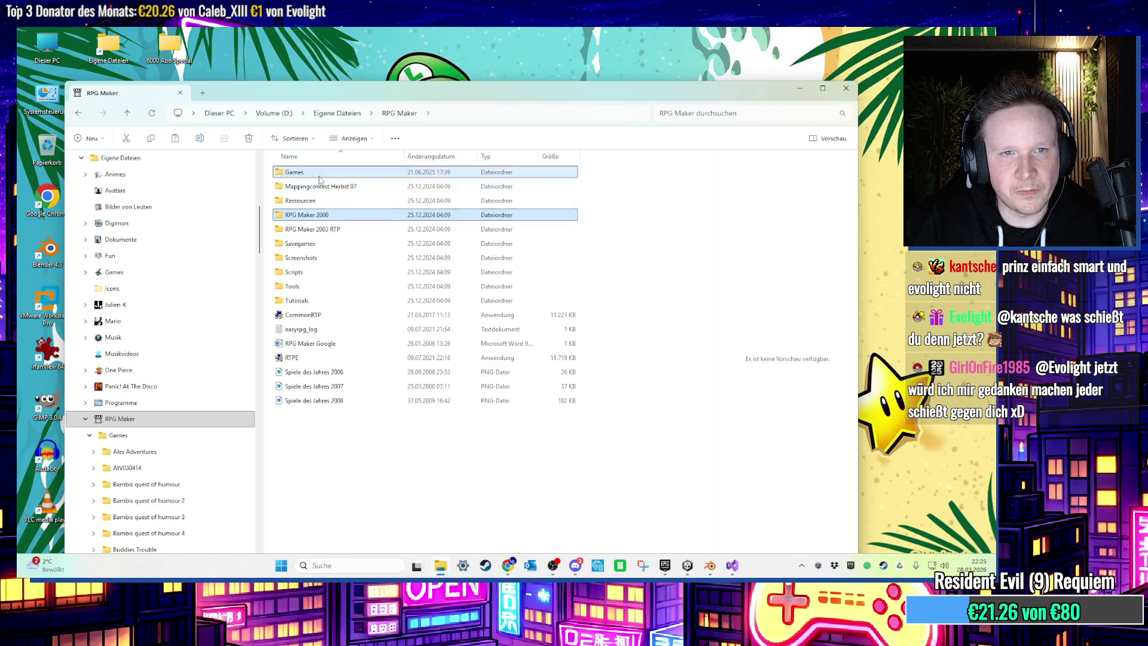
scroll(356, 527, down, 12)
double_click(335, 547)
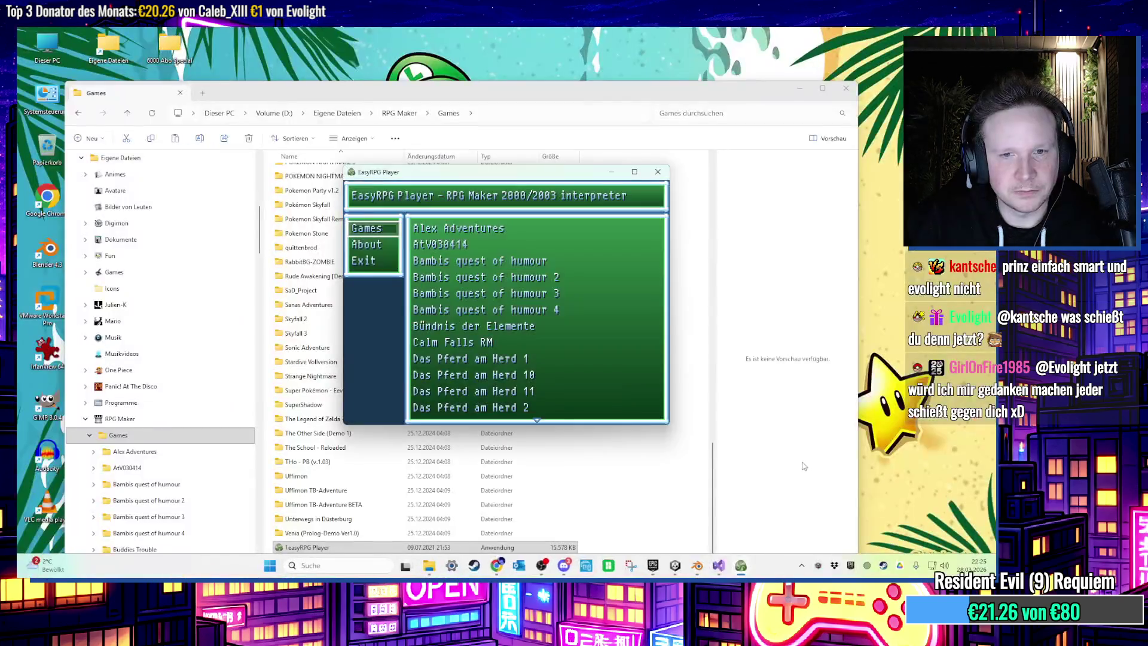
Launch The Legend of Zelda - The Opal of Shiekah and close the player after its crash.
key(Return)
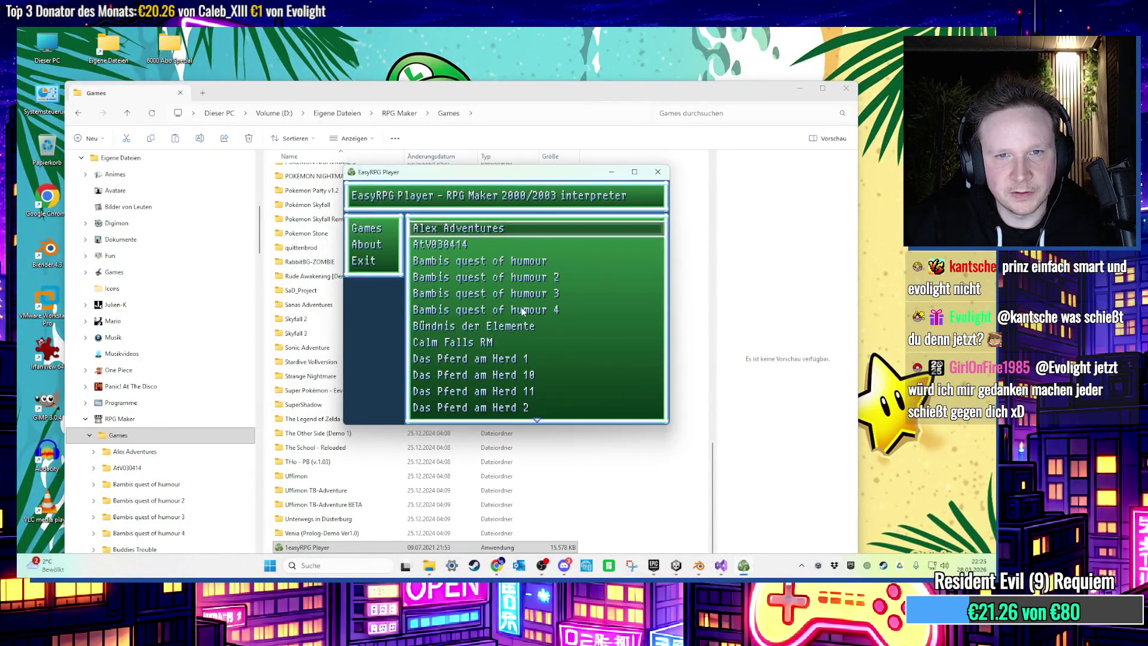
key(Up)
key(Up)
key(Up)
key(Up)
key(Up)
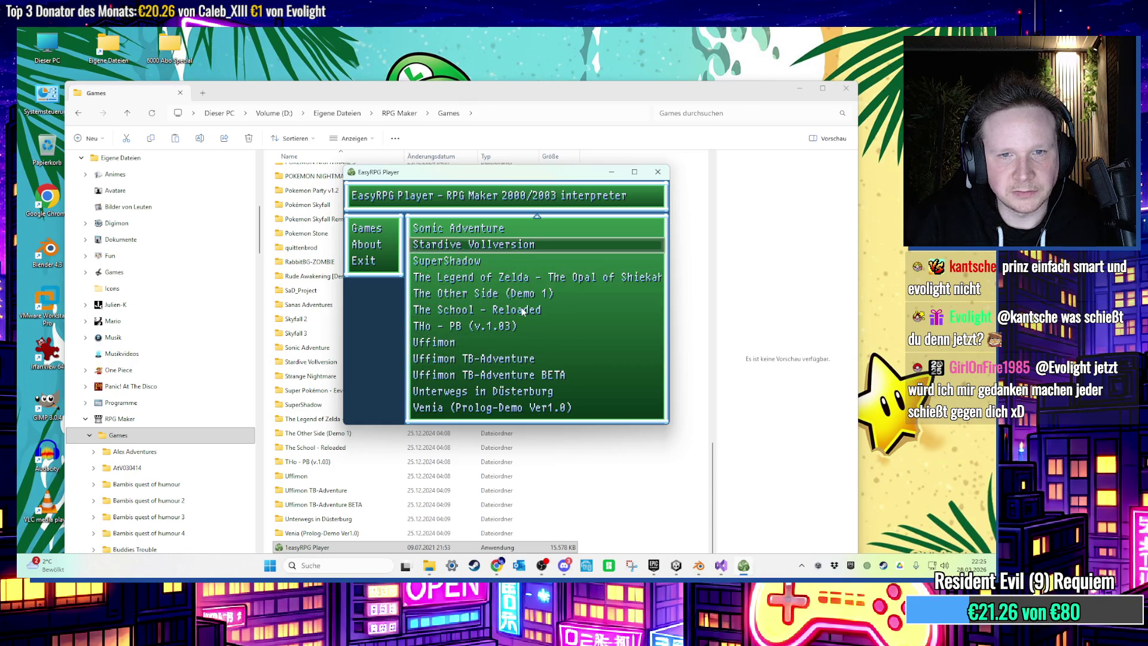
key(Return)
key(Return)
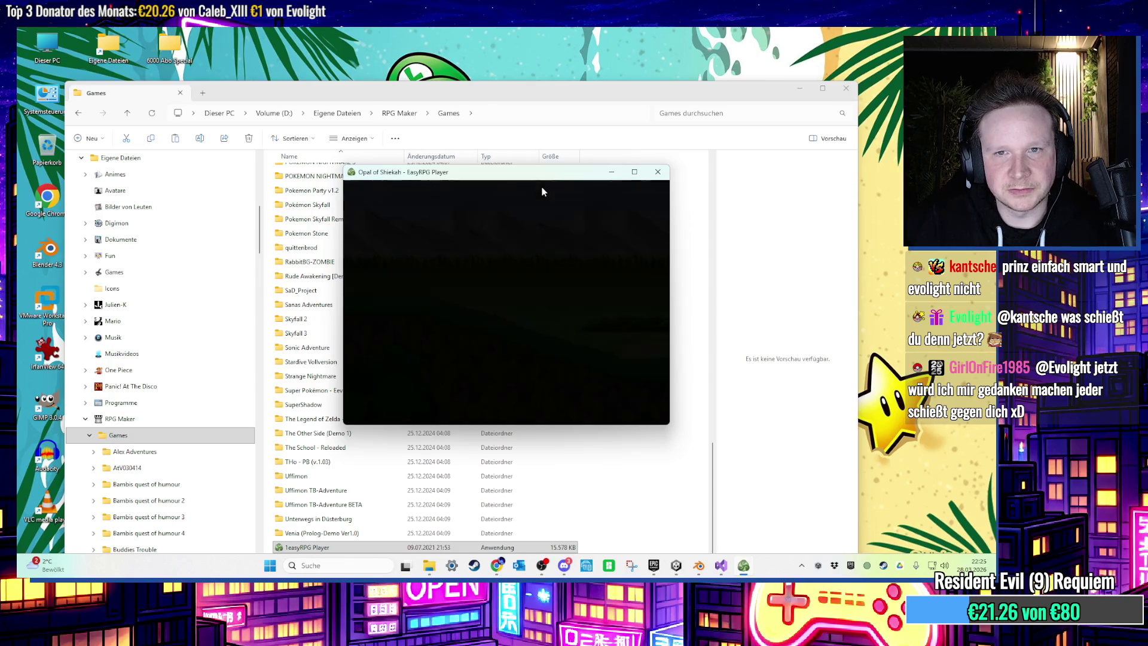
drag(525, 177, 503, 177)
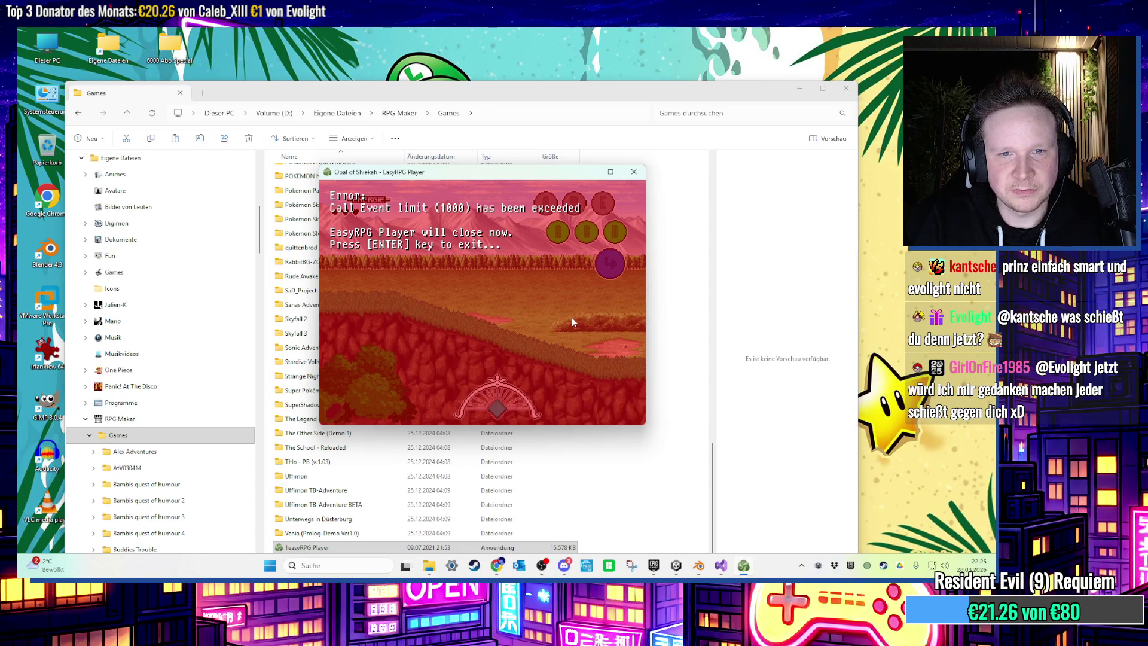
key(Return)
Relaunch EasyRPG Player in a window and start the Sonic Adventure demo.
double_click(338, 546)
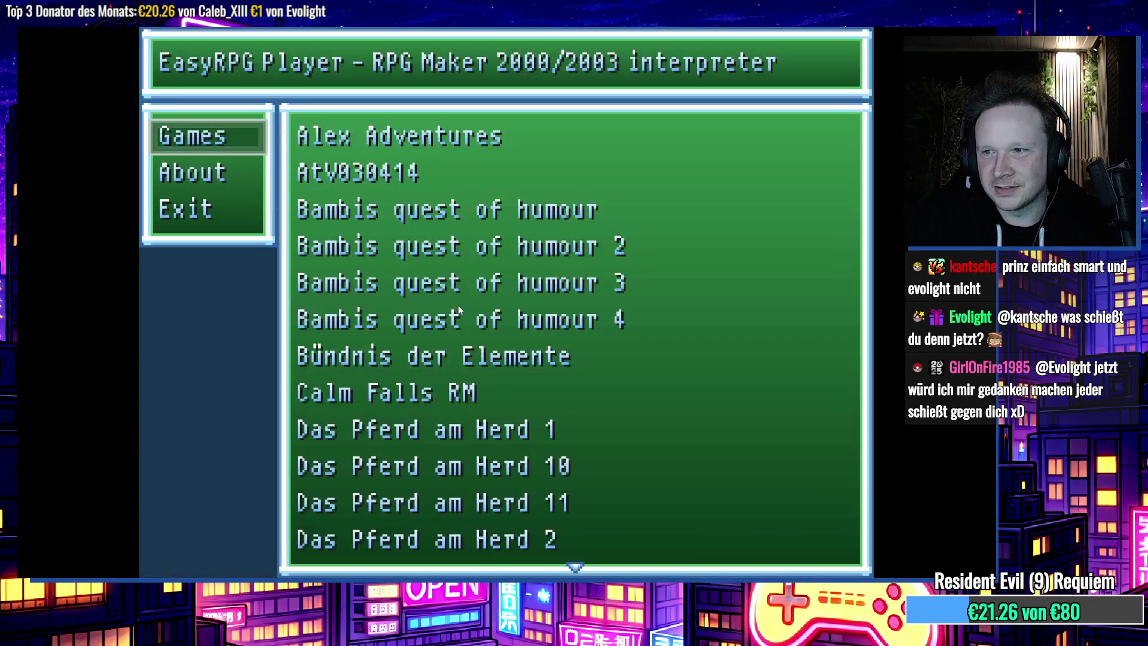
key(alt+Return)
key(Return)
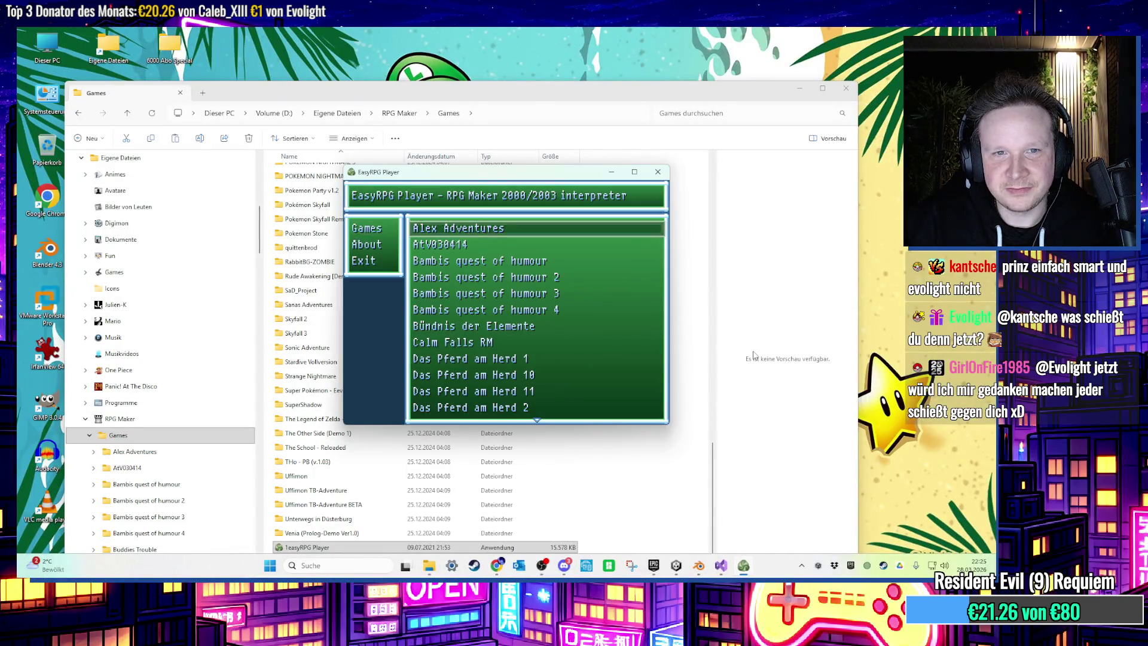
key(Up)
key(Up)
key(Up)
key(Up)
key(Up)
key(Up)
key(Return)
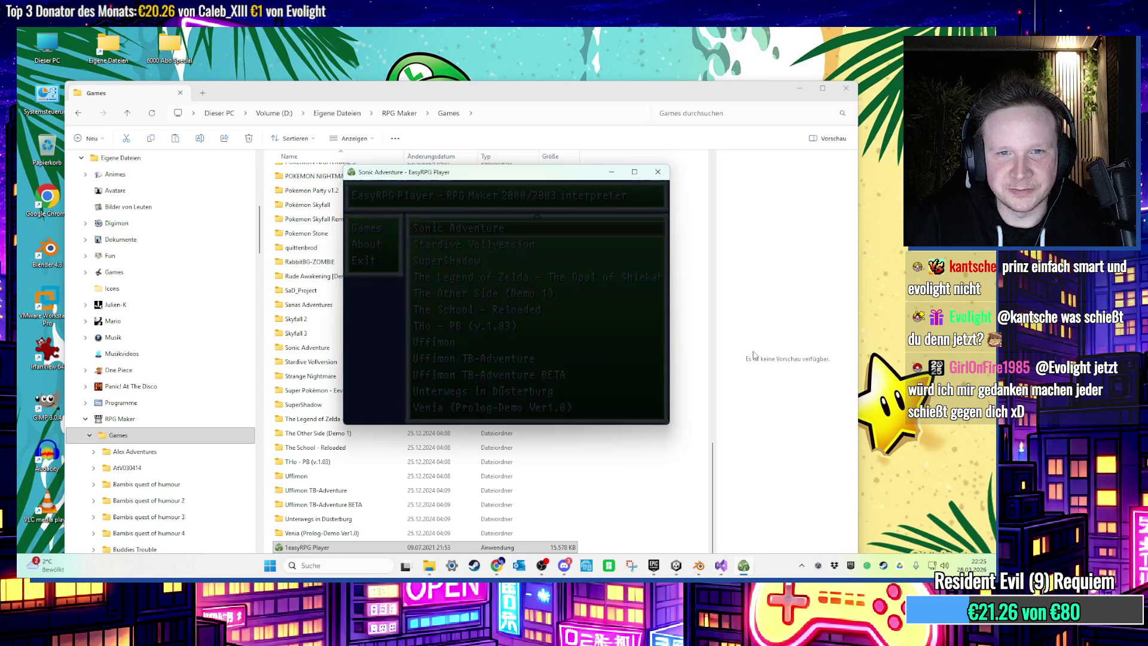
key(Up)
key(Return)
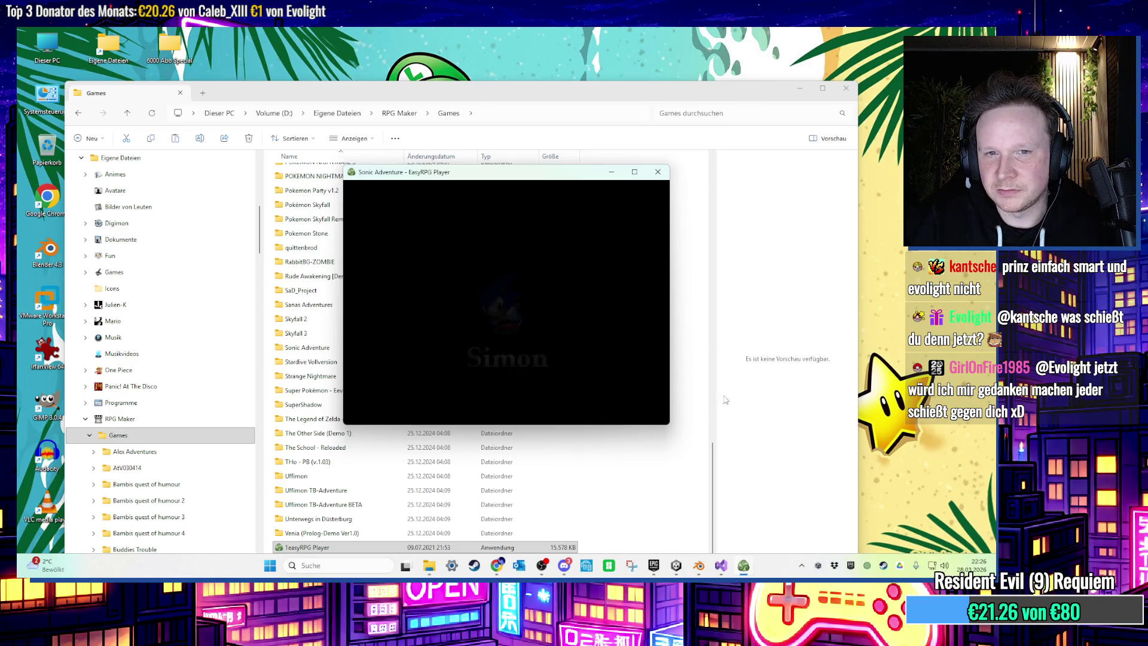
Set Sonic Adventure's volume to 42 in the Windows volume mixer.
right_click(944, 565)
click(926, 521)
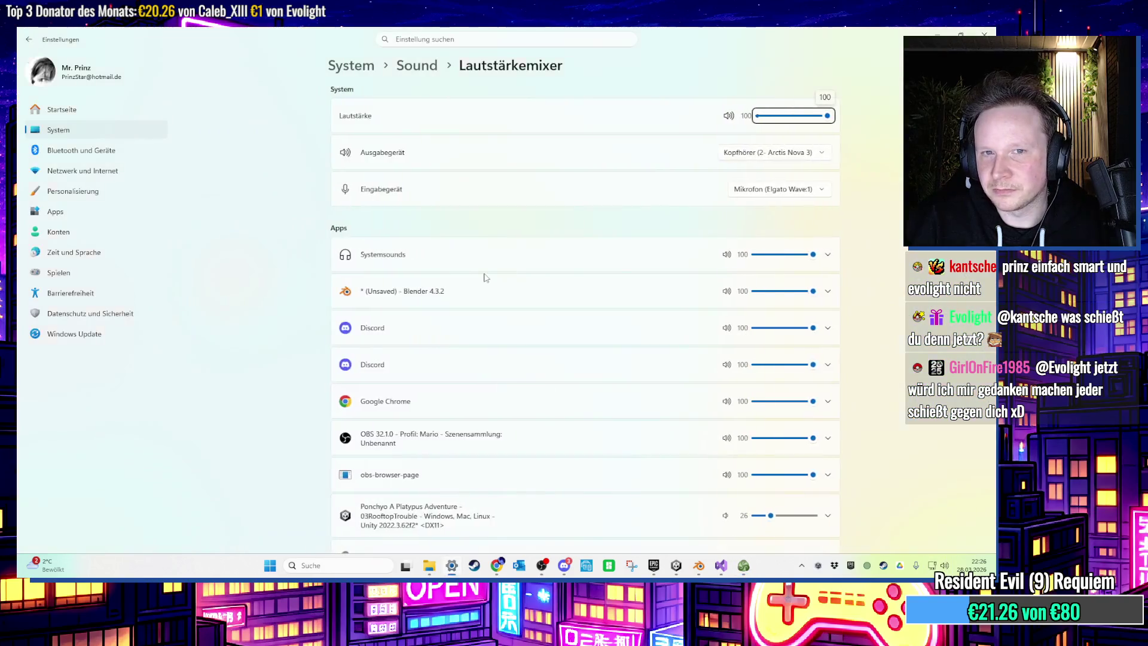
scroll(636, 388, down, 6)
click(778, 204)
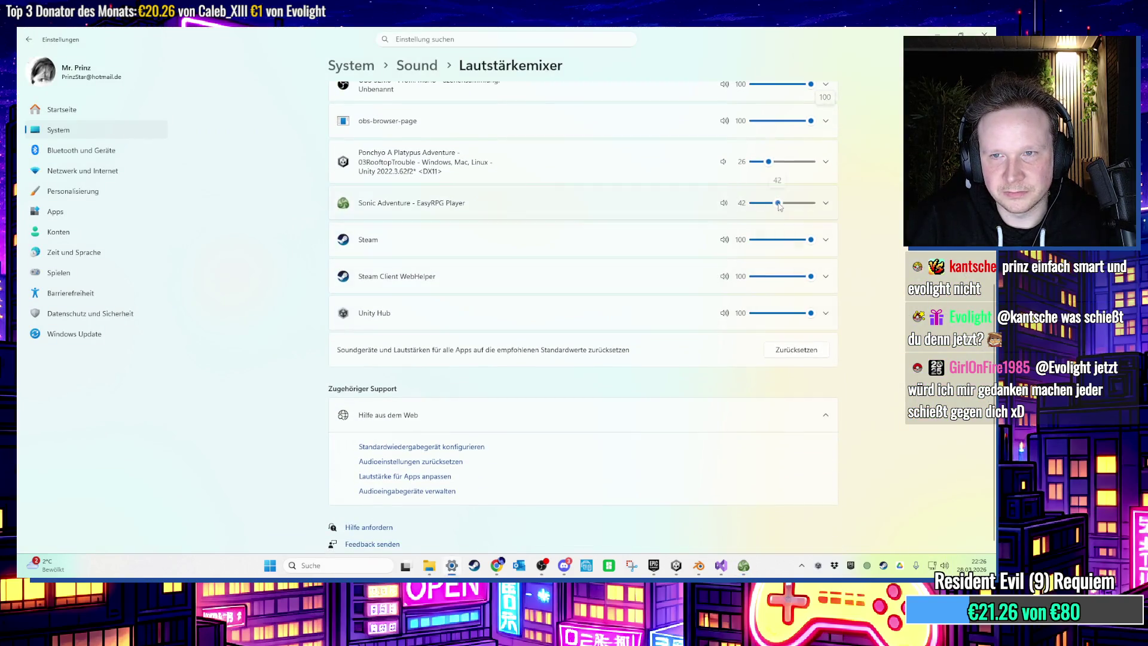
click(937, 33)
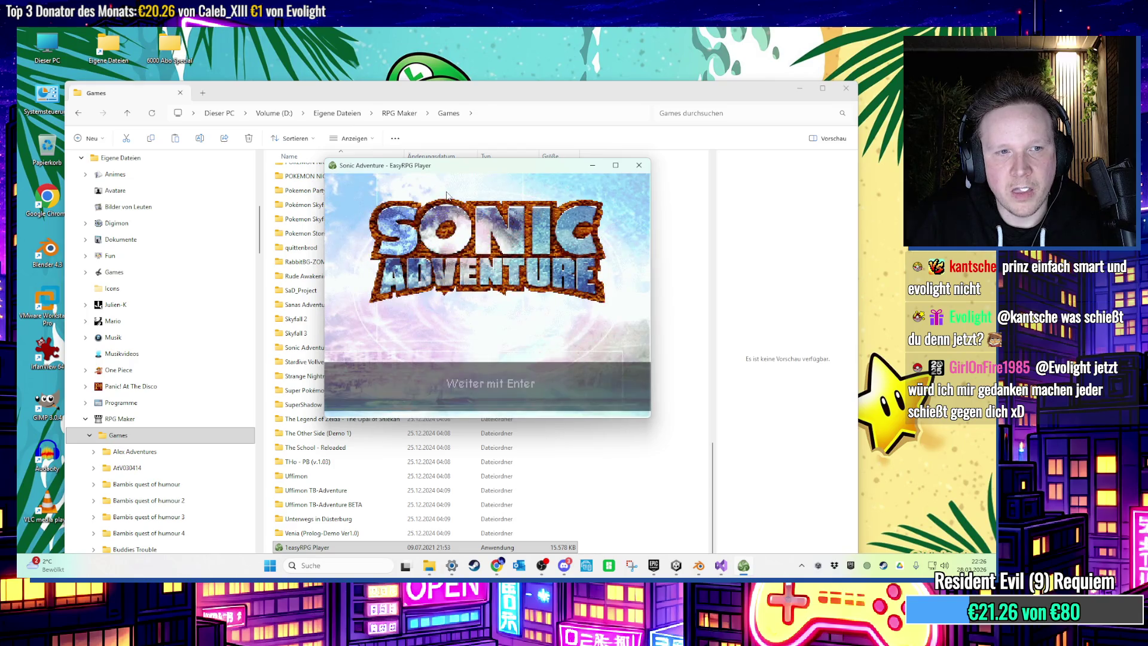
Continue past the title screen into Story Mode's rainy opening, then bring up the volume mixer.
key(Return)
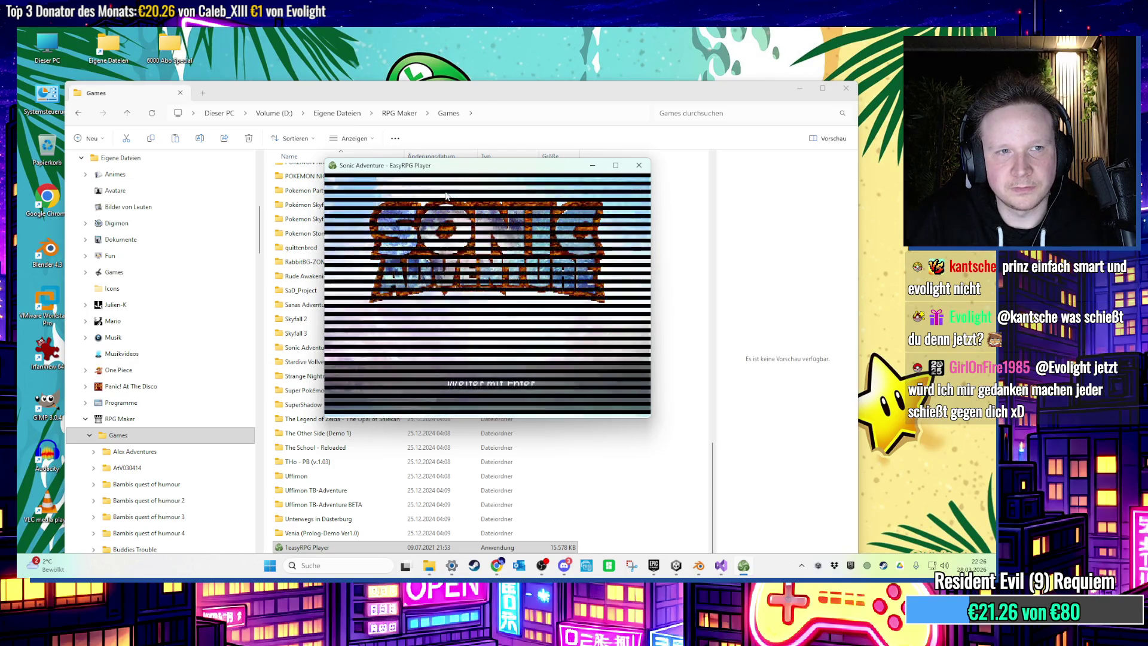
key(Return)
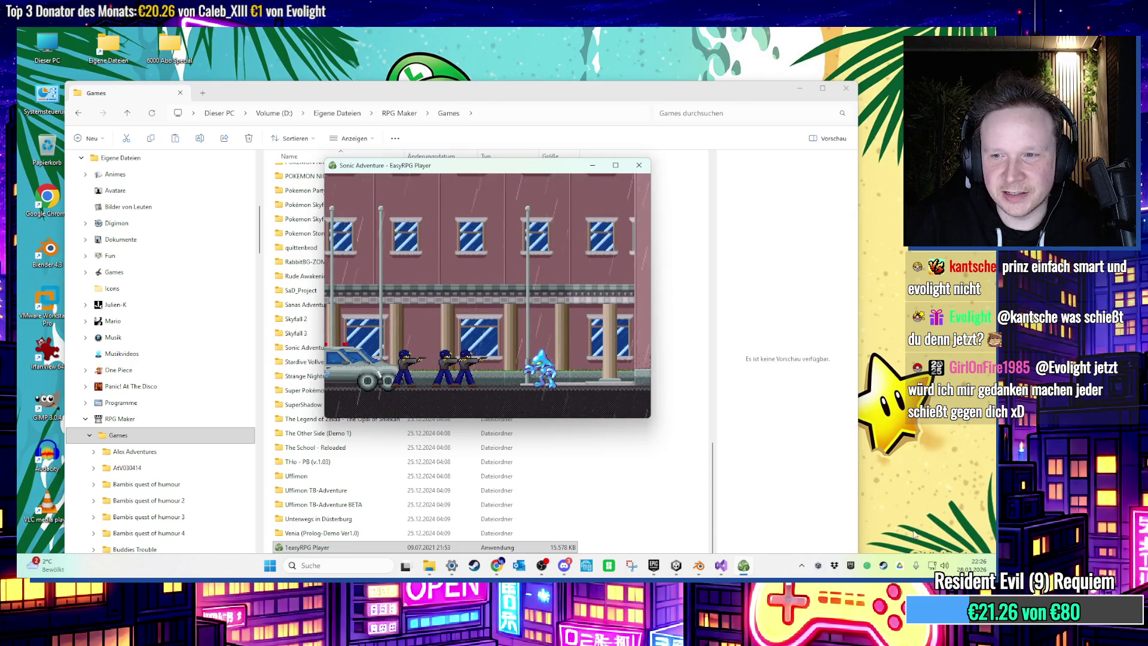
key(super+ctrl+v)
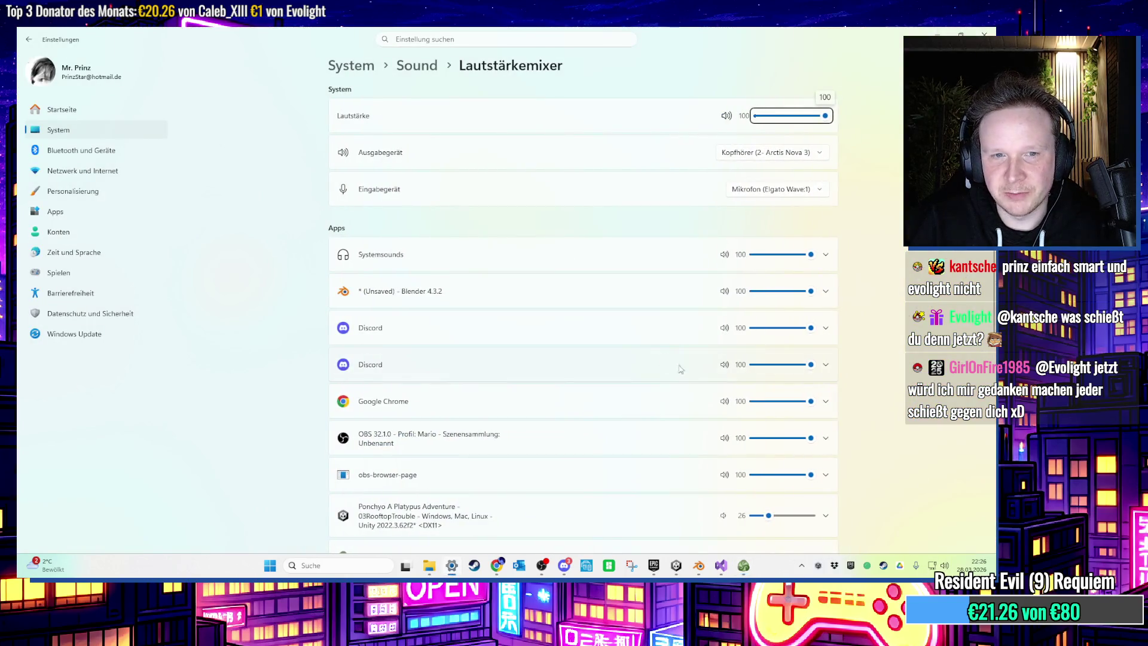
Lower Sonic Adventure's mixer volume to 32 and close the mixer.
scroll(765, 469, down, 2)
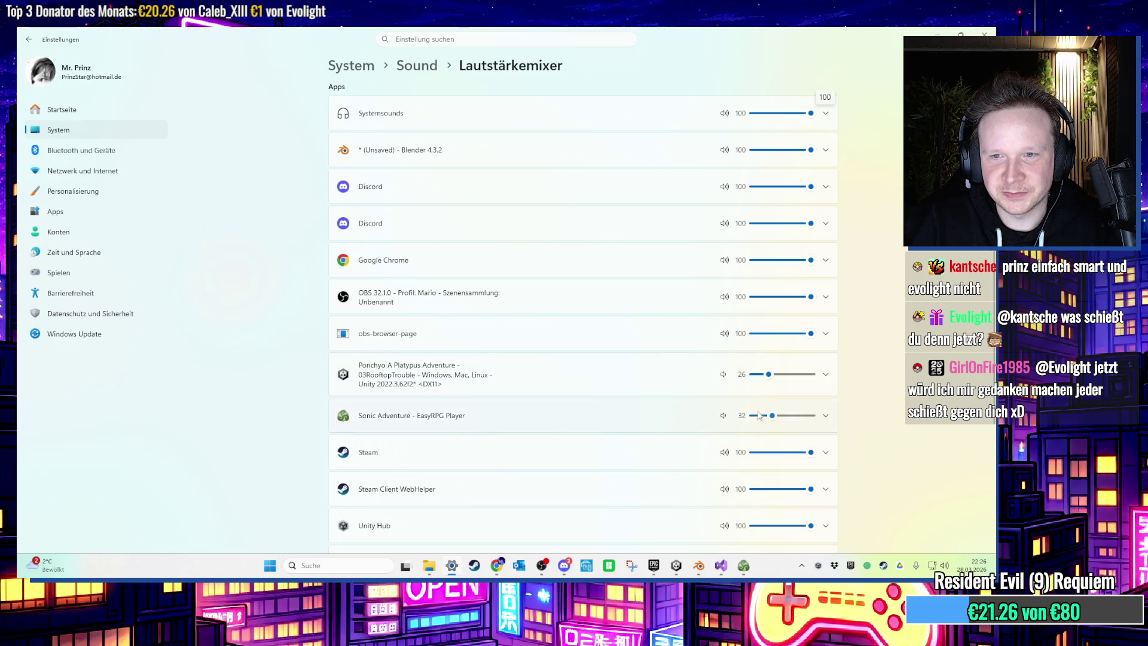
click(985, 34)
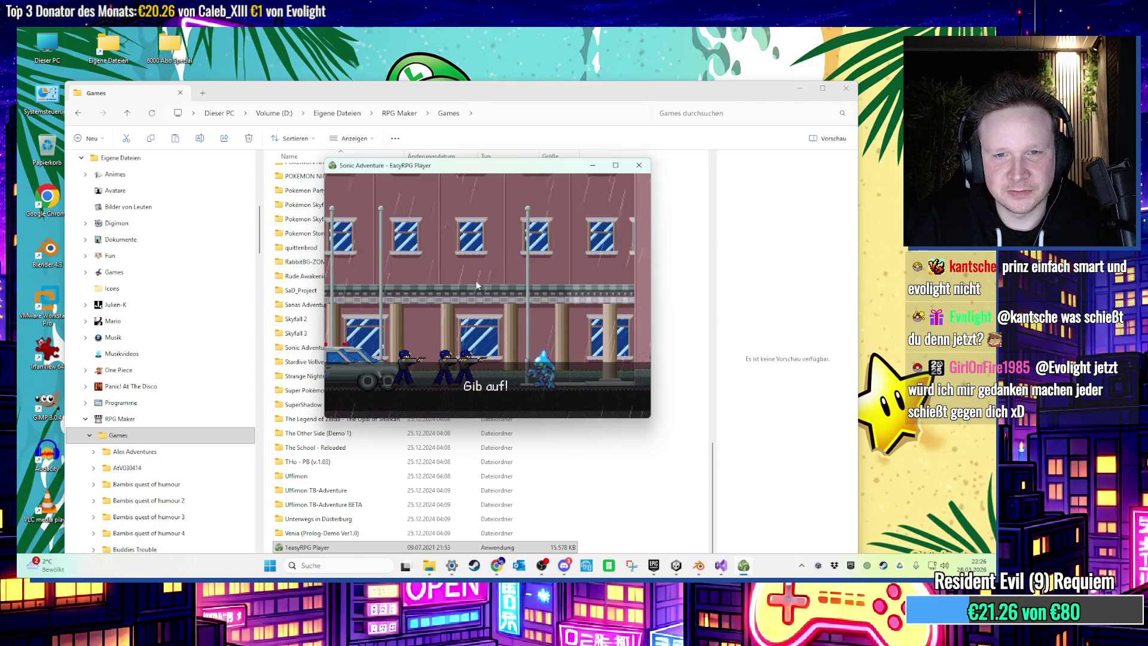
Copy the EasyRPG Player application from Games into the RPG Maker Scripts folder.
mouse_move(440, 169)
mouse_down()
mouse_move(533, 169)
mouse_move(635, 81)
mouse_up()
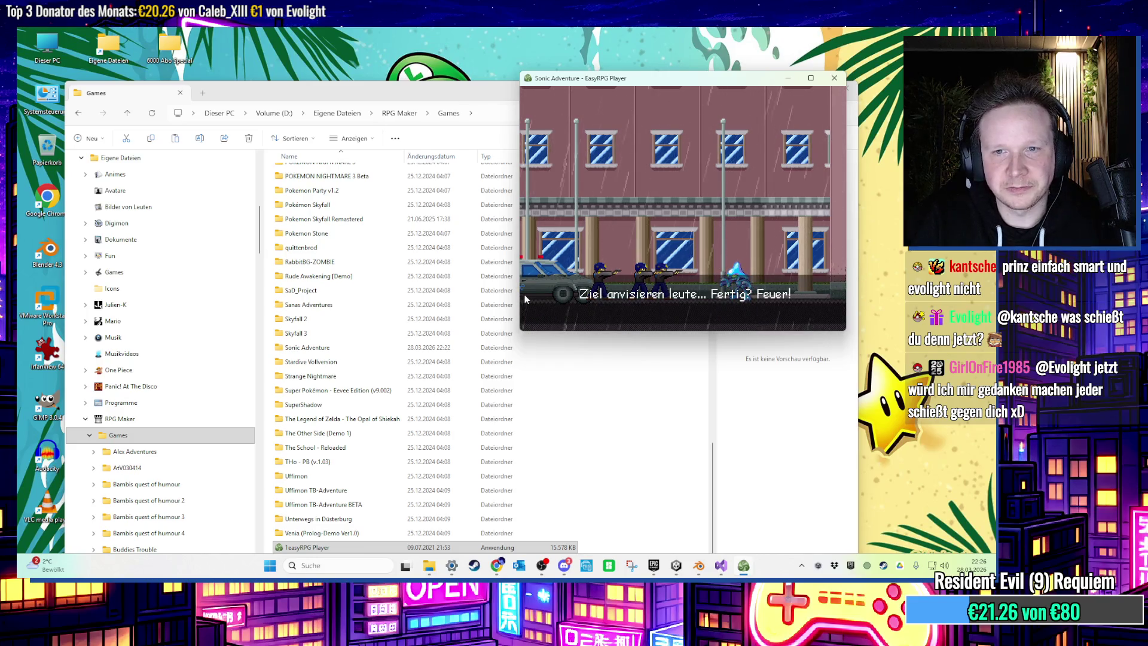
click(592, 523)
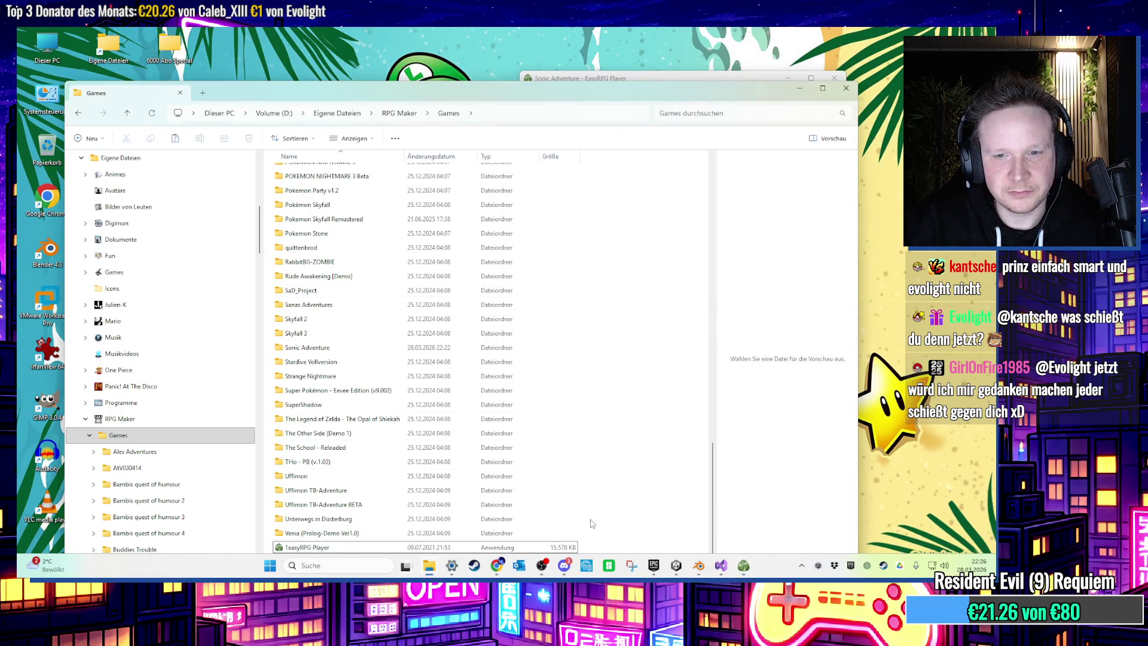
click(427, 547)
click(399, 114)
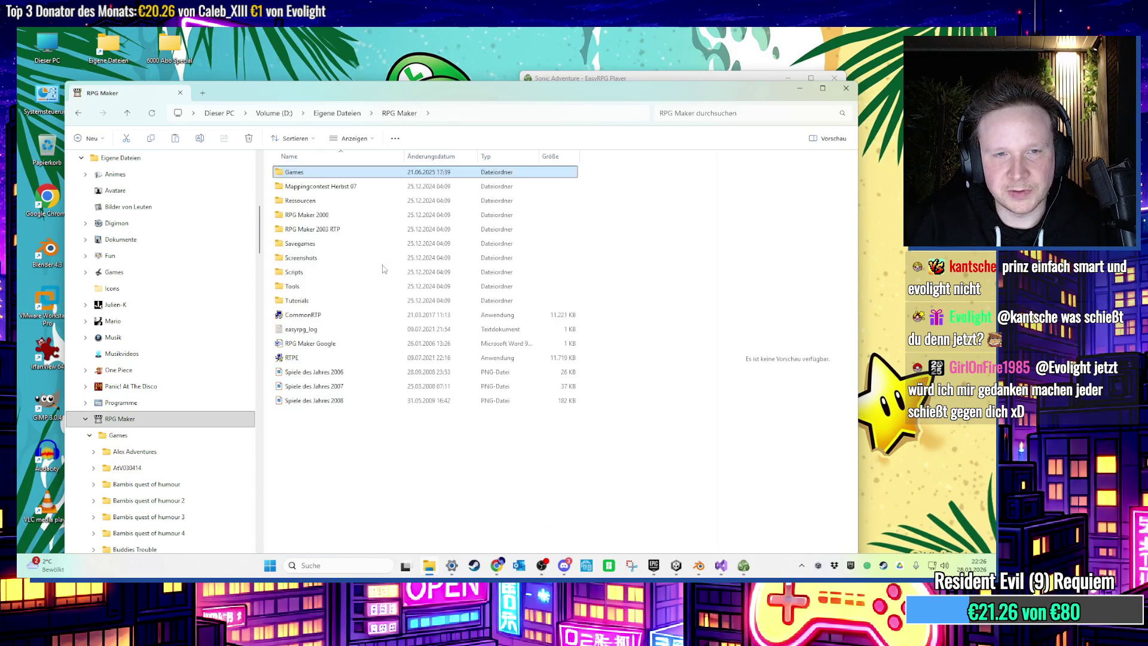
double_click(310, 276)
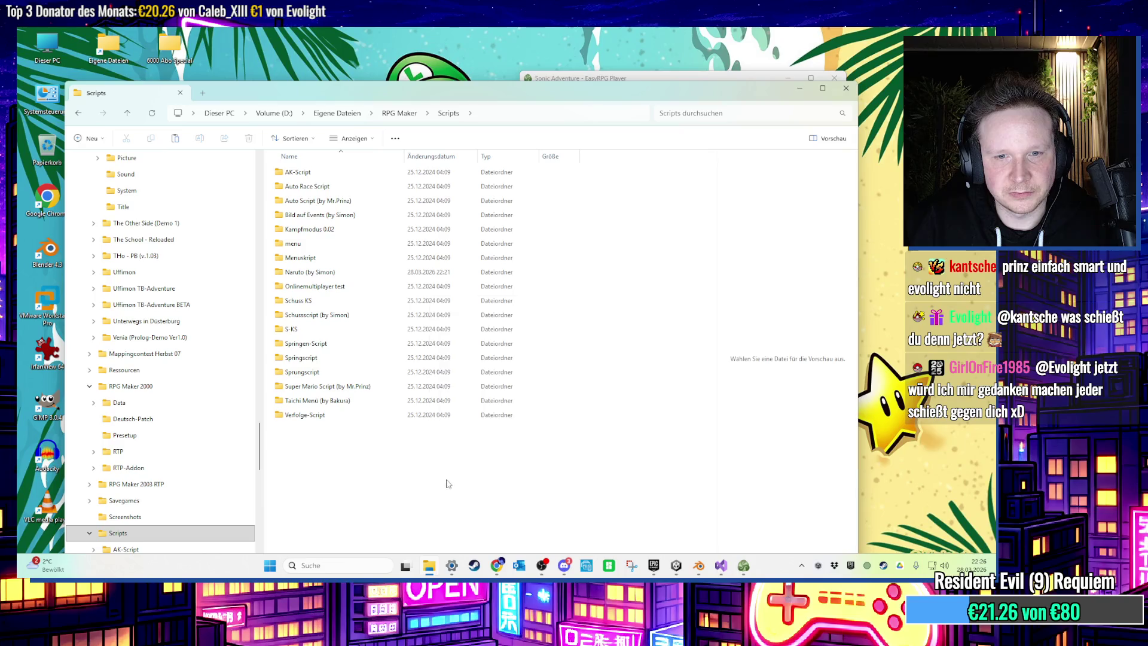
key(ctrl+v)
click(689, 80)
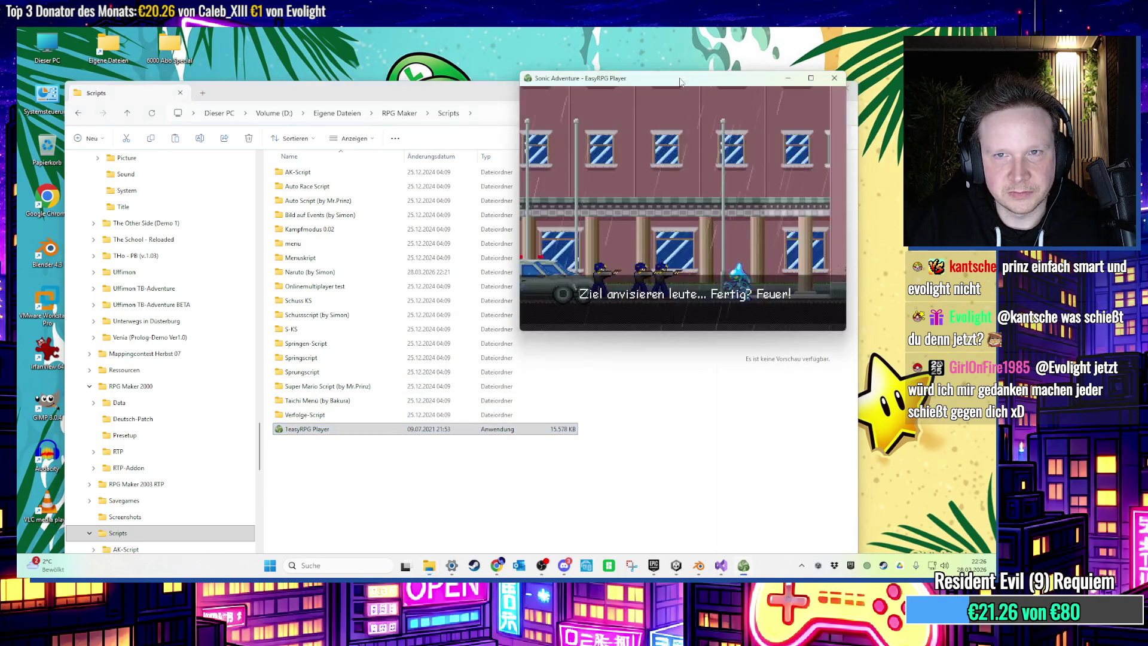
drag(664, 83, 533, 96)
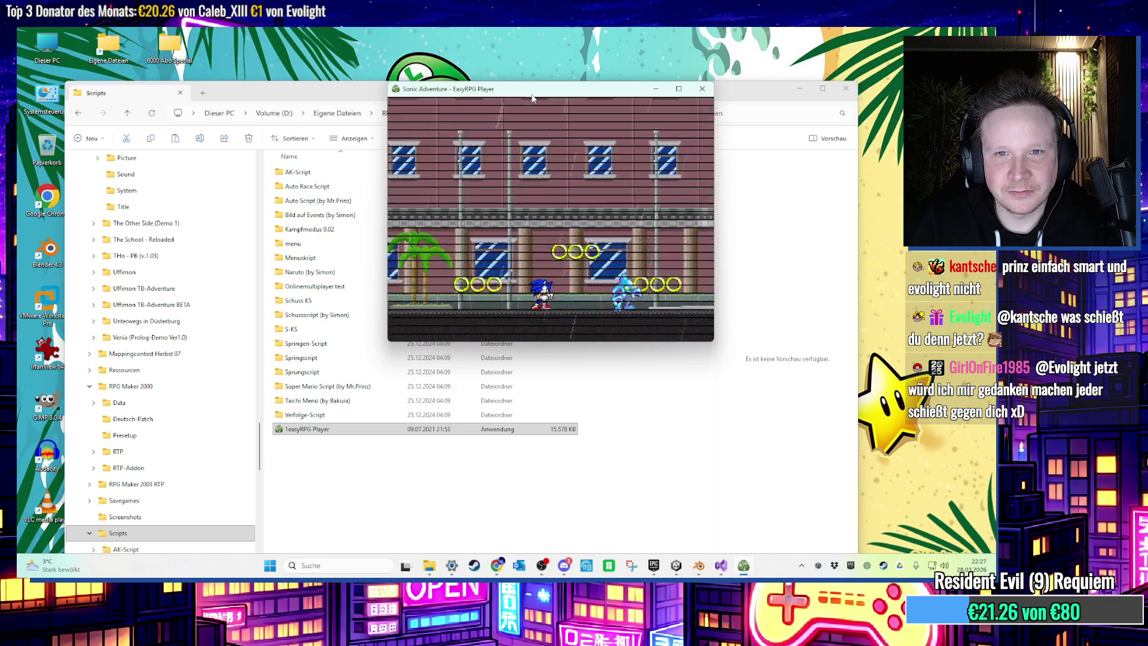
Run Sonic right through the street collecting rings, then back left toward the watery enemy.
drag(532, 96, 498, 106)
key(Right)
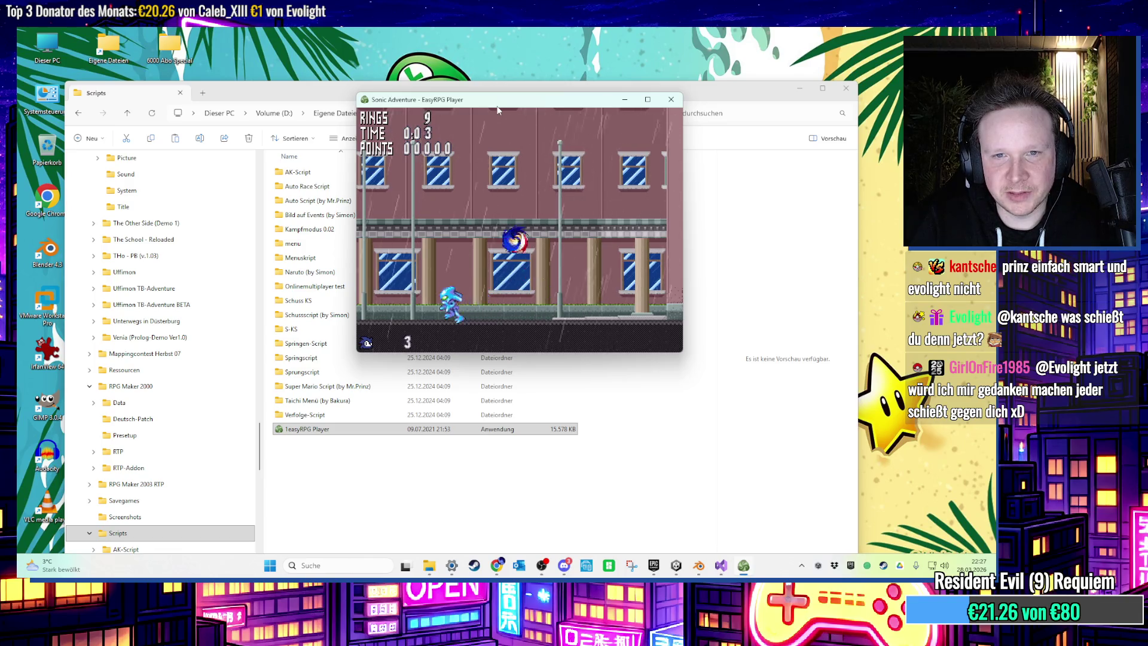
key(Right)
key(Left)
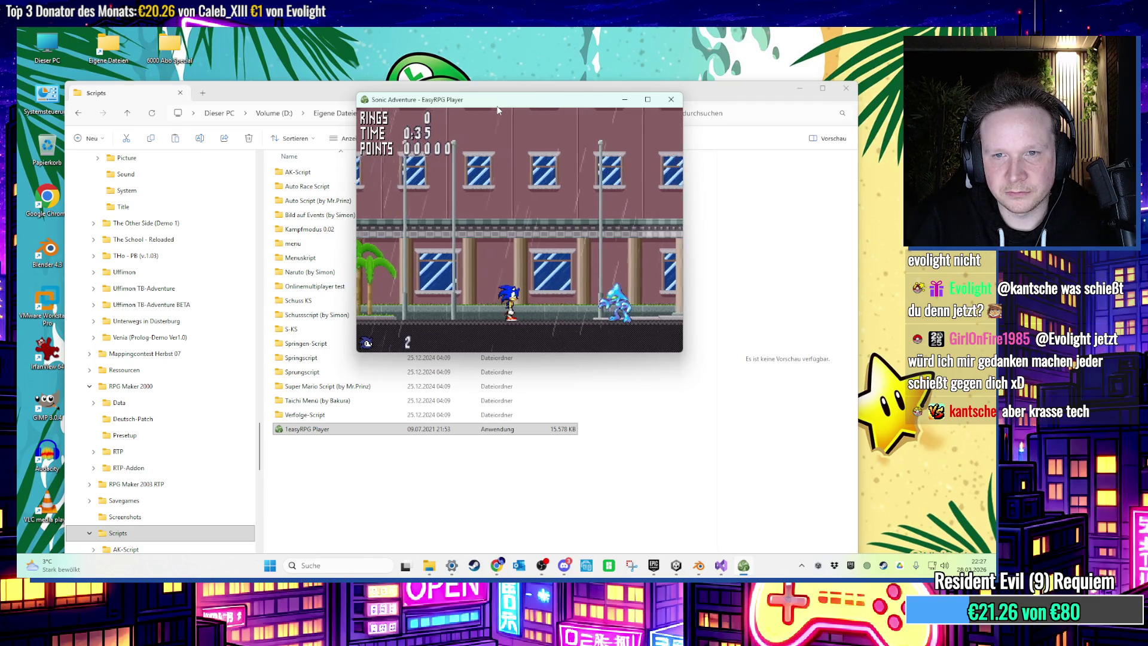
Run and jump Sonic along the street, dismiss the message, and continue onto the beach stage.
key(Right)
key(space)
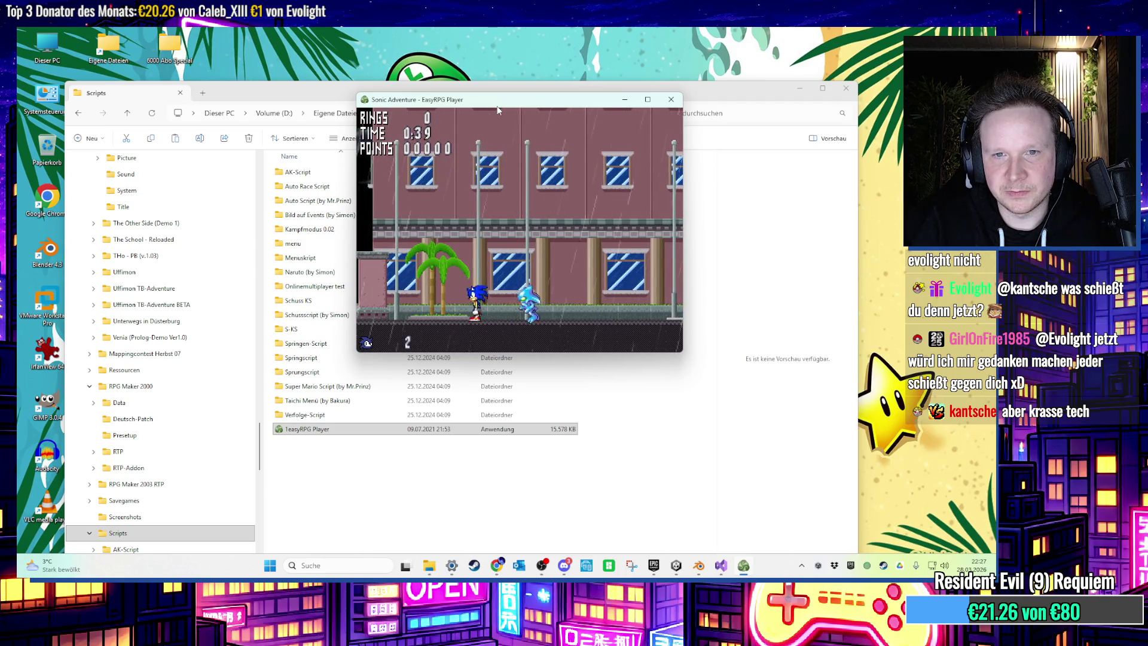
key(Left)
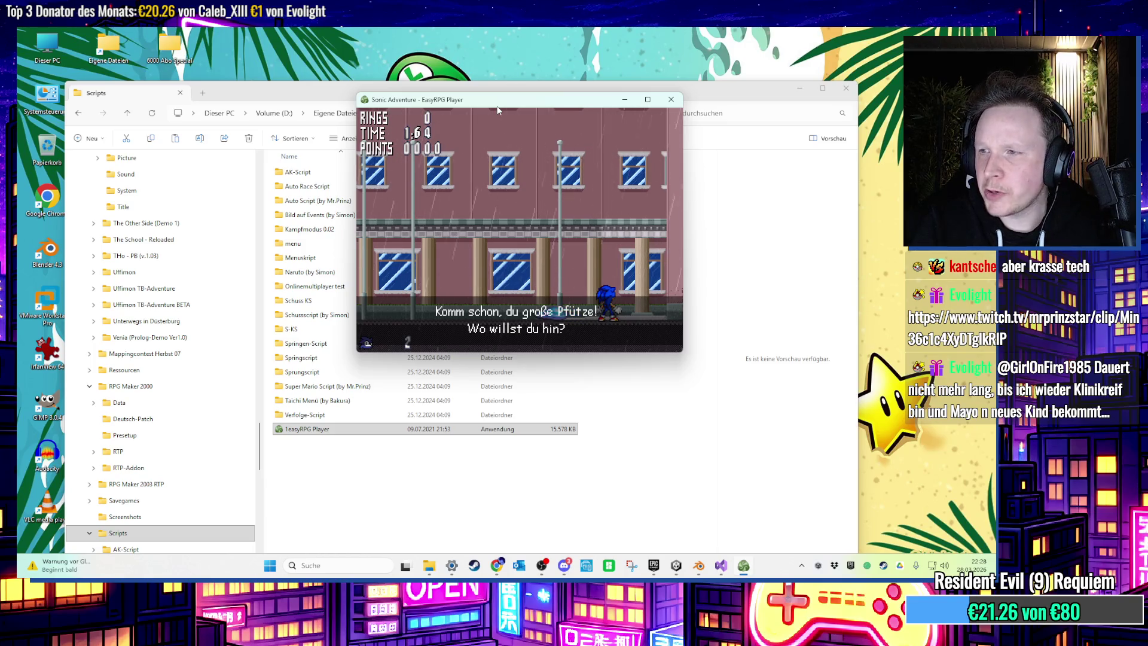
key(Return)
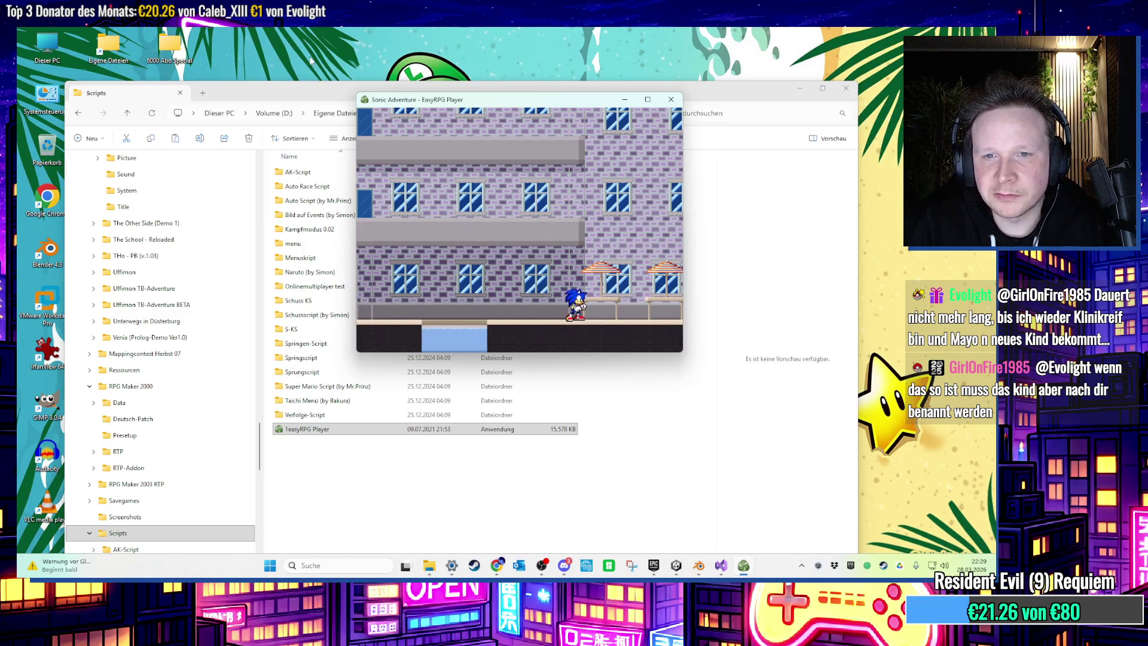
key(Right)
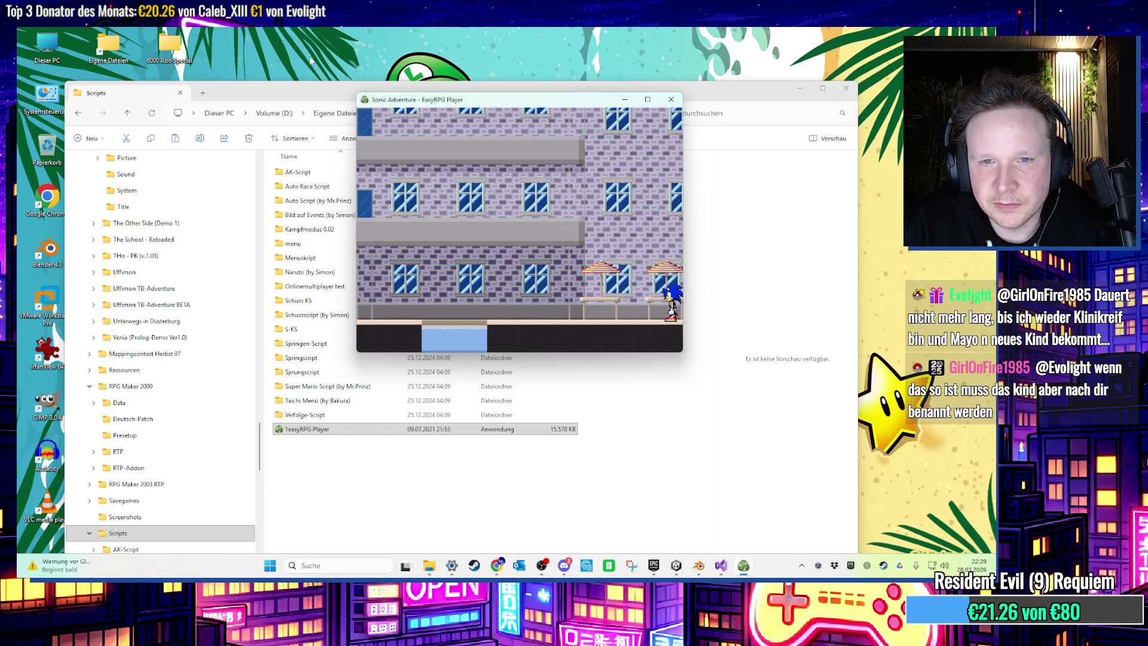
key(Left)
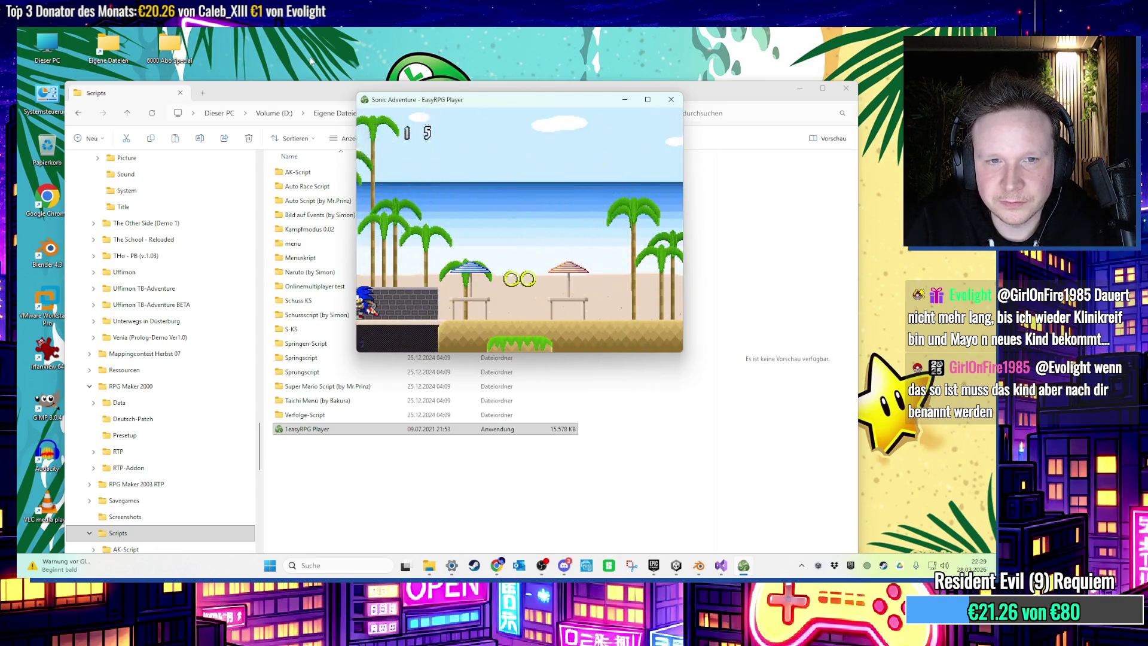
key(Right)
key(space)
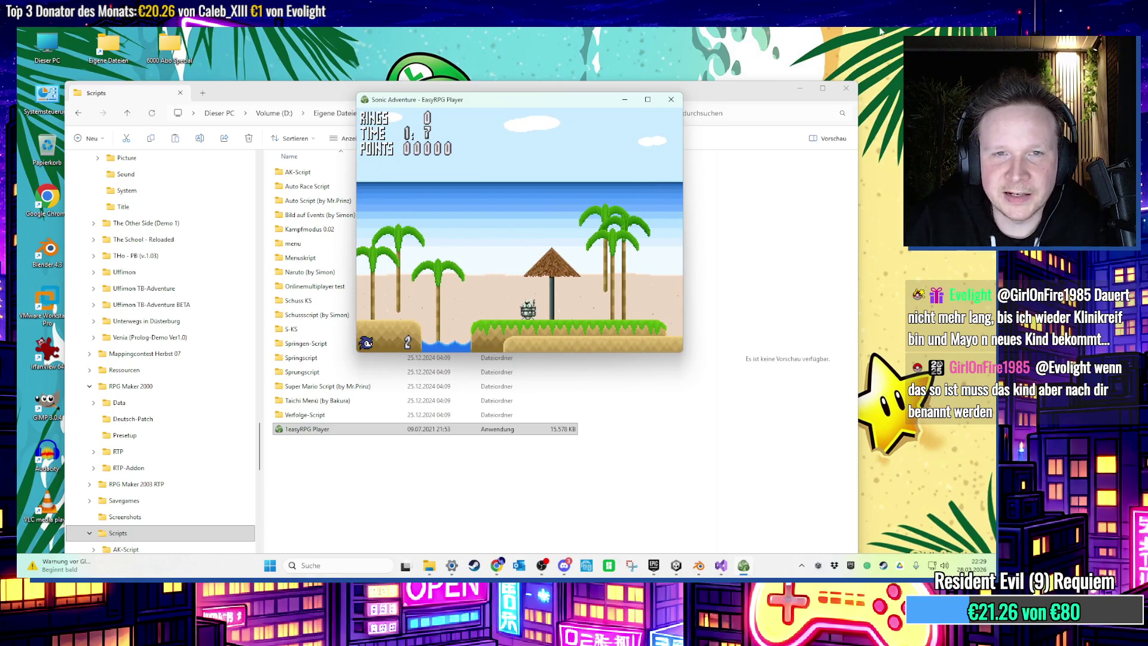
Launch the Scripts copy of EasyRPG Player and start the Springen für Newbies demo.
double_click(380, 429)
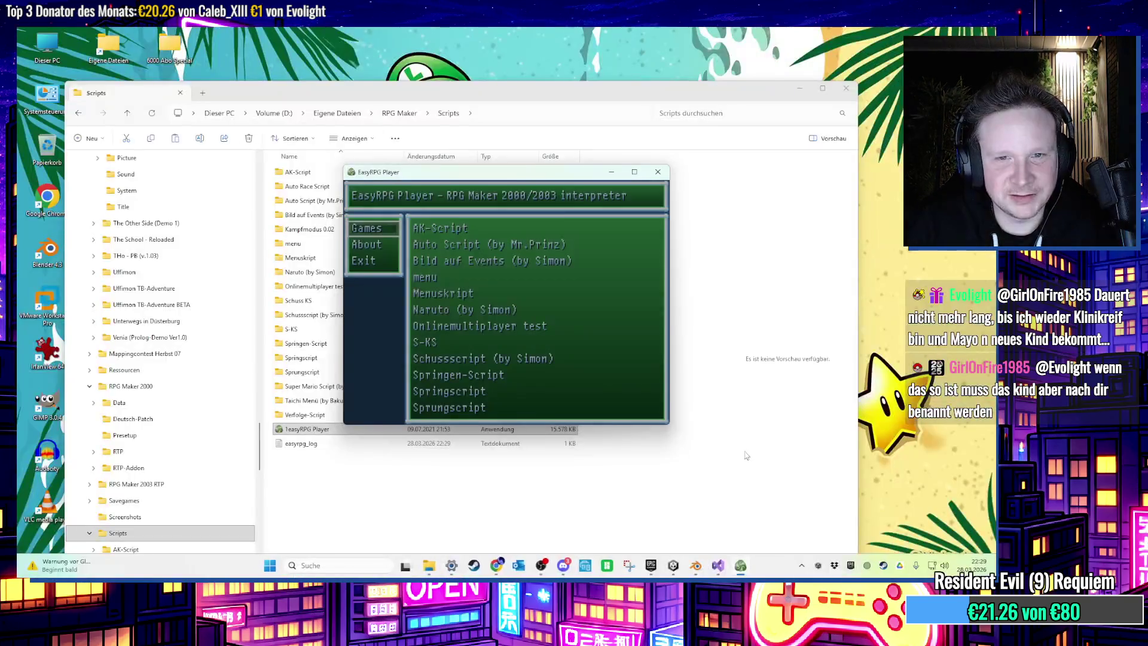
key(Return)
key(Down)
key(Down)
key(Down)
key(Return)
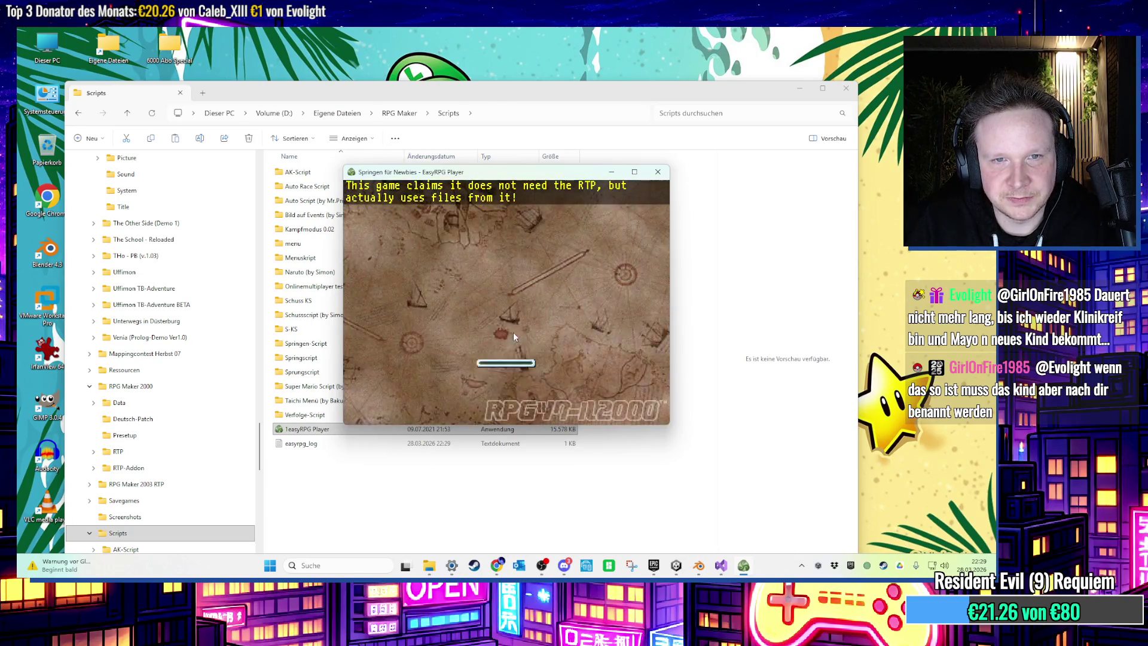
key(Return)
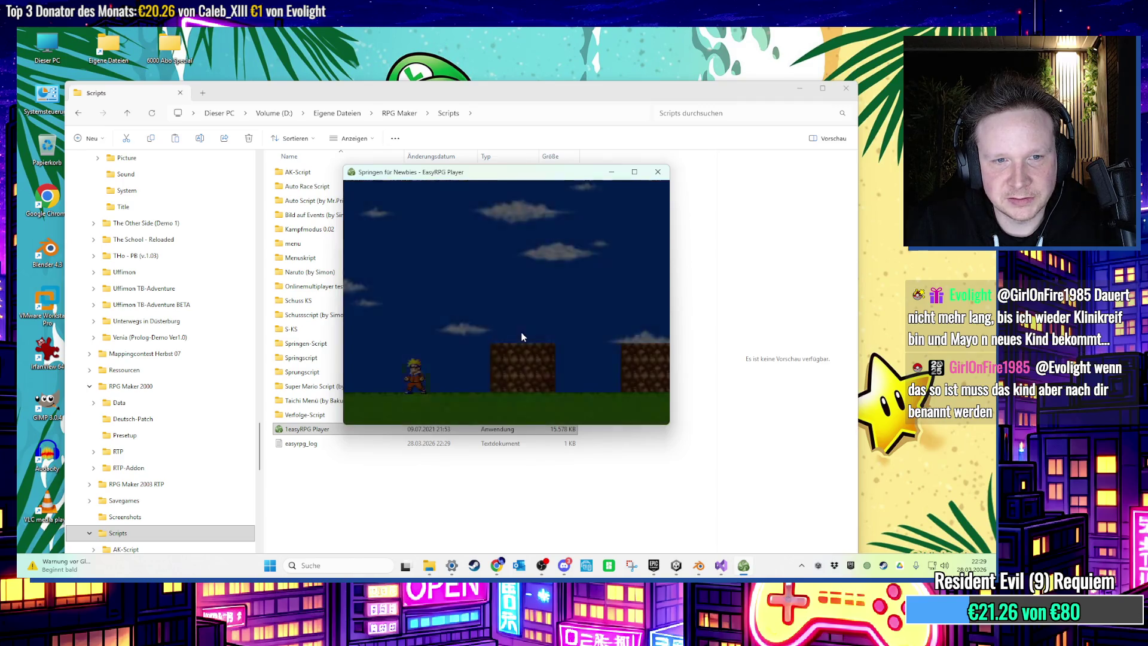
Walk the character right, jump near the block, and walk back left.
key(Right)
key(Up)
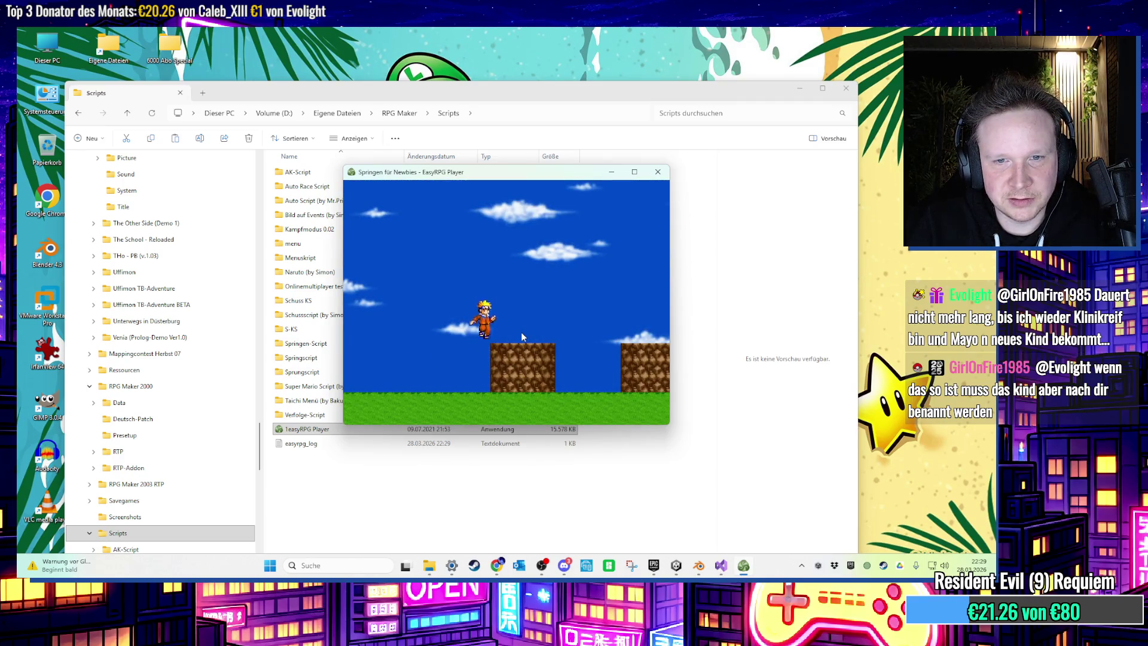
key(Left)
right_click(949, 565)
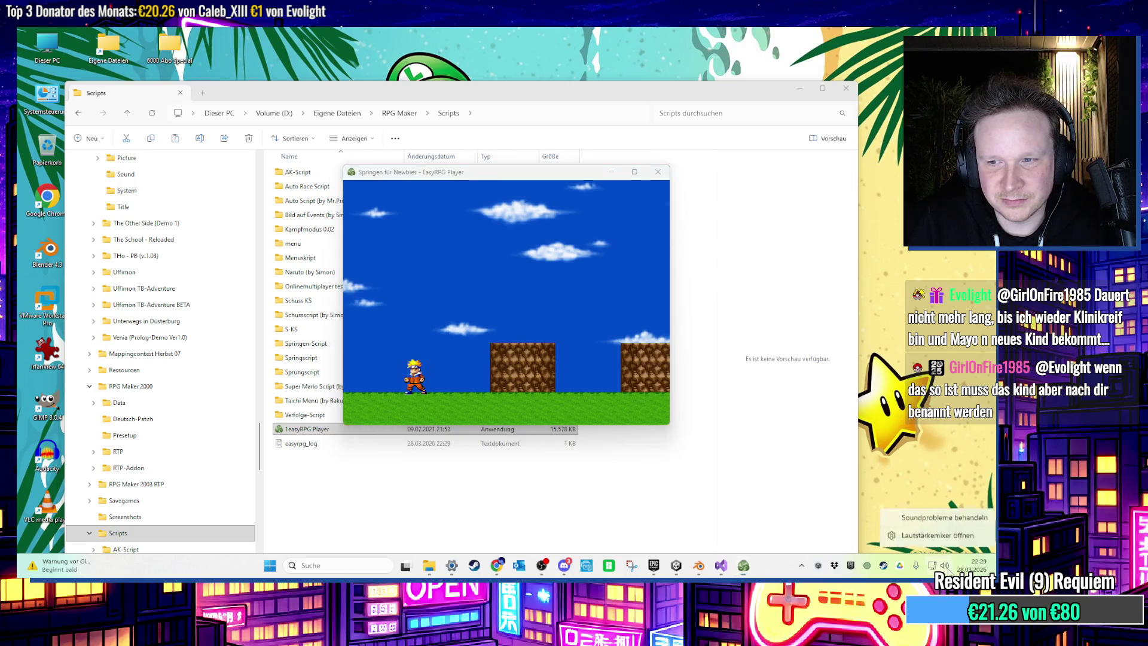
click(924, 515)
scroll(753, 474, down, 4)
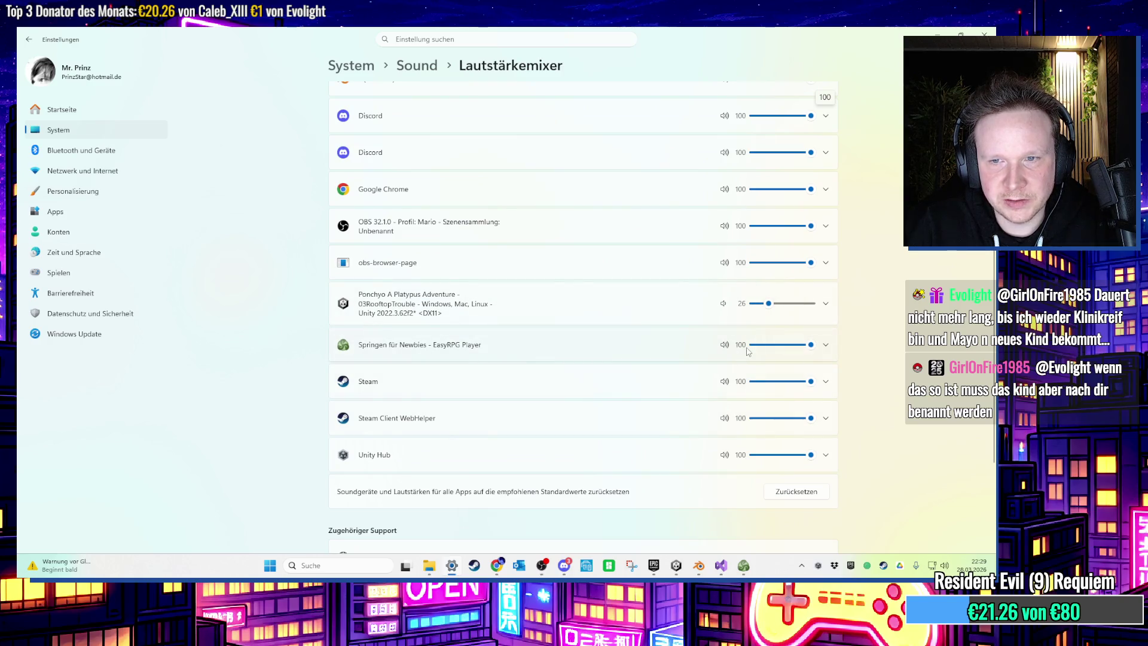
click(937, 33)
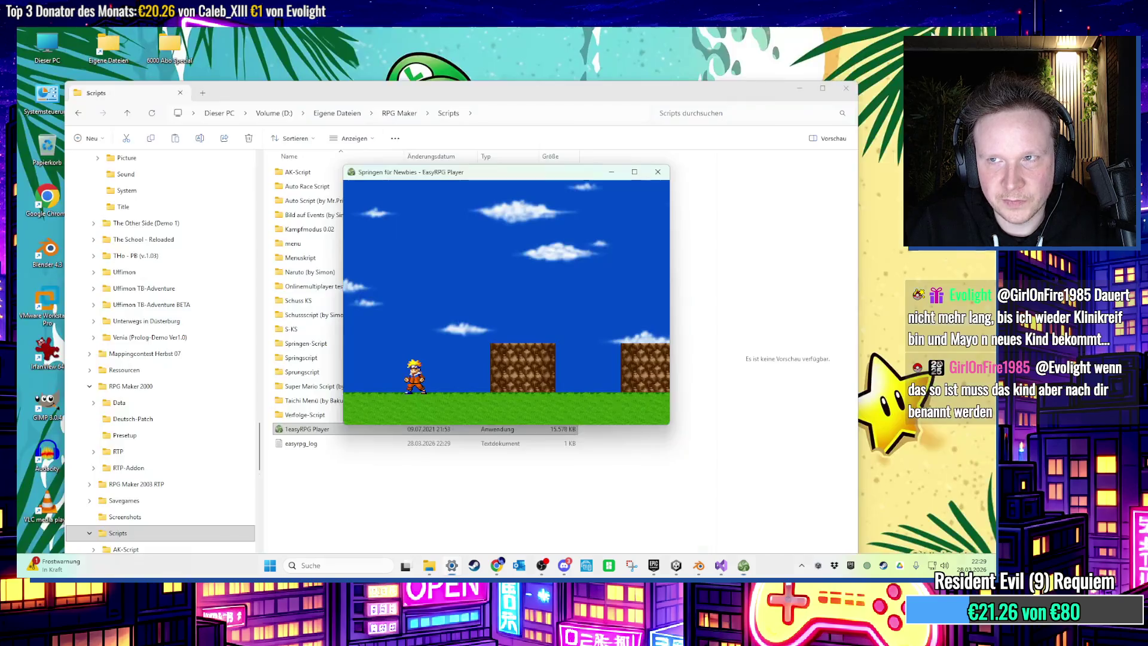
Run and jump the character over the brick block and grass gap, then close Springen für Newbies.
key(Right)
key(space)
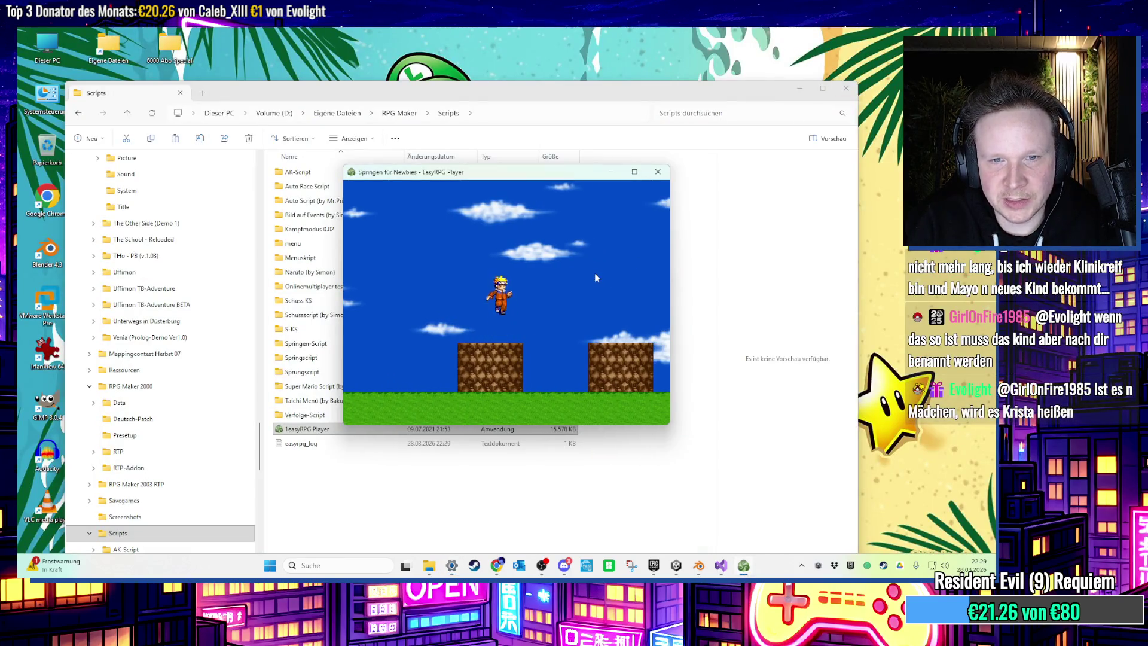
key(Right)
key(Right)
key(space)
key(Right)
key(space)
key(Right)
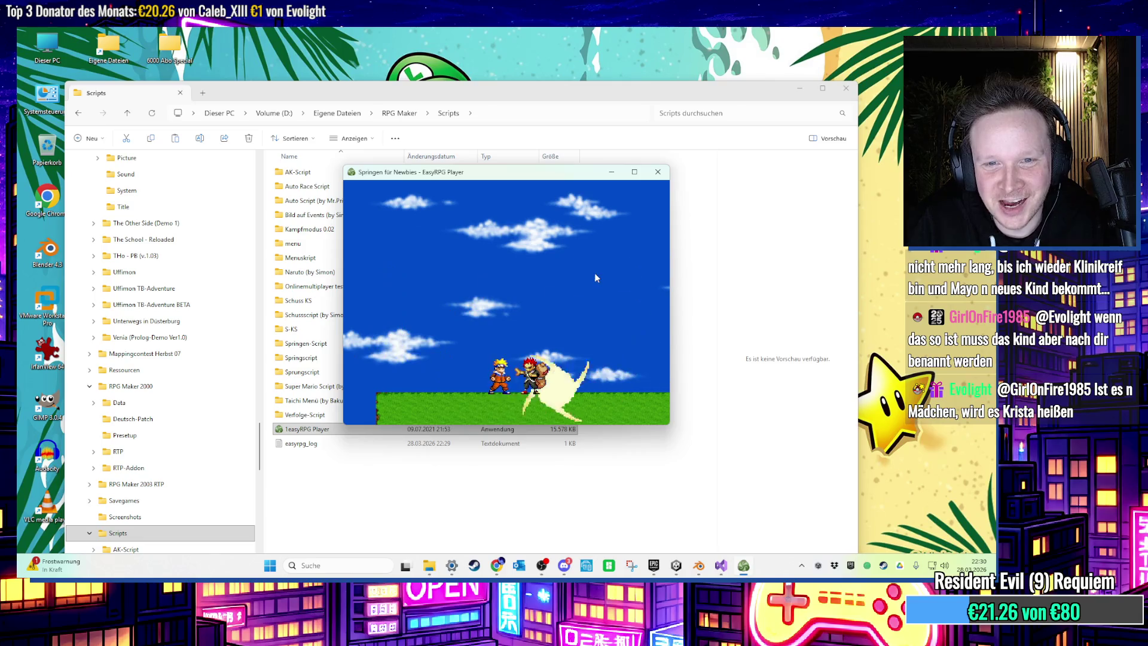
click(659, 174)
key(Return)
key(Return)
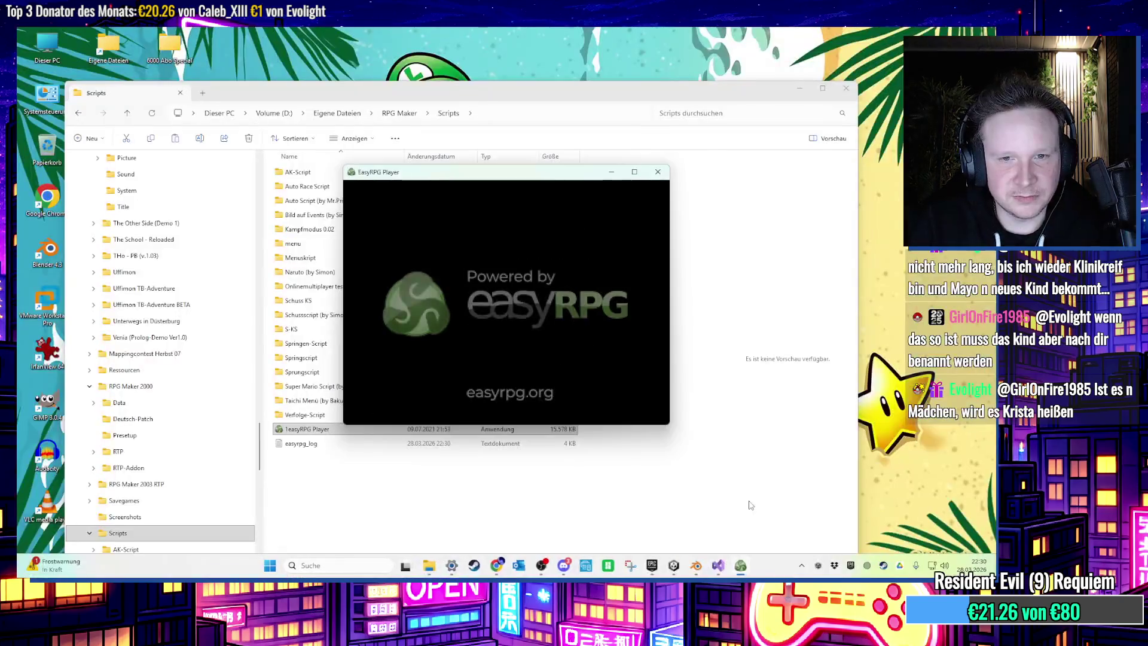
Pick Menuskript from EasyRPG Player's game list and start a game.
key(Return)
key(Down)
key(Down)
key(Down)
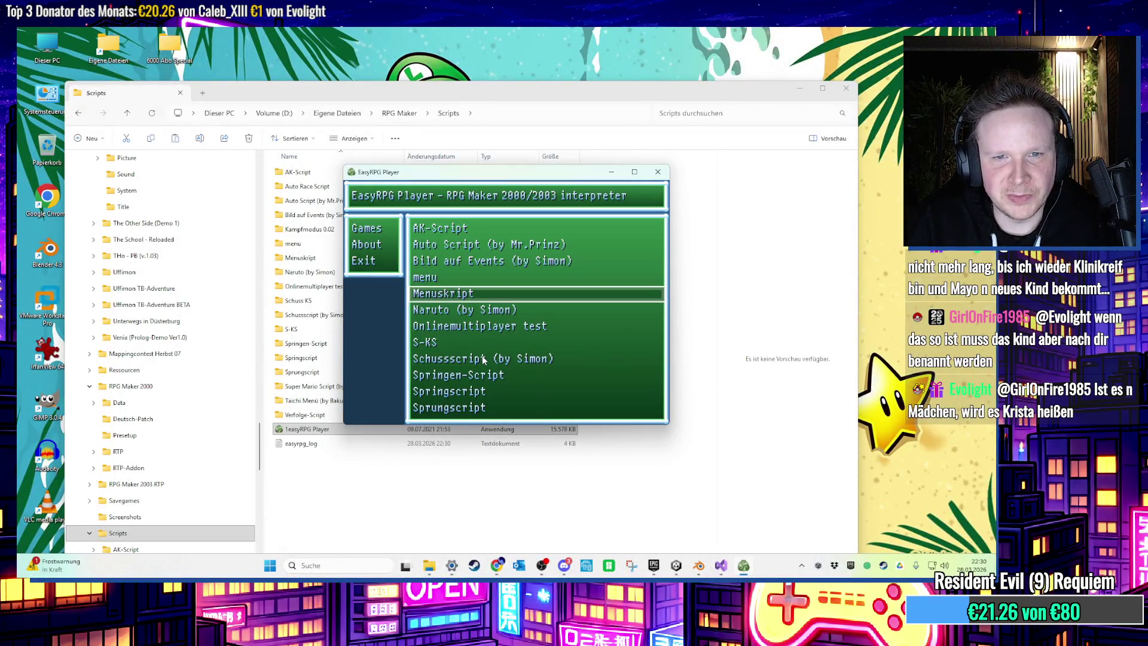
key(Return)
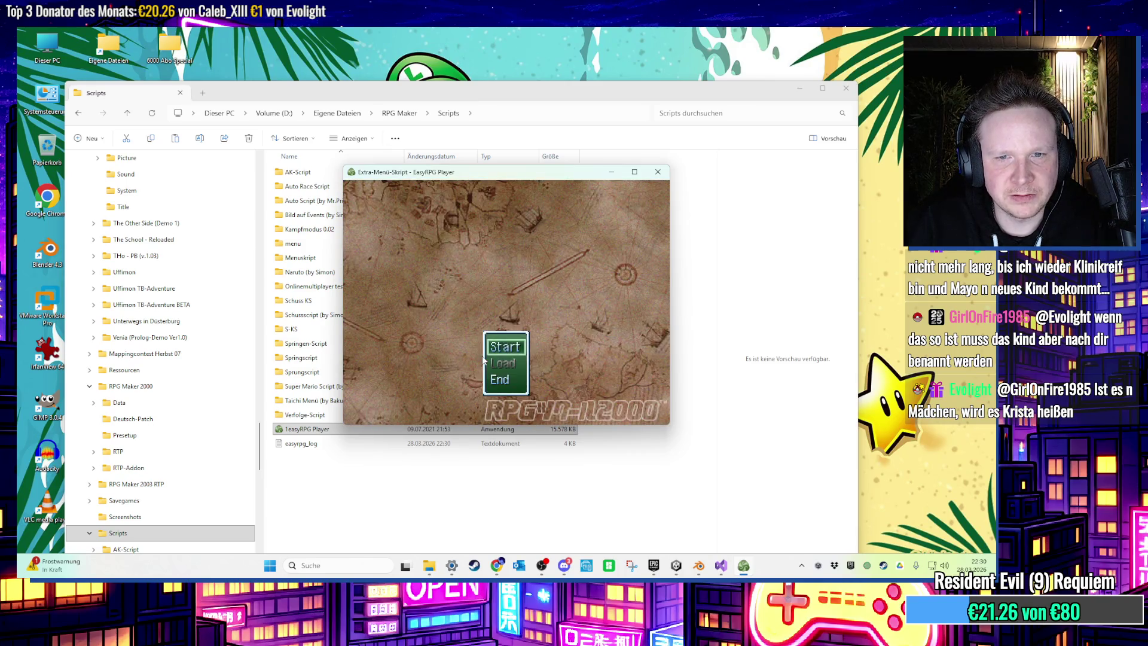
key(Return)
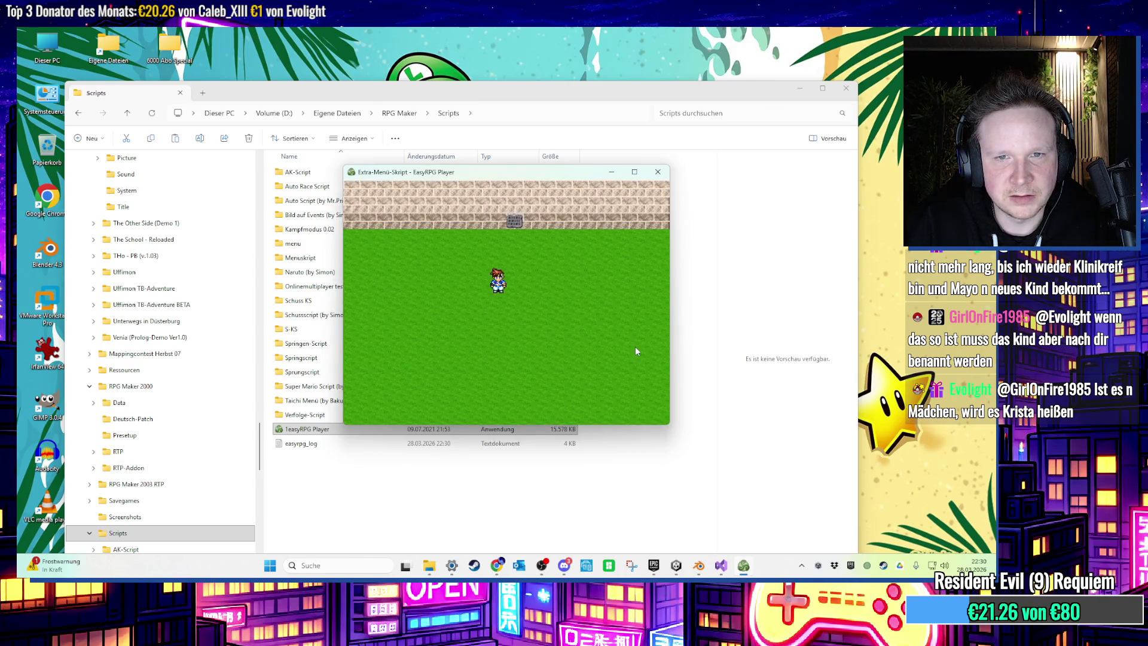
Cycle the custom menu through Info, Menu and Spezial, then close the game.
key(Left)
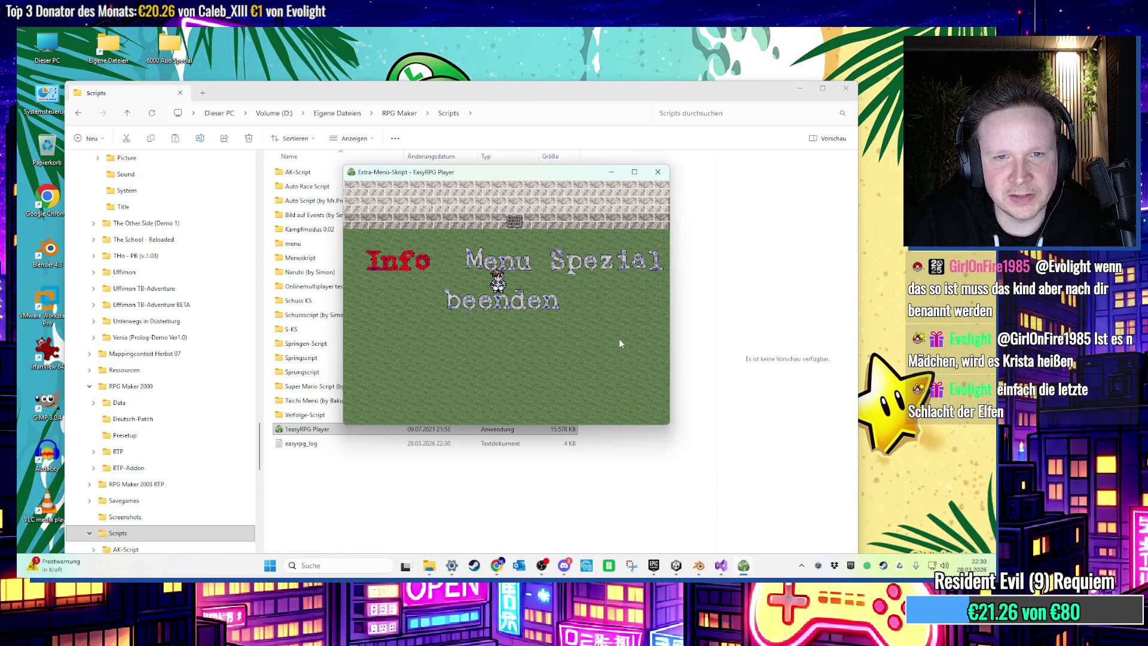
key(Right)
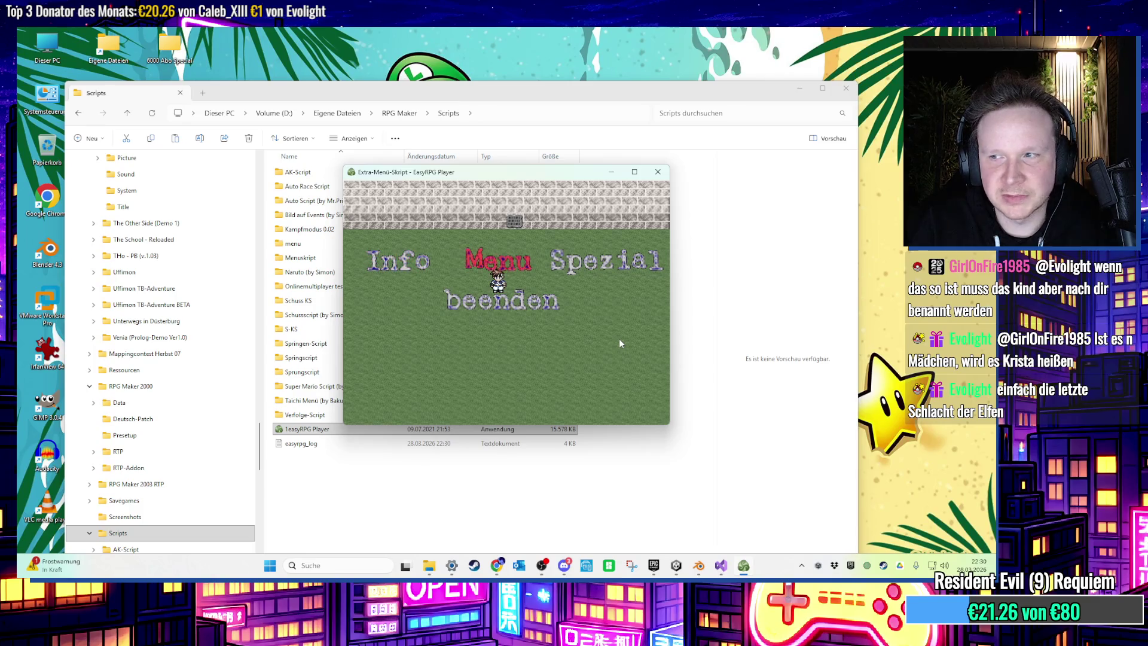
key(Right)
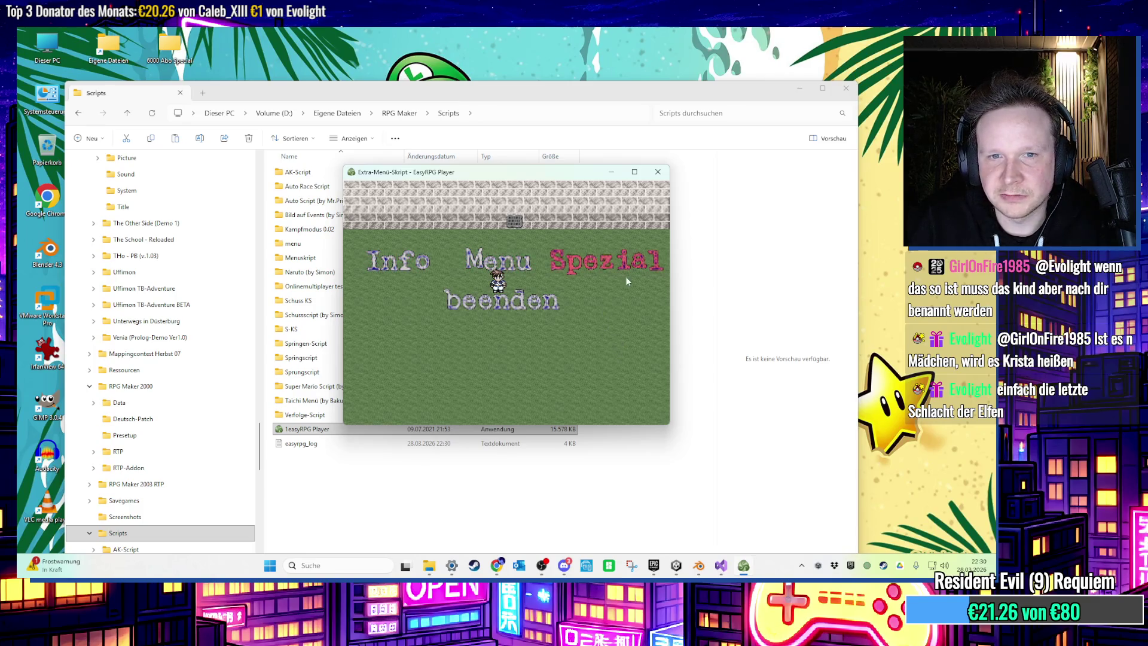
click(653, 174)
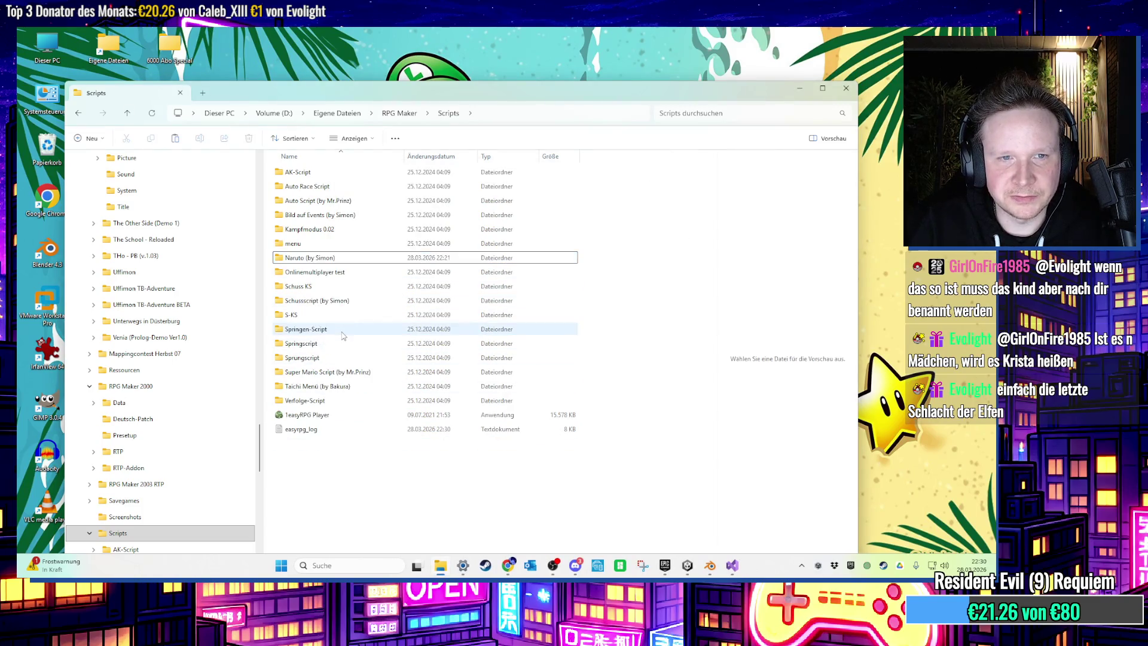
Relaunch EasyRPG Player and start a new game in the menu demo.
double_click(323, 429)
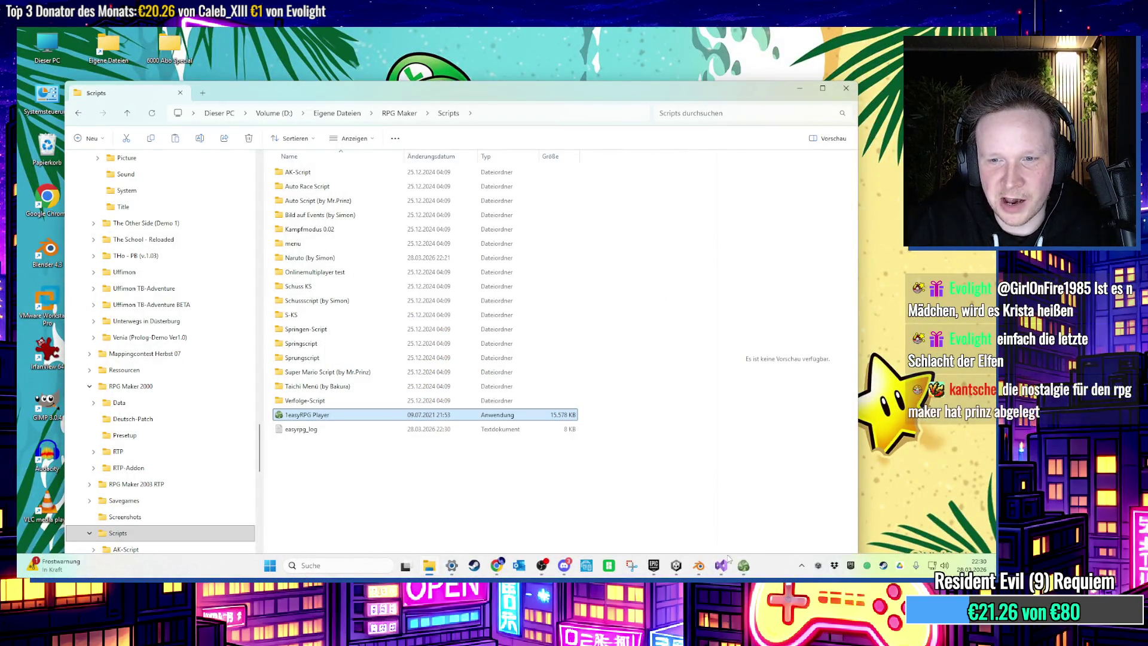
key(Return)
key(Down)
key(Down)
key(Down)
key(Return)
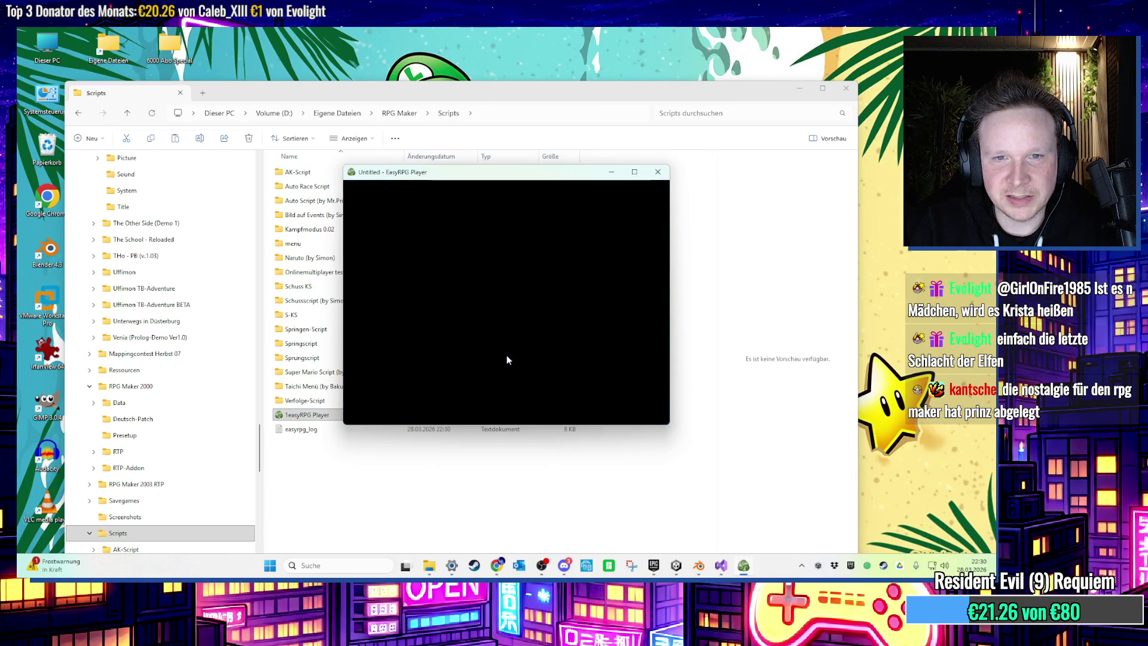
key(Return)
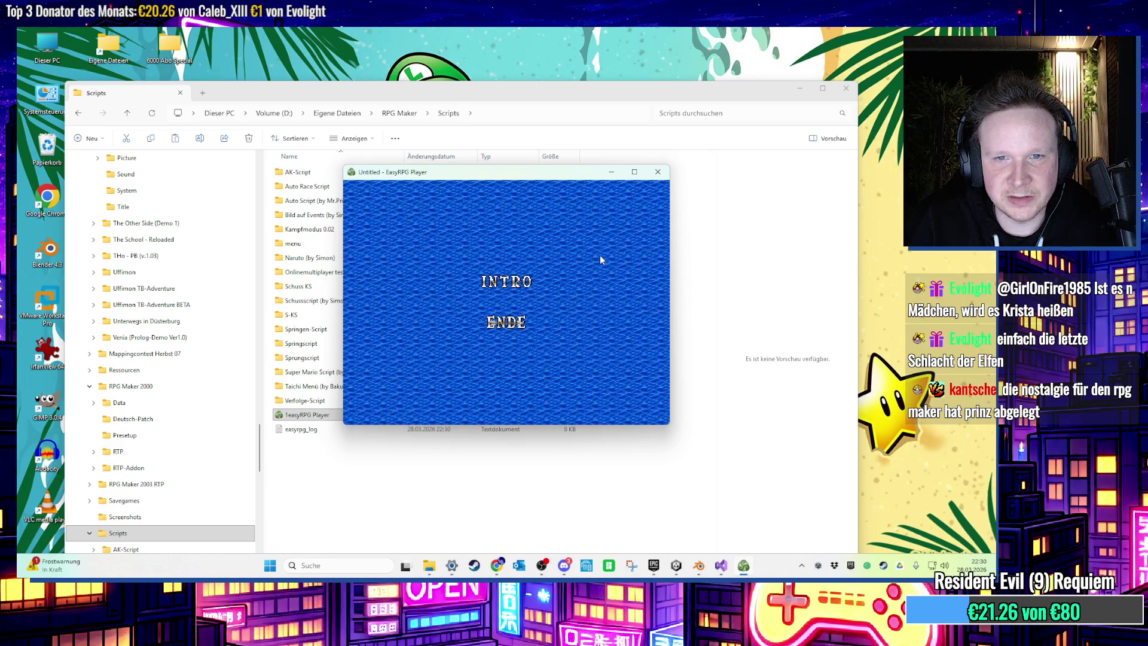
Try the INTRO option, close the demo, and delete the menu folder from Scripts.
key(Up)
key(Return)
key(Return)
key(Return)
key(Return)
click(658, 172)
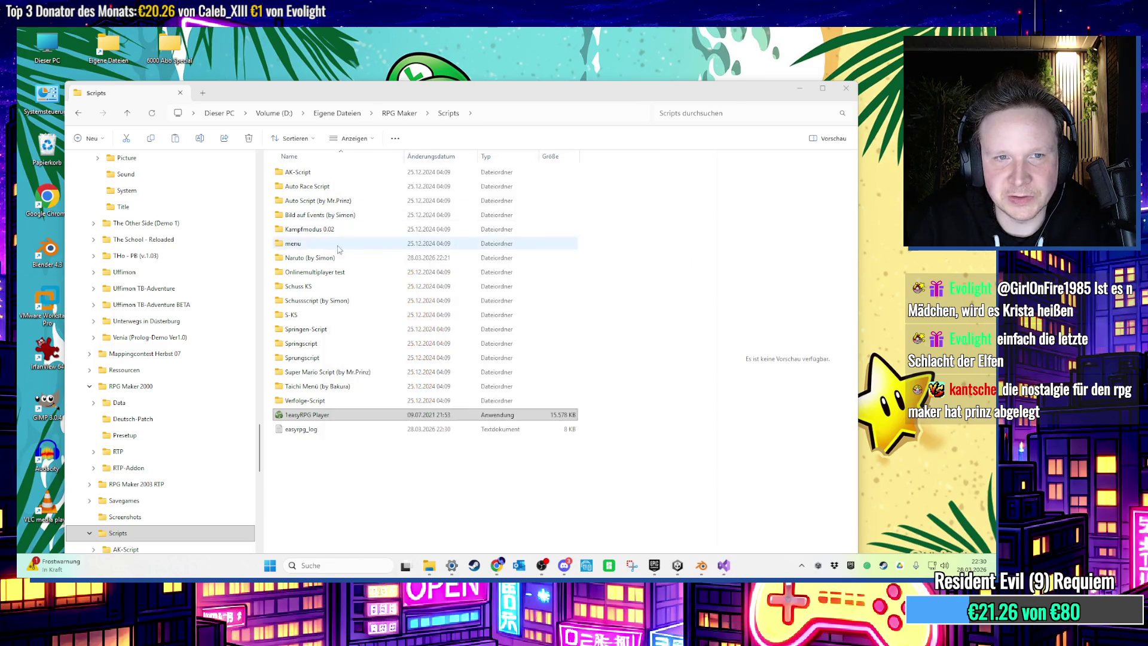
click(337, 246)
key(Delete)
Relaunch EasyRPG Player and start the AK-Script demo from the game list.
double_click(307, 400)
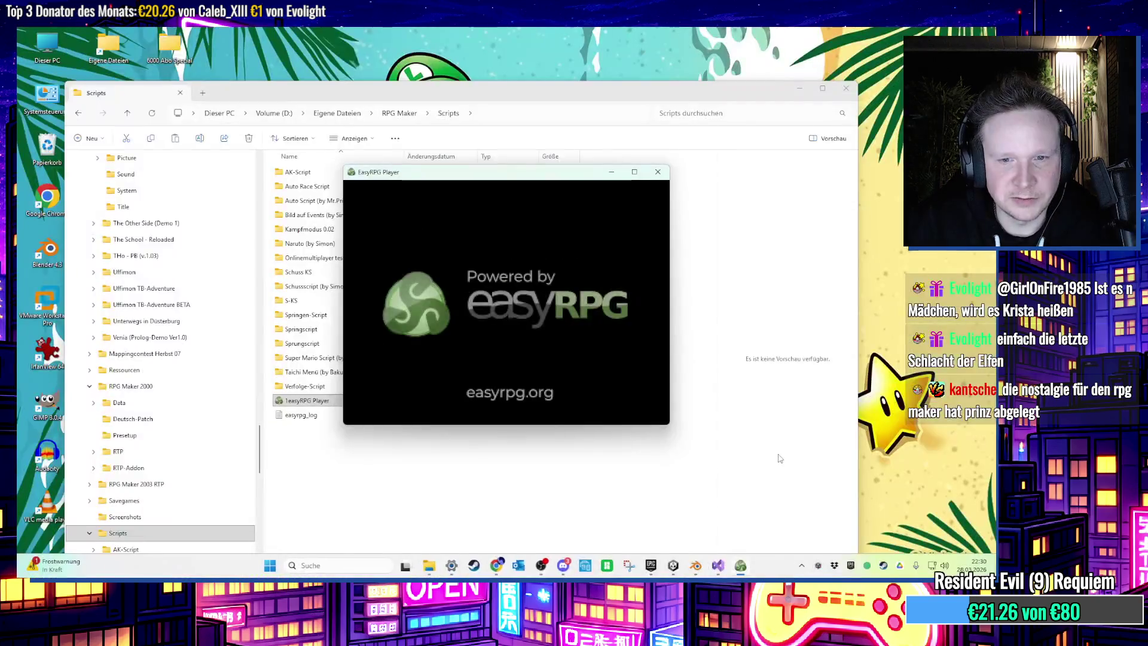
key(Return)
key(Down)
key(Down)
key(Down)
key(Down)
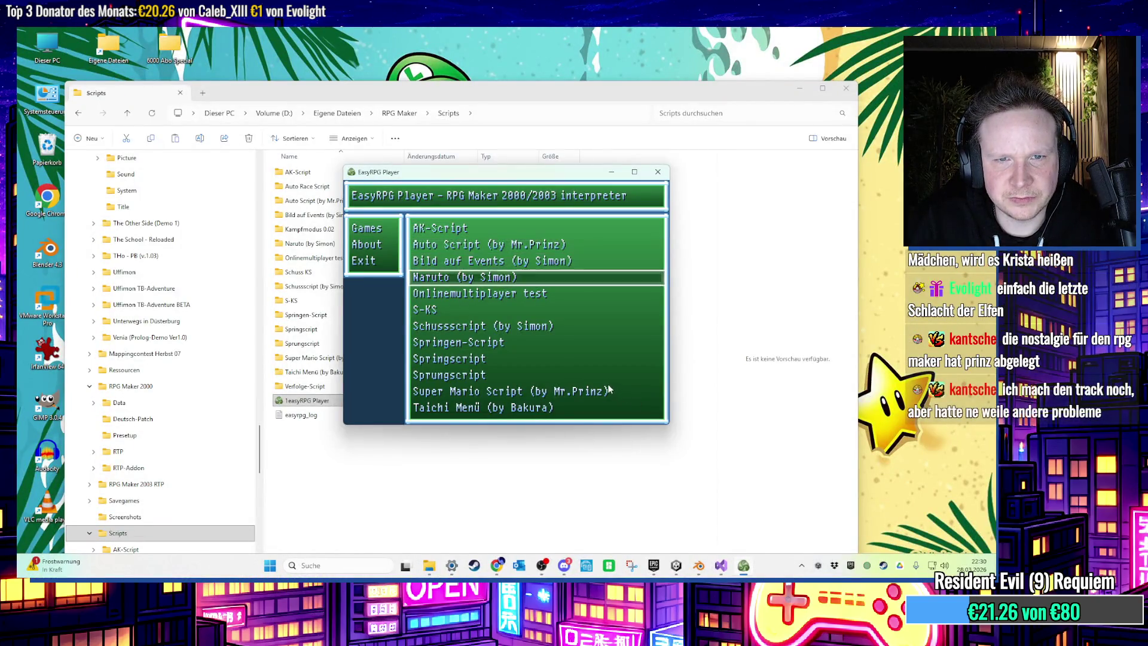
key(Up)
key(Up)
key(Up)
key(Return)
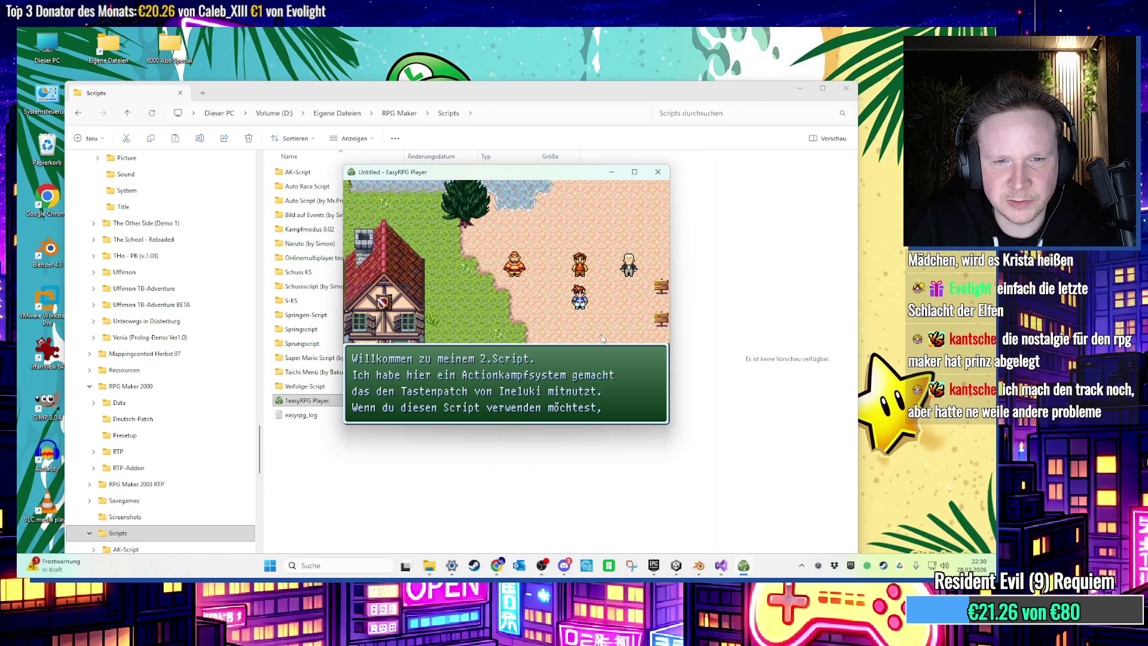
Page through AK-Script's welcome and its combat map, normal map and setup explanations.
key(Return)
key(Return)
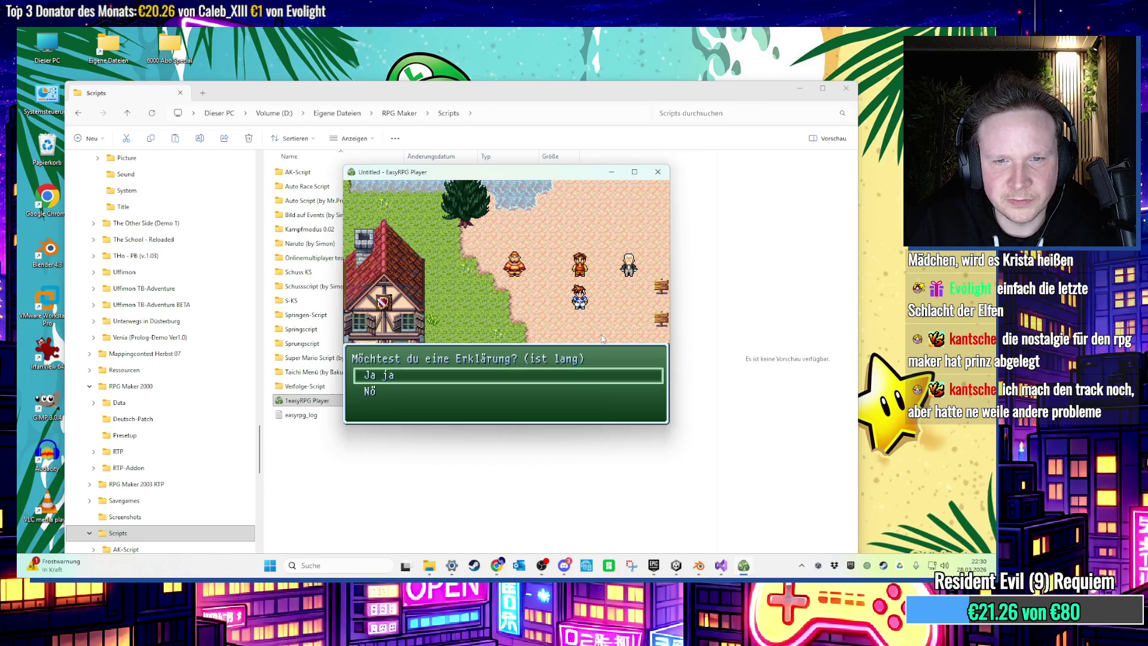
key(Return)
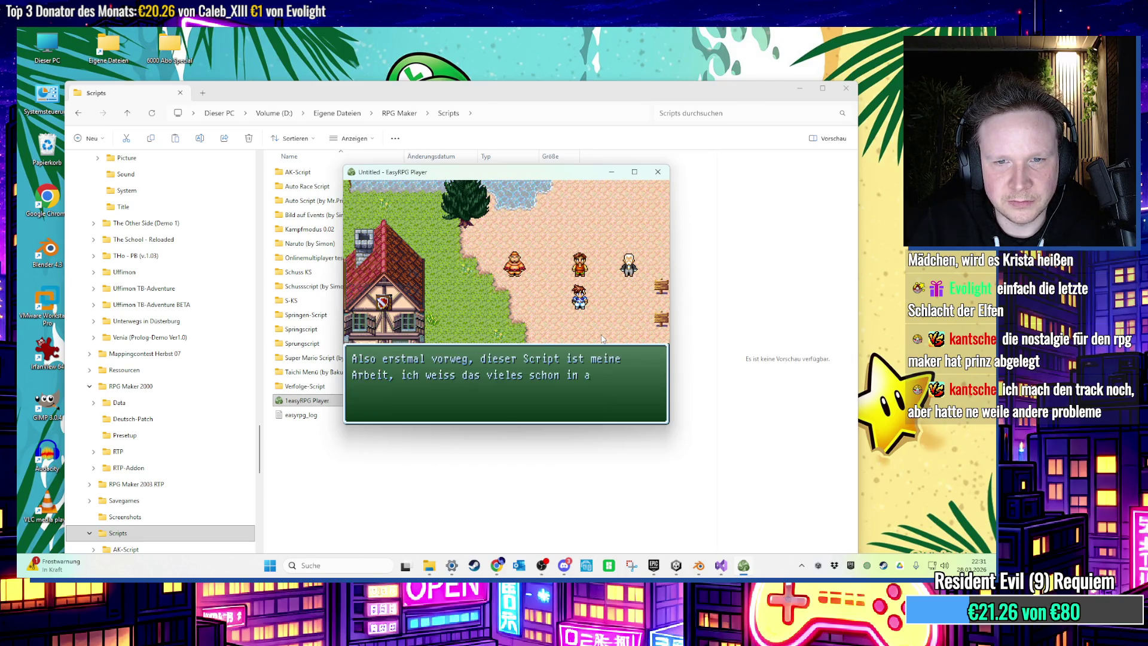
key(Return)
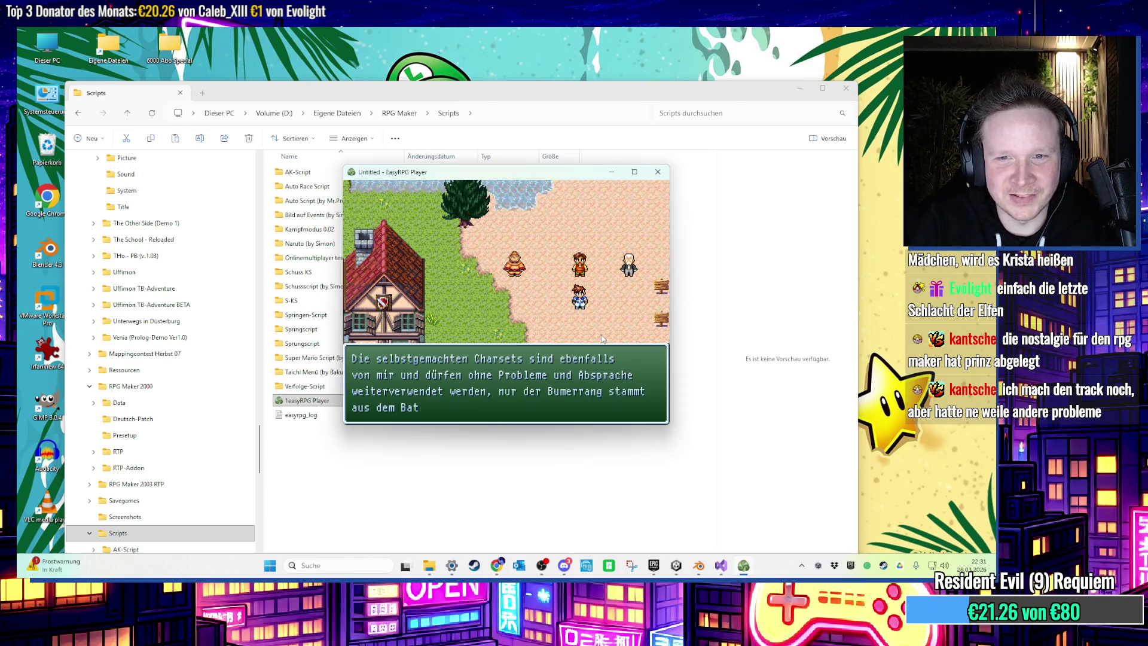
key(Return)
key(Return)
key(Return)
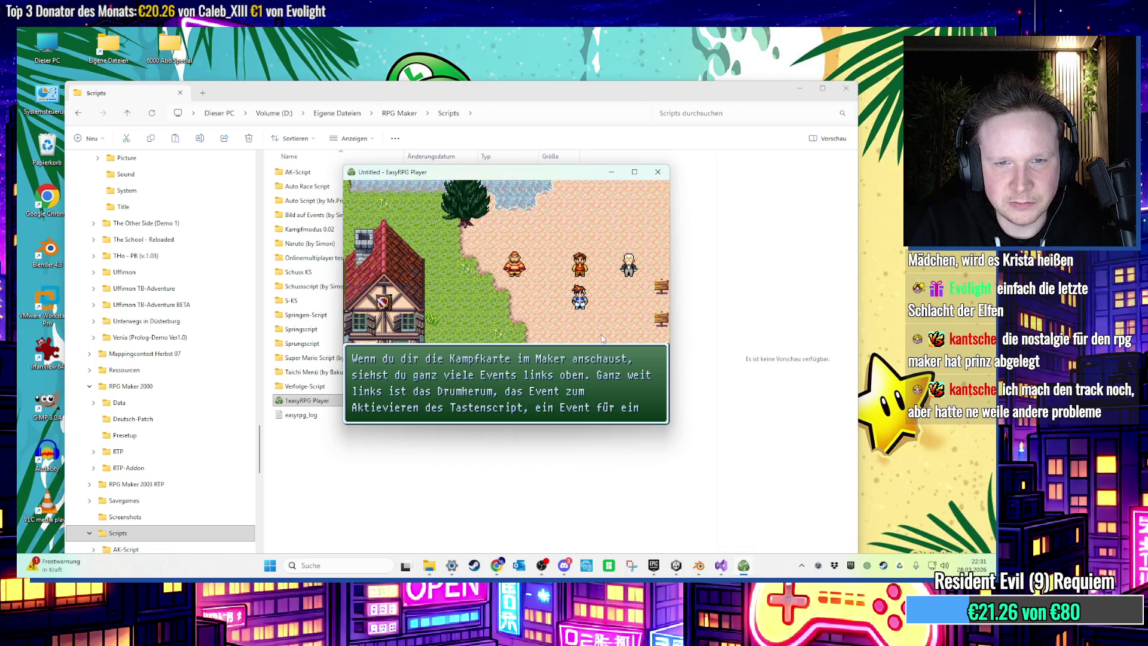
key(Return)
key(Return)
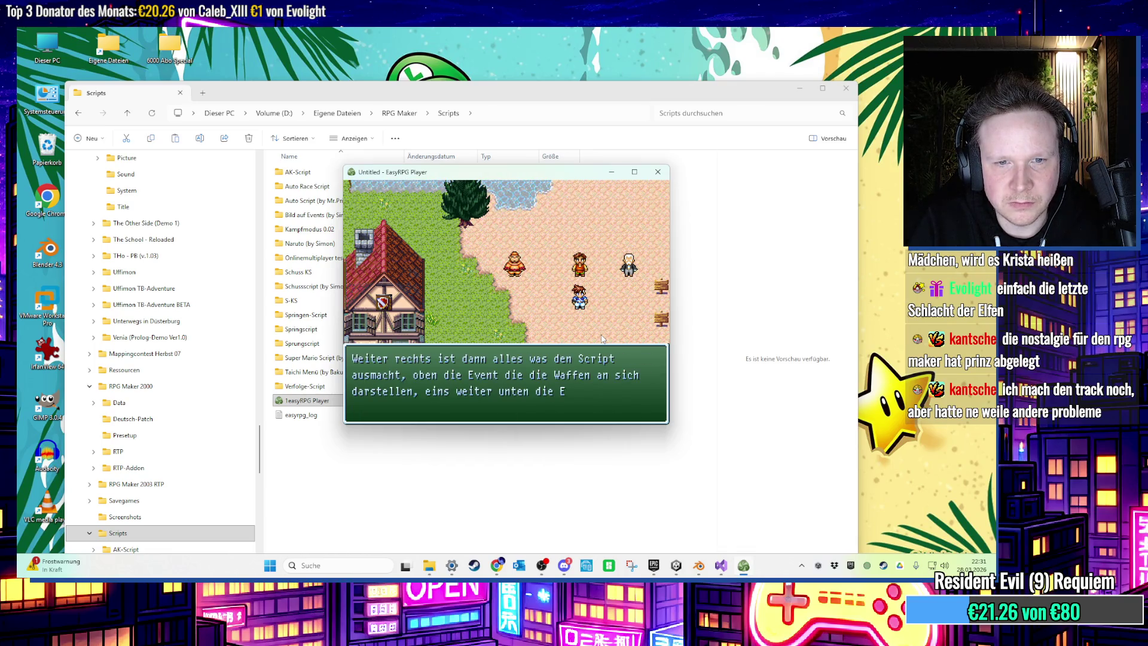
key(Return)
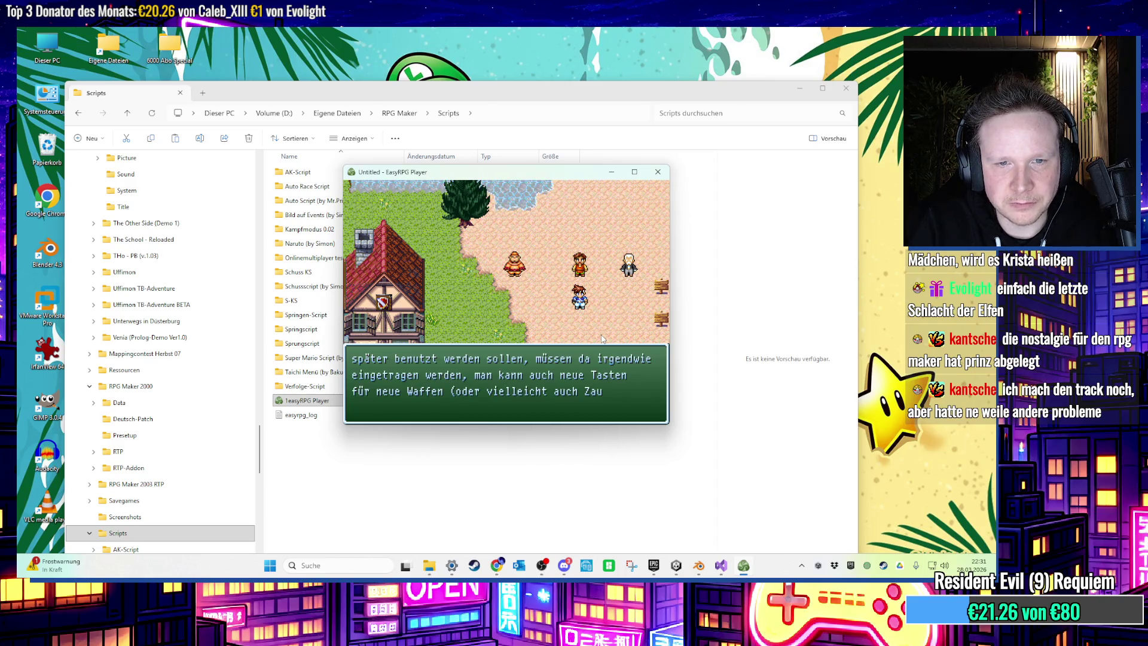
key(Return)
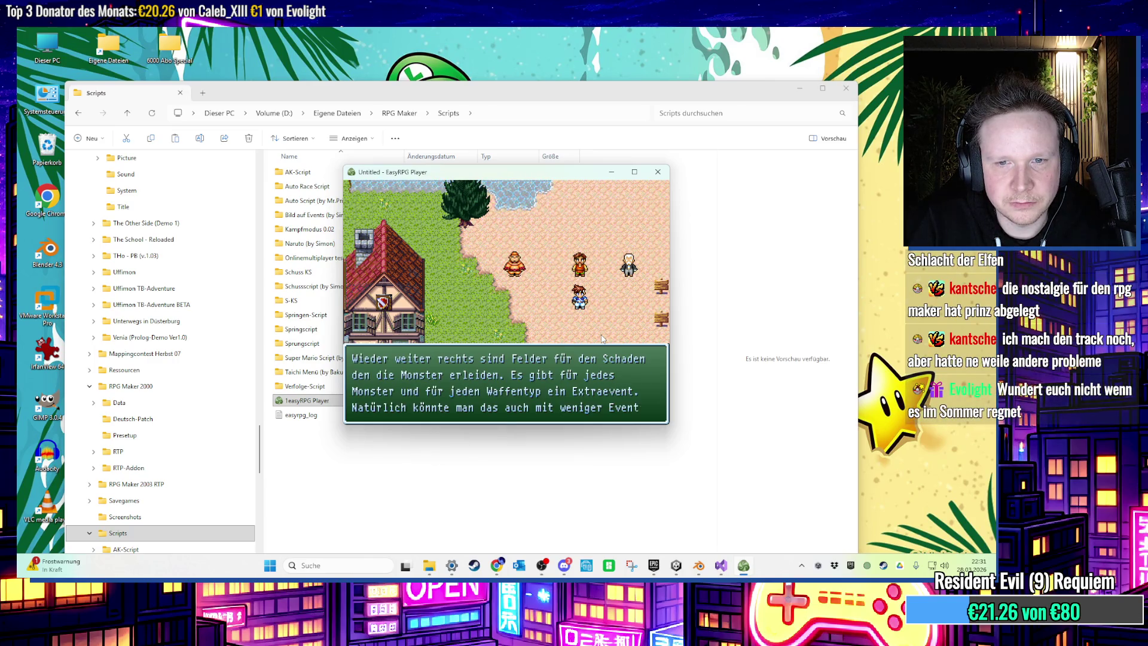
key(Return)
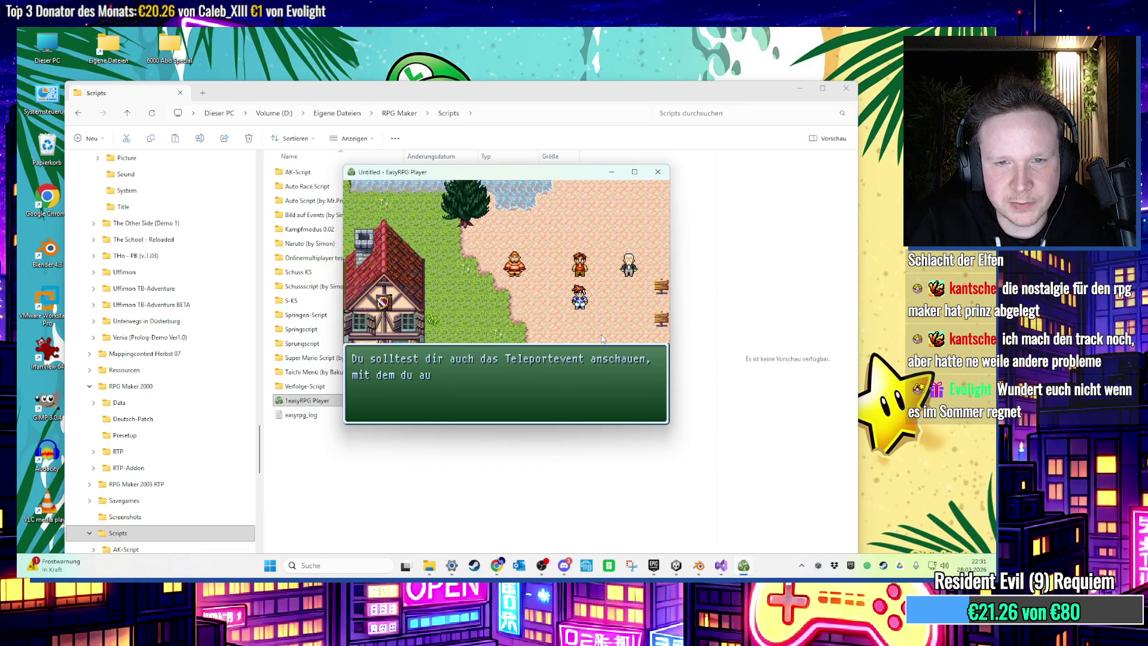
key(Return)
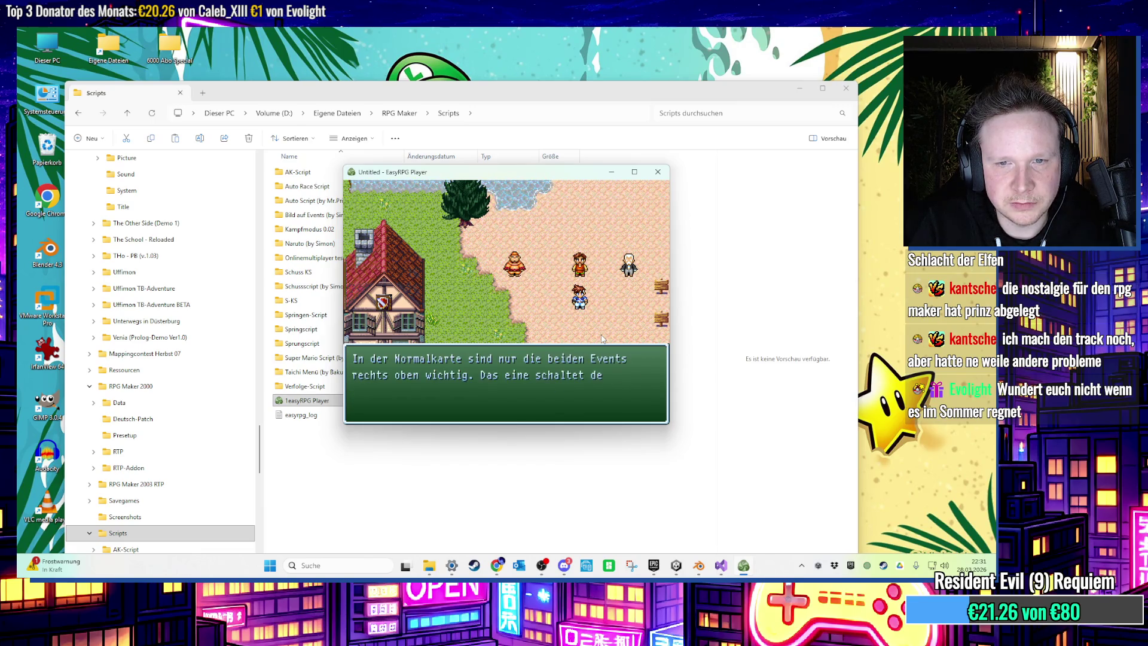
key(Return)
key(Return)
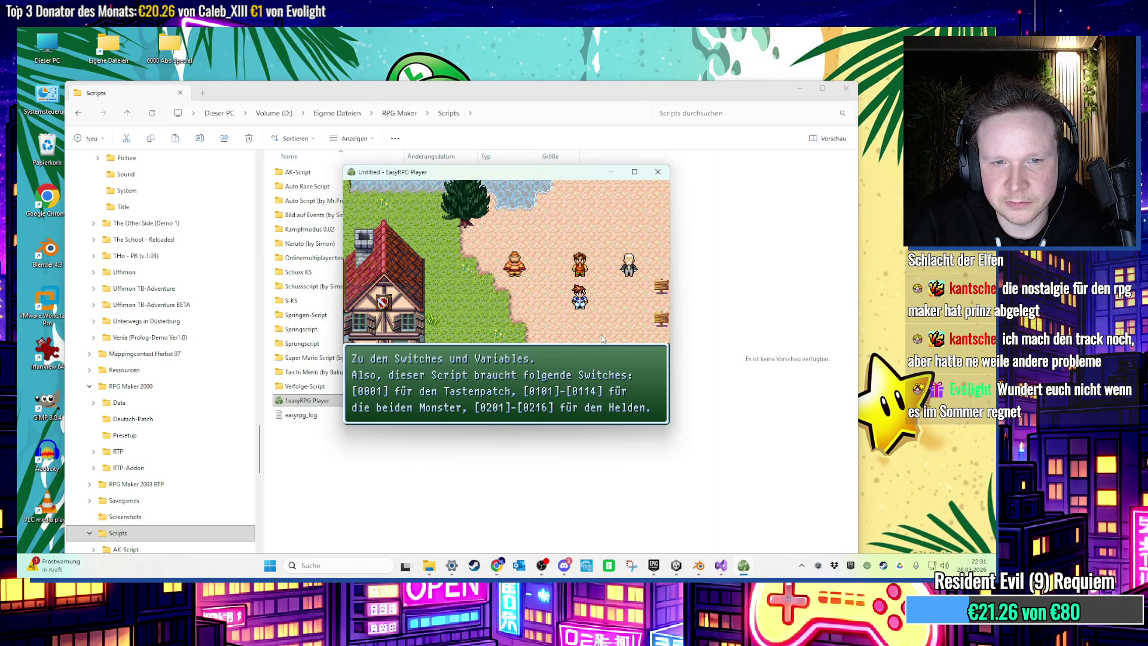
key(Return)
key(Return)
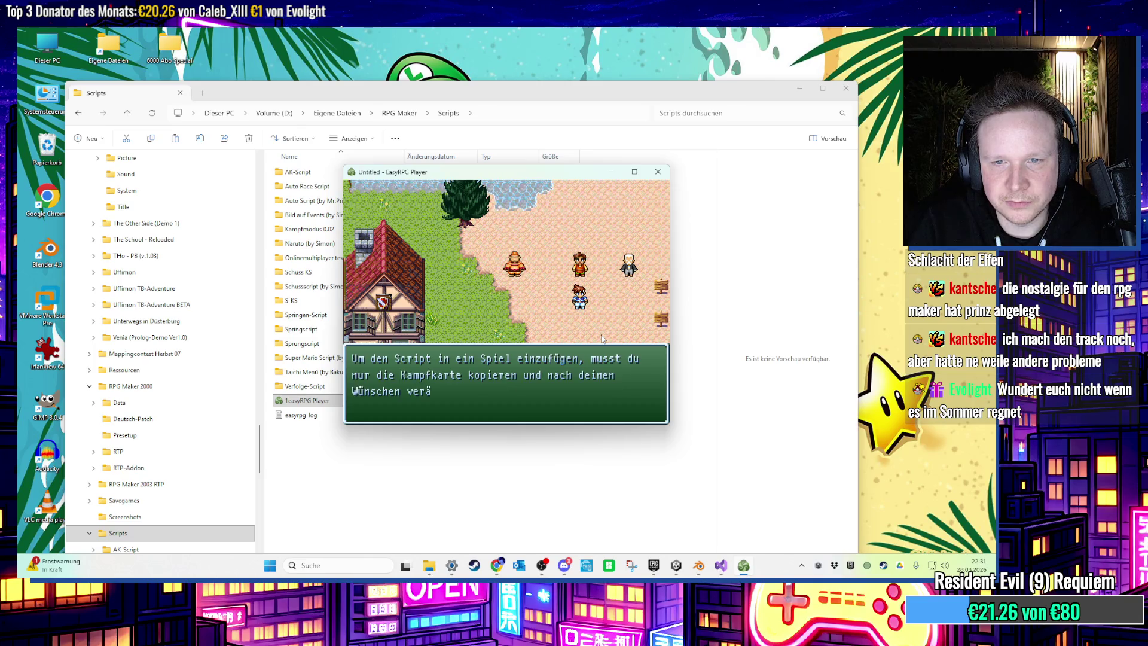
key(Return)
key(Return)
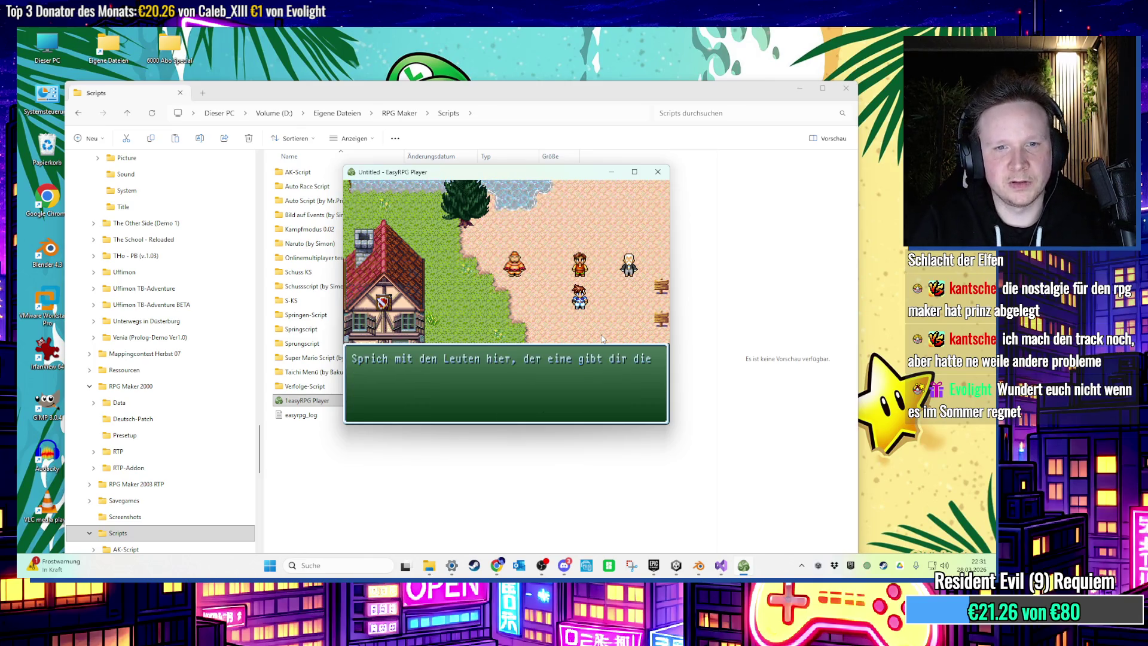
Talk to the brown NPC (500 Gold), the old man about controls, and the stout NPC.
key(Return)
key(Up)
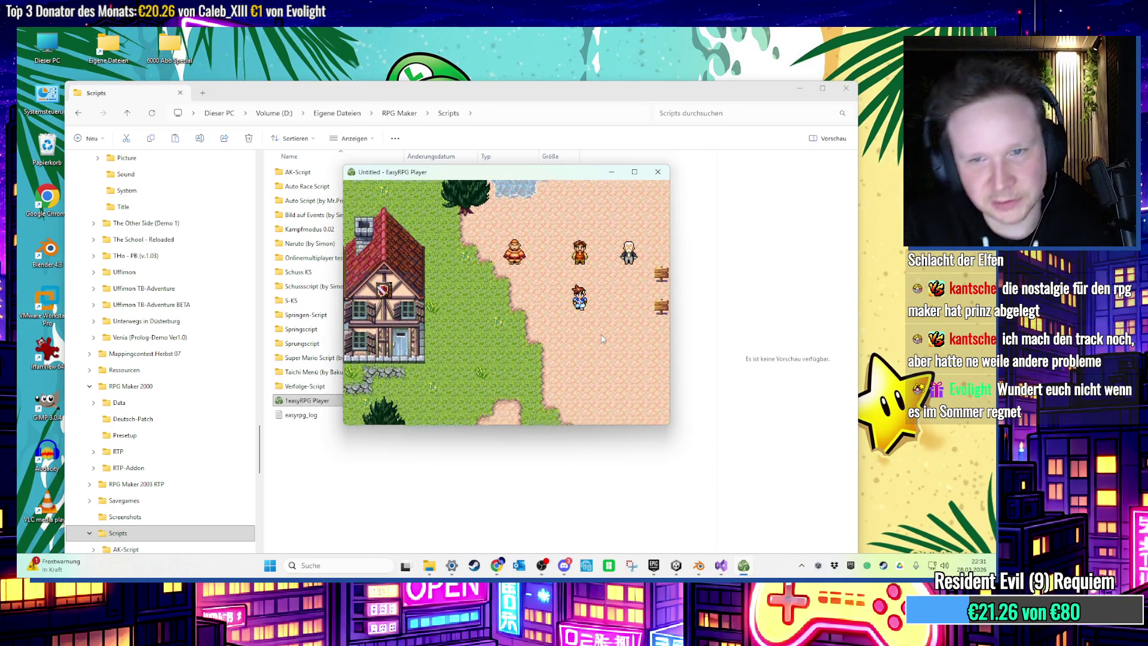
key(Return)
key(Return)
key(Right)
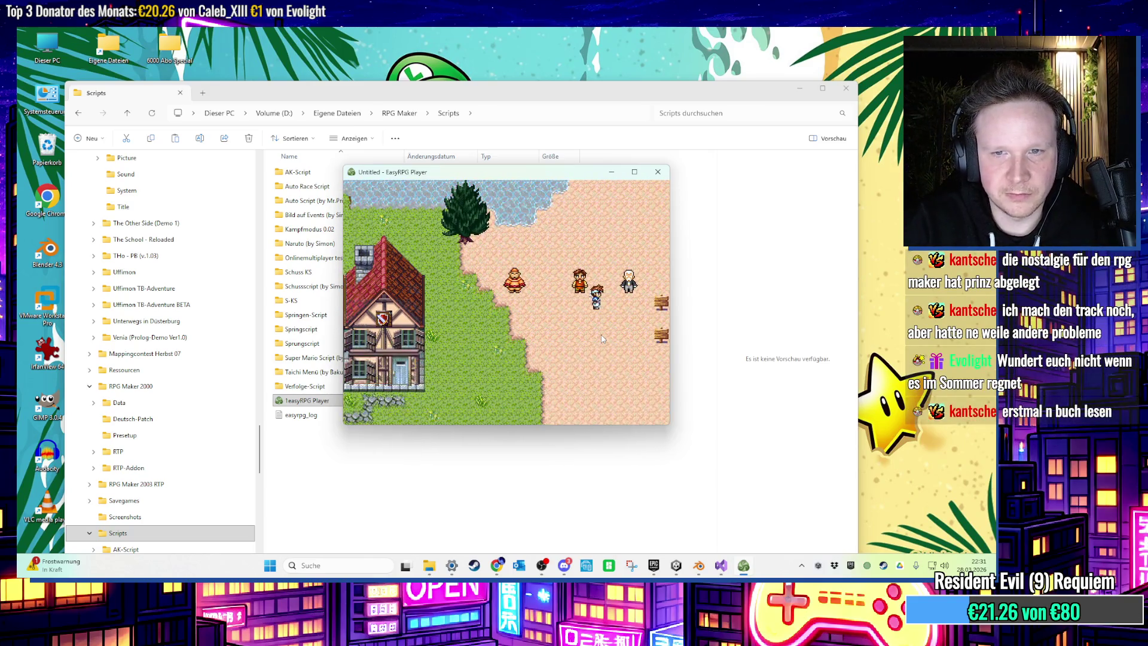
key(Down)
key(Return)
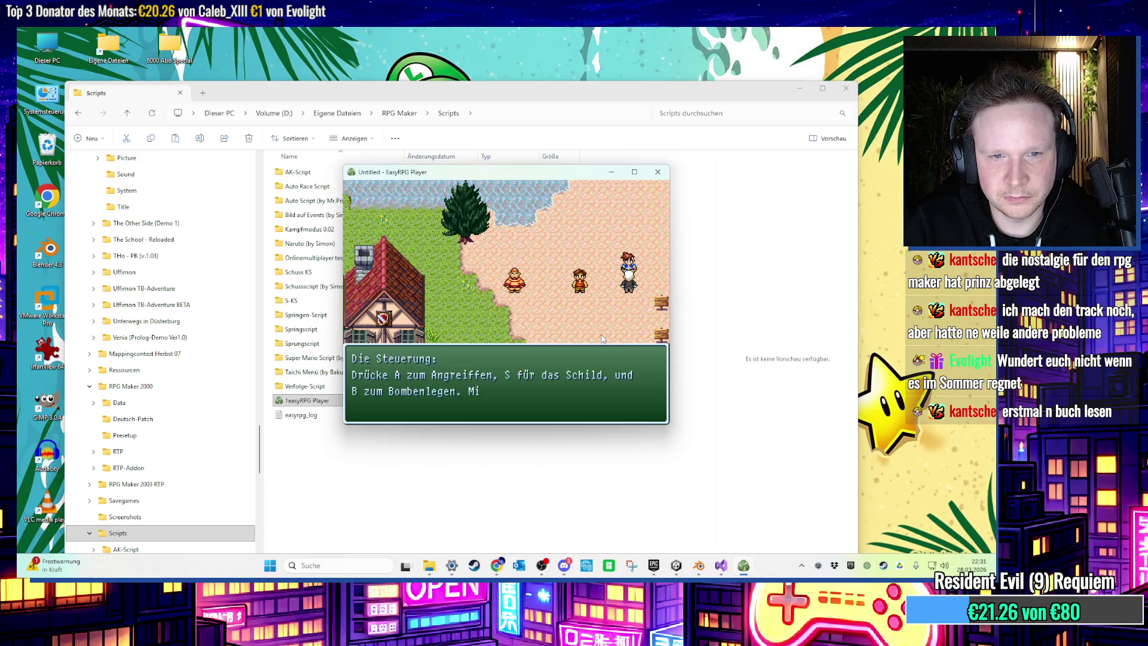
key(Return)
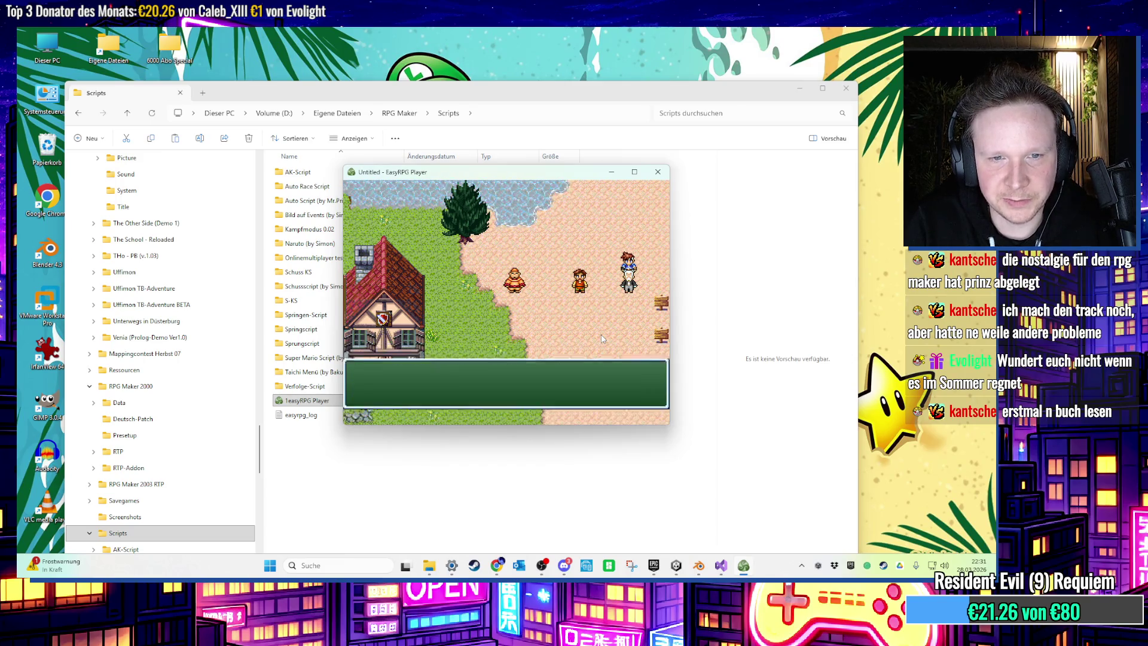
key(Left)
key(Left)
key(Left)
key(Return)
key(Return)
key(Right)
key(Right)
key(Right)
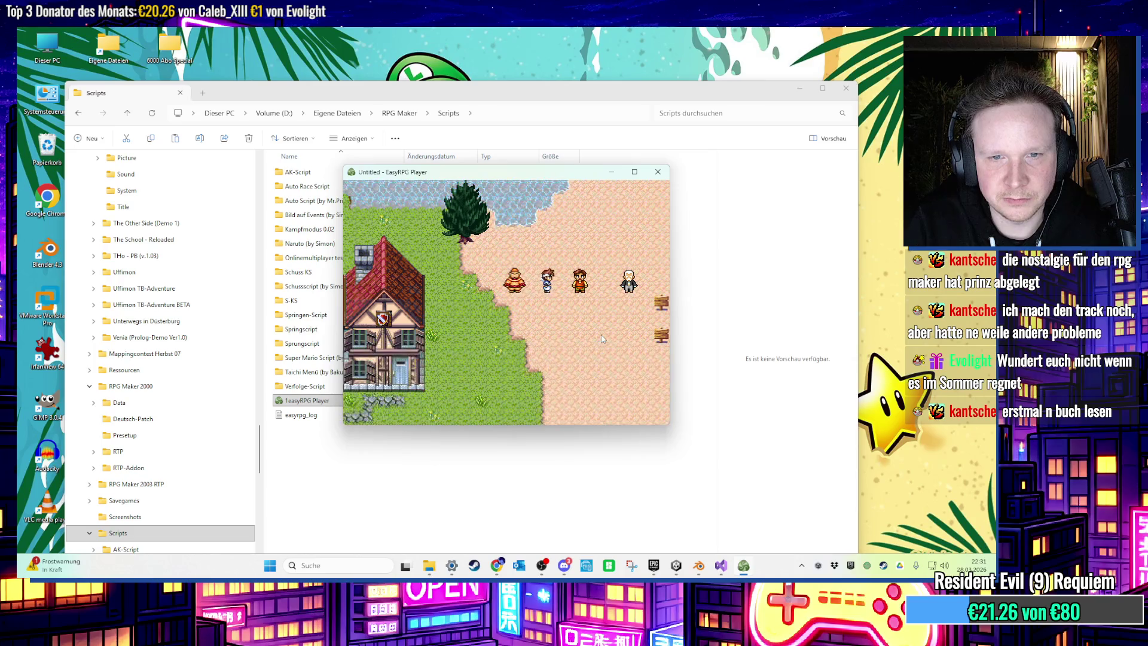
key(Down)
key(Down)
Walk off the right edge onto the battle map, approach the slime, then close the game.
key(Right)
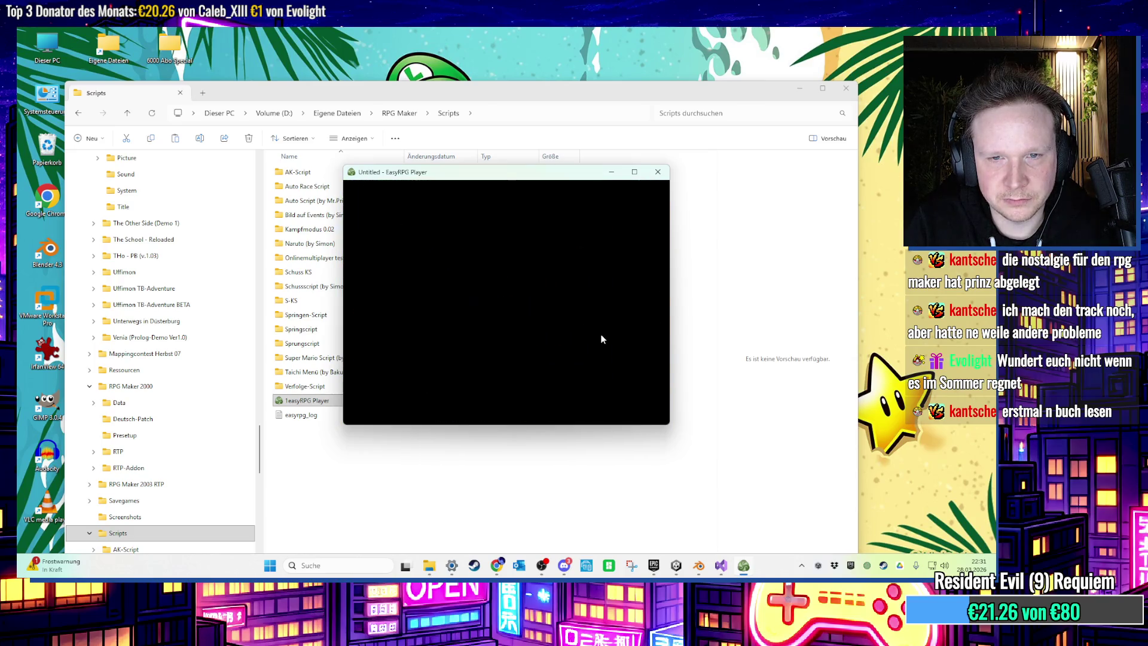
key(Right)
key(Right)
key(Right)
key(Up)
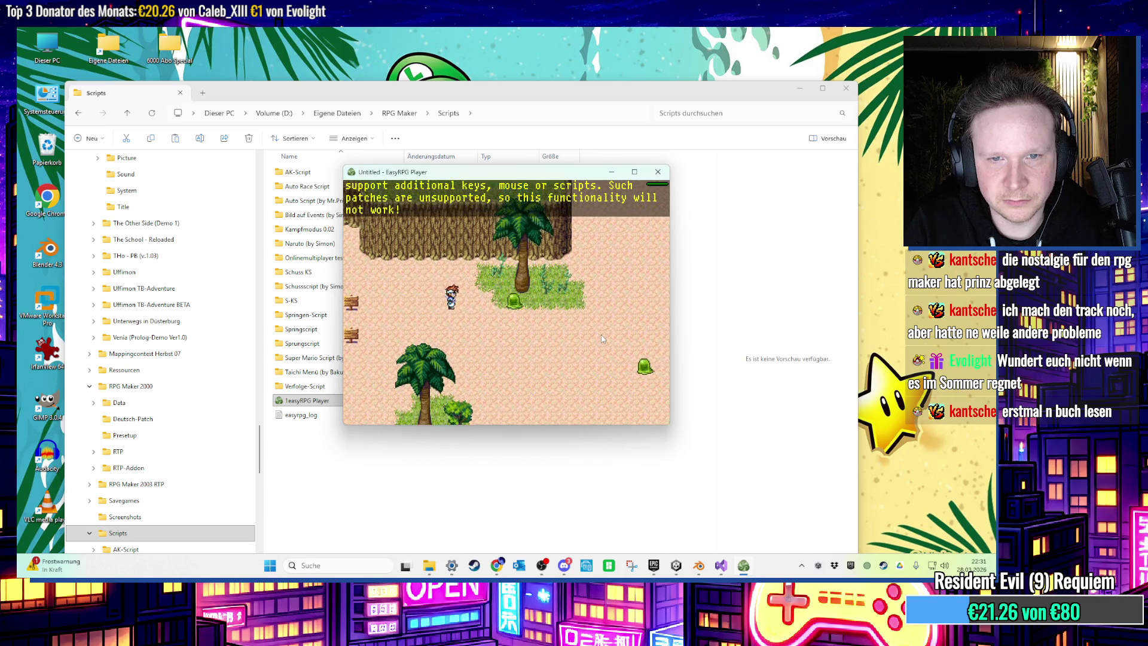
key(Down)
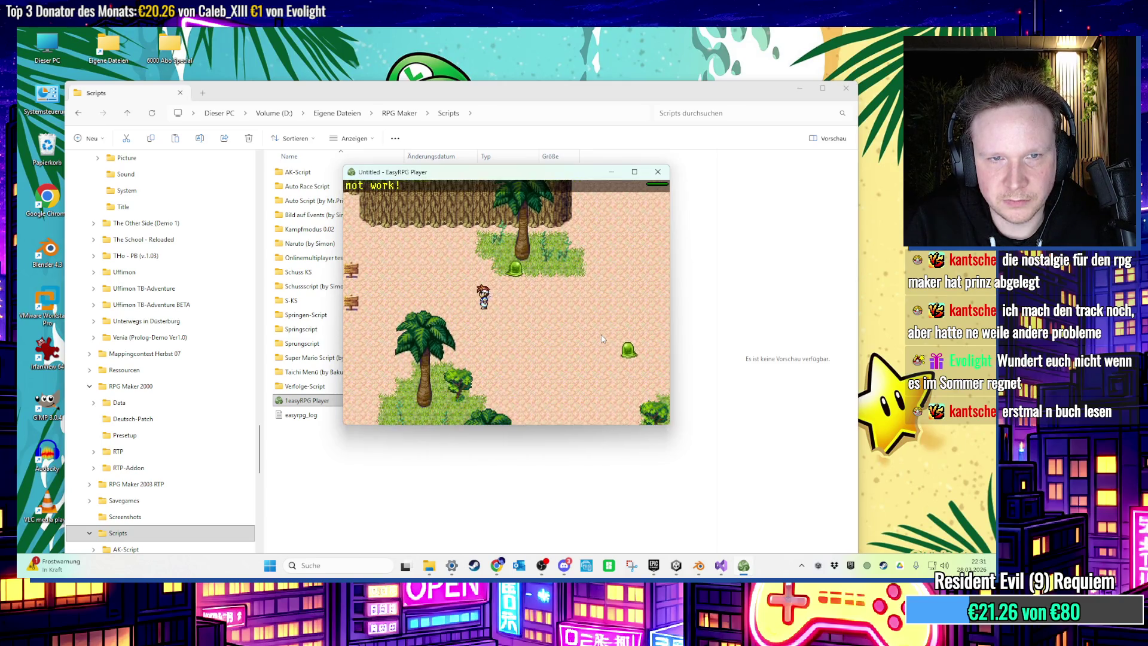
key(Left)
key(Up)
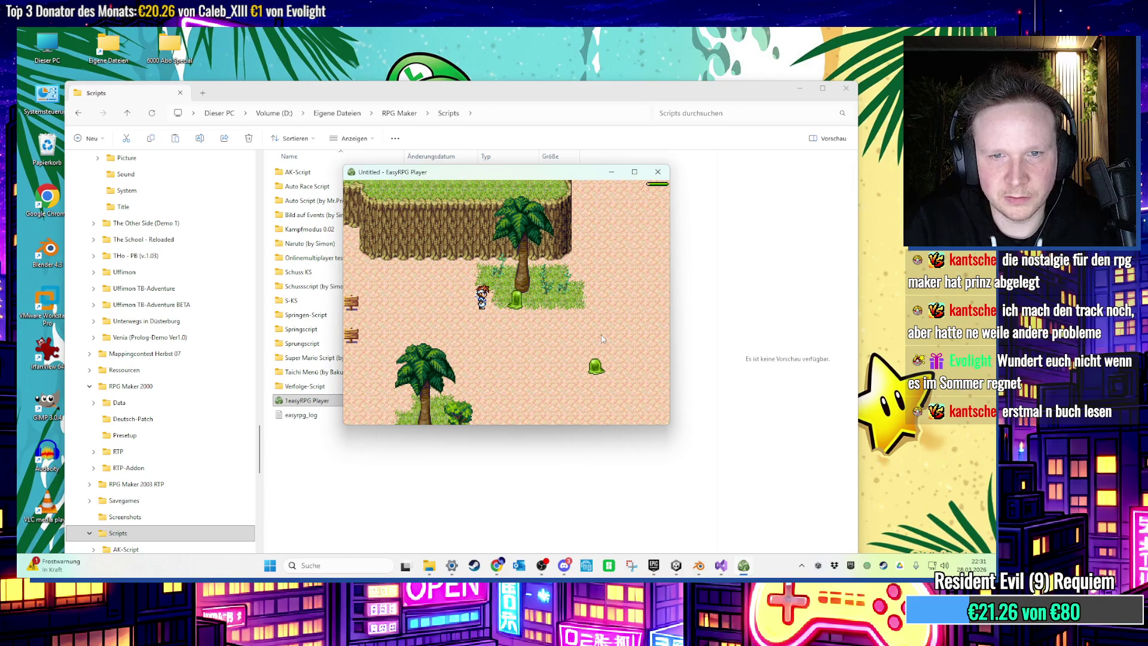
click(658, 173)
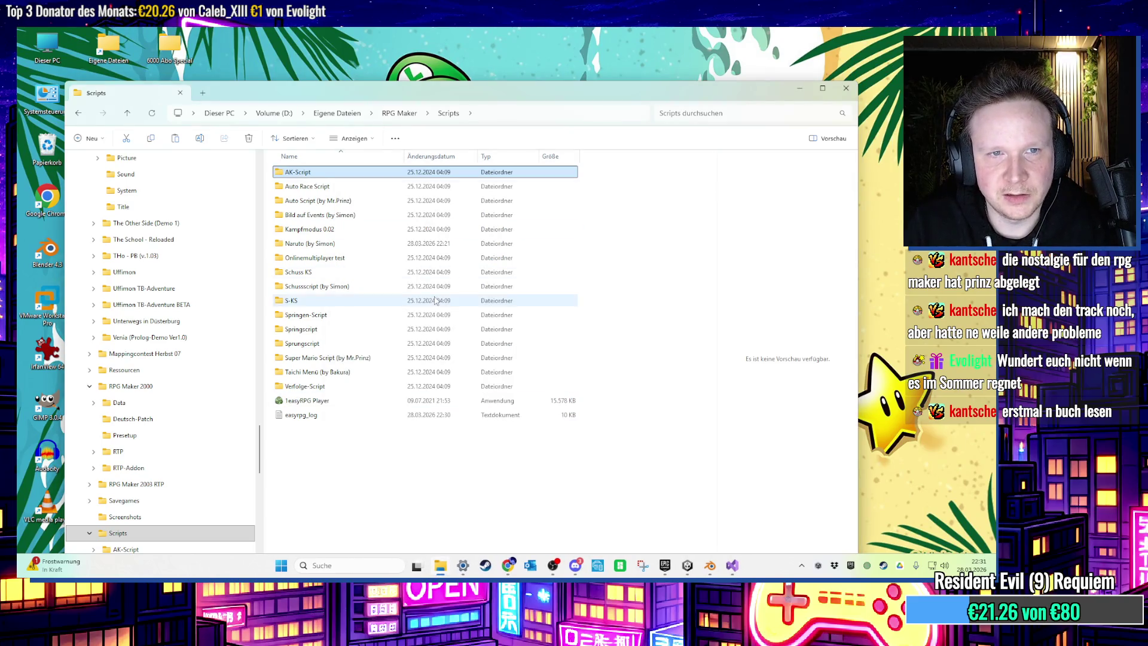
Launch EasyRPG Player, start Automan, and advance its welcome to 'Was möchtest du wissen?'.
double_click(305, 386)
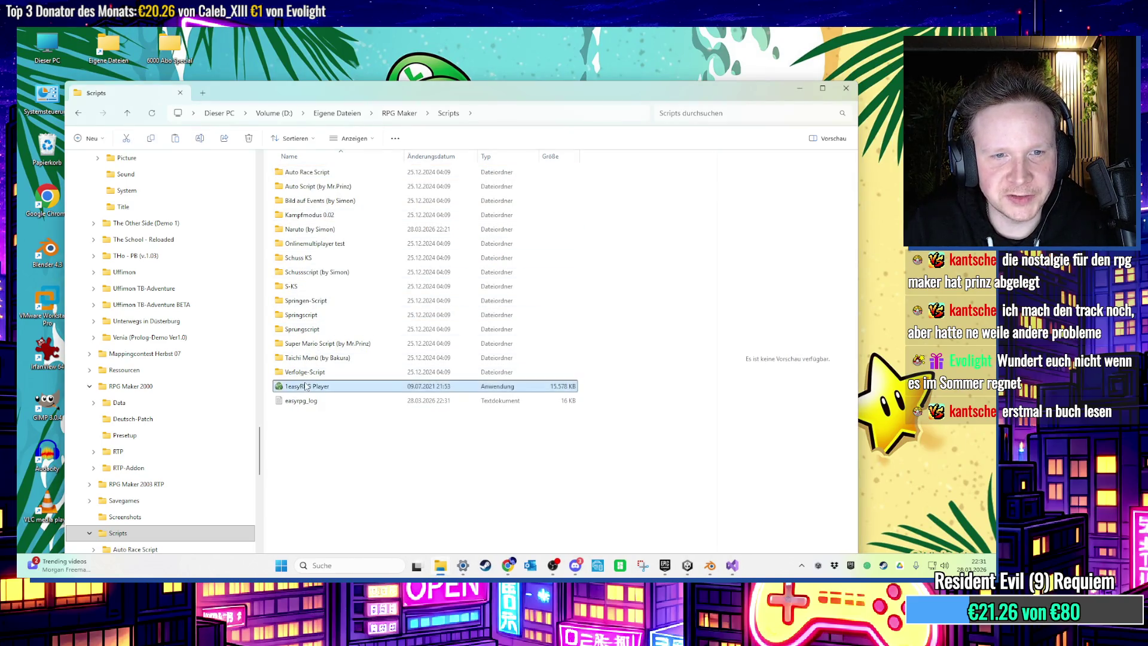
key(Return)
key(Return)
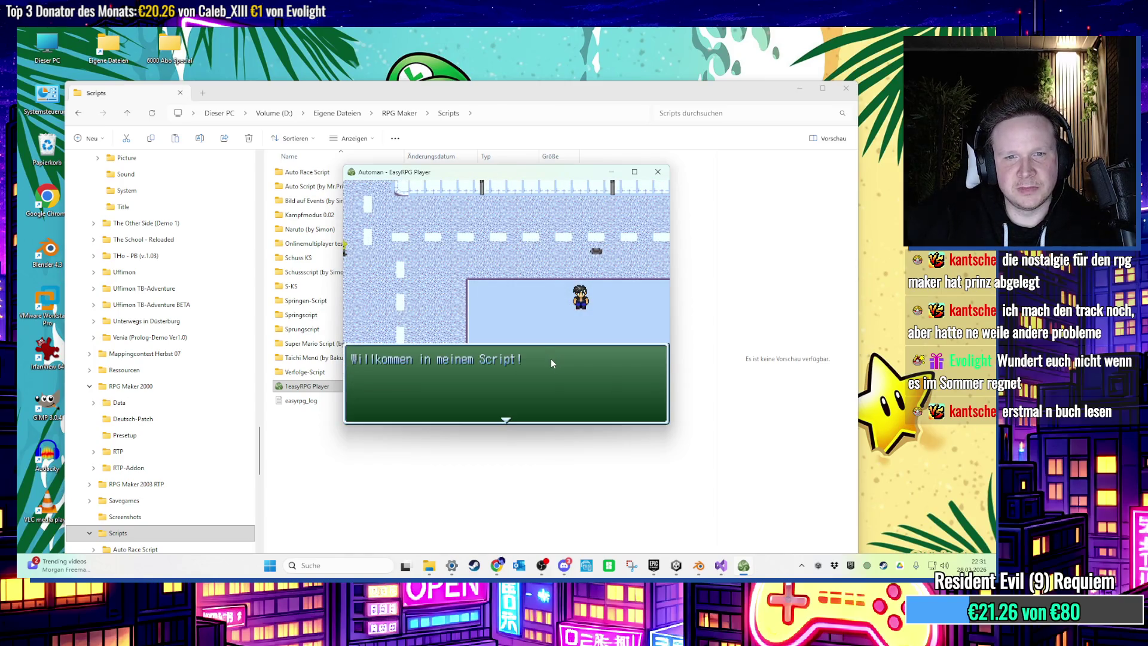
key(Return)
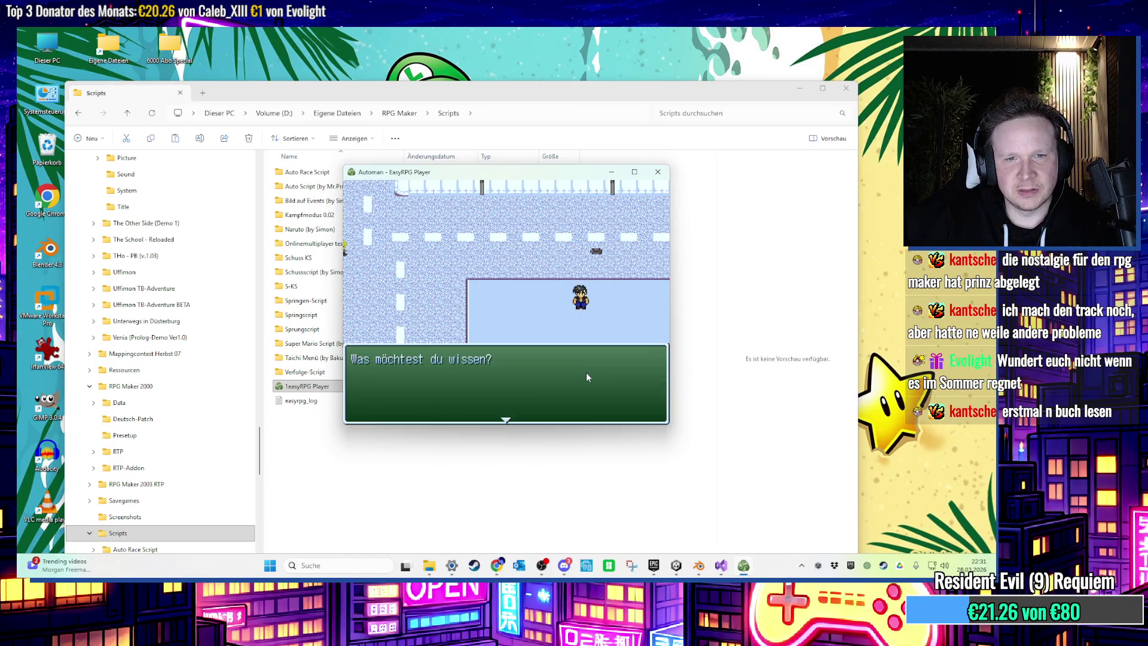